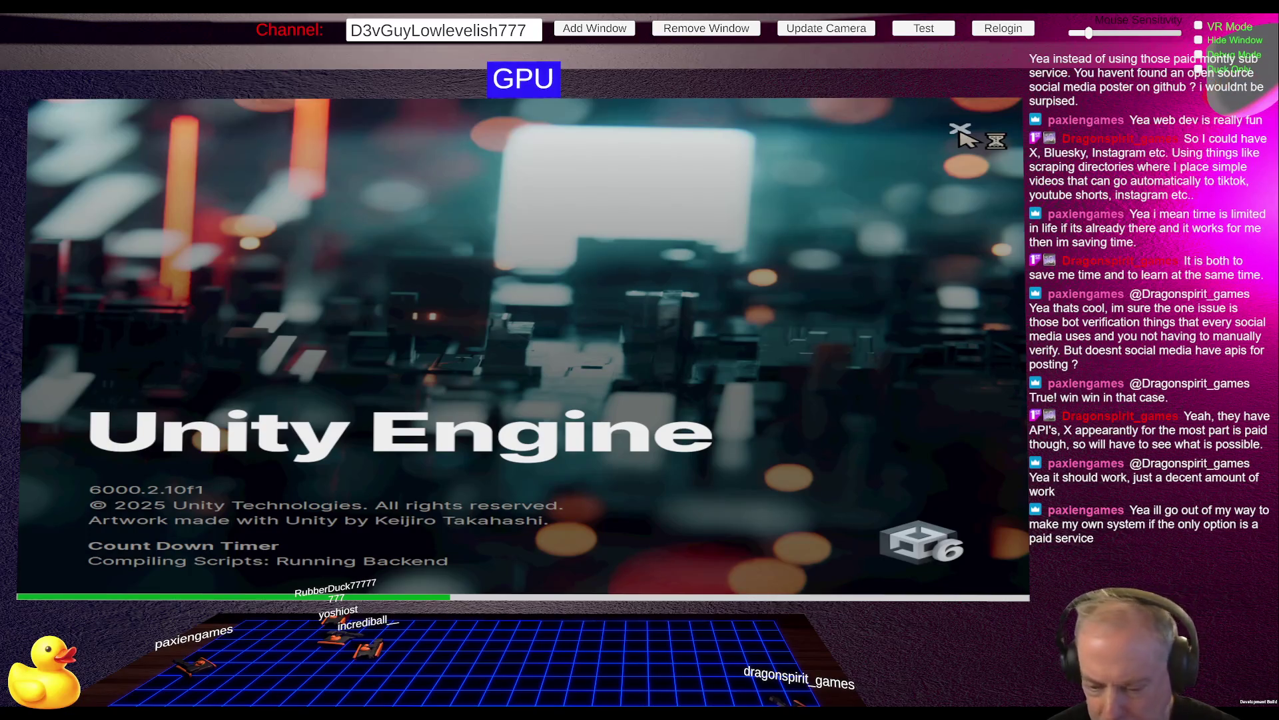
In File Explorer, open the Unity Projects folder on New Volume (D:).
{"action": "left_click", "coordinate": [963, 132]}
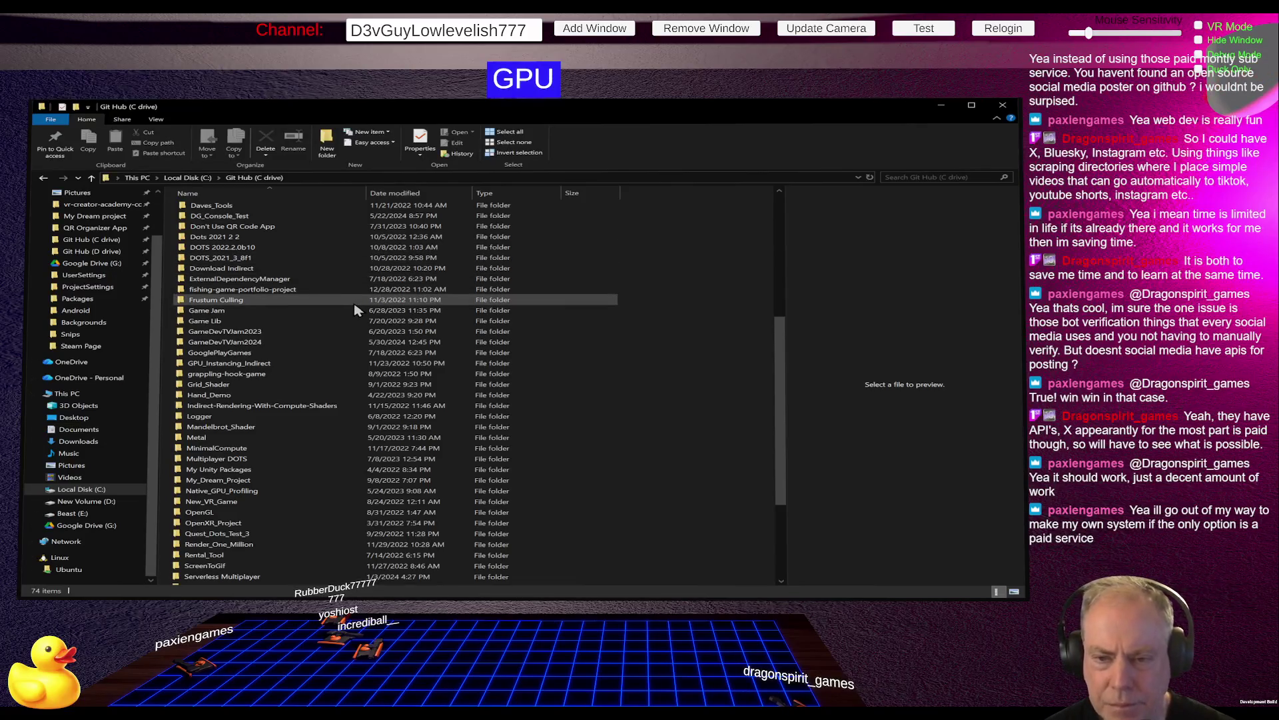
{"action": "scroll", "coordinate": [355, 310], "scroll_direction": "up", "scroll_amount": 3}
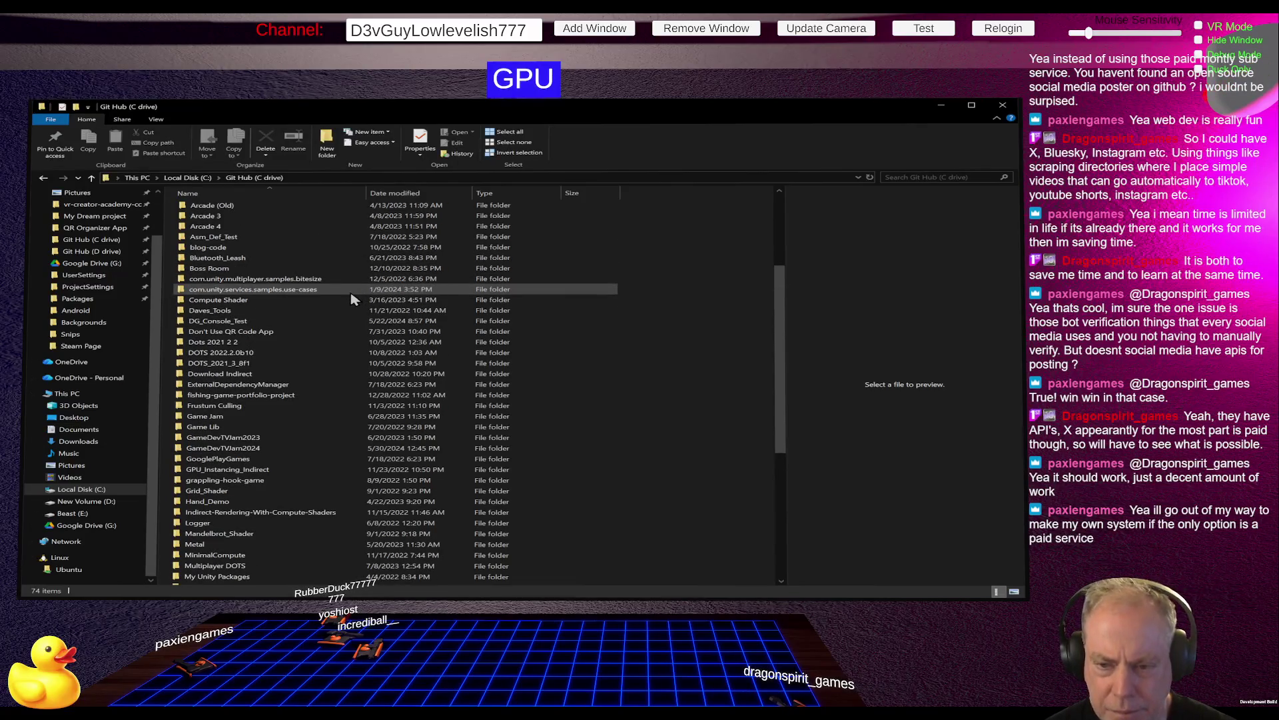
{"action": "scroll", "coordinate": [293, 313], "scroll_direction": "up", "scroll_amount": 5}
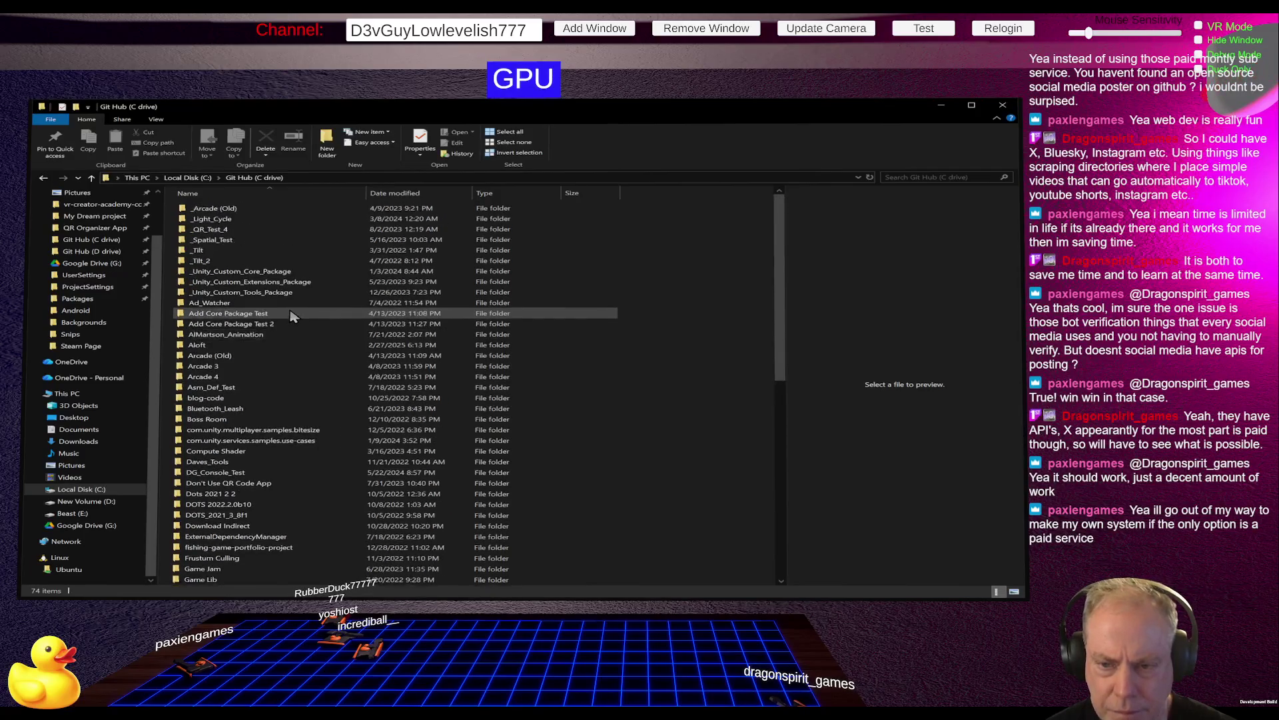
{"action": "mouse_move", "coordinate": [293, 315]}
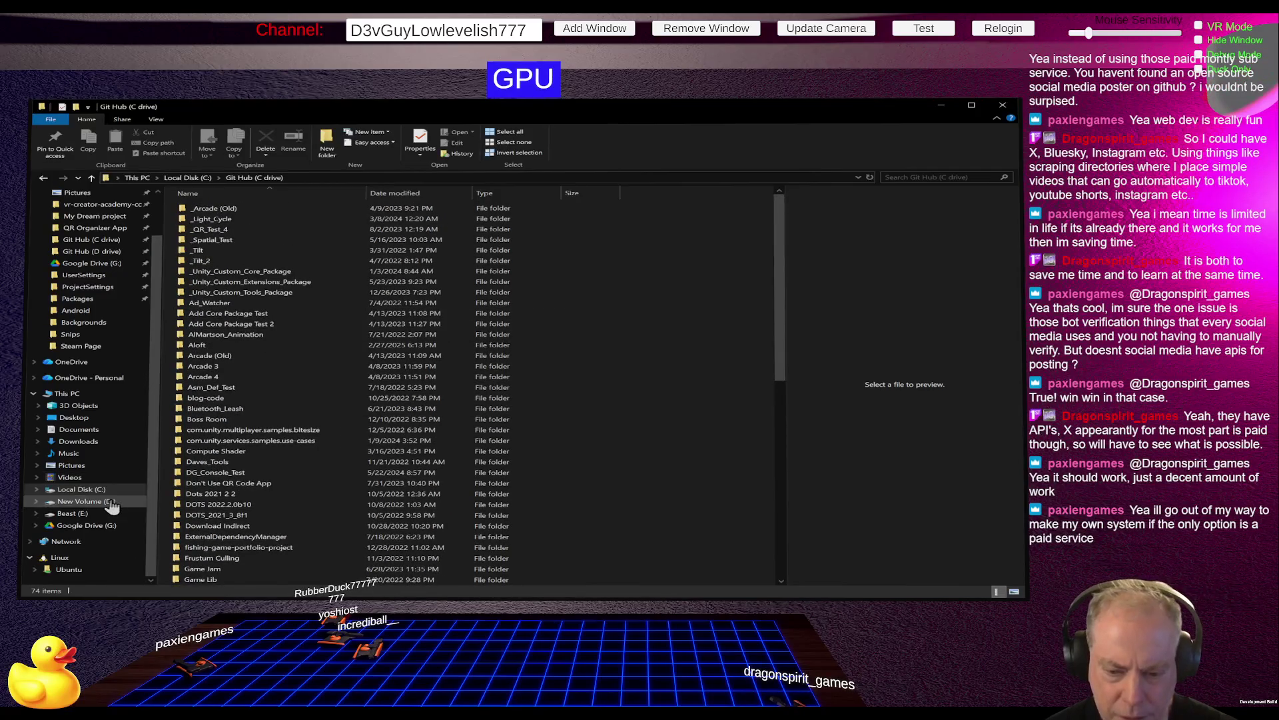
{"action": "left_click", "coordinate": [86, 501]}
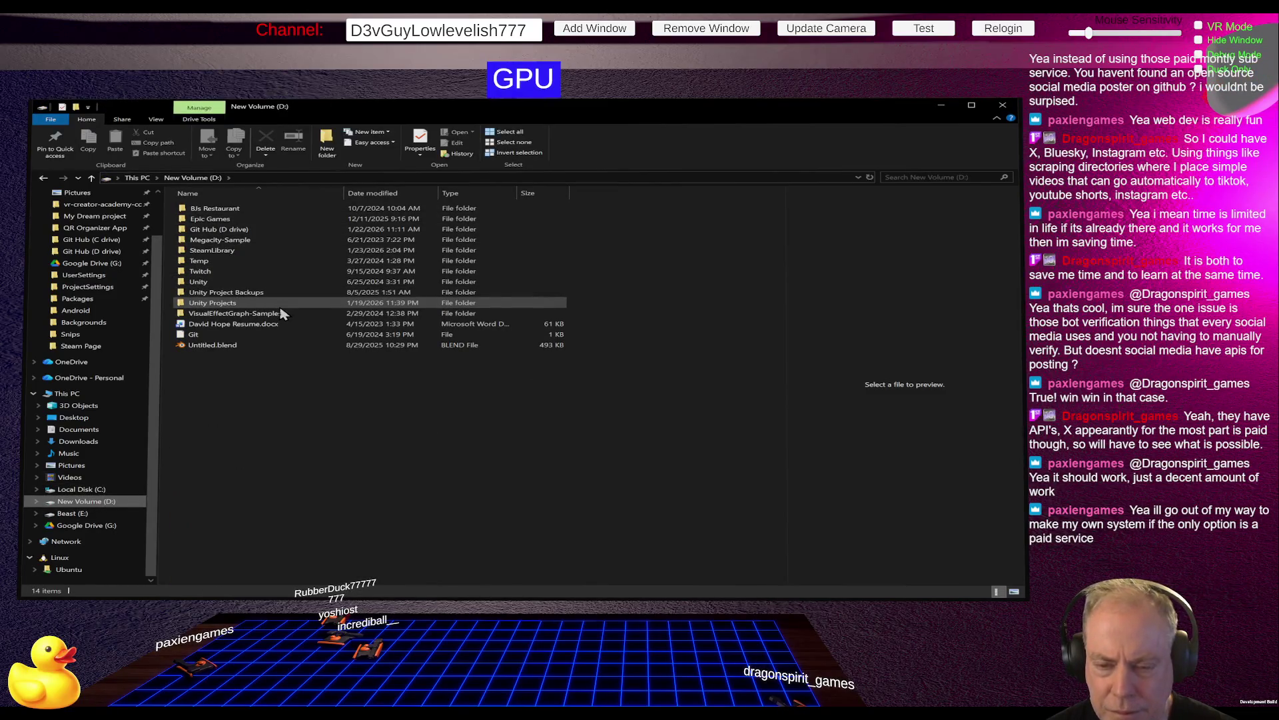
{"action": "double_click", "coordinate": [235, 305]}
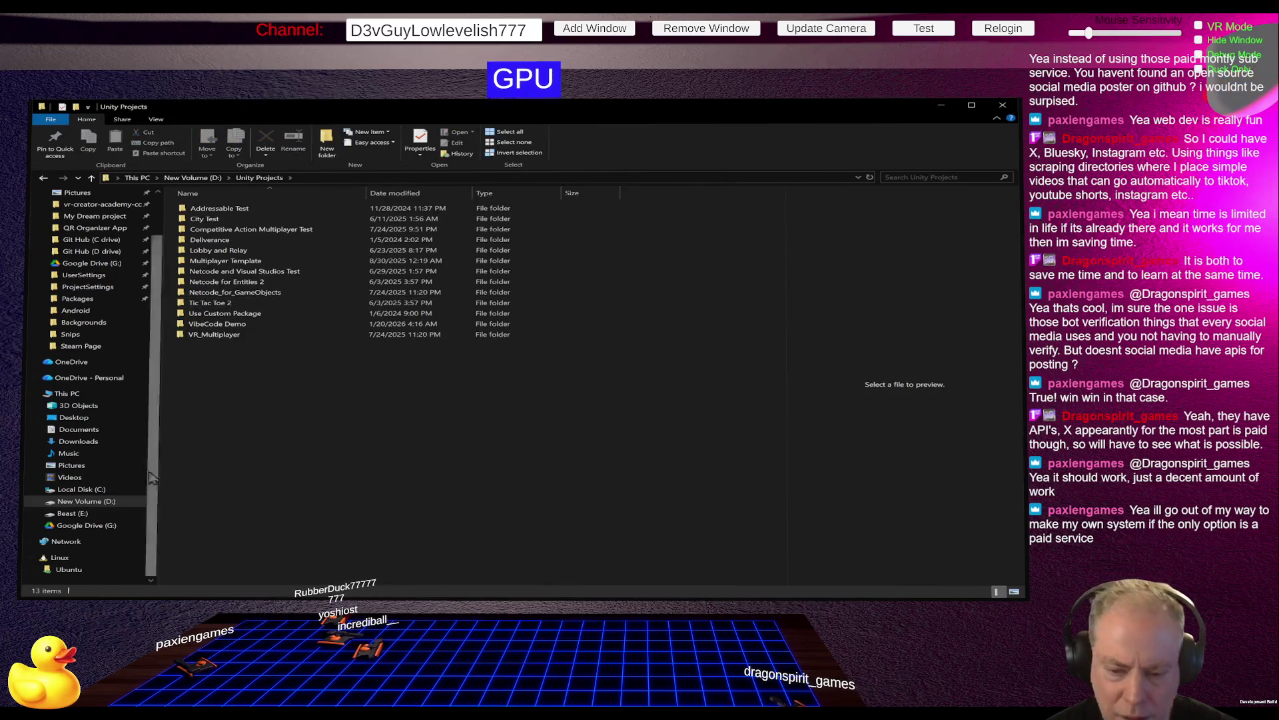
Browse C: Unity Projects, both Git Hub folders and the Beast (E:) drive, then return to Unity.
{"action": "left_click", "coordinate": [97, 491]}
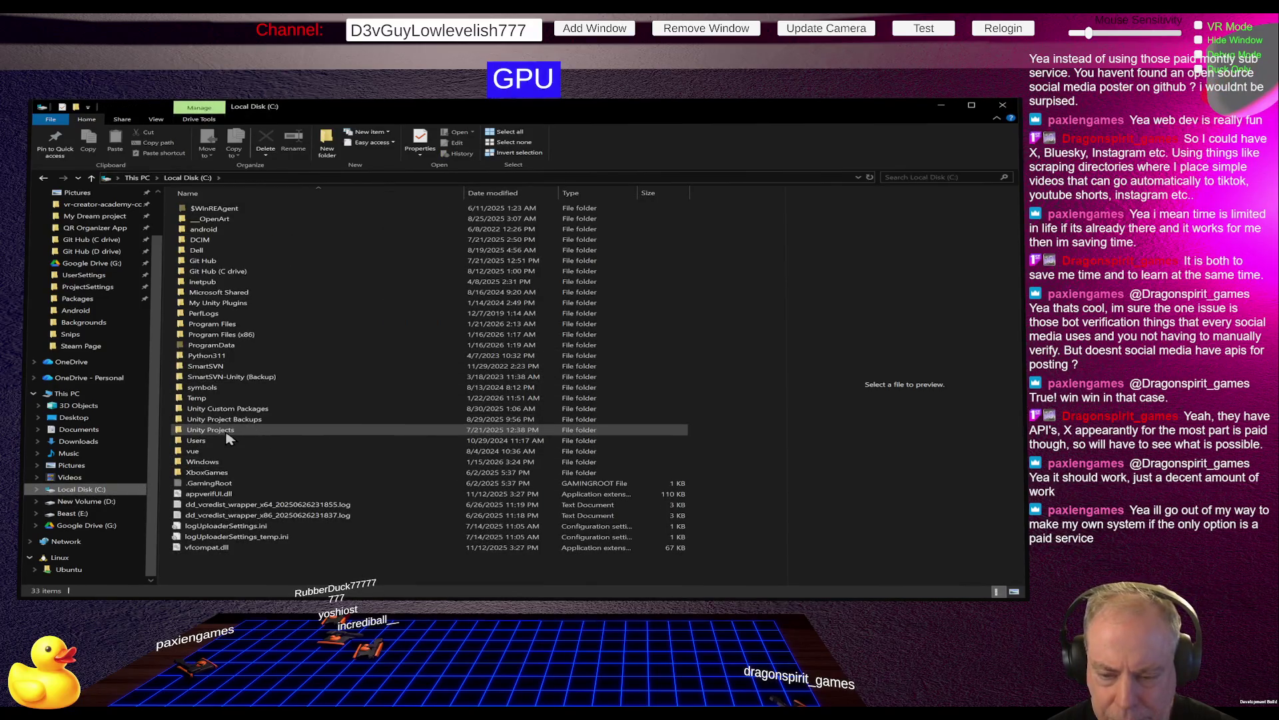
{"action": "double_click", "coordinate": [265, 429]}
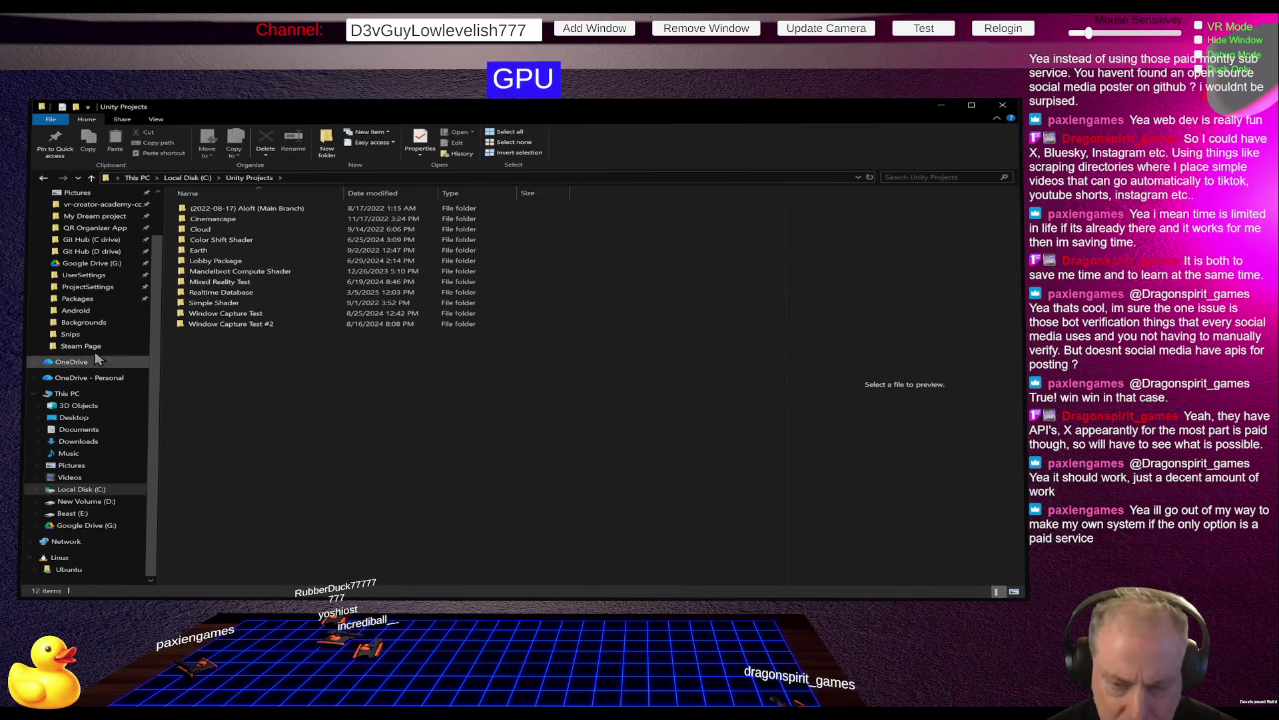
{"action": "left_click", "coordinate": [105, 240]}
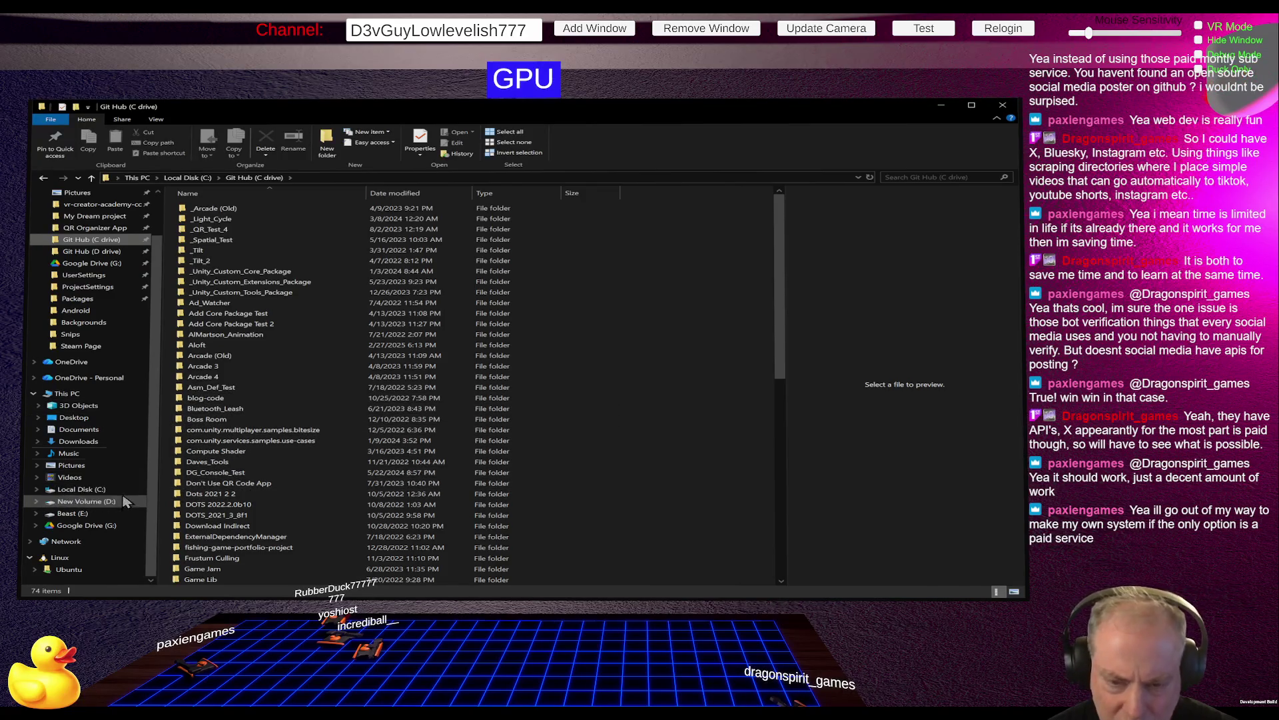
{"action": "left_click", "coordinate": [100, 253]}
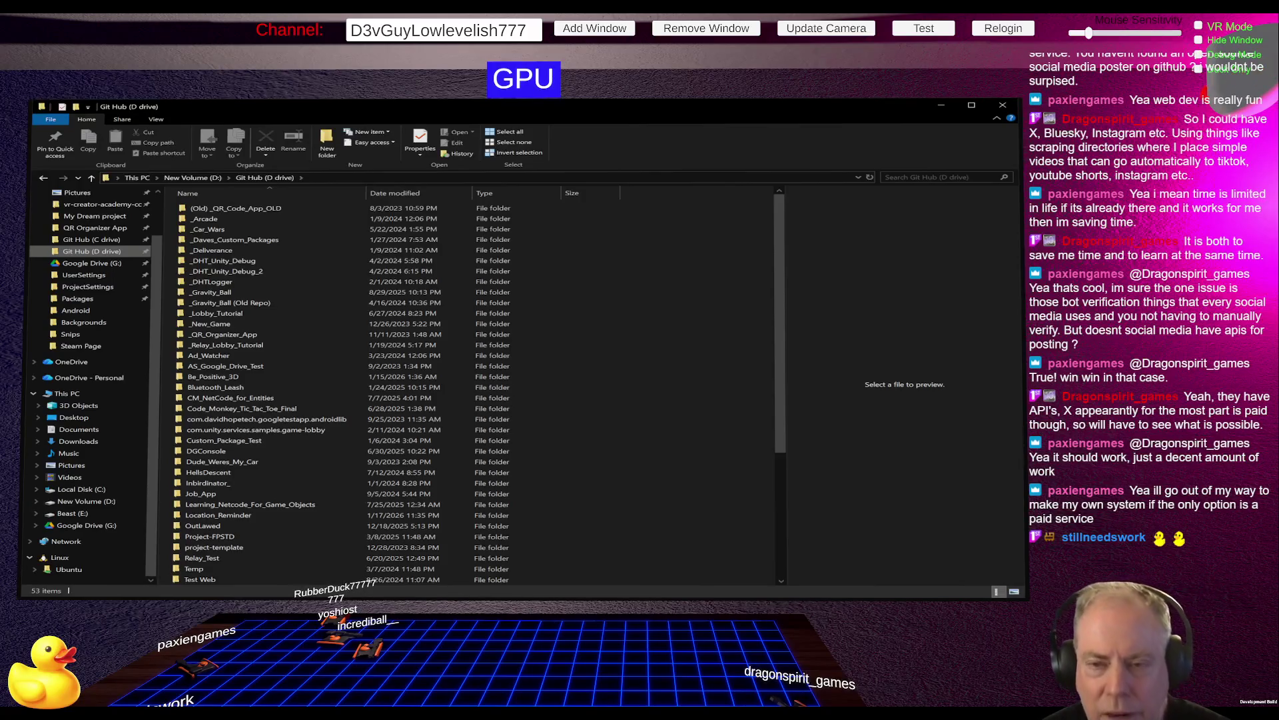
{"action": "left_click", "coordinate": [78, 515]}
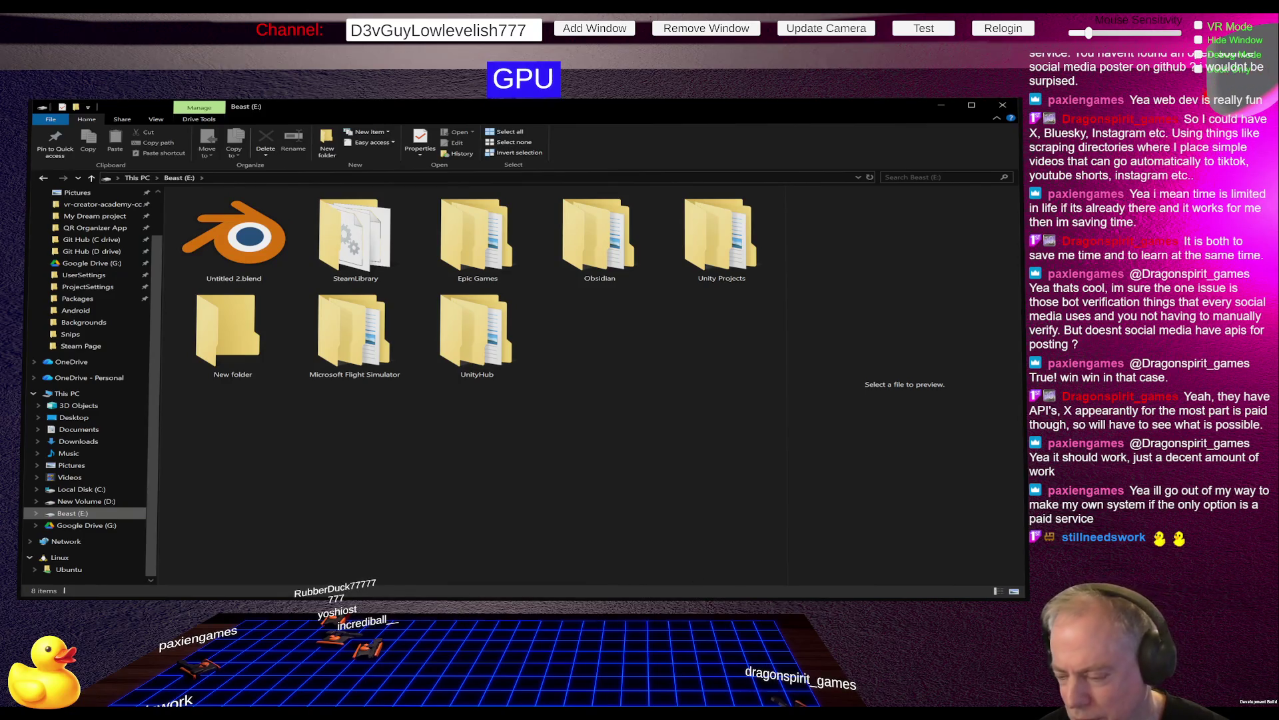
{"action": "key", "text": "alt+Tab"}
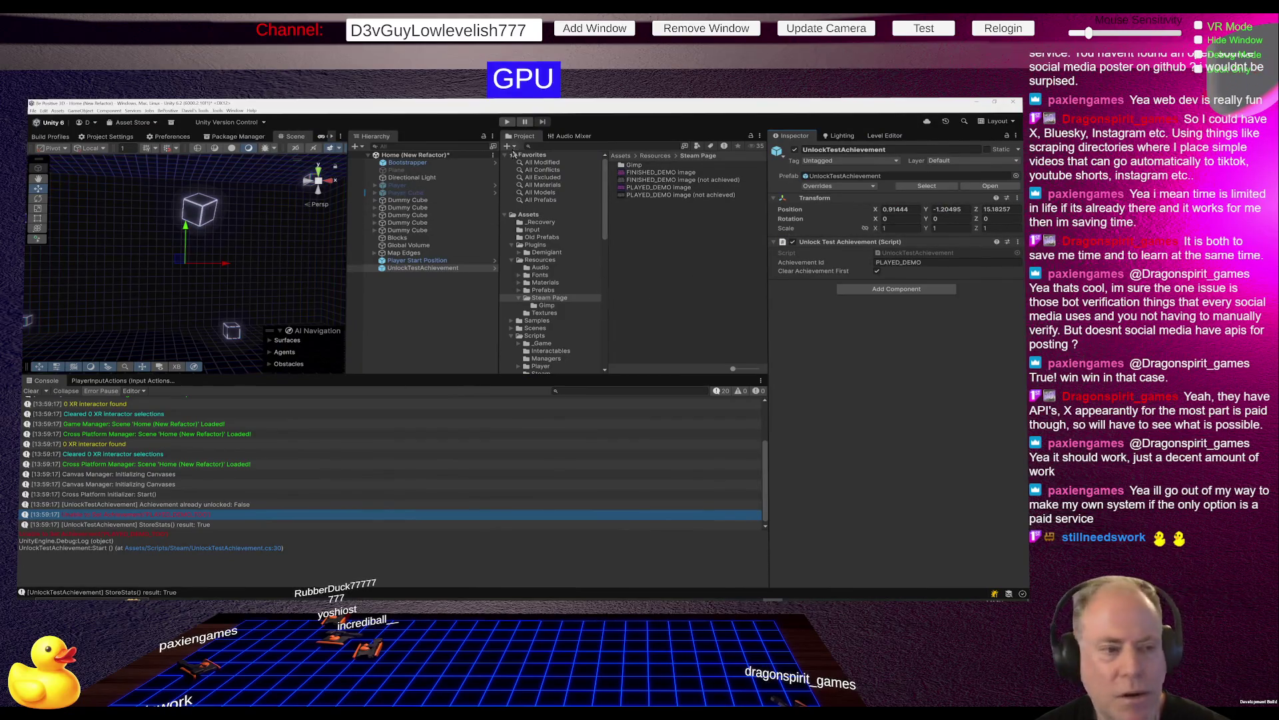
Save the Home (New Refactor) scene and play it to show the Be Positive title screen.
{"action": "key", "text": "ctrl+s"}
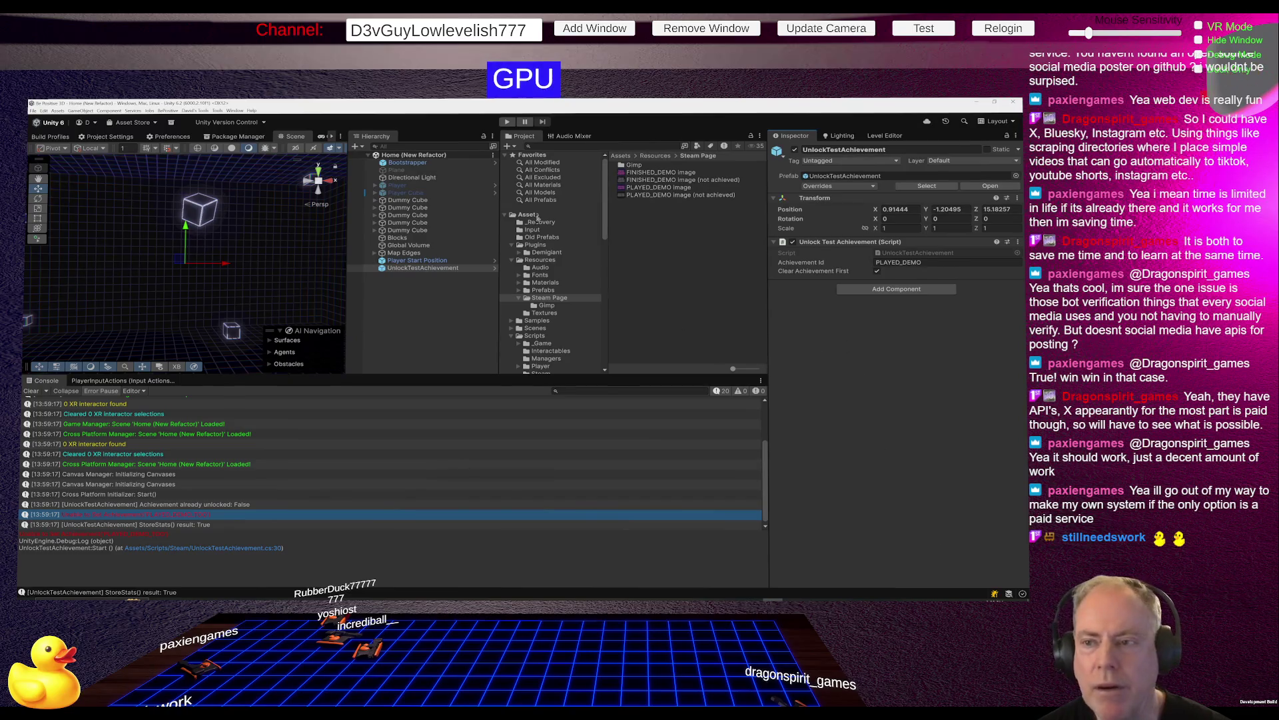
{"action": "left_click", "coordinate": [507, 122]}
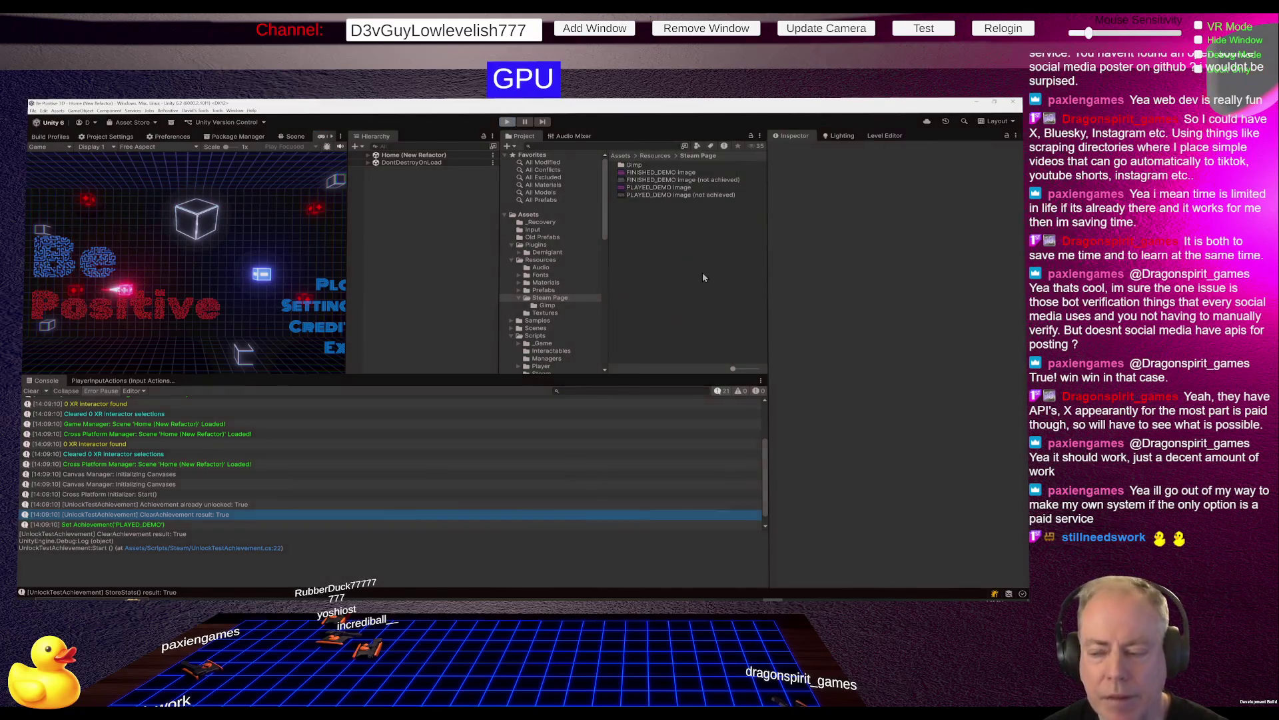
{"action": "key", "text": "alt+Tab"}
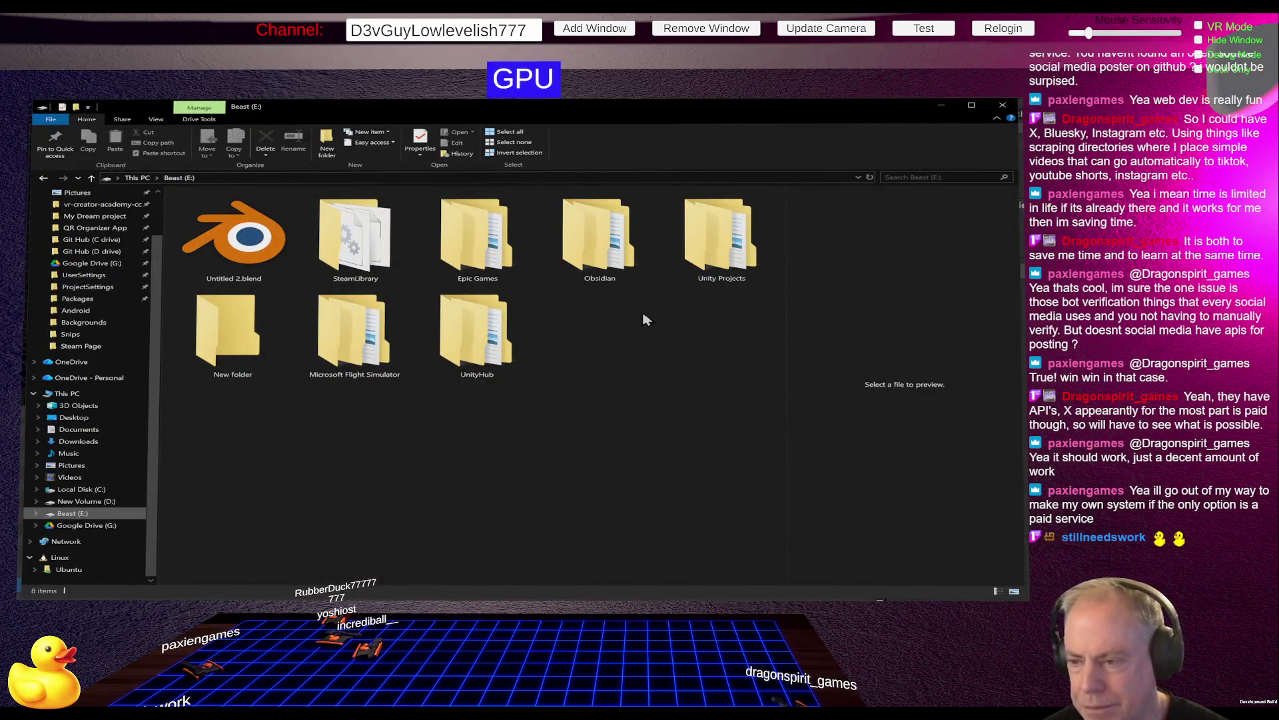
Launch Count Down Timer.exe from E:\Unity Projects\Count Down Timer\Build.
{"action": "double_click", "coordinate": [704, 252]}
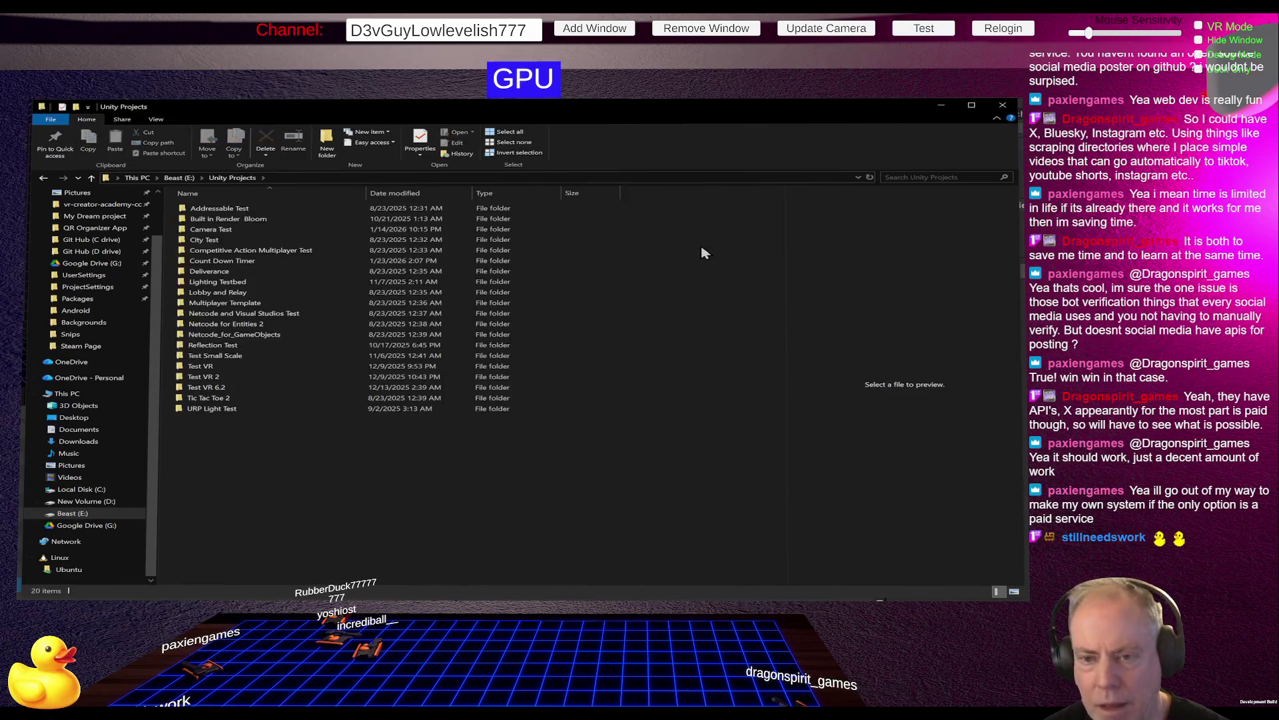
{"action": "double_click", "coordinate": [280, 261]}
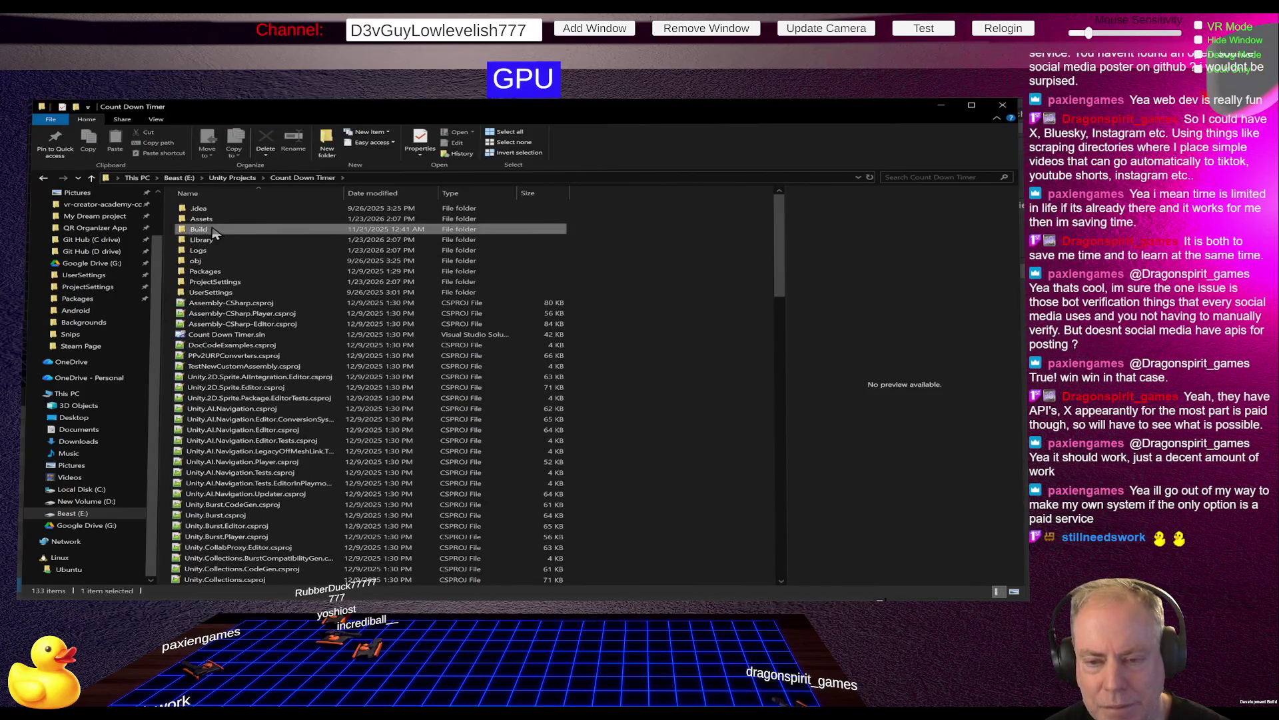
{"action": "double_click", "coordinate": [289, 230]}
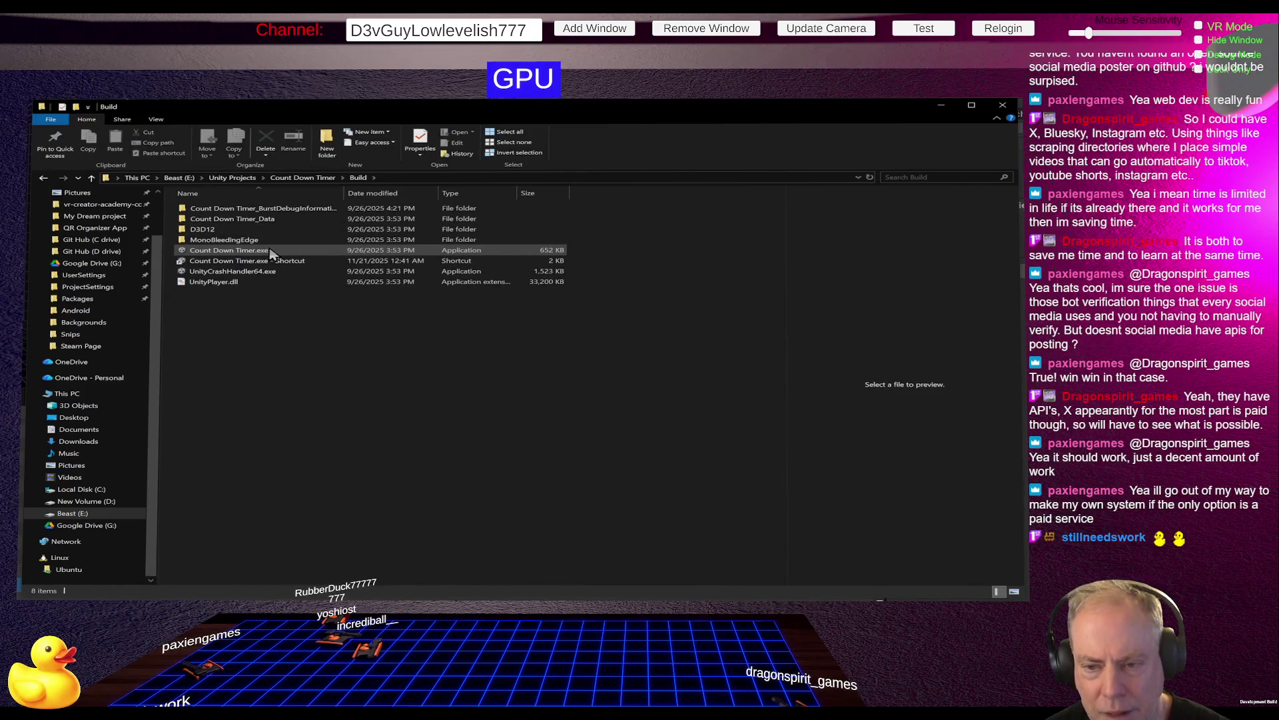
{"action": "double_click", "coordinate": [272, 251]}
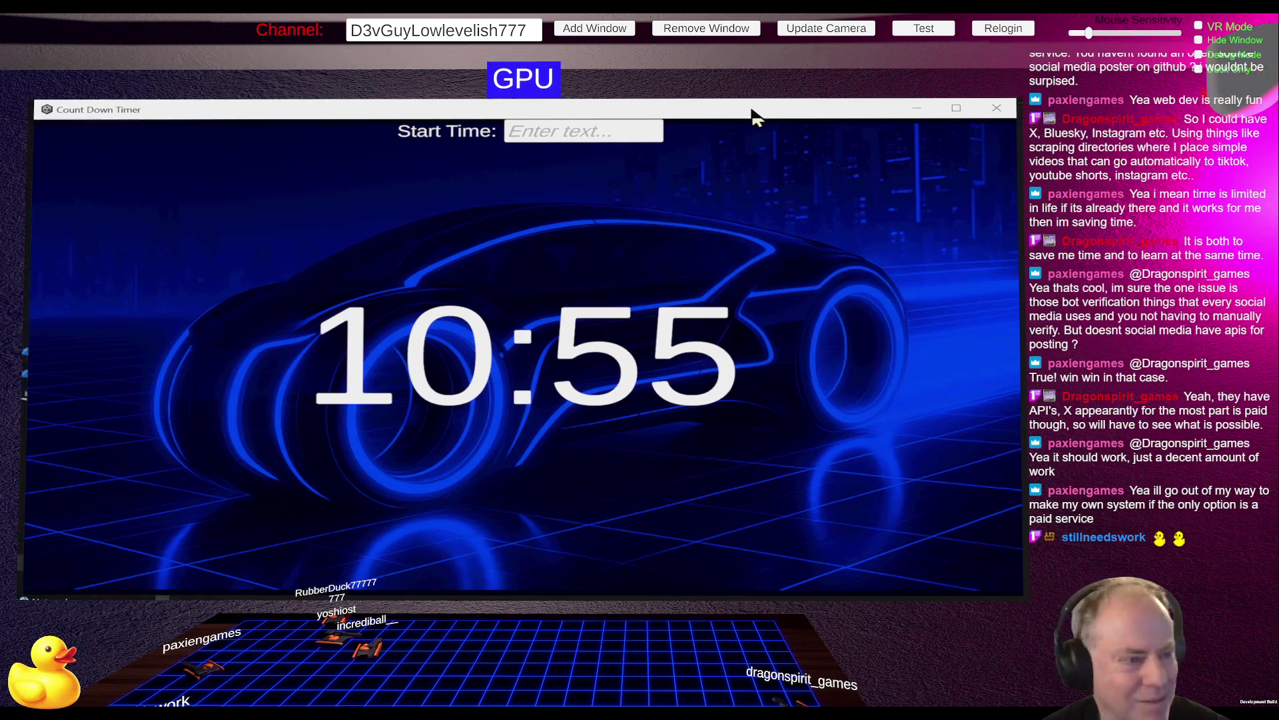
Restart the countdown with a 15-minute start time, then return to the Unity editor.
{"action": "left_click", "coordinate": [599, 138]}
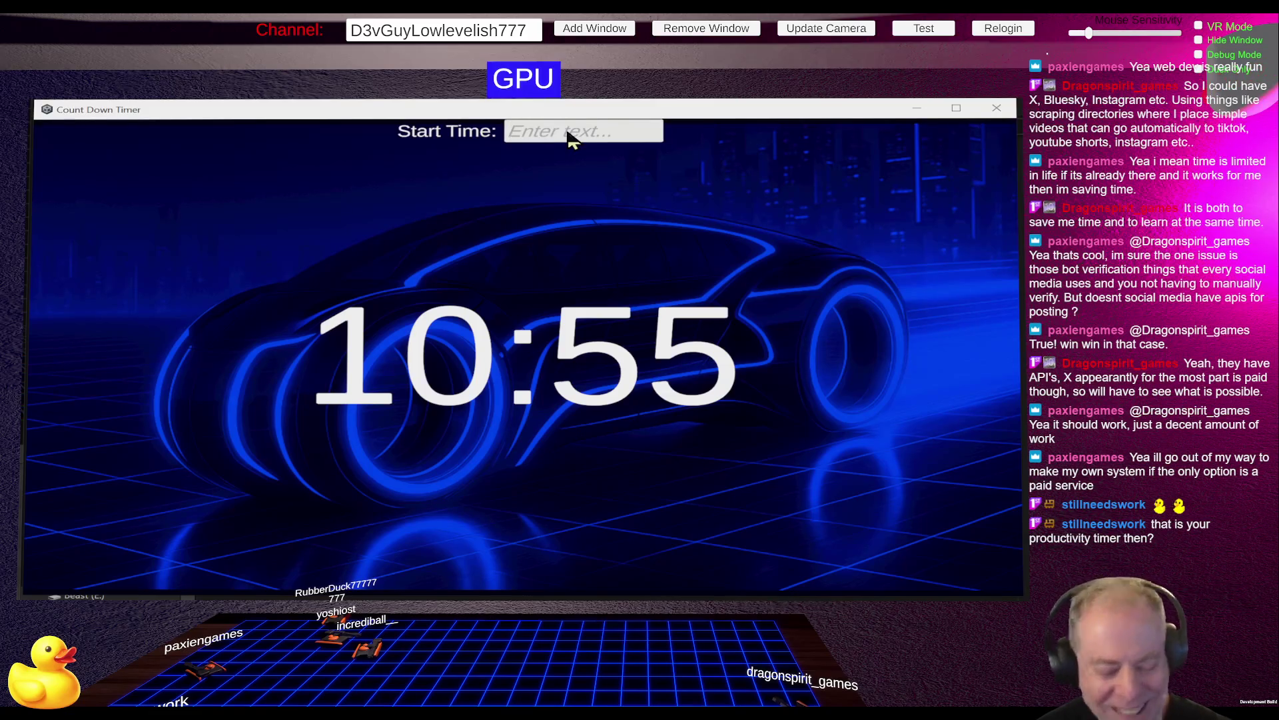
{"action": "type", "text": "1"}
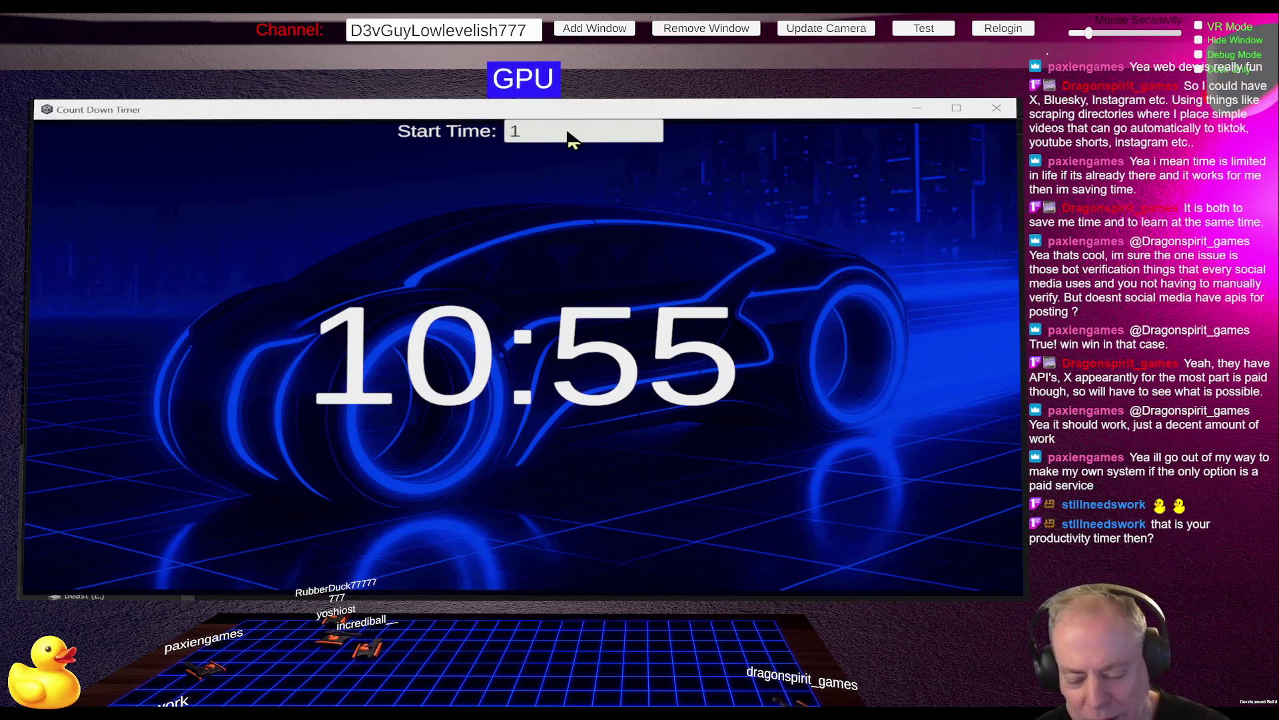
{"action": "type", "text": "5"}
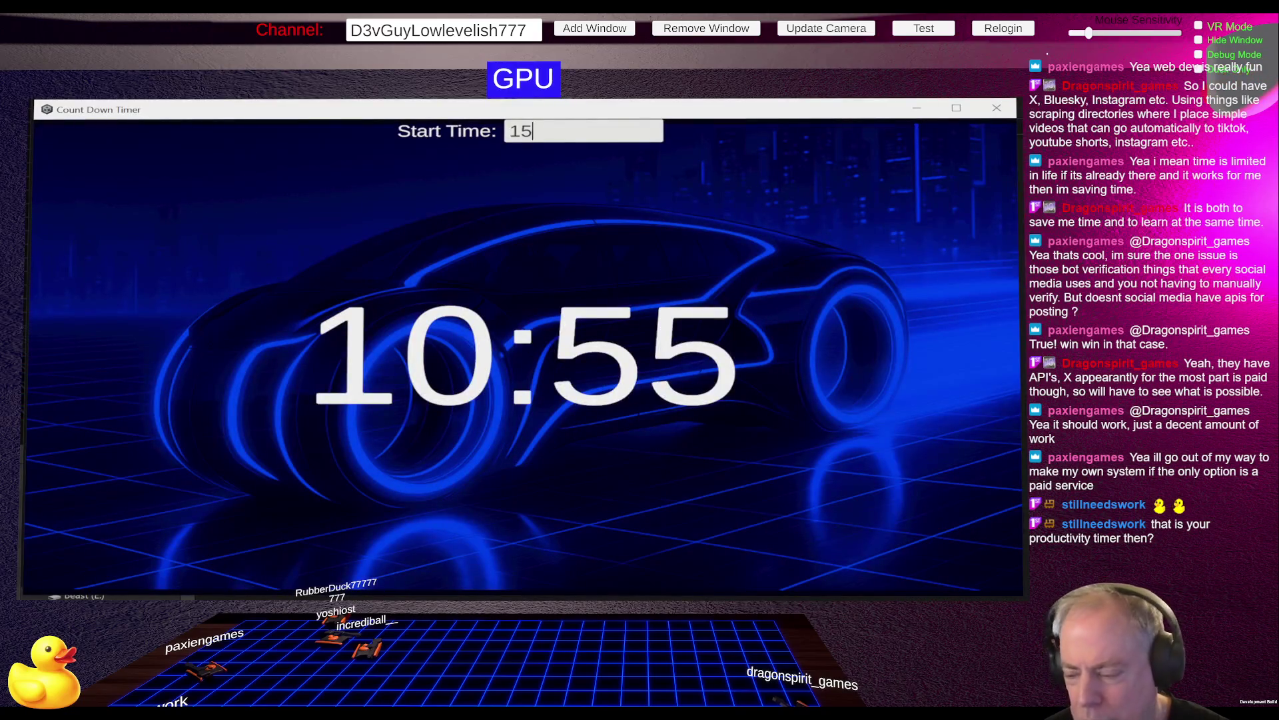
{"action": "key", "text": "Return"}
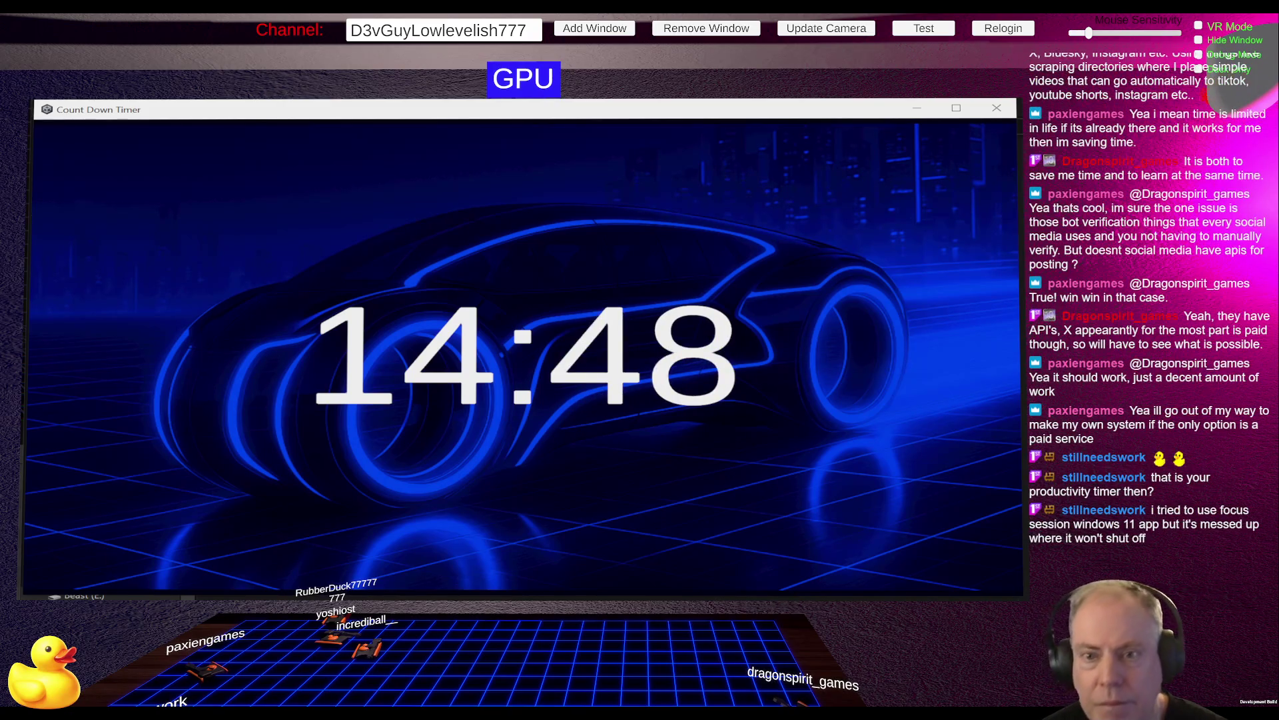
{"action": "key", "text": "alt+Tab"}
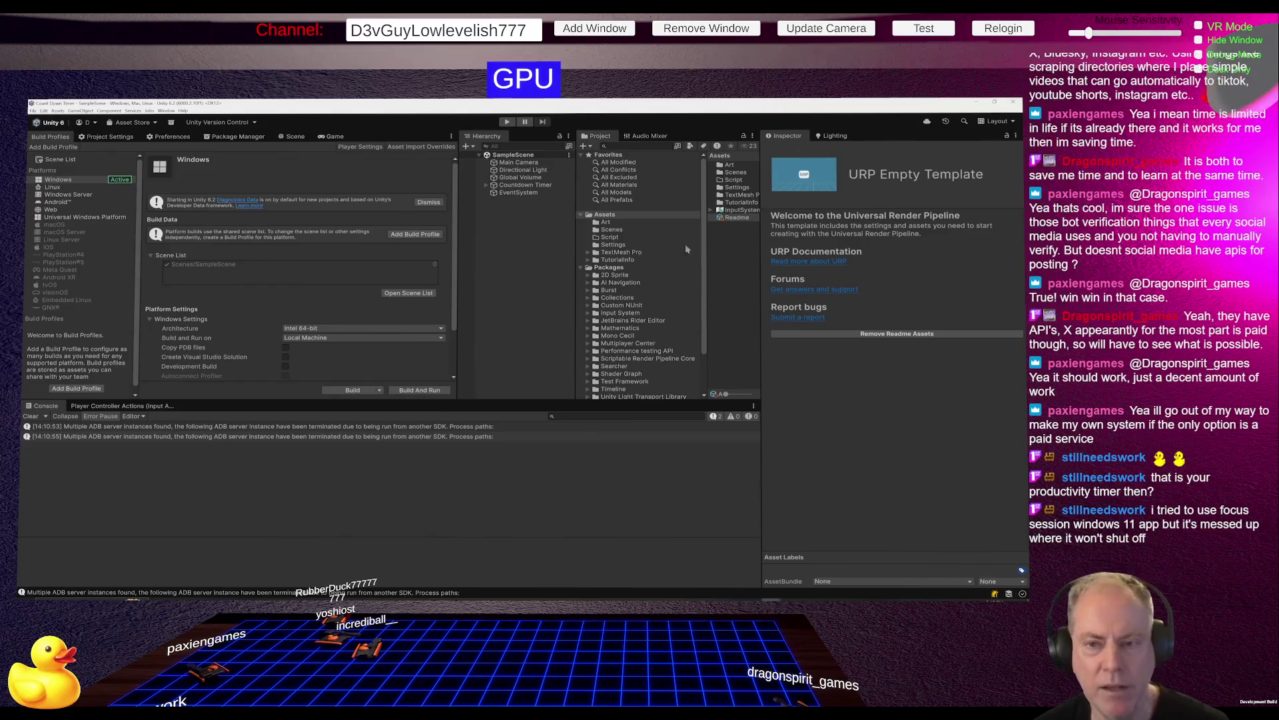
Switch to the Scene view, frame the Countdown Timer object and orbit around it.
{"action": "left_click", "coordinate": [291, 137]}
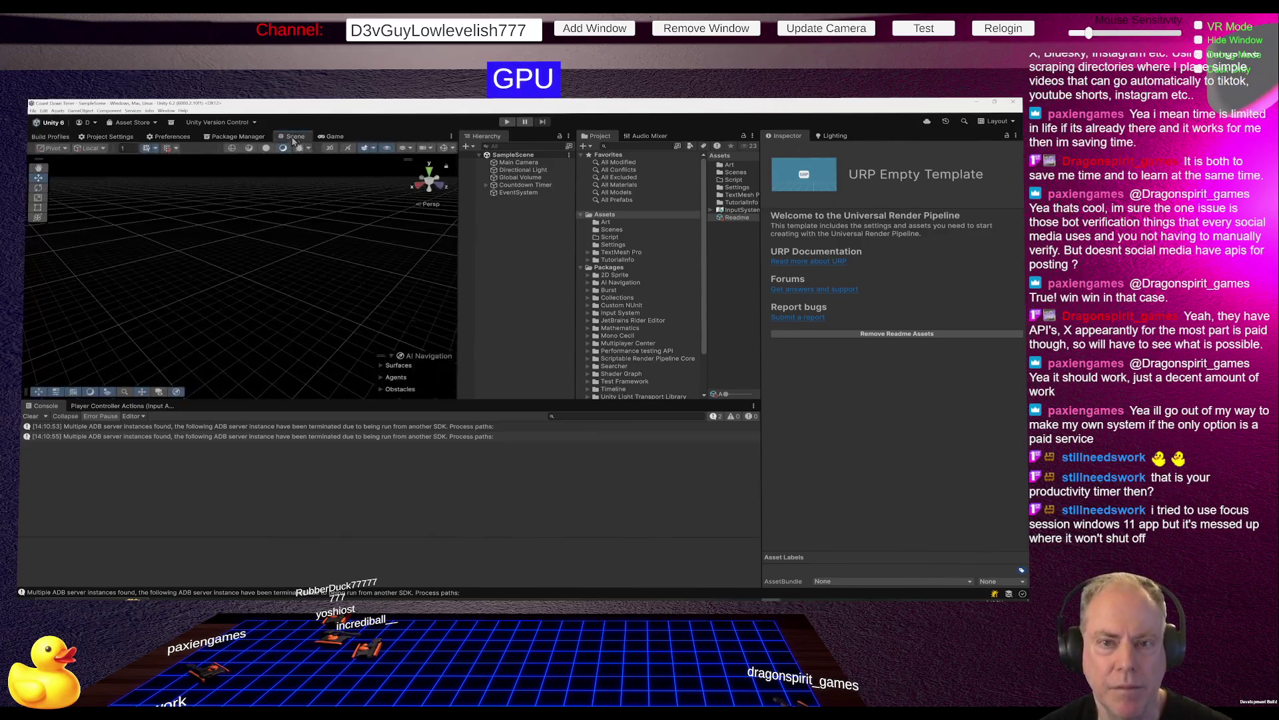
{"action": "double_click", "coordinate": [523, 186]}
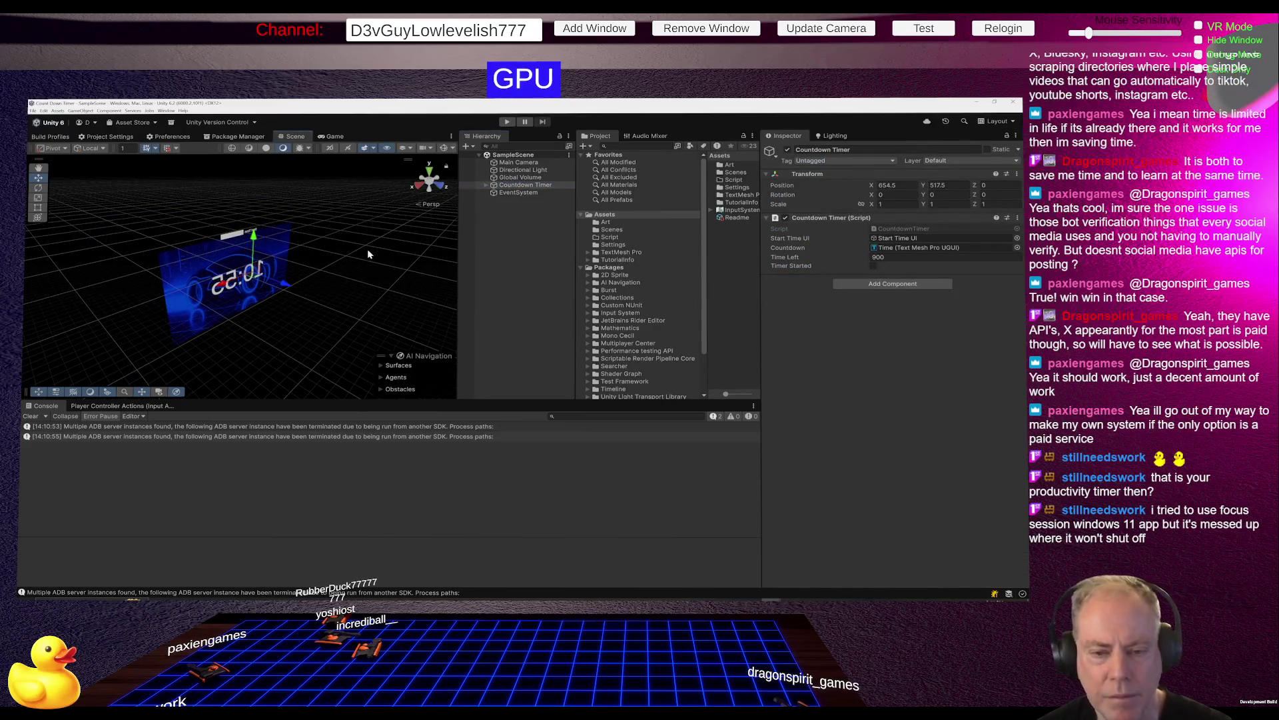
{"action": "left_click_drag", "start_coordinate": [368, 251], "coordinate": [563, 271]}
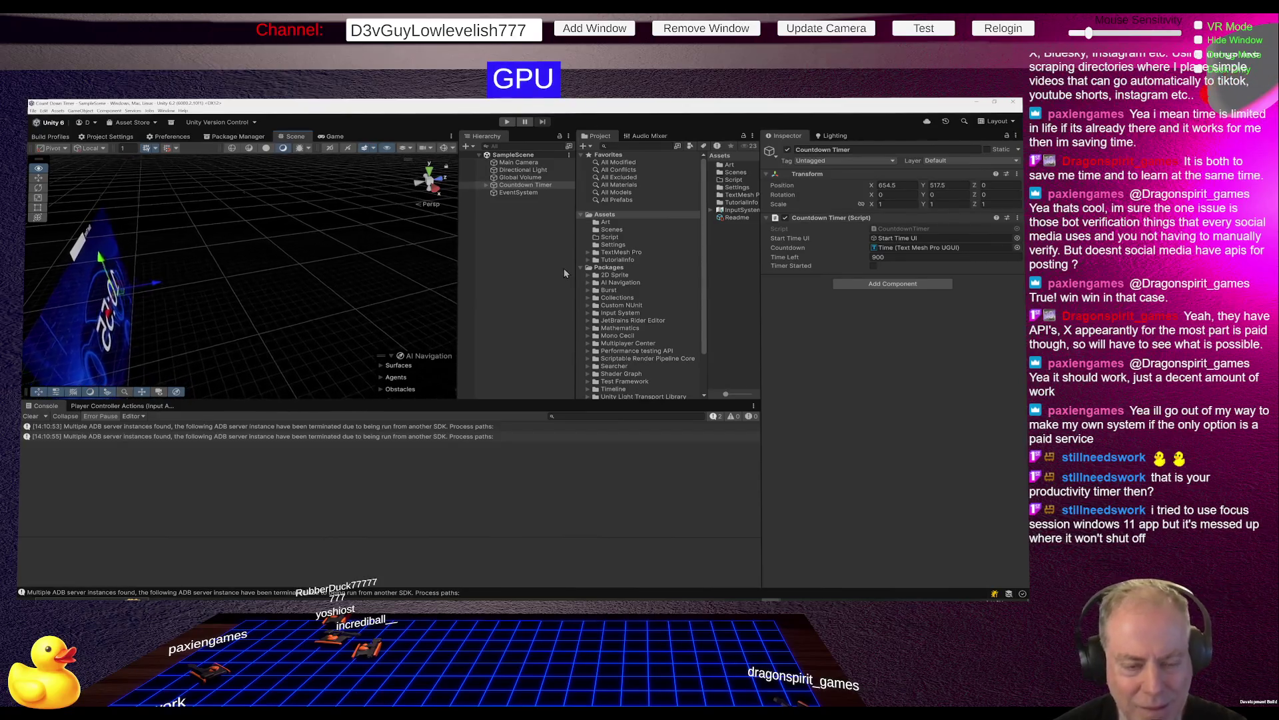
{"action": "left_click_drag", "start_coordinate": [564, 268], "coordinate": [637, 257]}
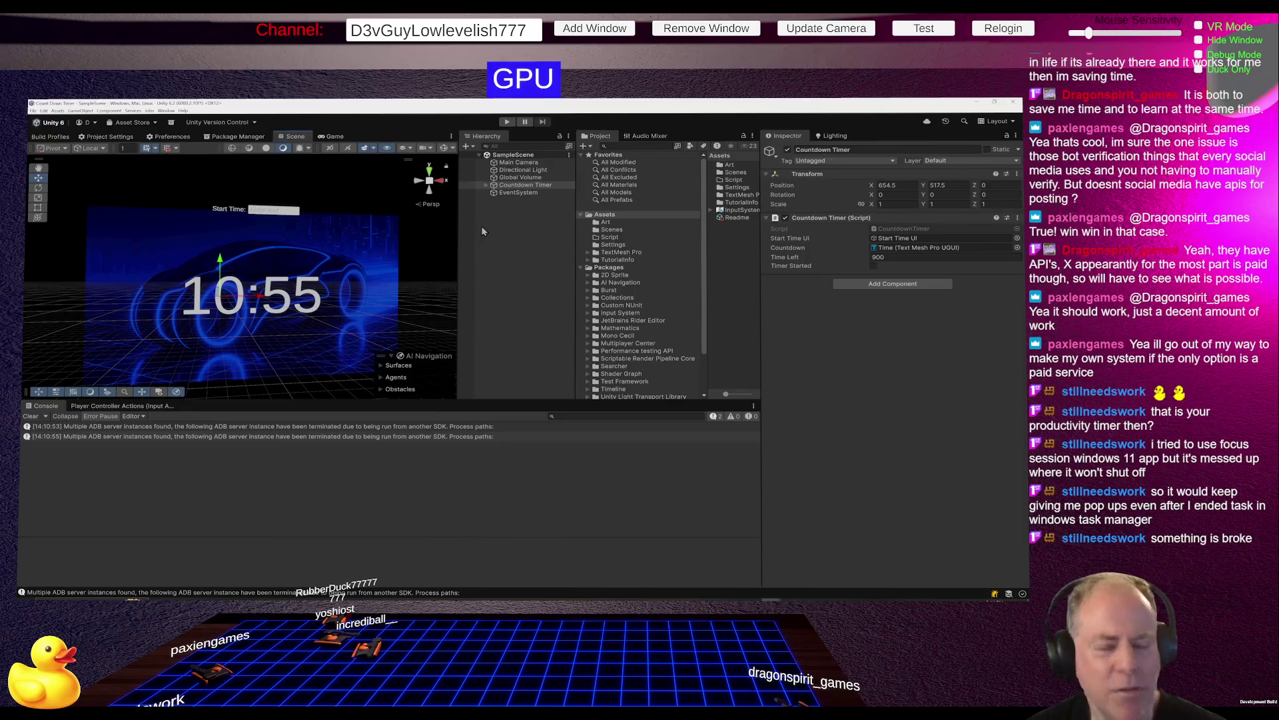
Expand Countdown Timer and its Canvas in the Hierarchy to reveal Image and Start Time UI.
{"action": "left_click", "coordinate": [521, 188]}
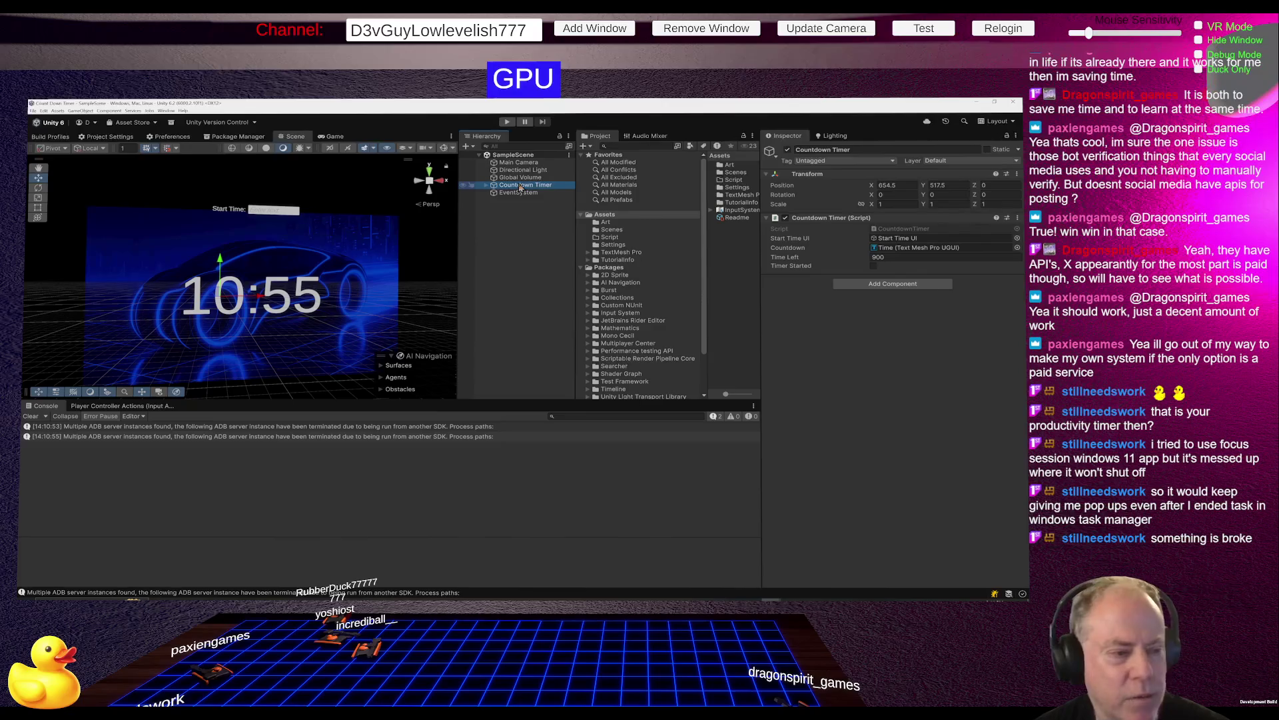
{"action": "left_click", "coordinate": [487, 186]}
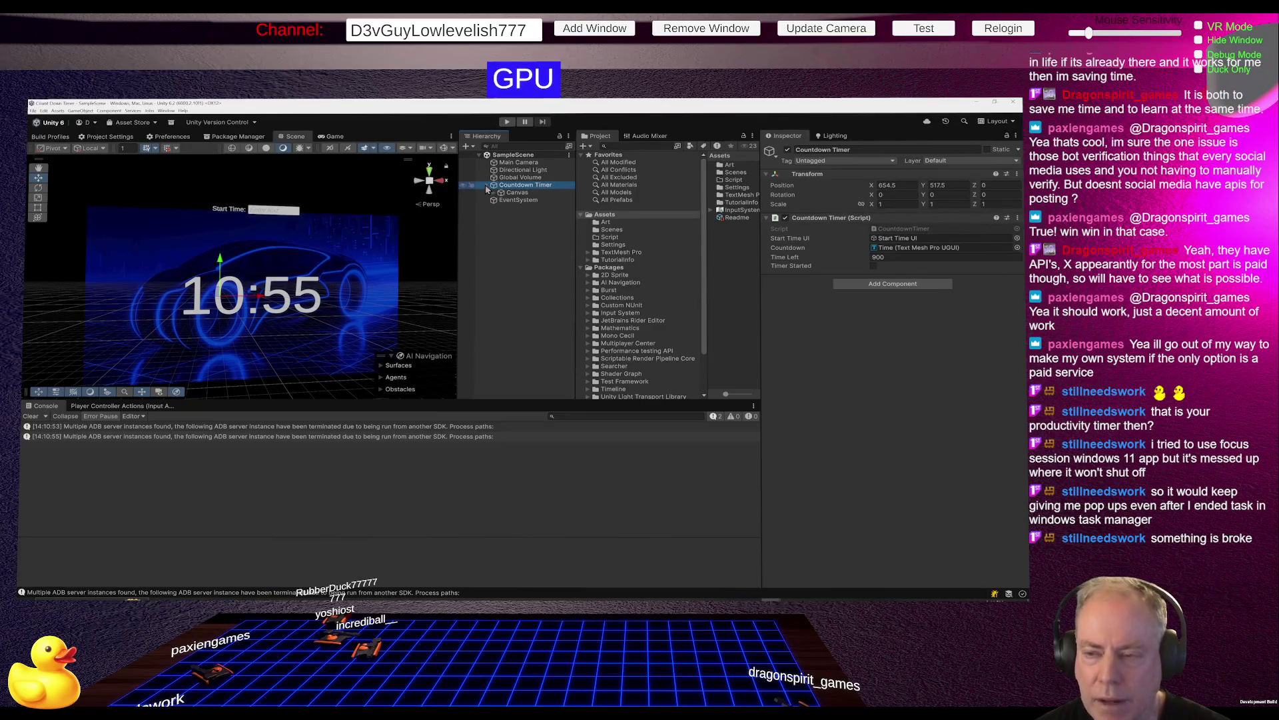
{"action": "left_click", "coordinate": [494, 194]}
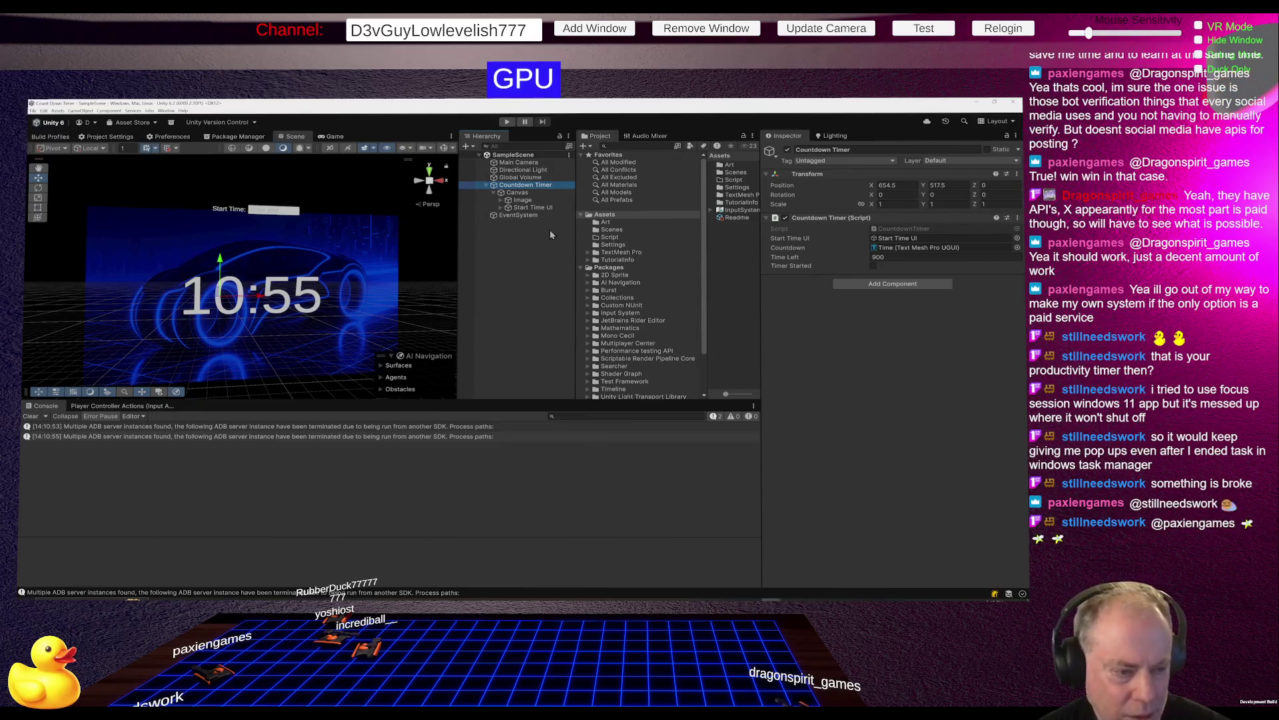
{"action": "right_click", "coordinate": [525, 193]}
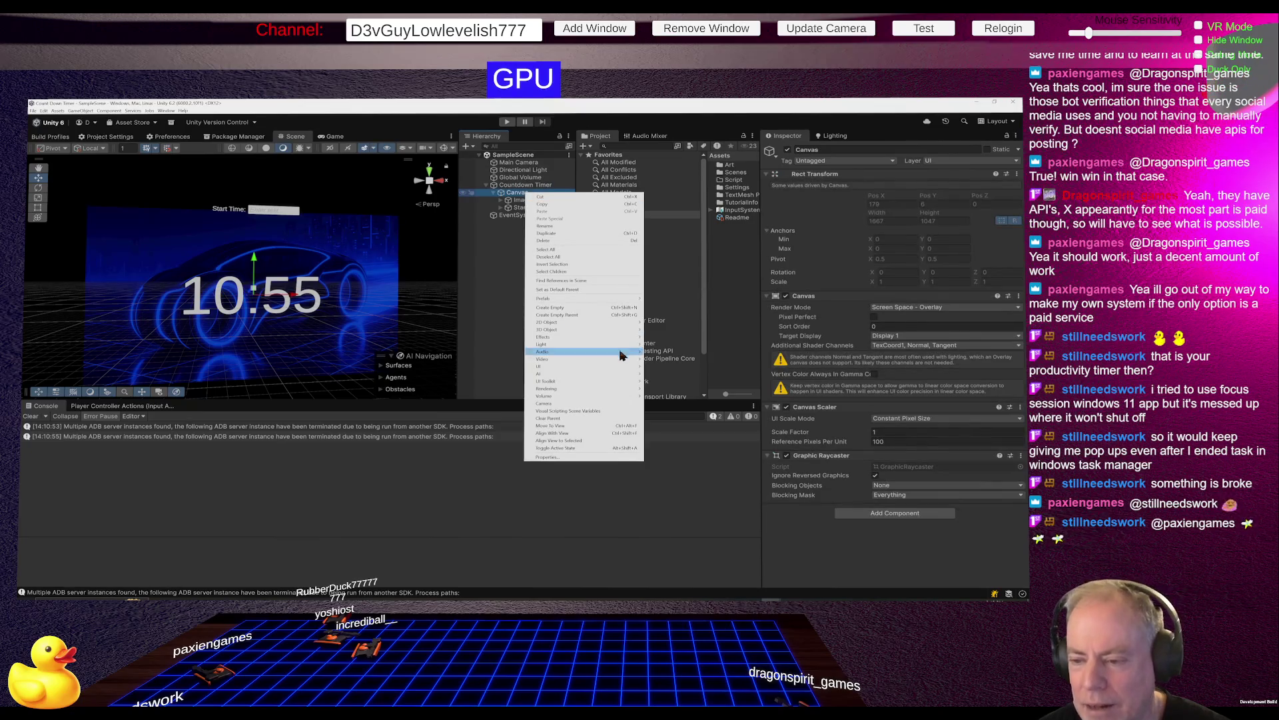
Add a Text - TextMeshPro object under the Canvas with font size 72.
{"action": "mouse_move", "coordinate": [607, 368]}
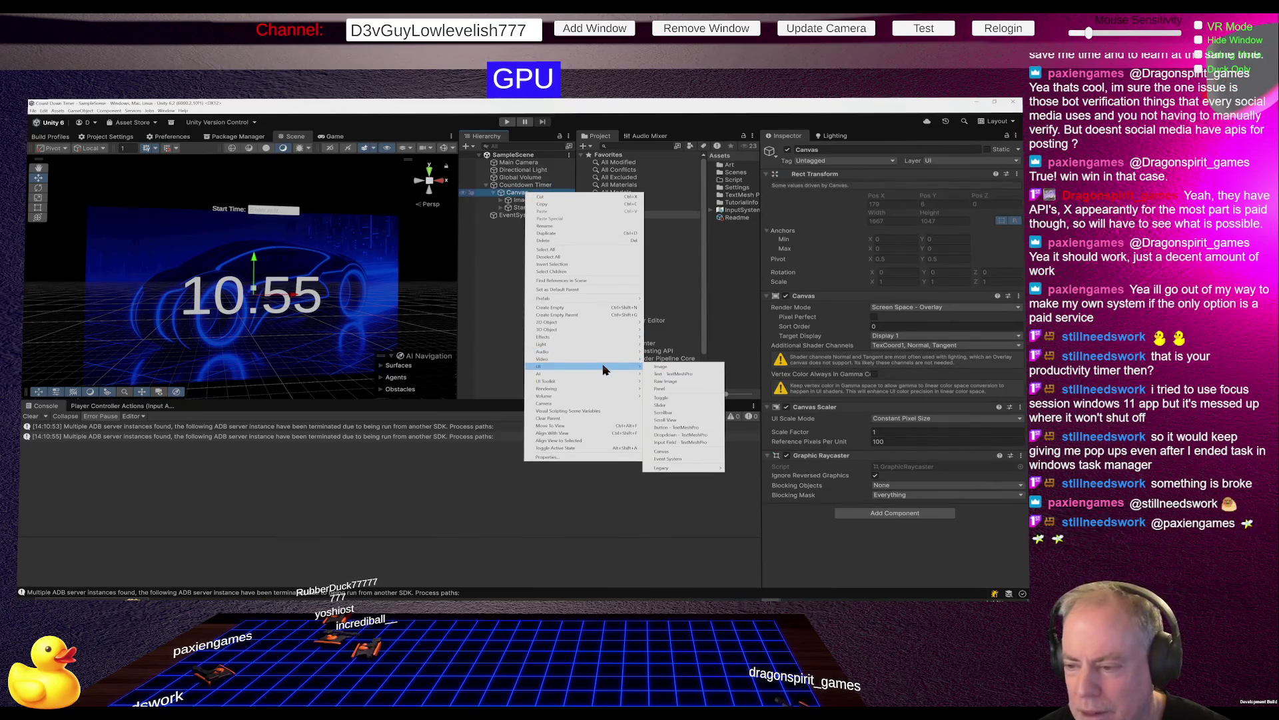
{"action": "left_click", "coordinate": [674, 374]}
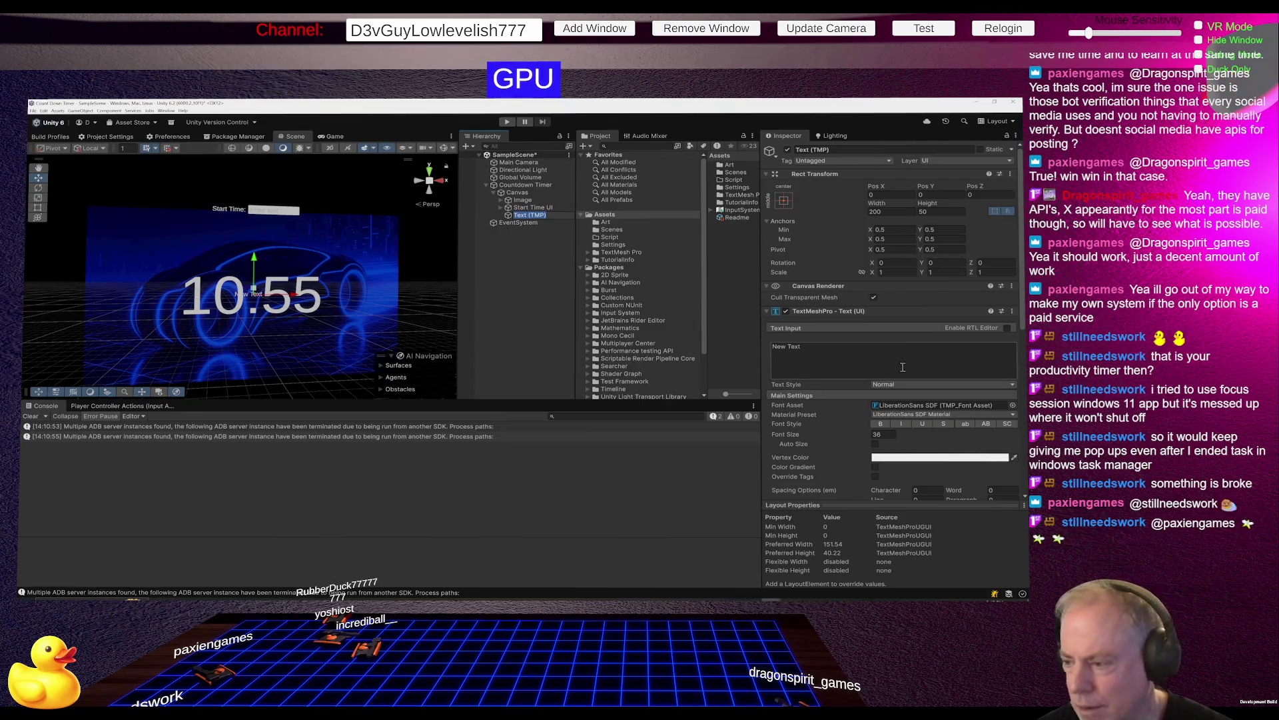
{"action": "left_click", "coordinate": [892, 433]}
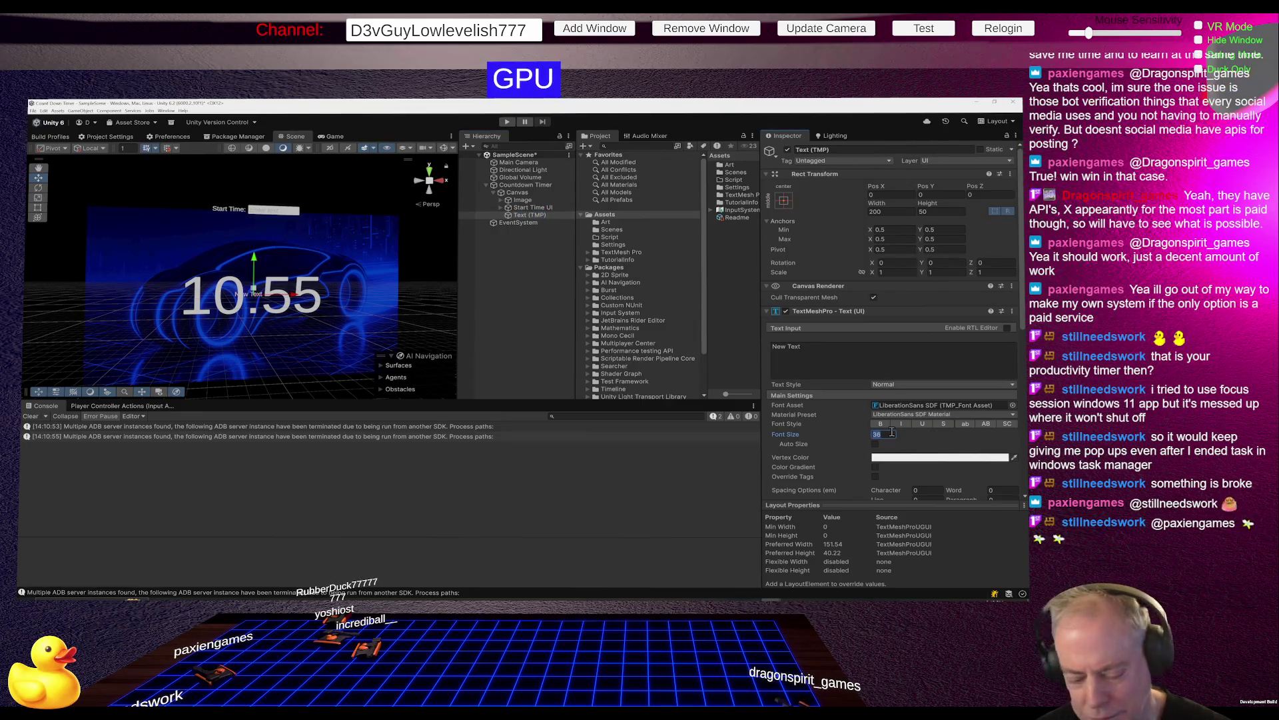
{"action": "type", "text": "72"}
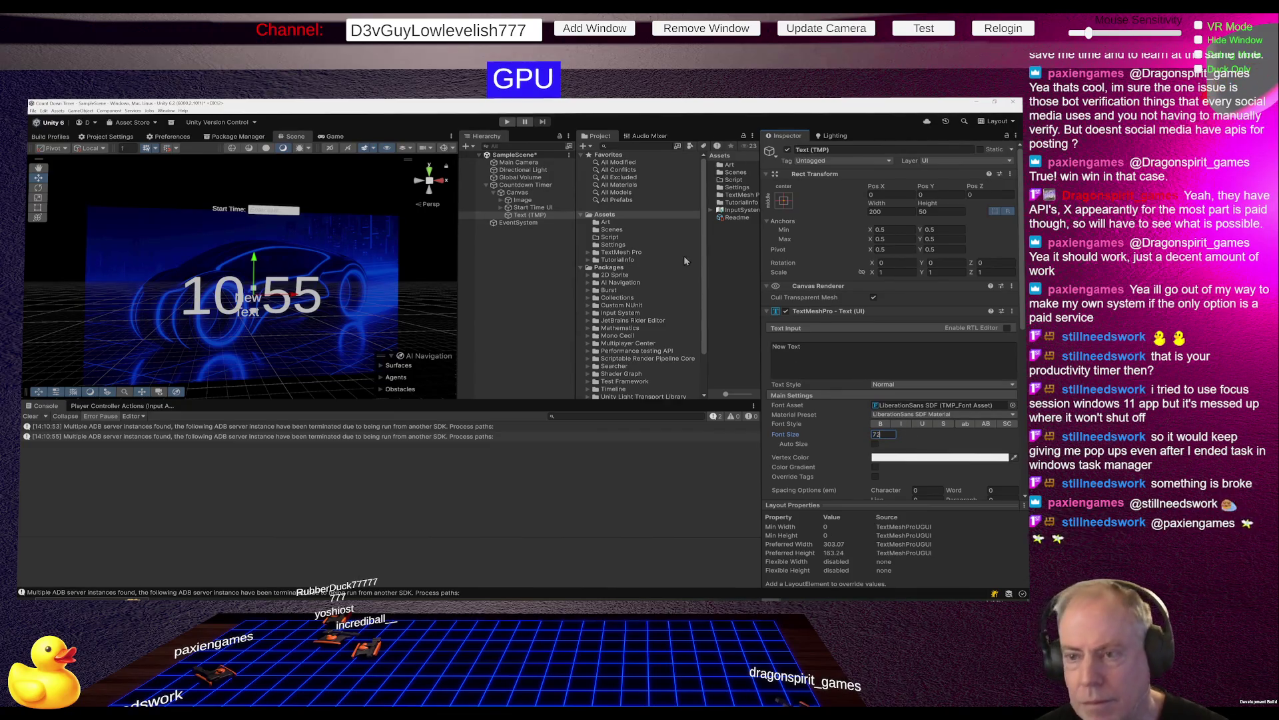
Compare the new text against the Start Time UI and Start Time Text settings.
{"action": "left_click", "coordinate": [533, 208]}
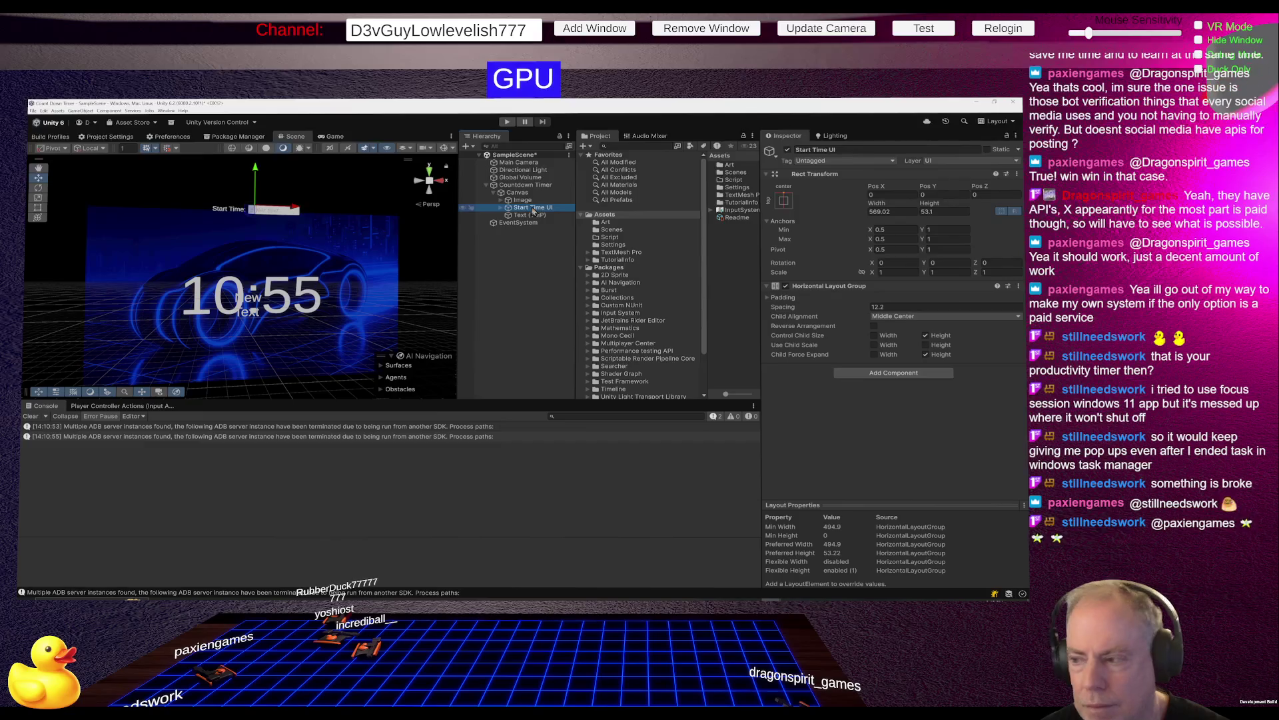
{"action": "left_click", "coordinate": [531, 216]}
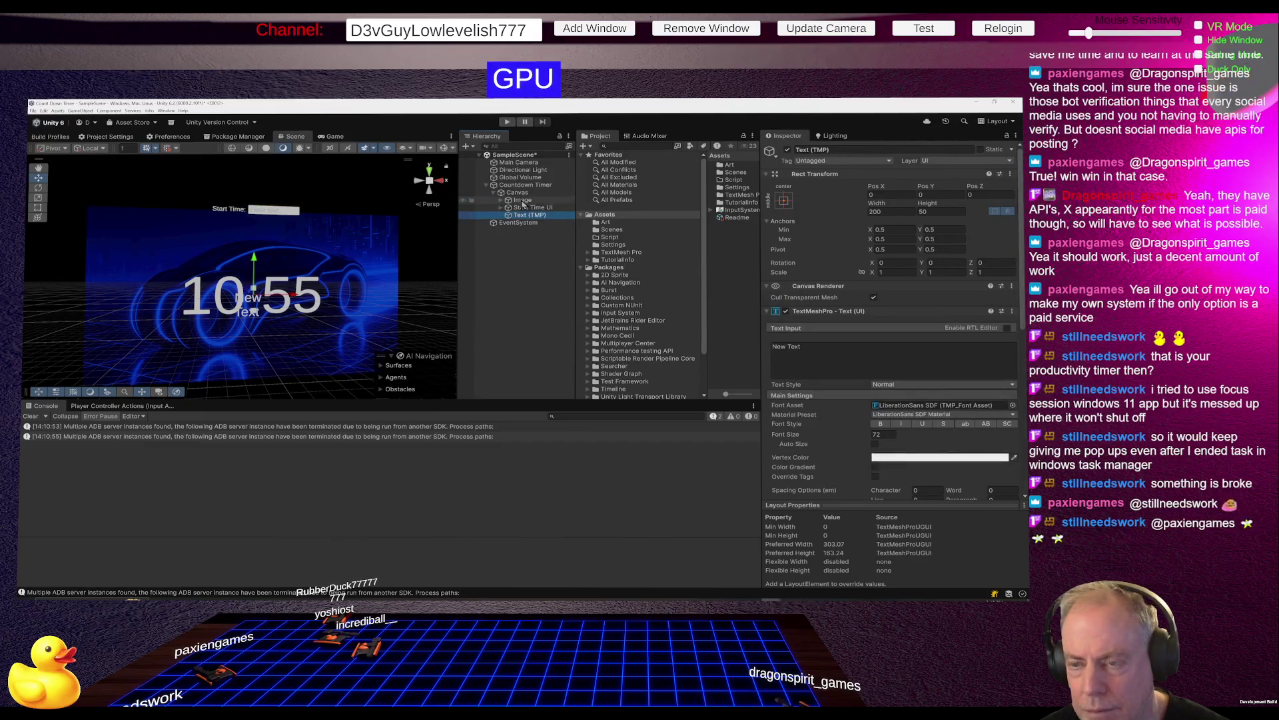
{"action": "left_click", "coordinate": [501, 208]}
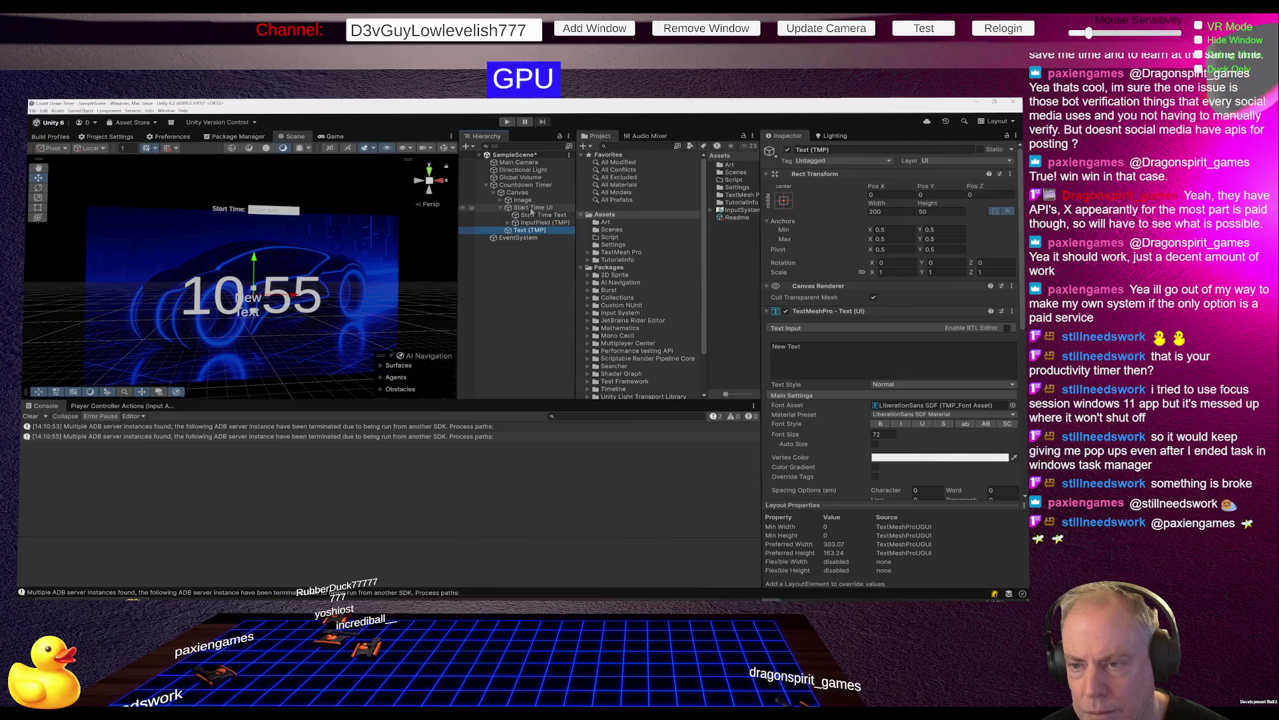
{"action": "left_click", "coordinate": [537, 215]}
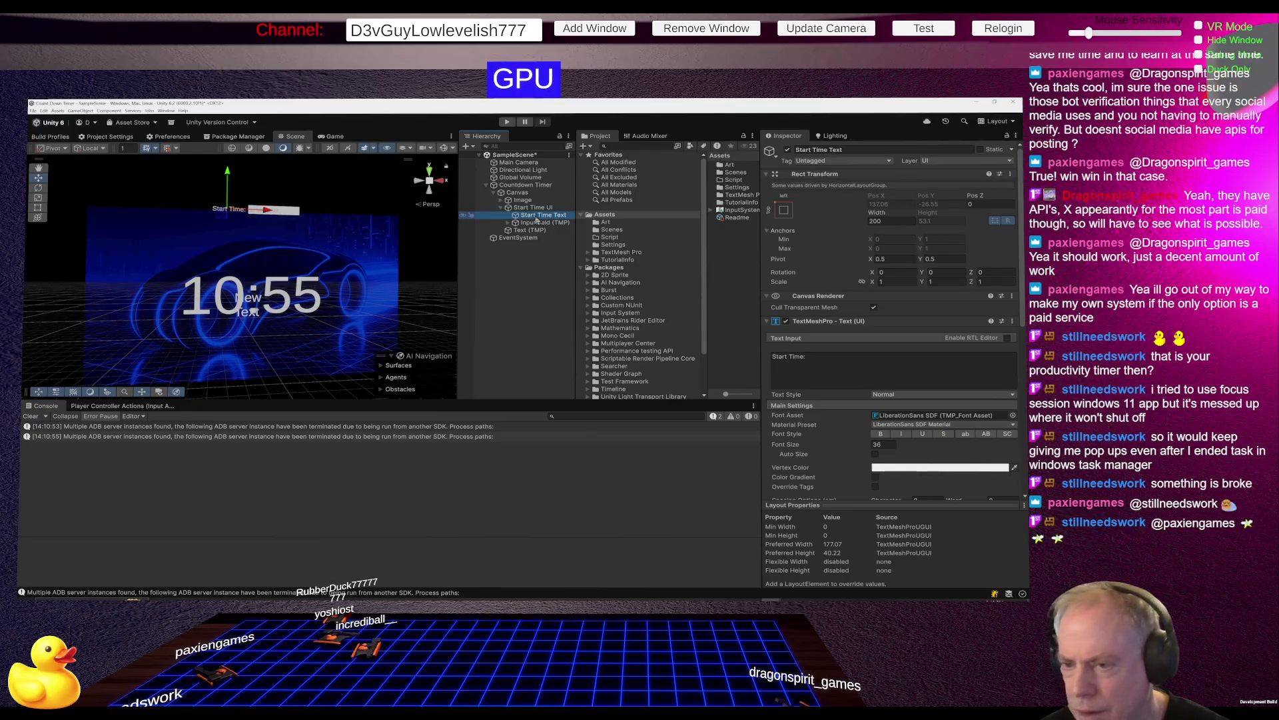
{"action": "left_click", "coordinate": [531, 208]}
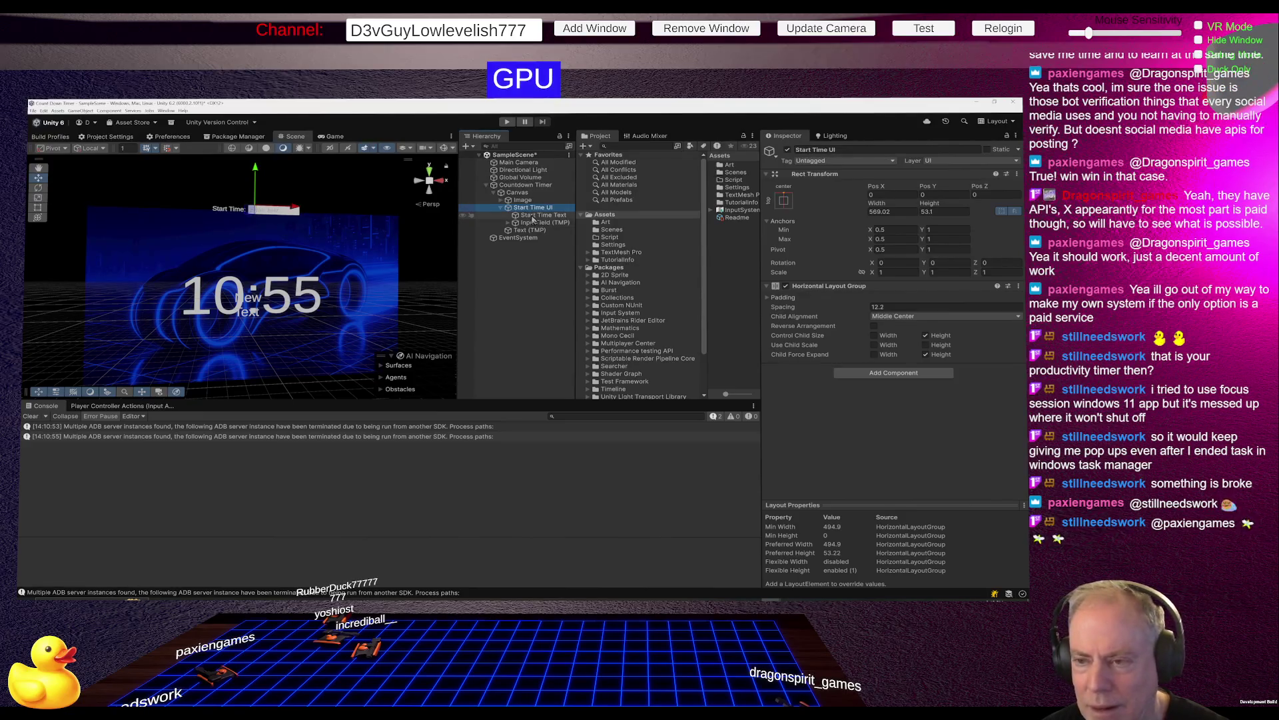
{"action": "left_click", "coordinate": [543, 215]}
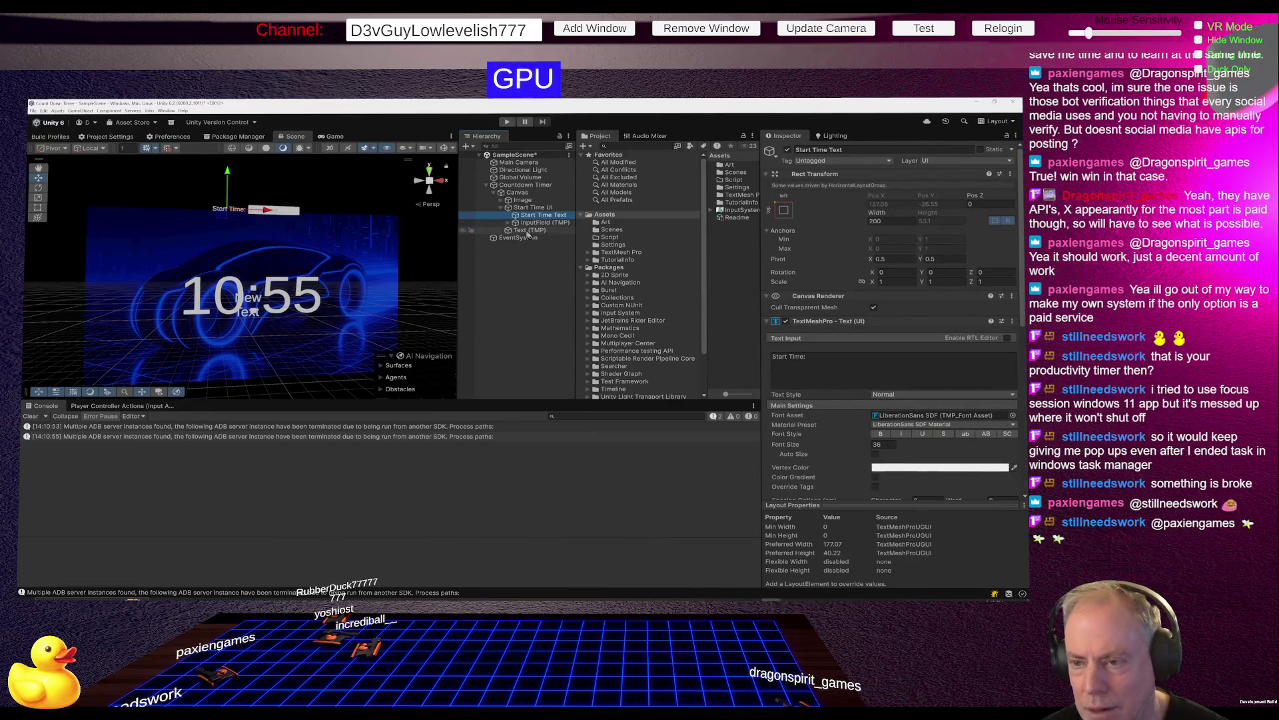
{"action": "left_click", "coordinate": [526, 208]}
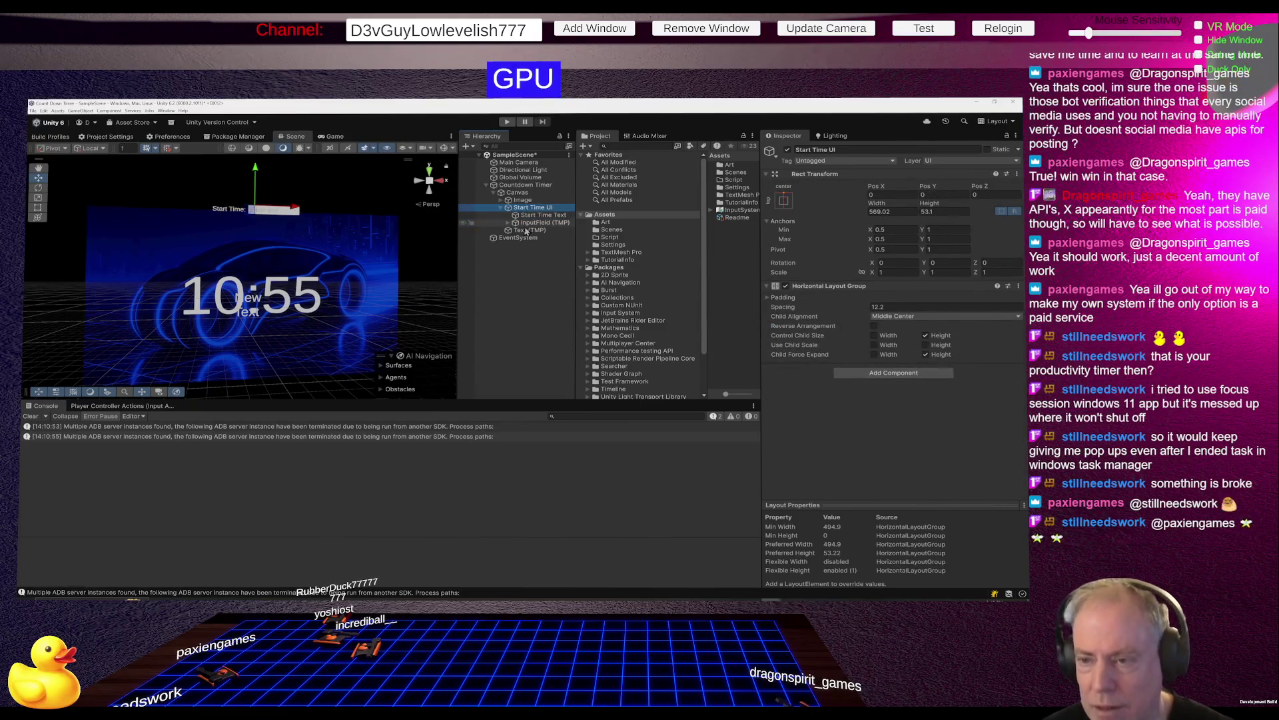
{"action": "left_click", "coordinate": [527, 230]}
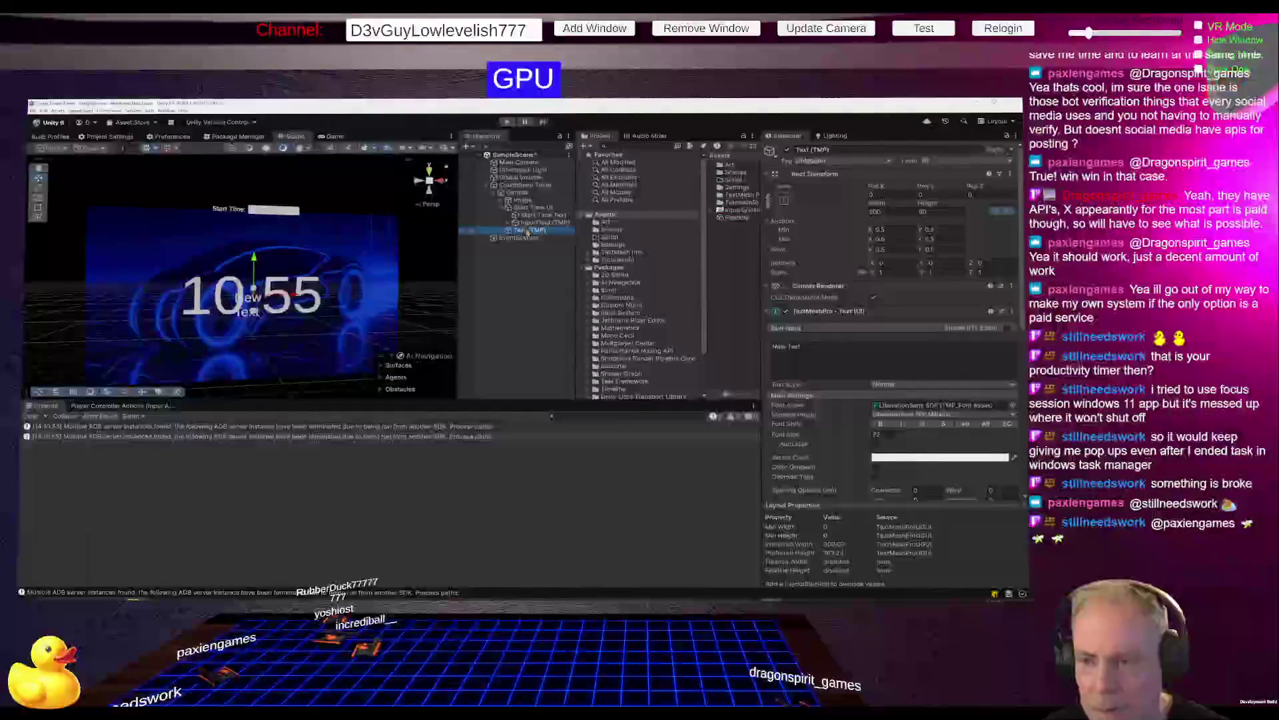
{"action": "left_click", "coordinate": [527, 209]}
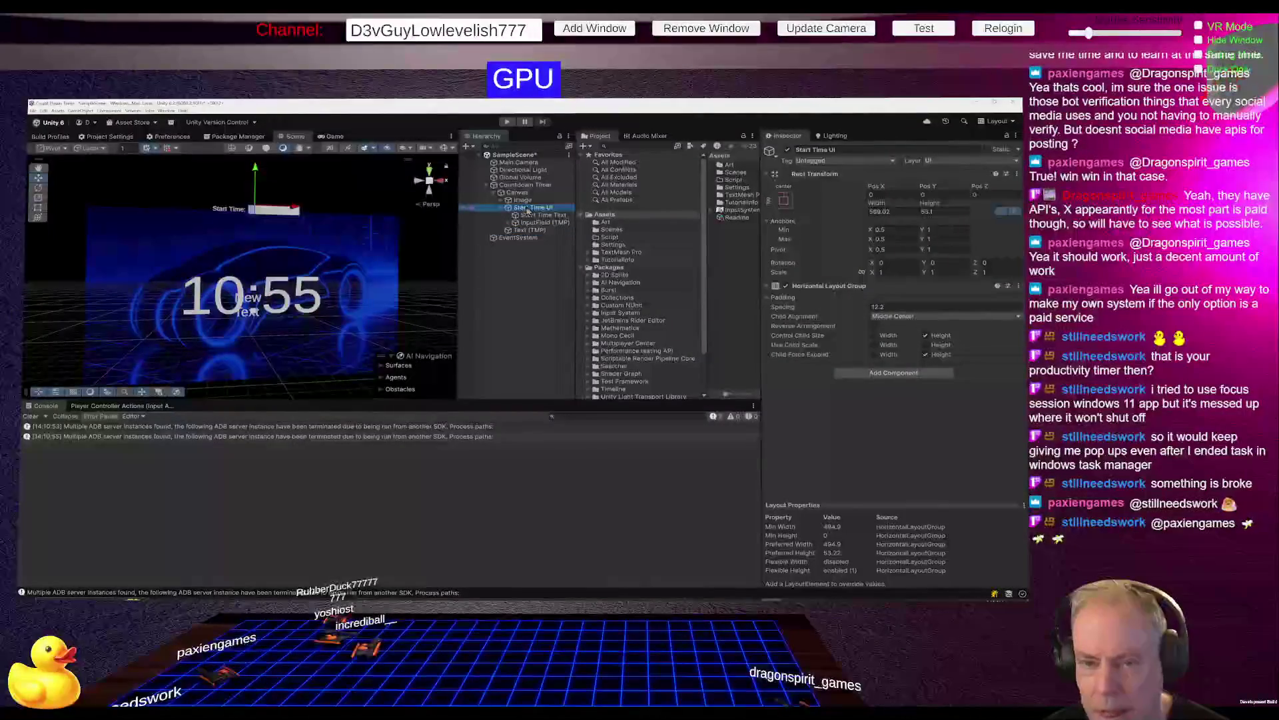
{"action": "left_click", "coordinate": [534, 216]}
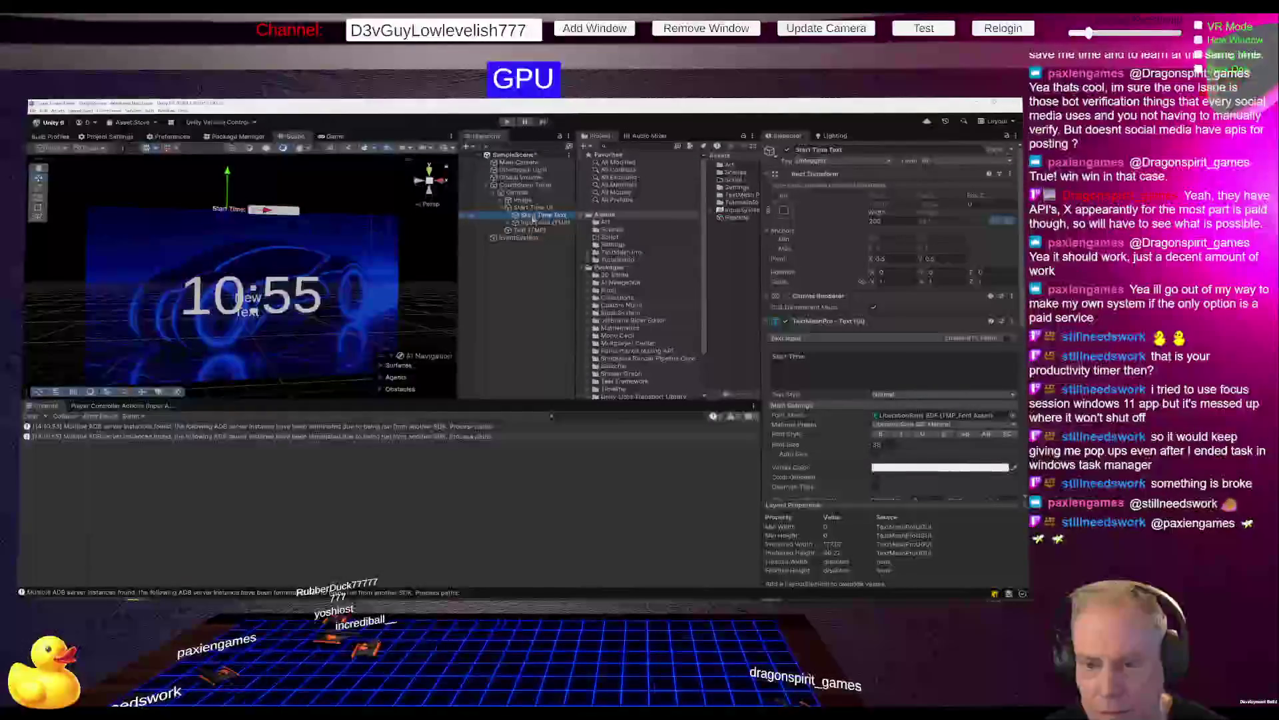
Inspect the InputField (TMP), Countdown Timer and Canvas settings.
{"action": "left_click", "coordinate": [530, 223]}
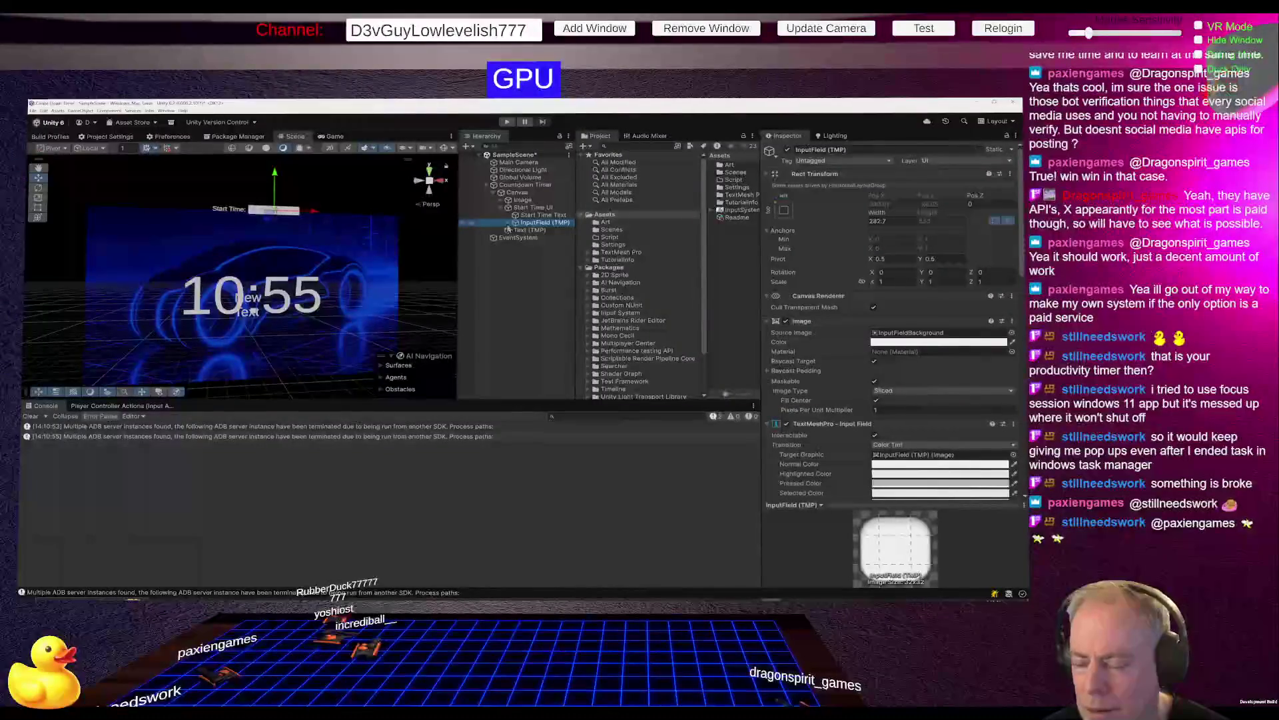
{"action": "left_click", "coordinate": [509, 223]}
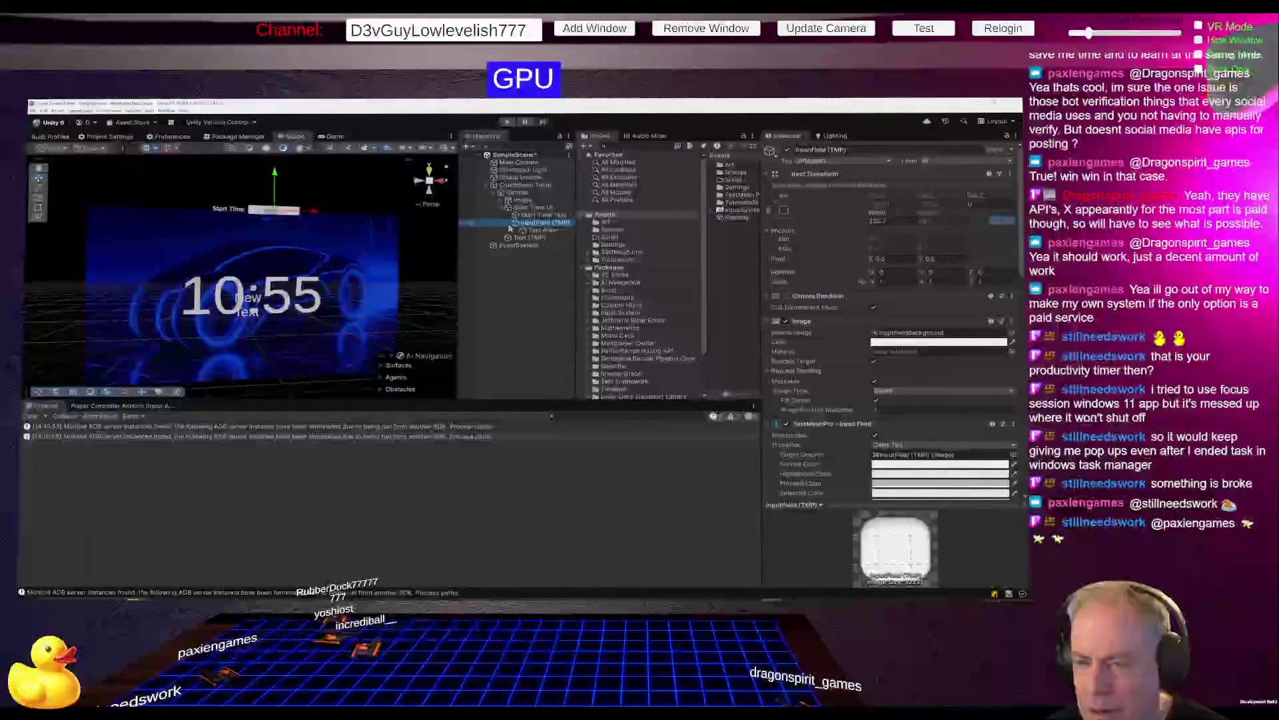
{"action": "left_click", "coordinate": [280, 303]}
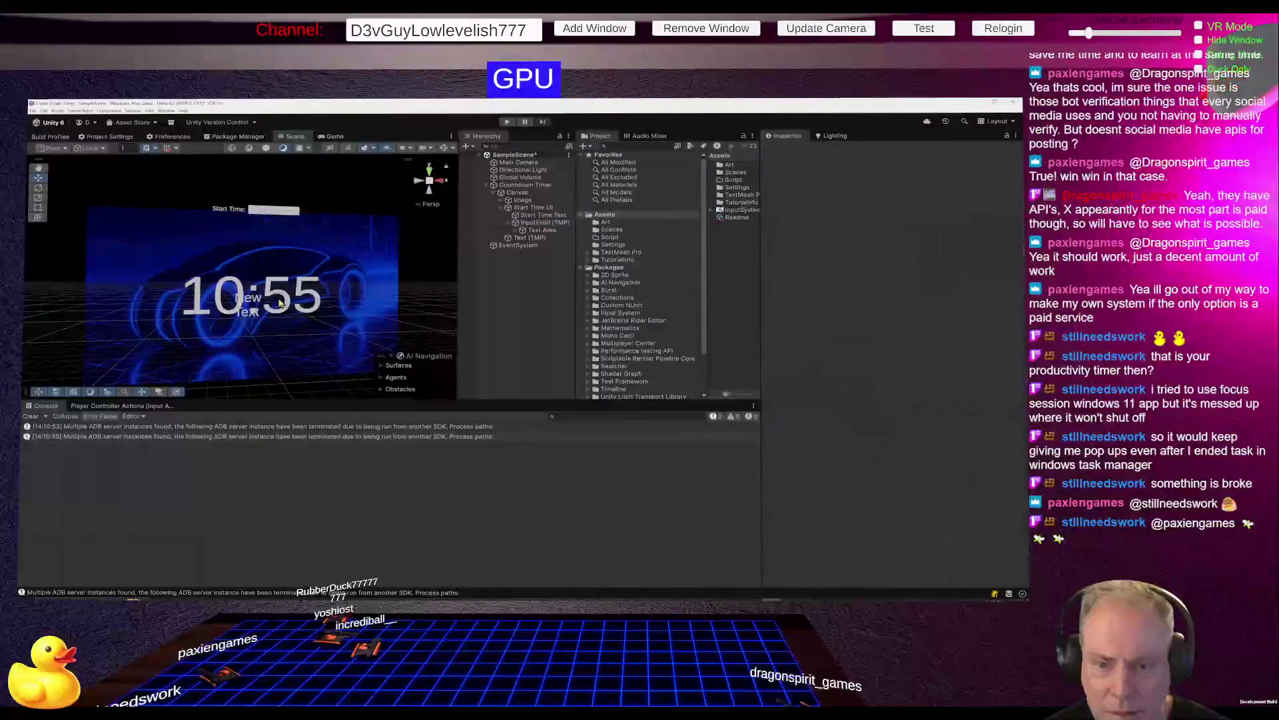
{"action": "left_click", "coordinate": [523, 184]}
{"action": "left_click", "coordinate": [790, 152]}
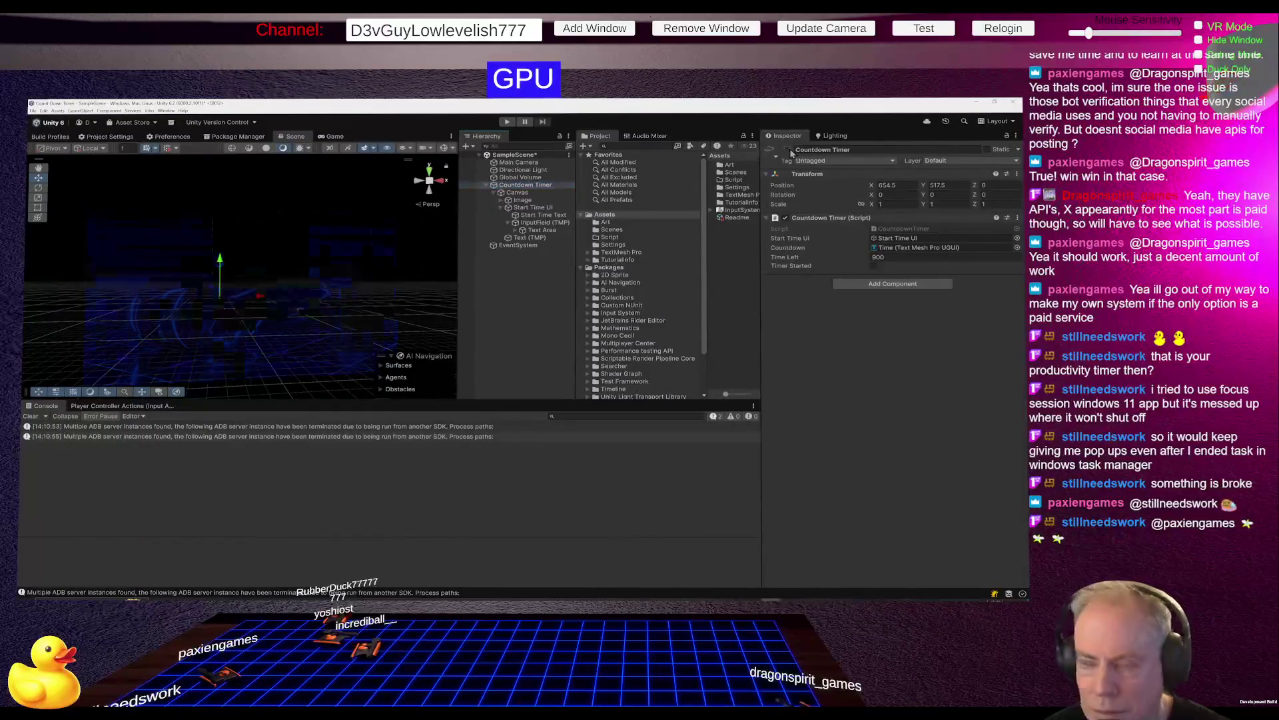
{"action": "left_click", "coordinate": [517, 192]}
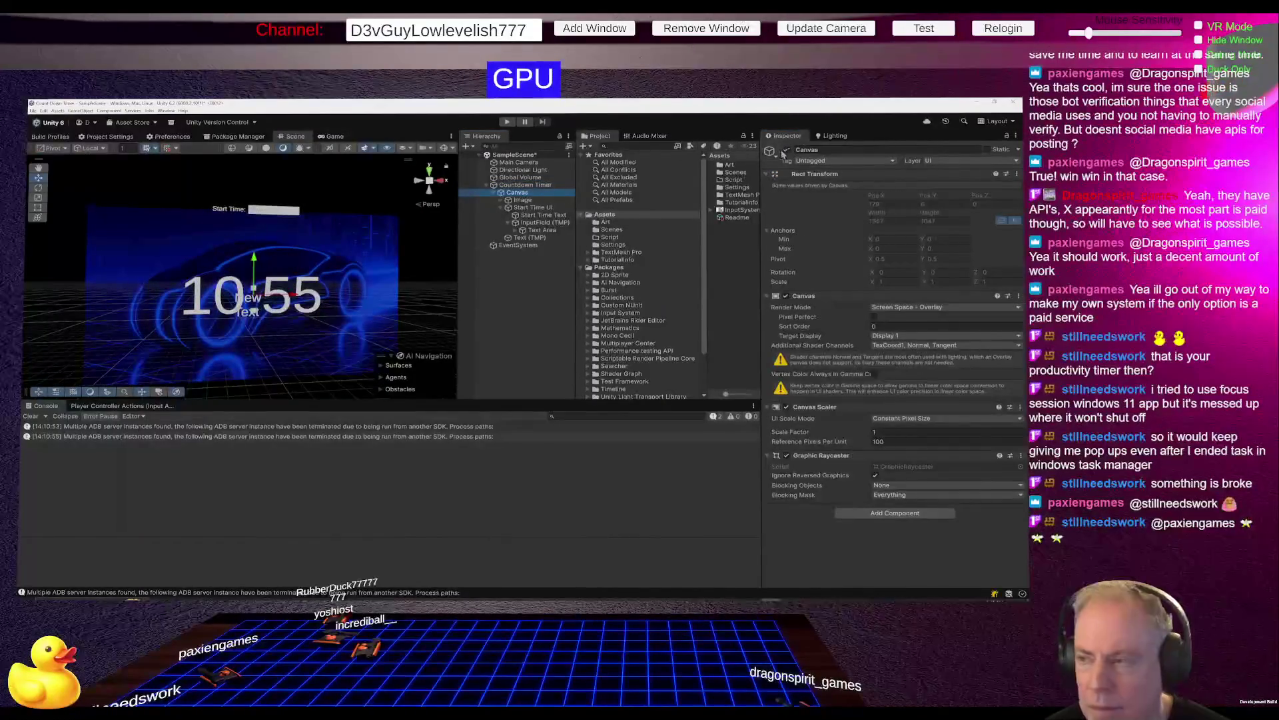
{"action": "left_click", "coordinate": [787, 150]}
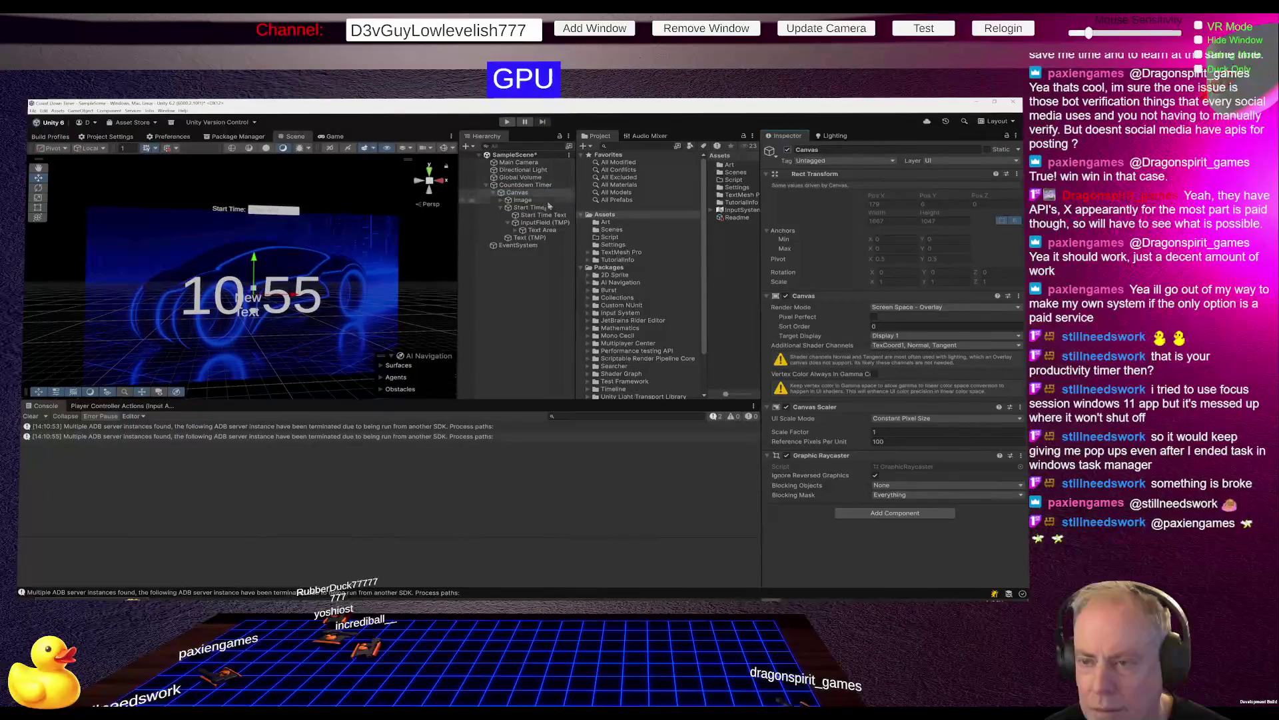
Check Container's Horizontal Layout Group and its Time text, and move Text (TMP) into Container.
{"action": "left_click", "coordinate": [502, 201]}
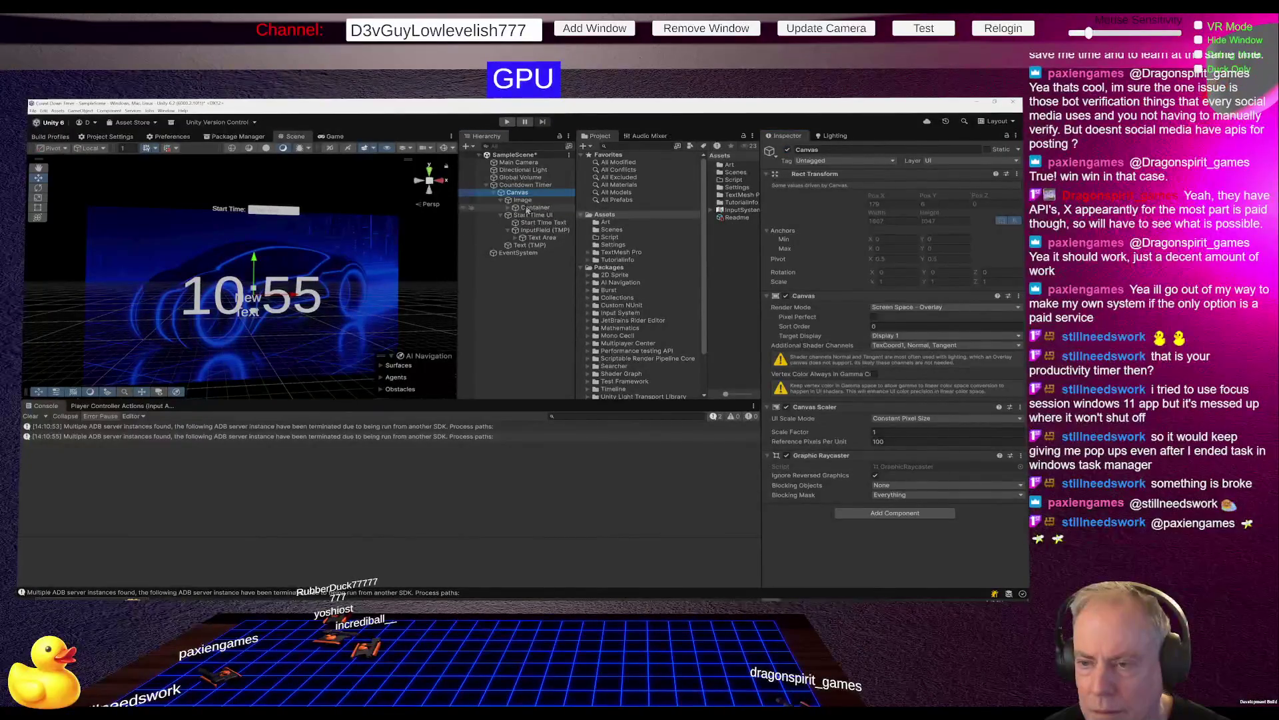
{"action": "left_click", "coordinate": [517, 207]}
{"action": "left_click", "coordinate": [509, 208]}
{"action": "left_click", "coordinate": [534, 214]}
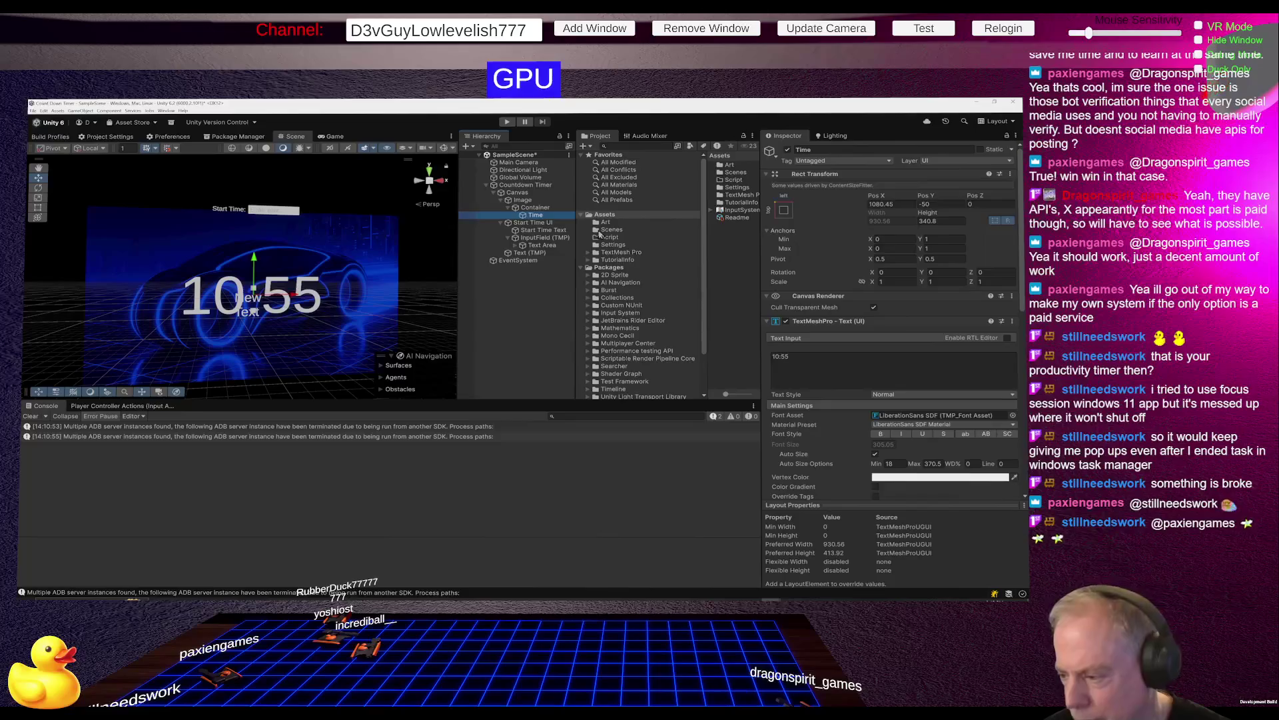
{"action": "scroll", "coordinate": [889, 388], "scroll_direction": "down", "scroll_amount": 3}
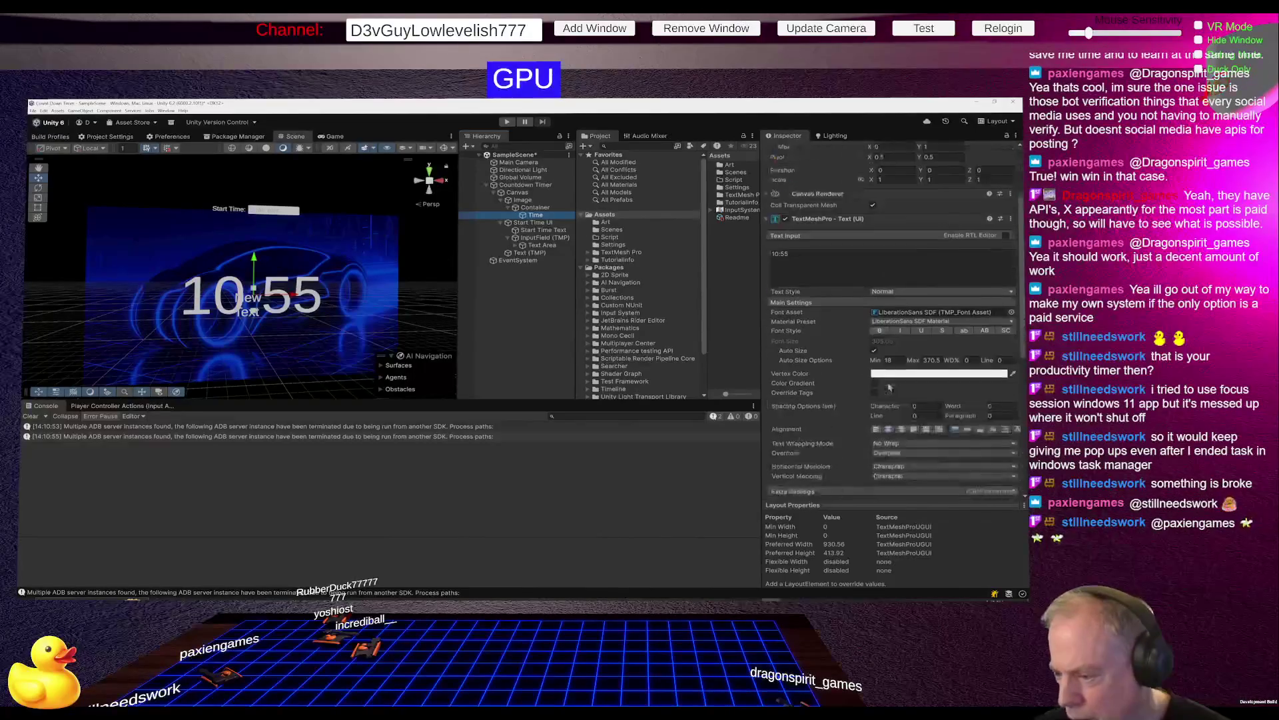
{"action": "scroll", "coordinate": [890, 388], "scroll_direction": "down", "scroll_amount": 2}
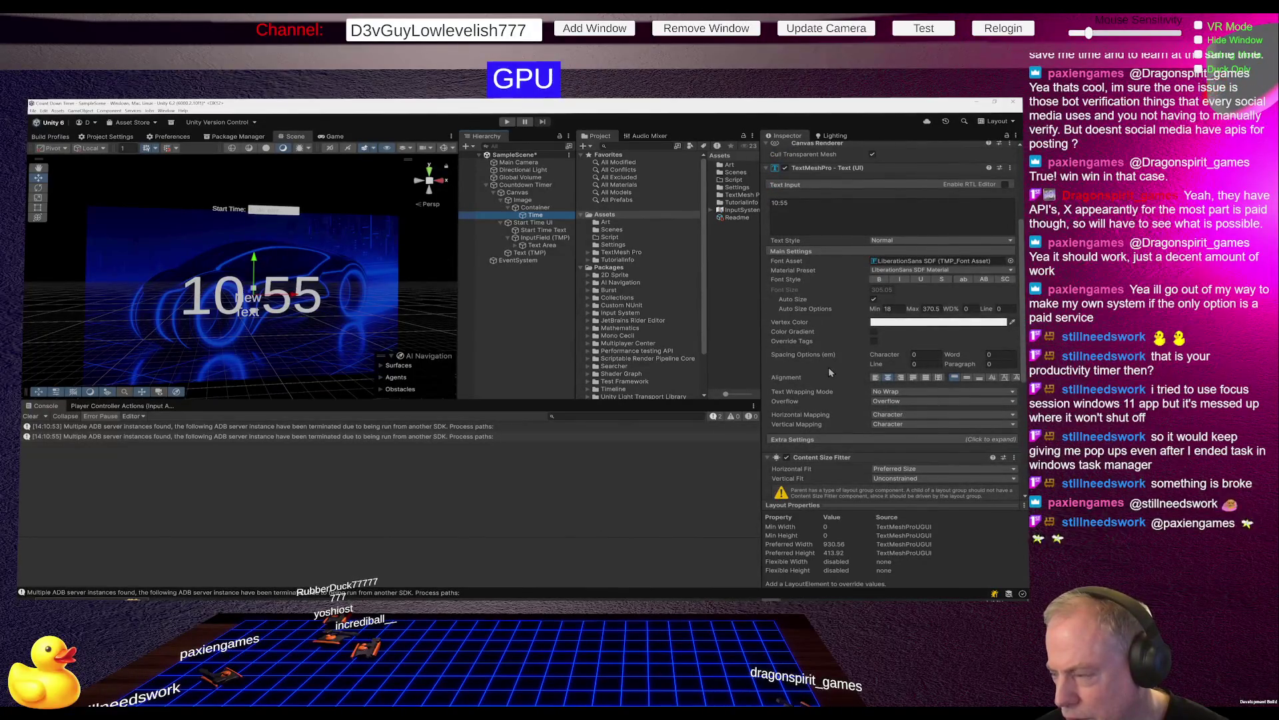
{"action": "scroll", "coordinate": [830, 371], "scroll_direction": "up", "scroll_amount": 4}
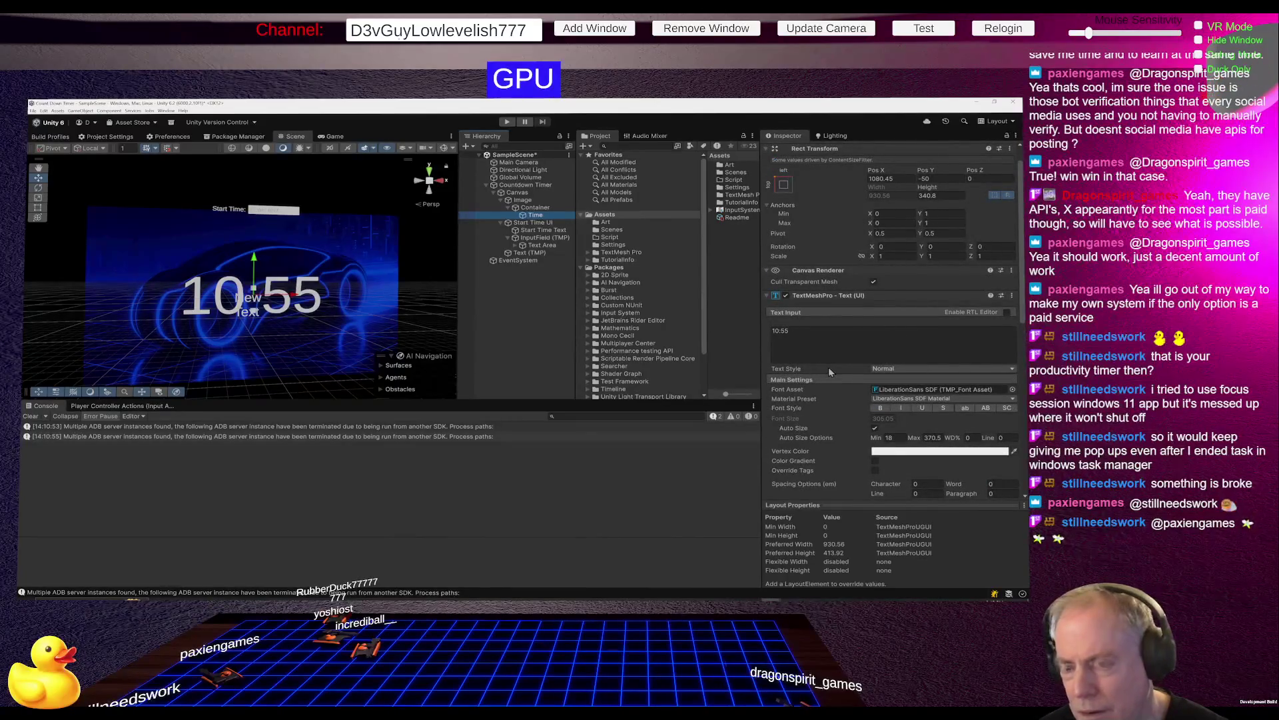
{"action": "left_click", "coordinate": [533, 208]}
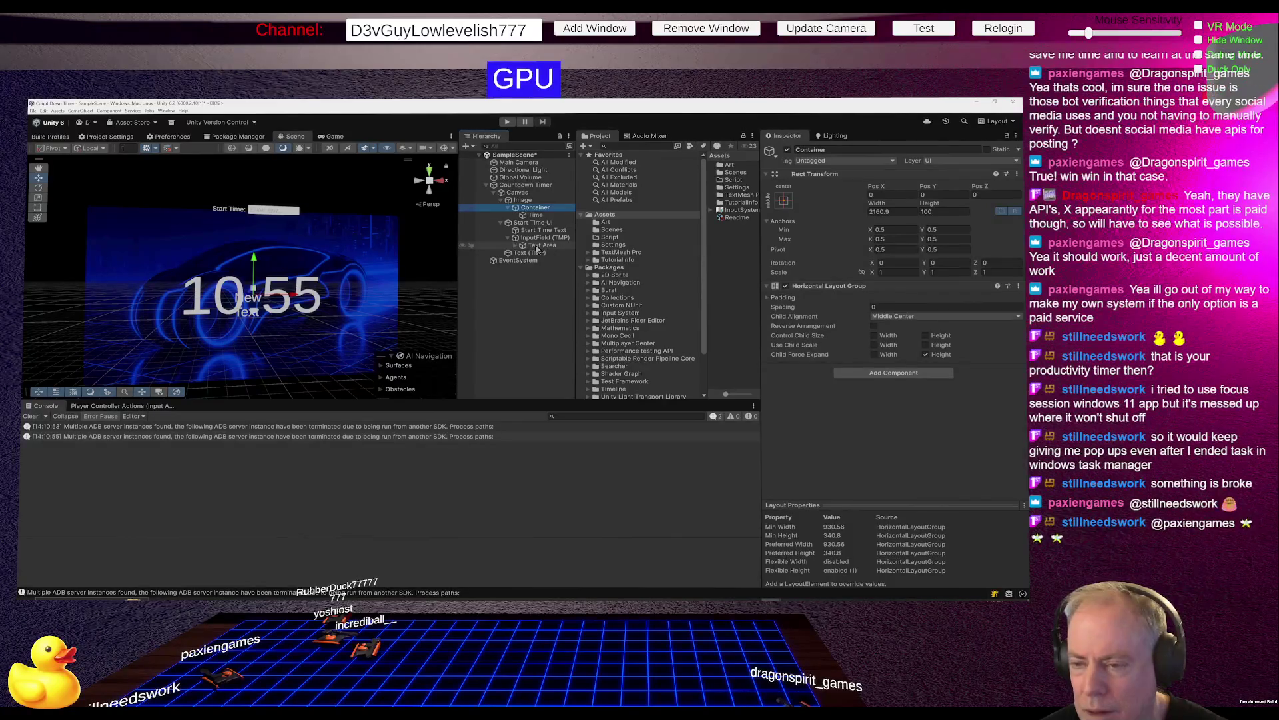
{"action": "left_click_drag", "start_coordinate": [535, 253], "coordinate": [541, 217]}
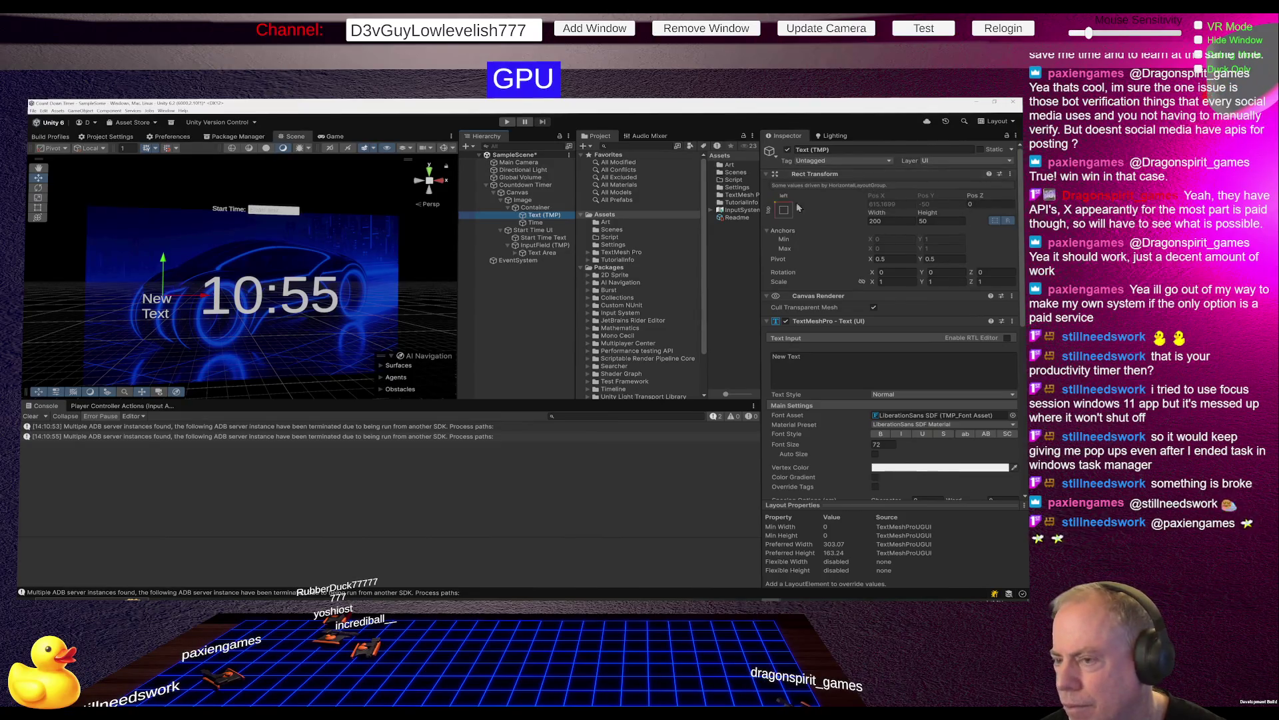
Select Container and open its Horizontal Layout Group's three-dot options menu.
{"action": "left_click", "coordinate": [551, 208]}
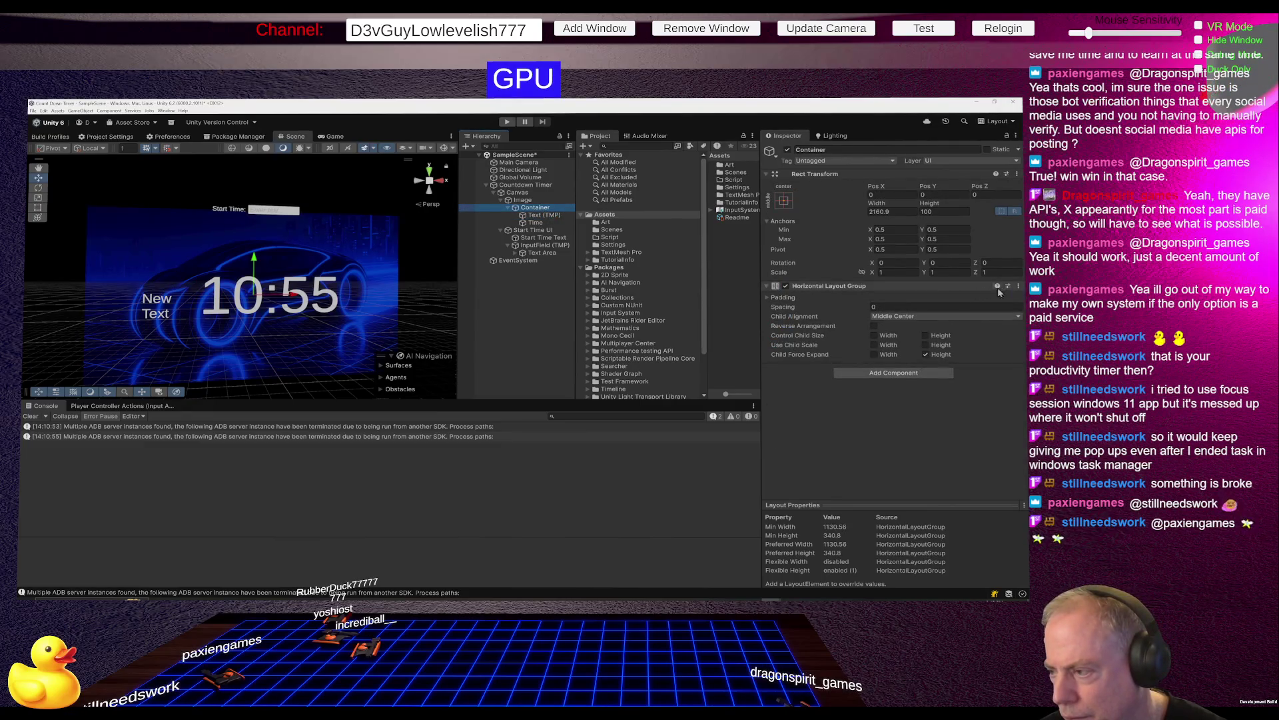
{"action": "left_click", "coordinate": [1019, 286]}
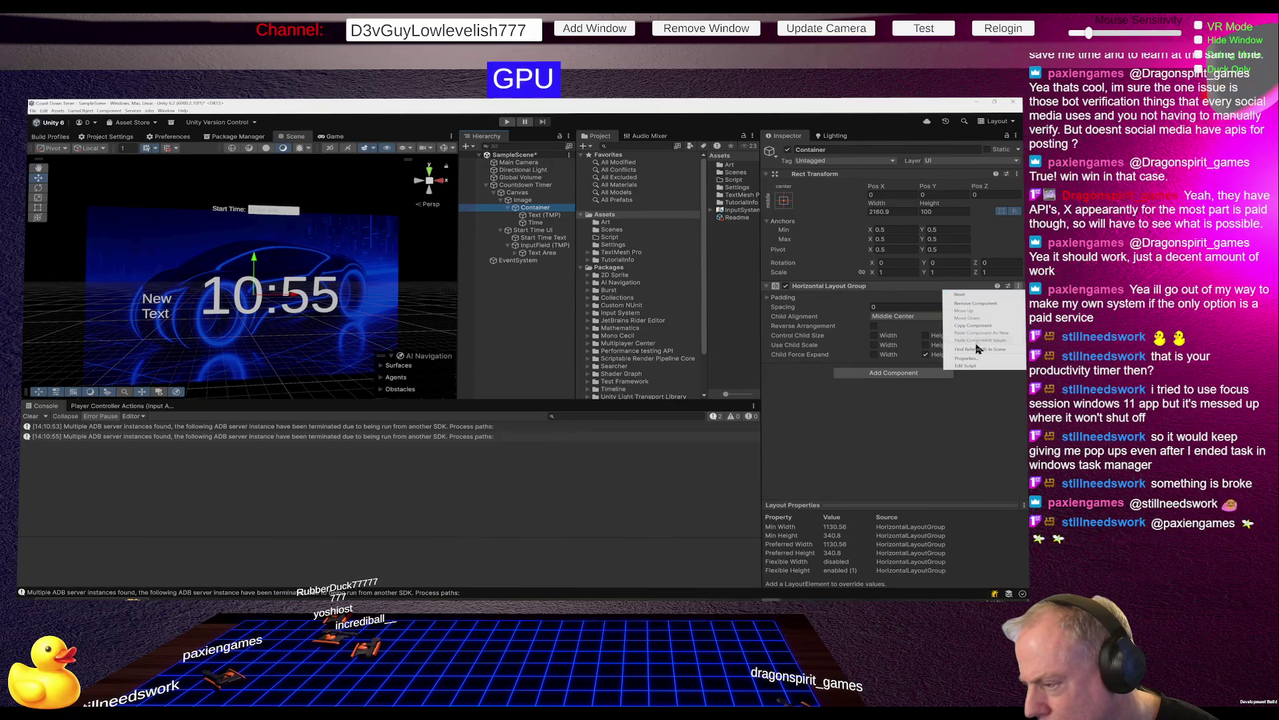
{"action": "left_click", "coordinate": [971, 359]}
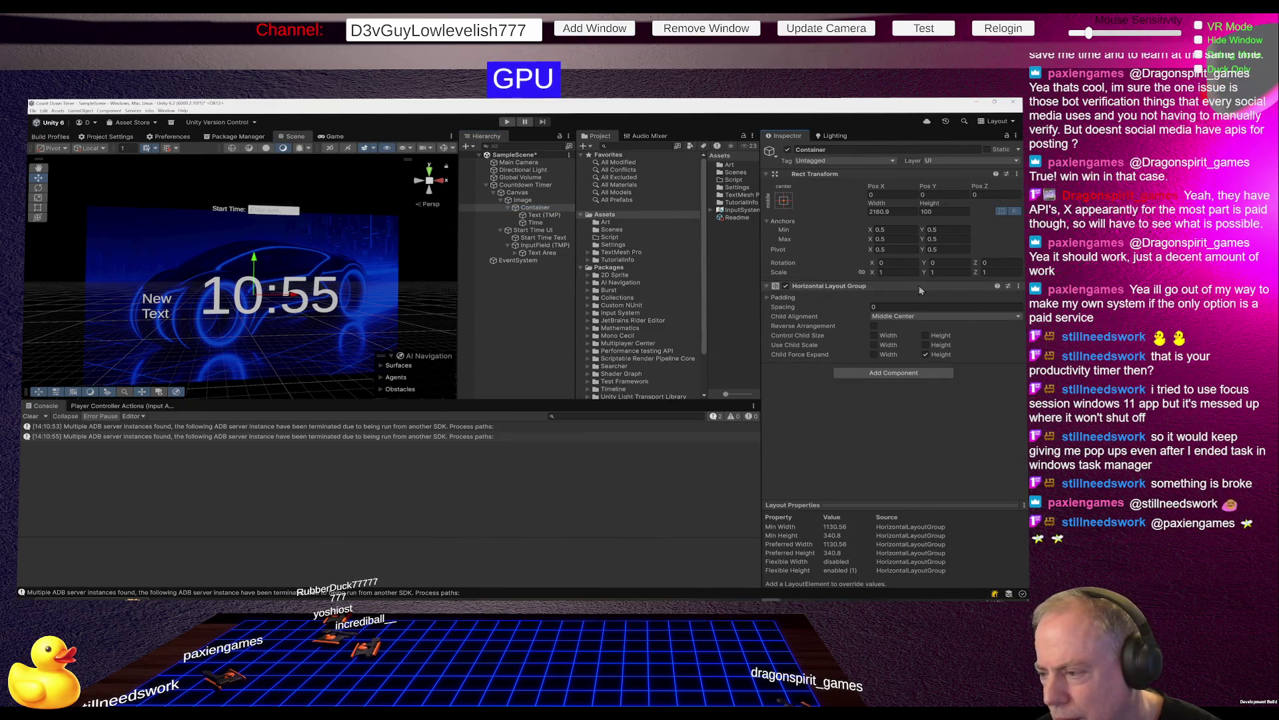
Remove the Horizontal Layout Group from Container after a first try at adding a vertical one.
{"action": "left_click", "coordinate": [877, 376]}
{"action": "type", "text": "ver"}
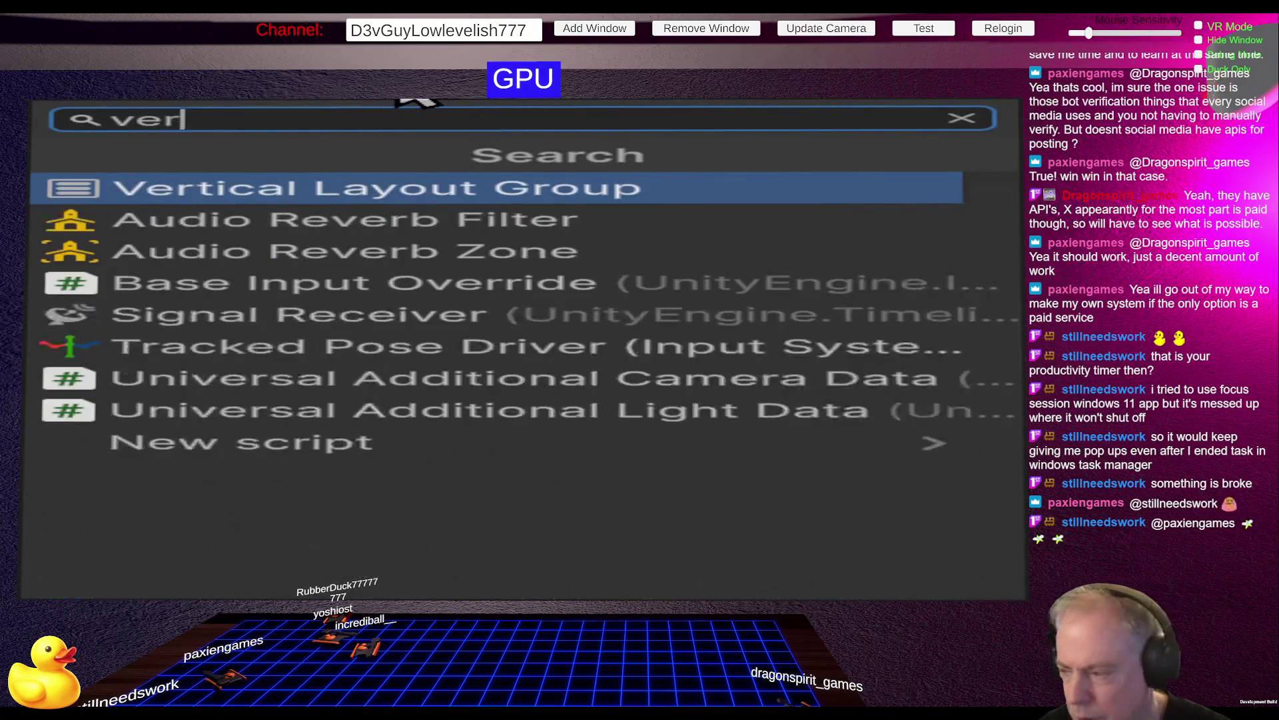
{"action": "key", "text": "Return"}
{"action": "key", "text": "Return"}
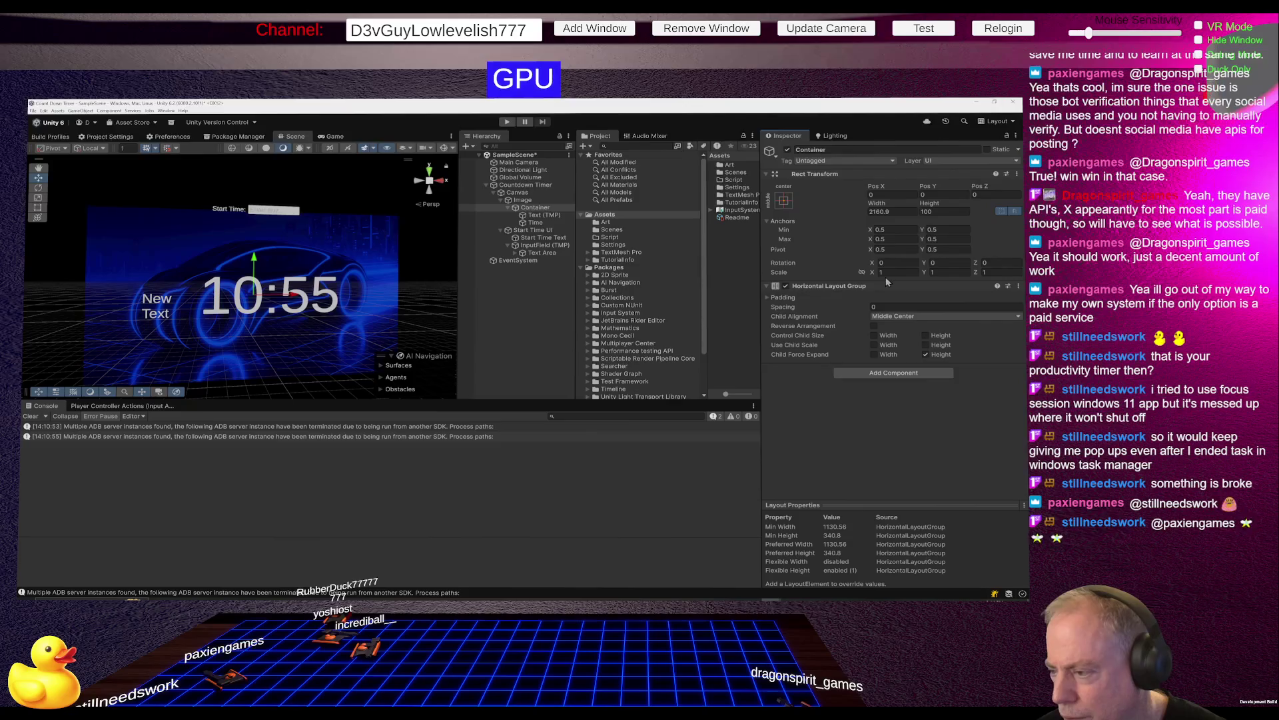
{"action": "right_click", "coordinate": [853, 287]}
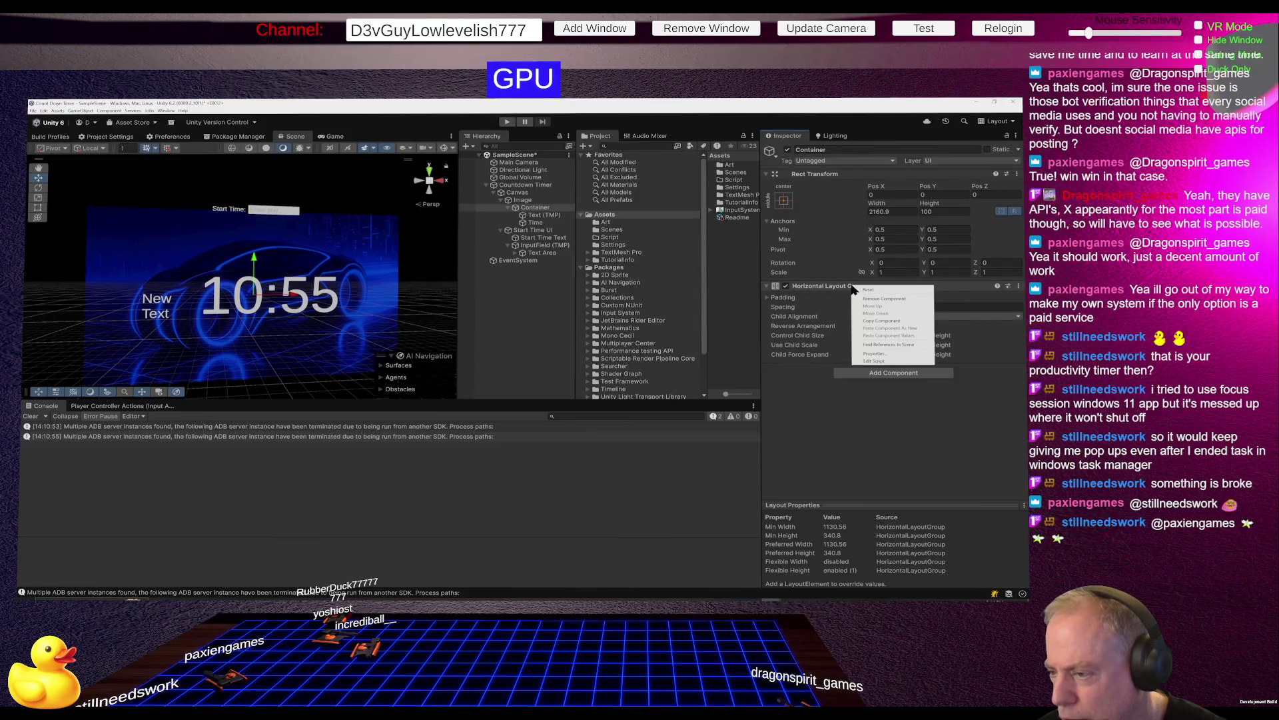
{"action": "left_click", "coordinate": [884, 299]}
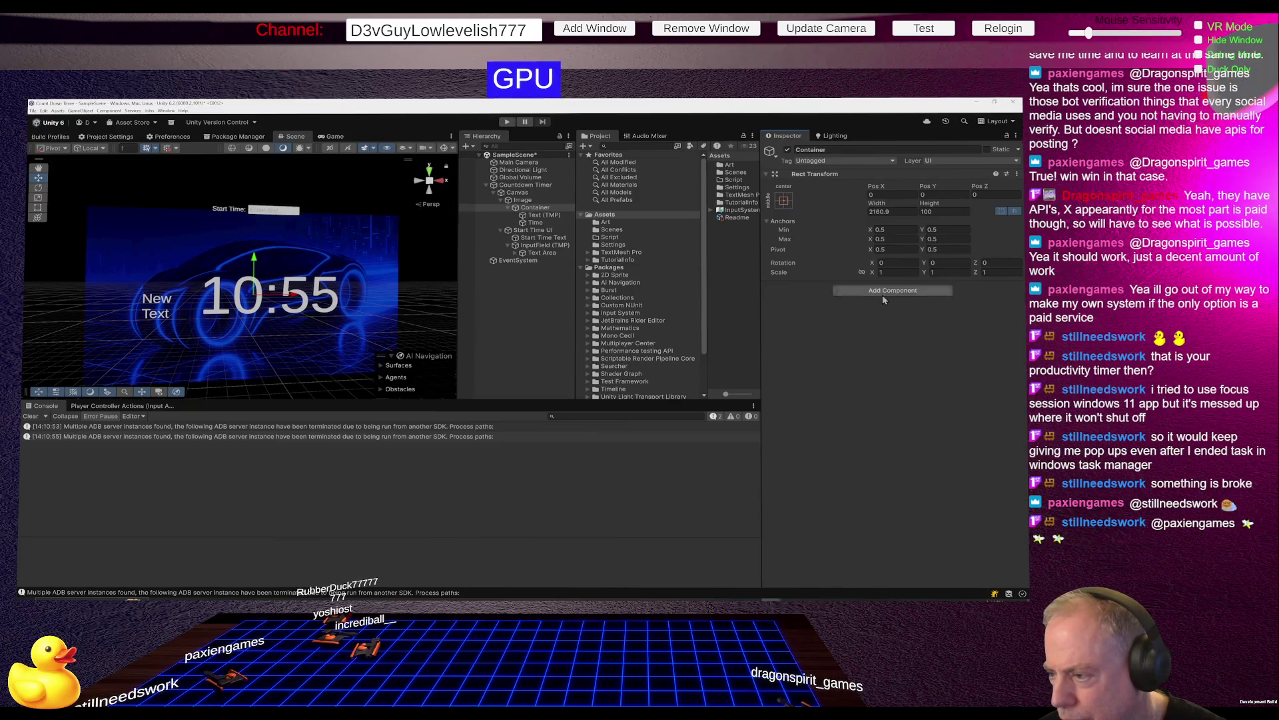
Add a Vertical Layout Group with Child Force Expand Width off and Middle Center alignment.
{"action": "left_click", "coordinate": [890, 291]}
{"action": "type", "text": "ver"}
{"action": "key", "text": "Return"}
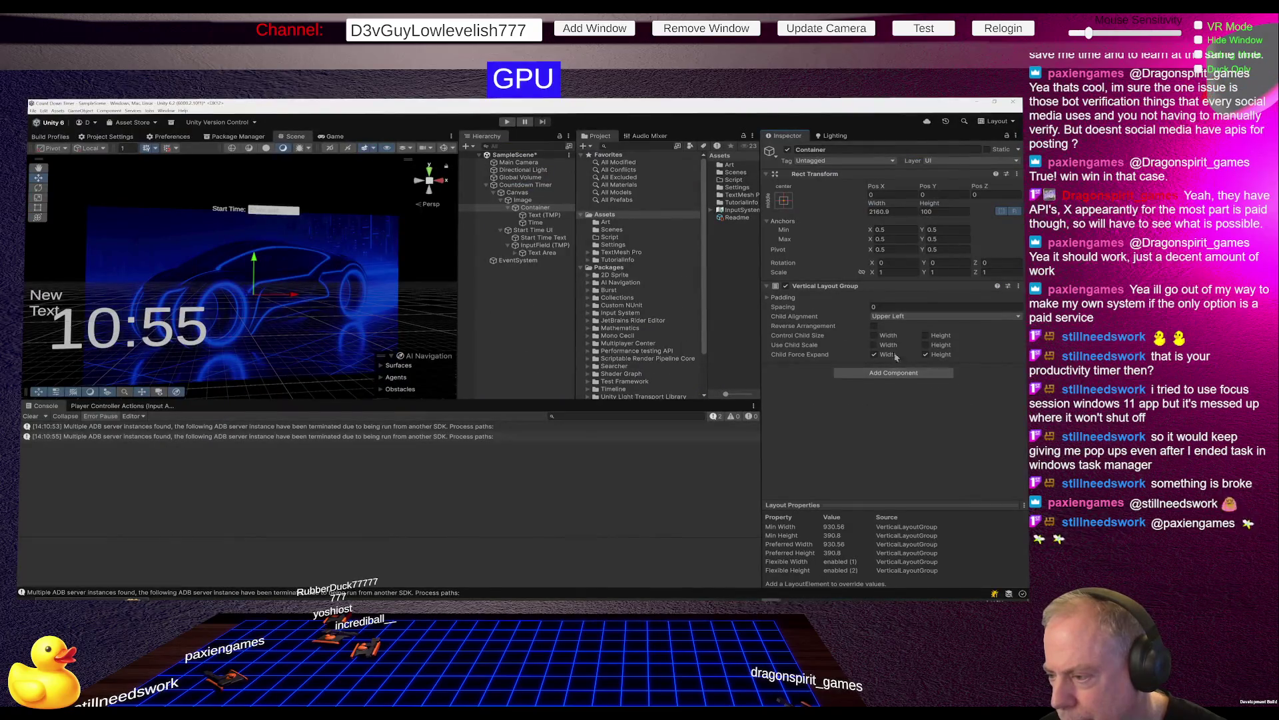
{"action": "left_click", "coordinate": [875, 356]}
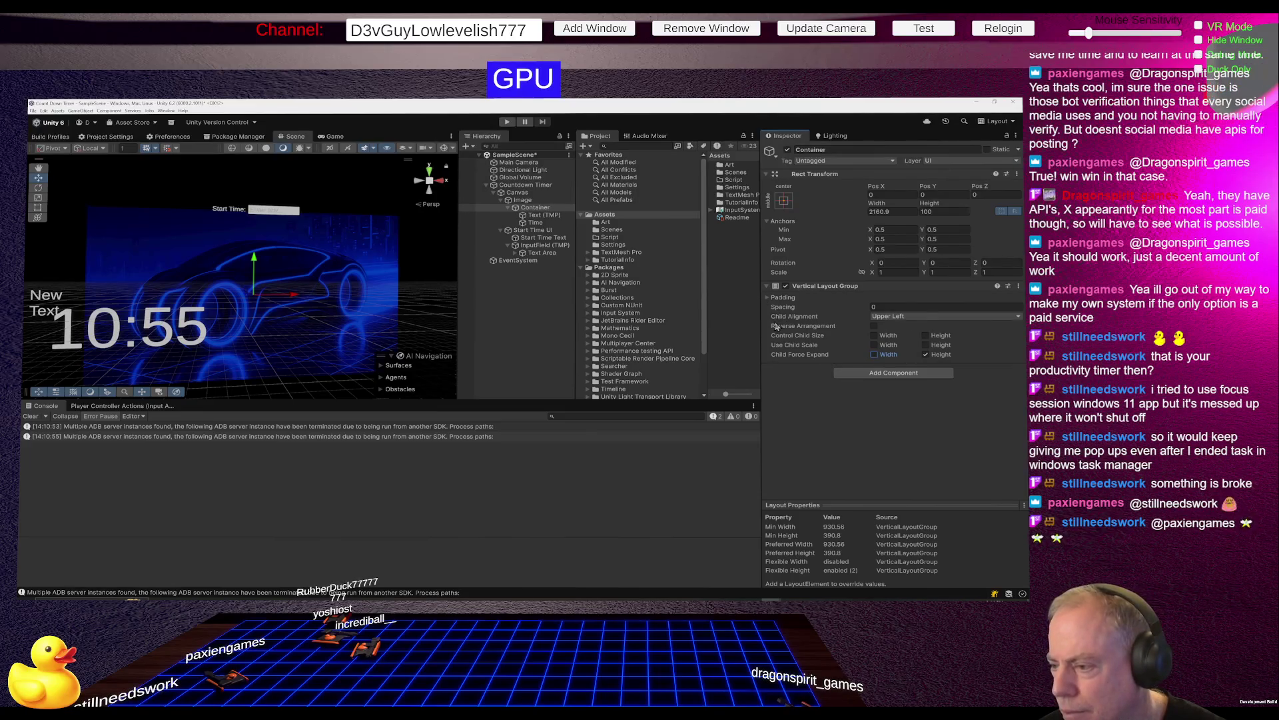
{"action": "left_click", "coordinate": [919, 315]}
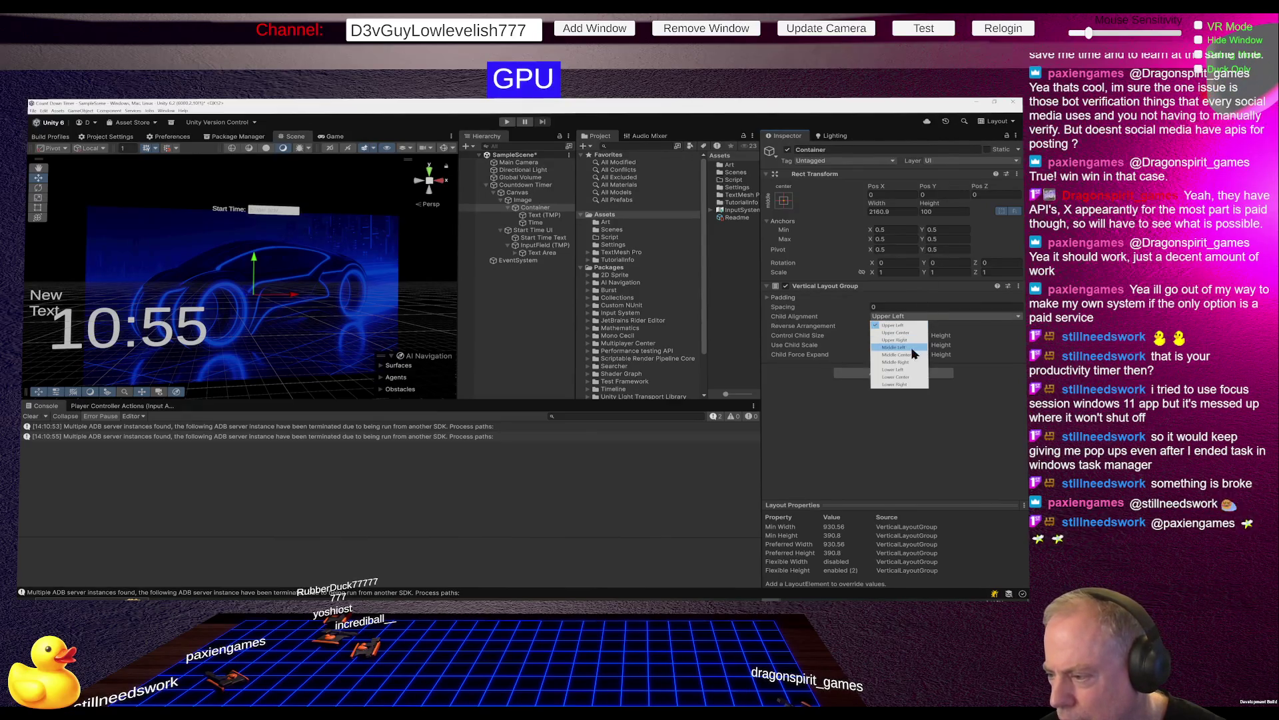
{"action": "left_click", "coordinate": [896, 354]}
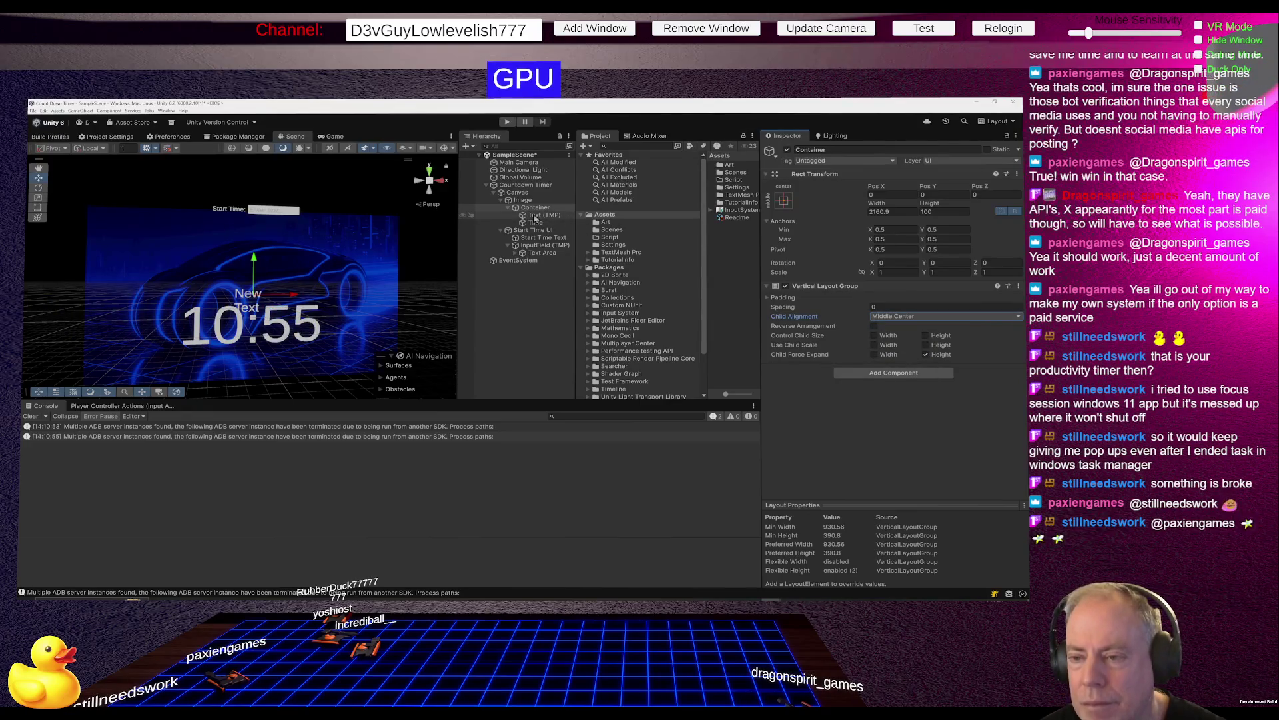
{"action": "left_click", "coordinate": [540, 215]}
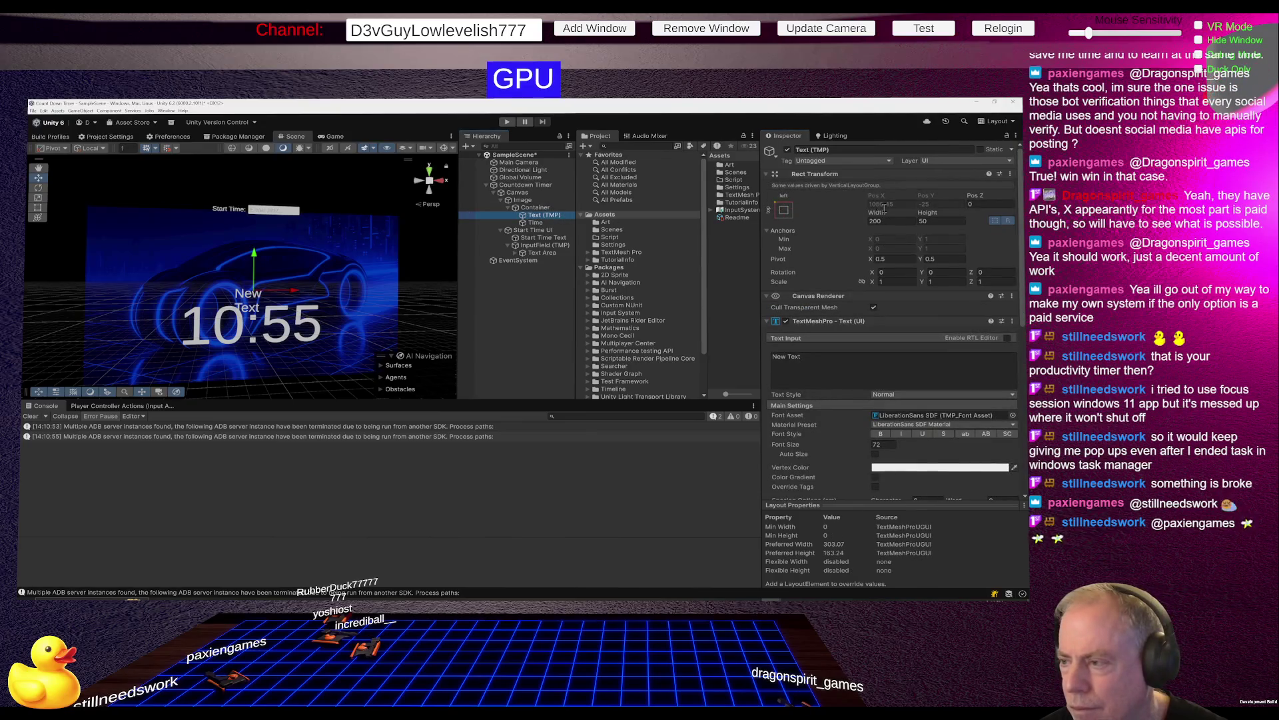
Widen the Text (TMP) label to about 608.35, center its text, and raise its height to 163.4.
{"action": "mouse_move", "coordinate": [880, 214]}
{"action": "left_mouse_down"}
{"action": "mouse_move", "coordinate": [933, 216]}
{"action": "mouse_move", "coordinate": [884, 217]}
{"action": "left_mouse_up"}
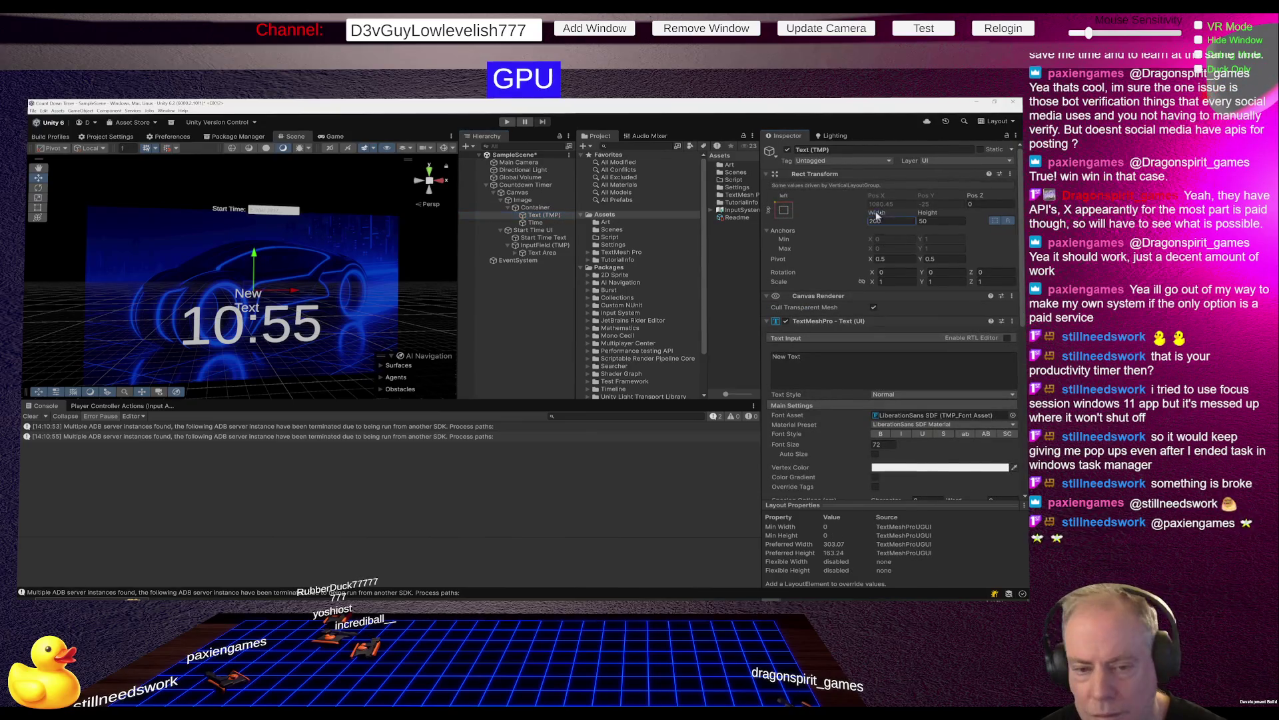
{"action": "left_click_drag", "start_coordinate": [183, 203], "coordinate": [300, 217]}
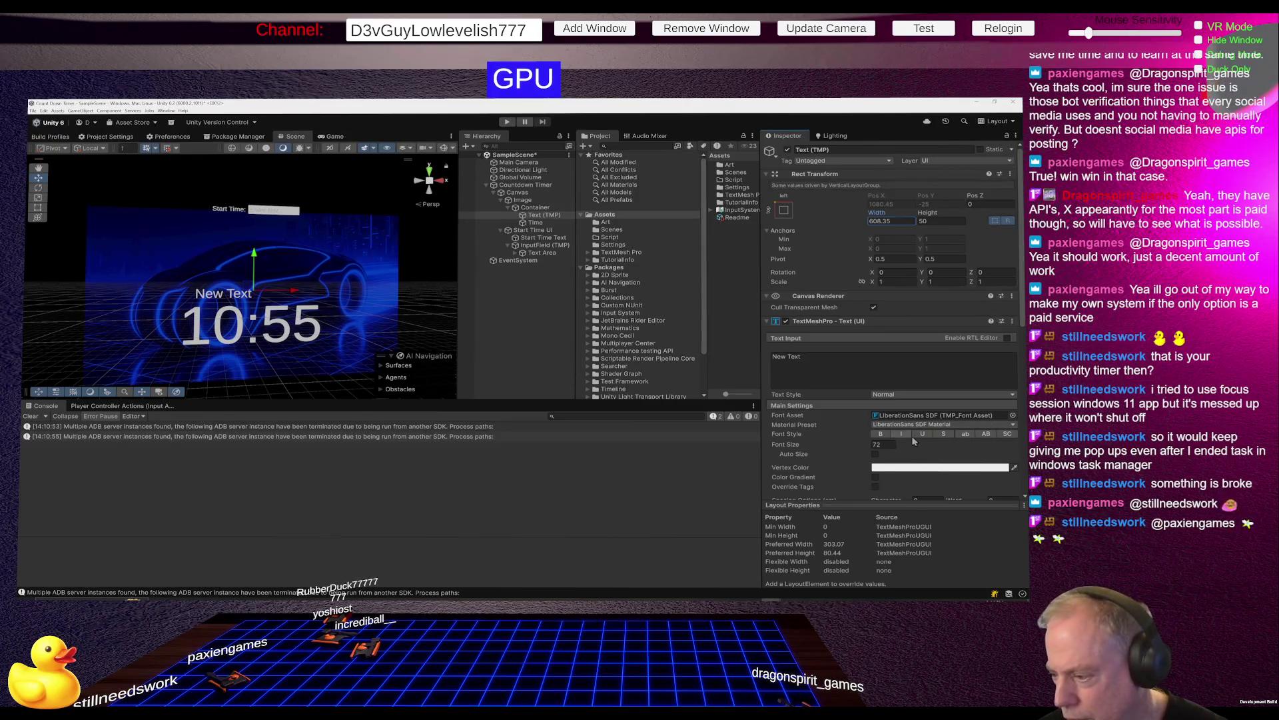
{"action": "scroll", "coordinate": [915, 441], "scroll_direction": "down", "scroll_amount": 3}
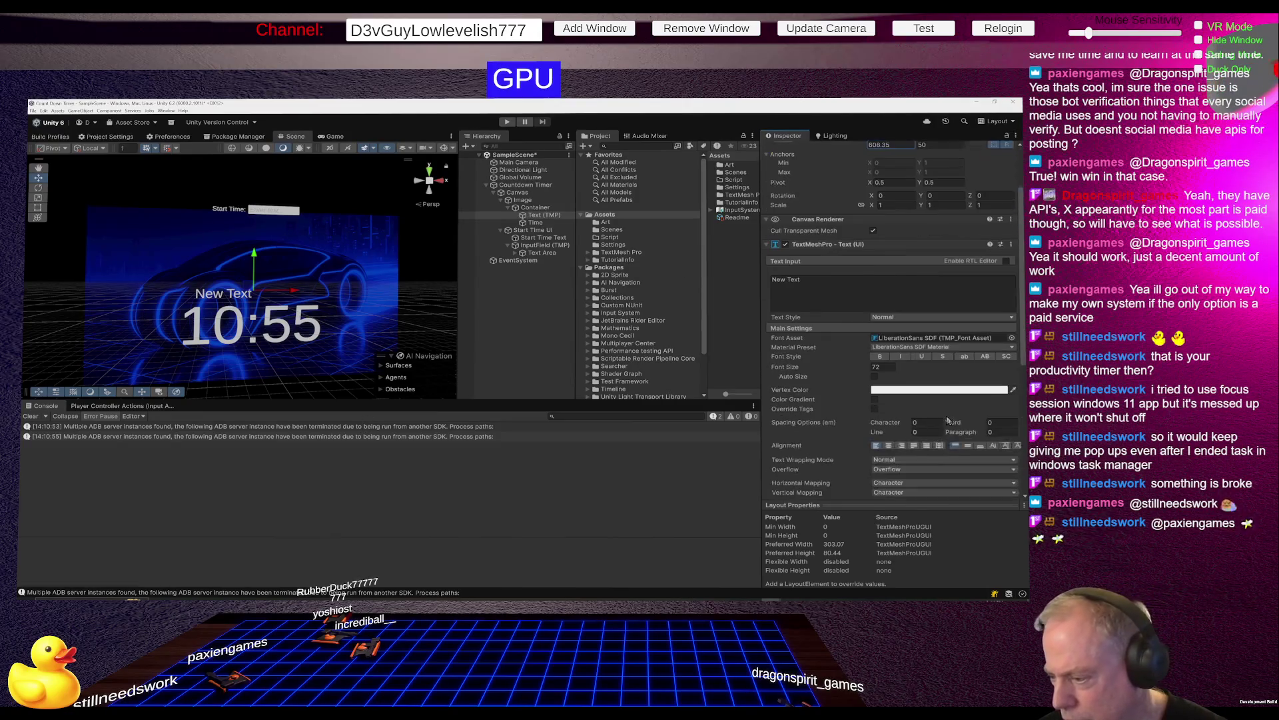
{"action": "left_click", "coordinate": [891, 446]}
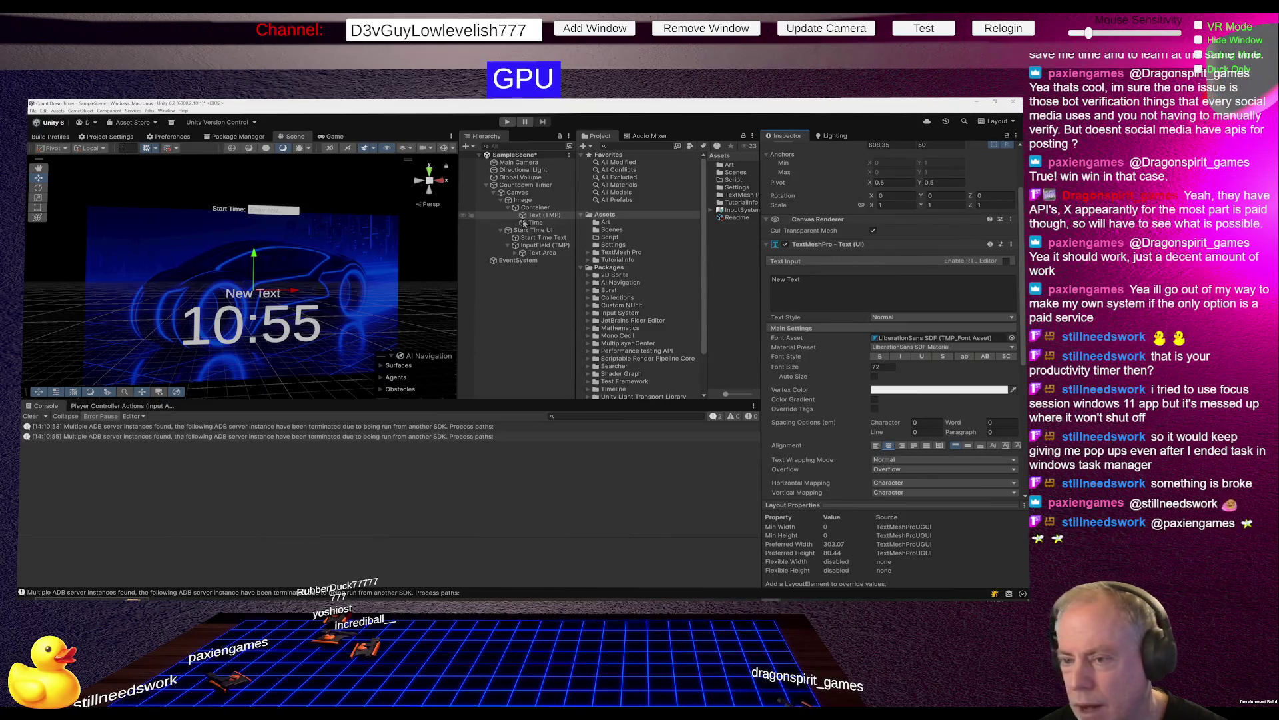
{"action": "scroll", "coordinate": [909, 247], "scroll_direction": "up", "scroll_amount": 3}
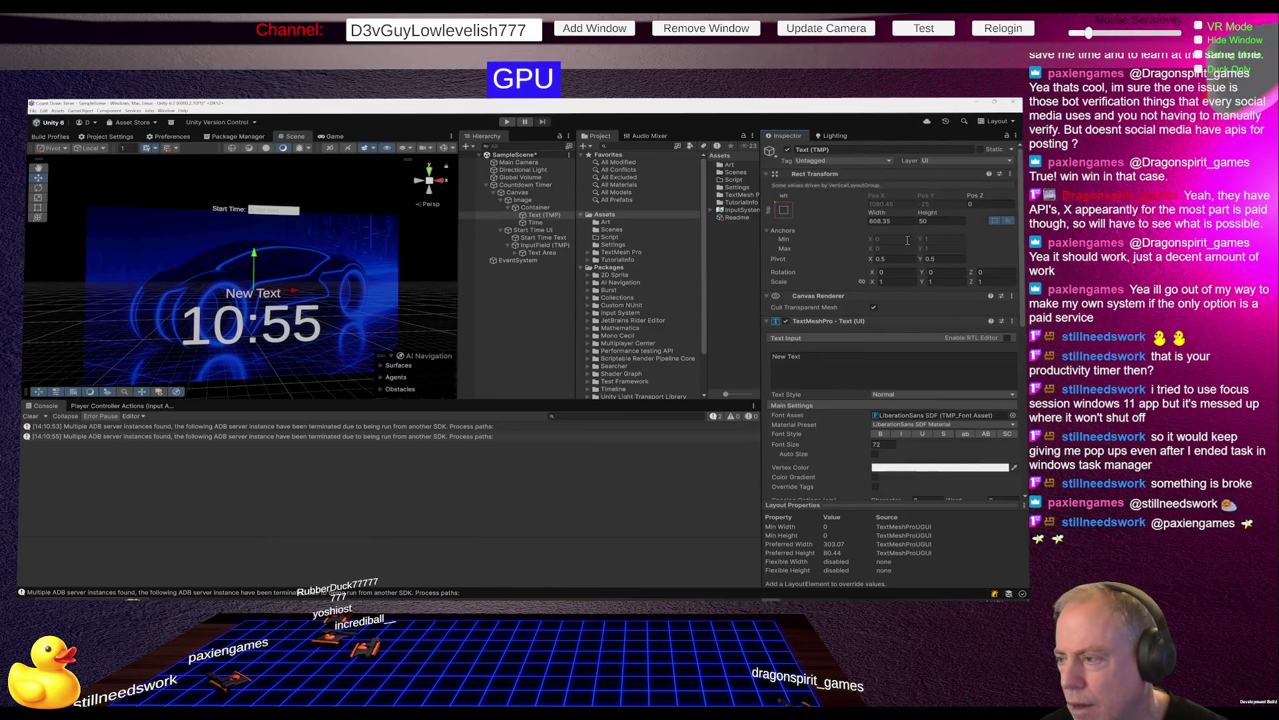
{"action": "mouse_move", "coordinate": [927, 212]}
{"action": "left_mouse_down"}
{"action": "mouse_move", "coordinate": [1019, 210]}
{"action": "mouse_move", "coordinate": [40, 204]}
{"action": "mouse_move", "coordinate": [77, 201]}
{"action": "left_mouse_up"}
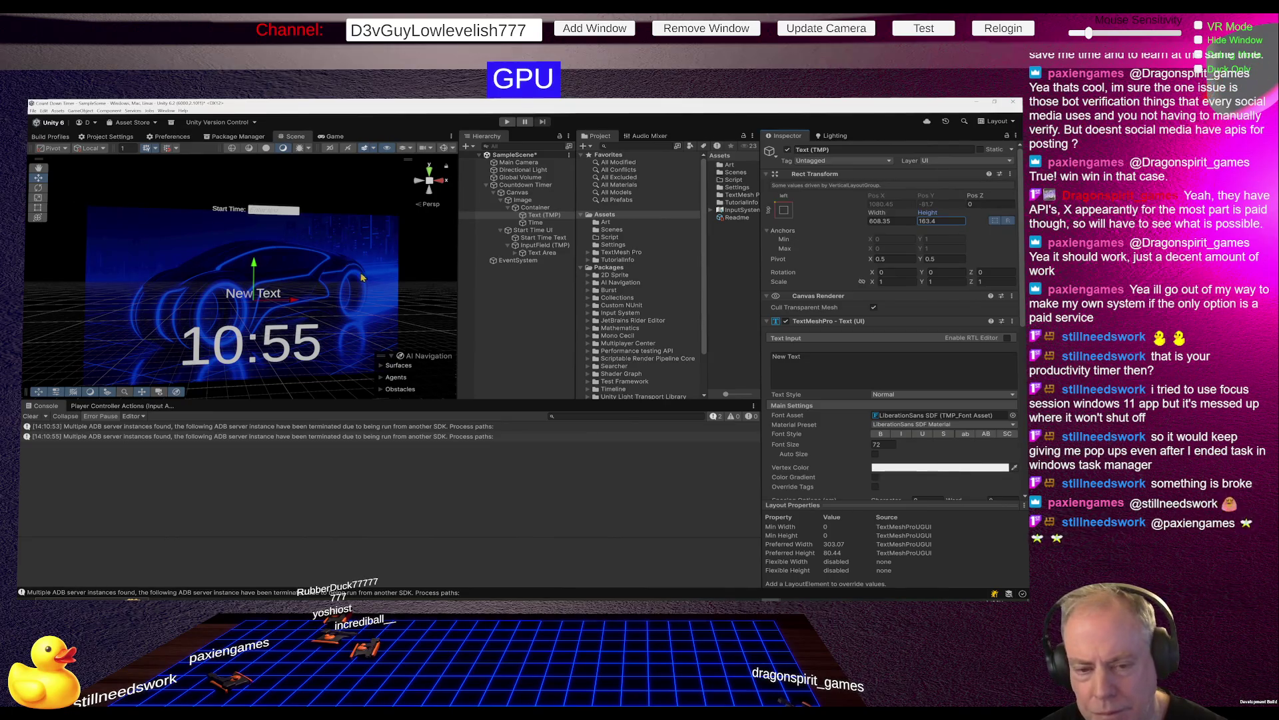
{"action": "left_click", "coordinate": [535, 208]}
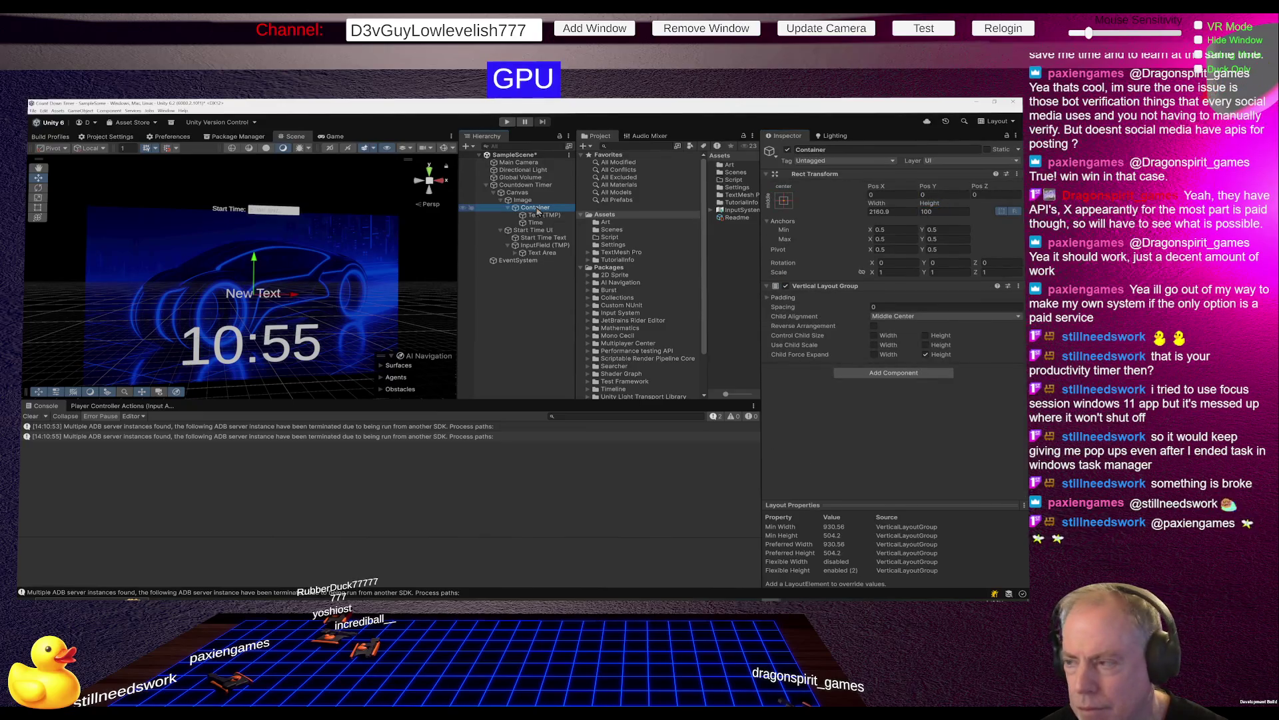
Inspect the Image, Canvas and background Image objects, then reselect Container.
{"action": "left_click", "coordinate": [525, 200]}
{"action": "left_click", "coordinate": [524, 193]}
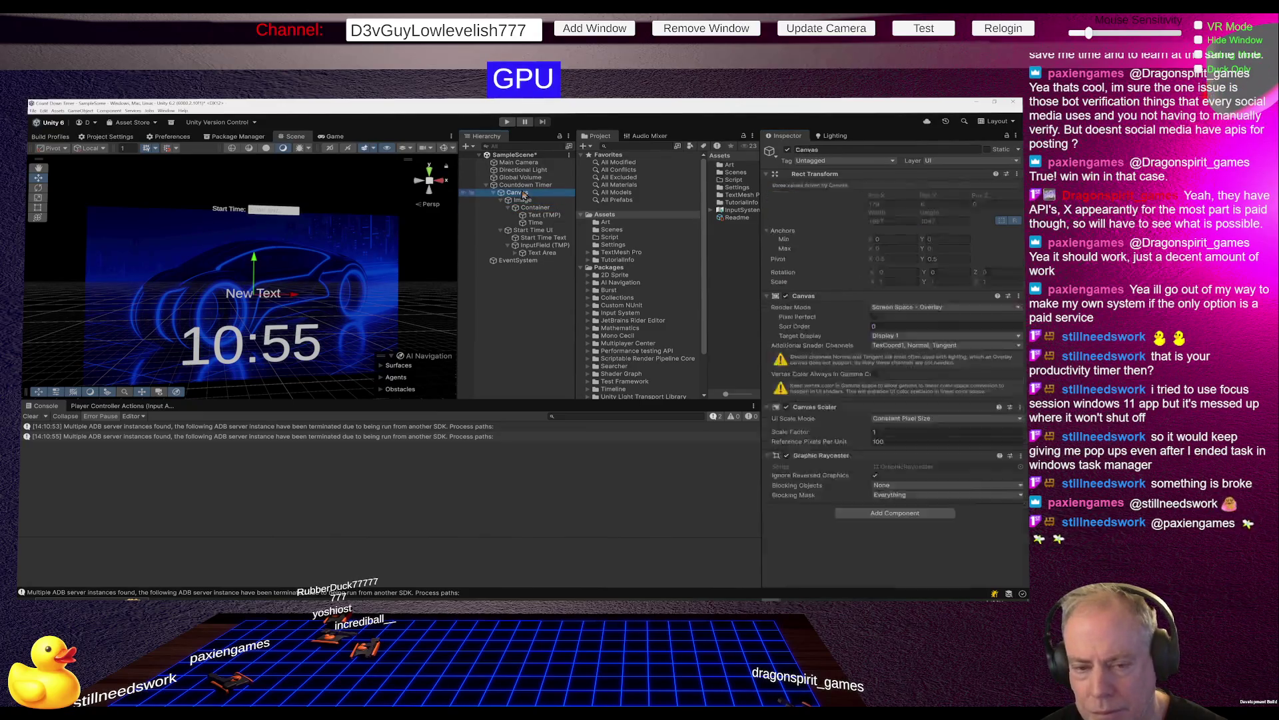
{"action": "left_click", "coordinate": [524, 200]}
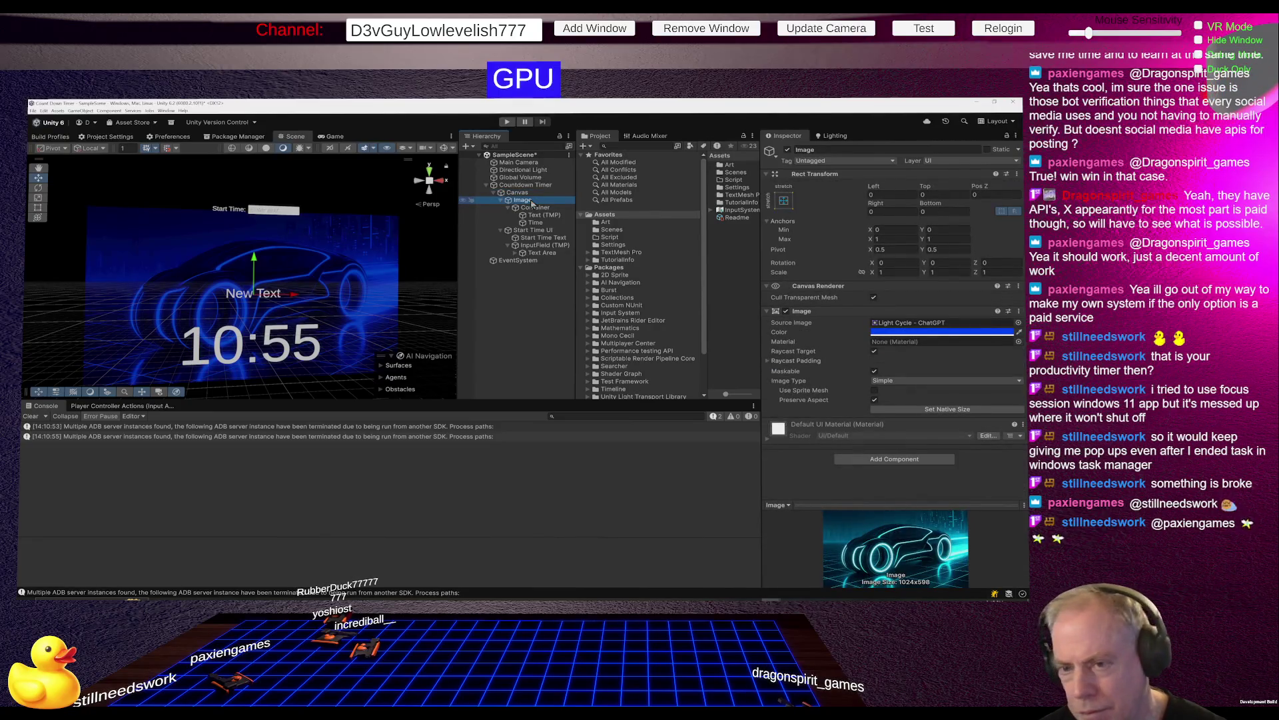
{"action": "left_click", "coordinate": [525, 208]}
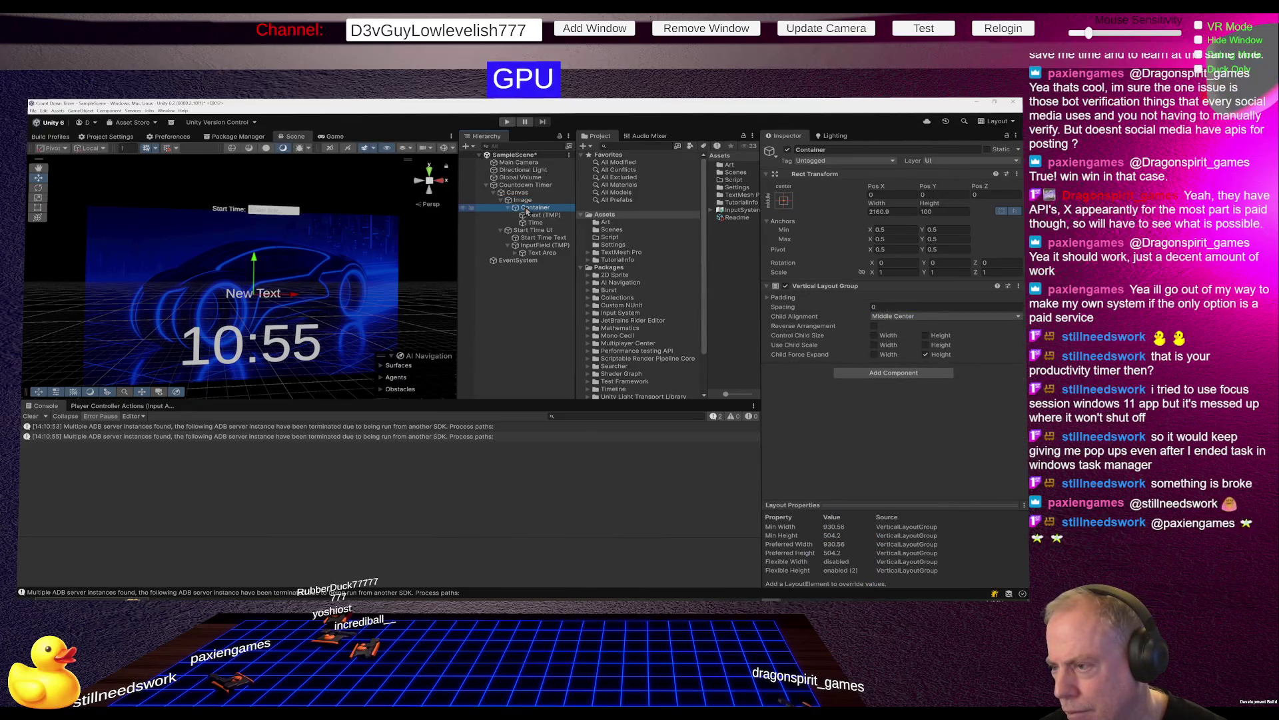
Raise Container's height from 504 to about 678 so New Text sits well above 10:55.
{"action": "left_click", "coordinate": [784, 200]}
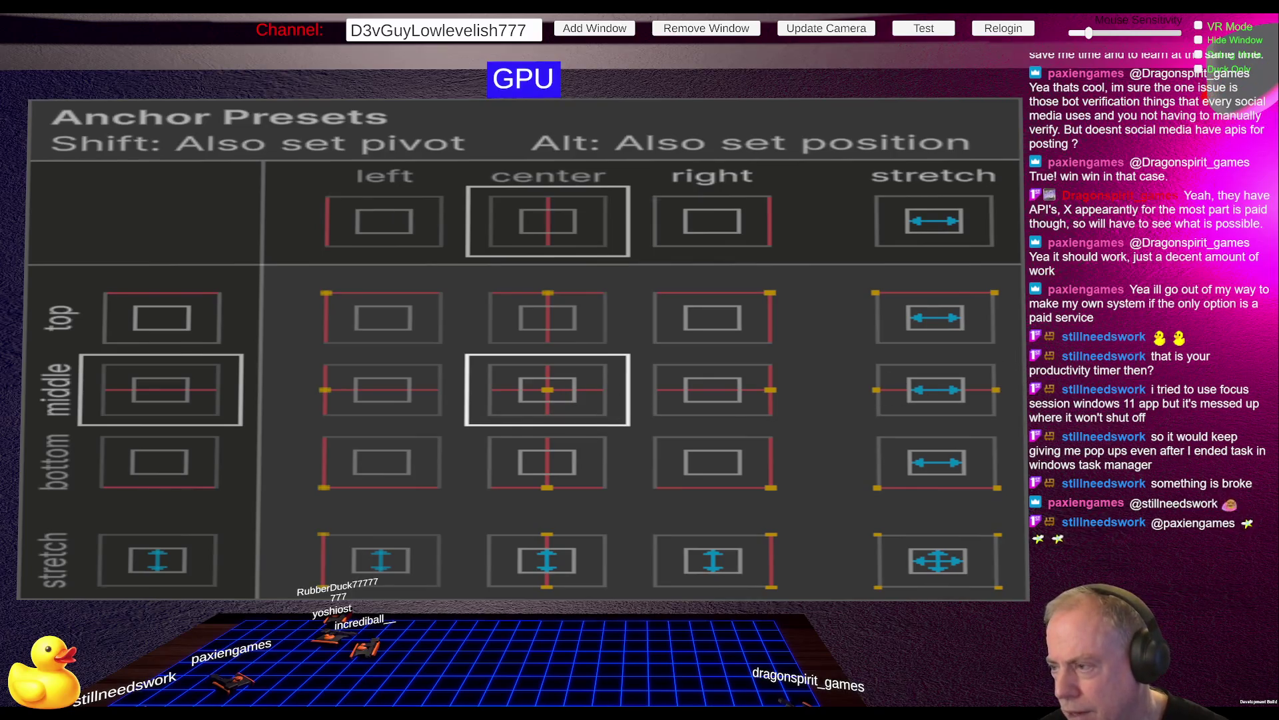
{"action": "left_click", "coordinate": [560, 408]}
{"action": "mouse_move", "coordinate": [932, 205]}
{"action": "left_mouse_down"}
{"action": "mouse_move", "coordinate": [1023, 578]}
{"action": "mouse_move", "coordinate": [258, 481]}
{"action": "mouse_move", "coordinate": [34, 496]}
{"action": "mouse_move", "coordinate": [931, 510]}
{"action": "left_mouse_up"}
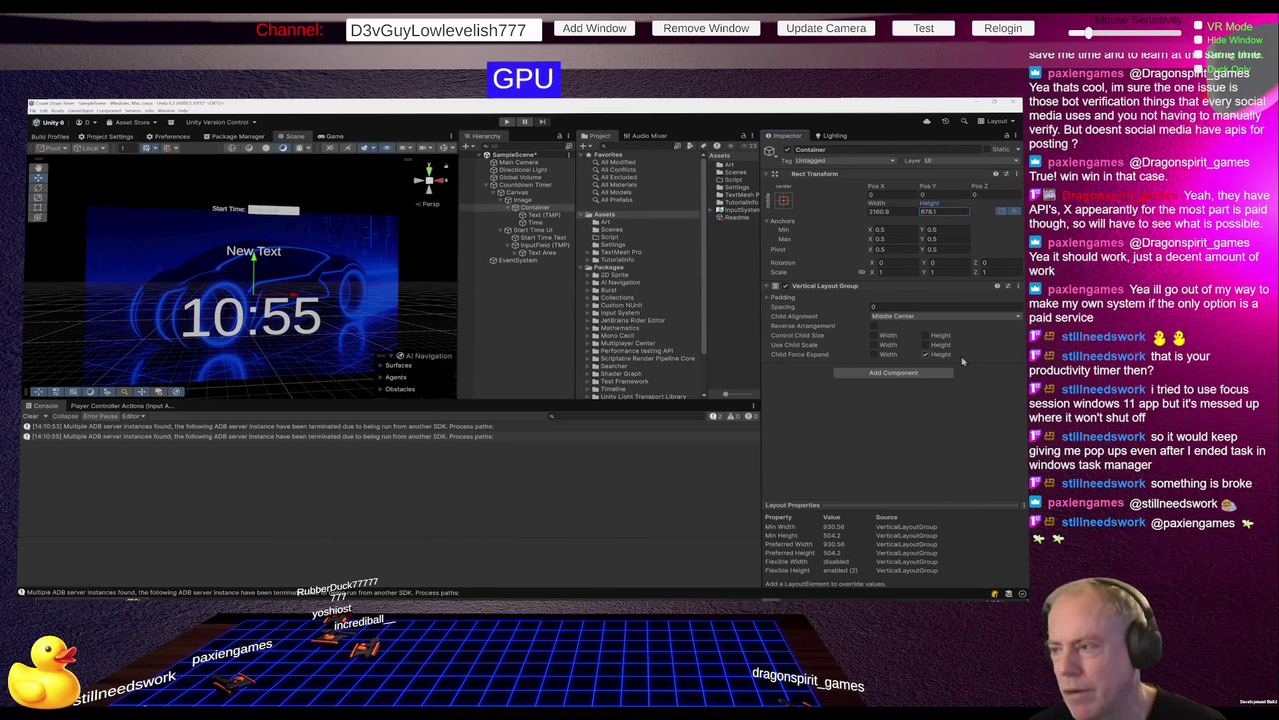
{"action": "left_click", "coordinate": [543, 216]}
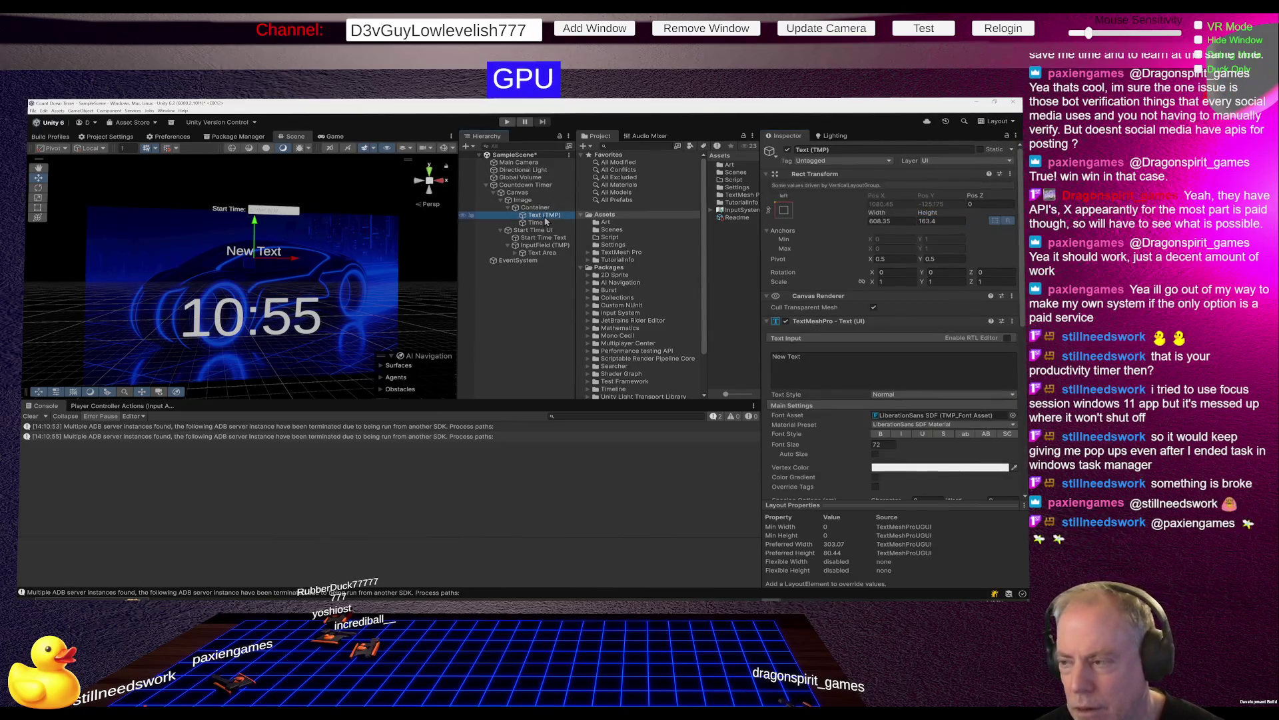
Set the Text (TMP) label's Rect Transform height to 72.
{"action": "left_click", "coordinate": [934, 213]}
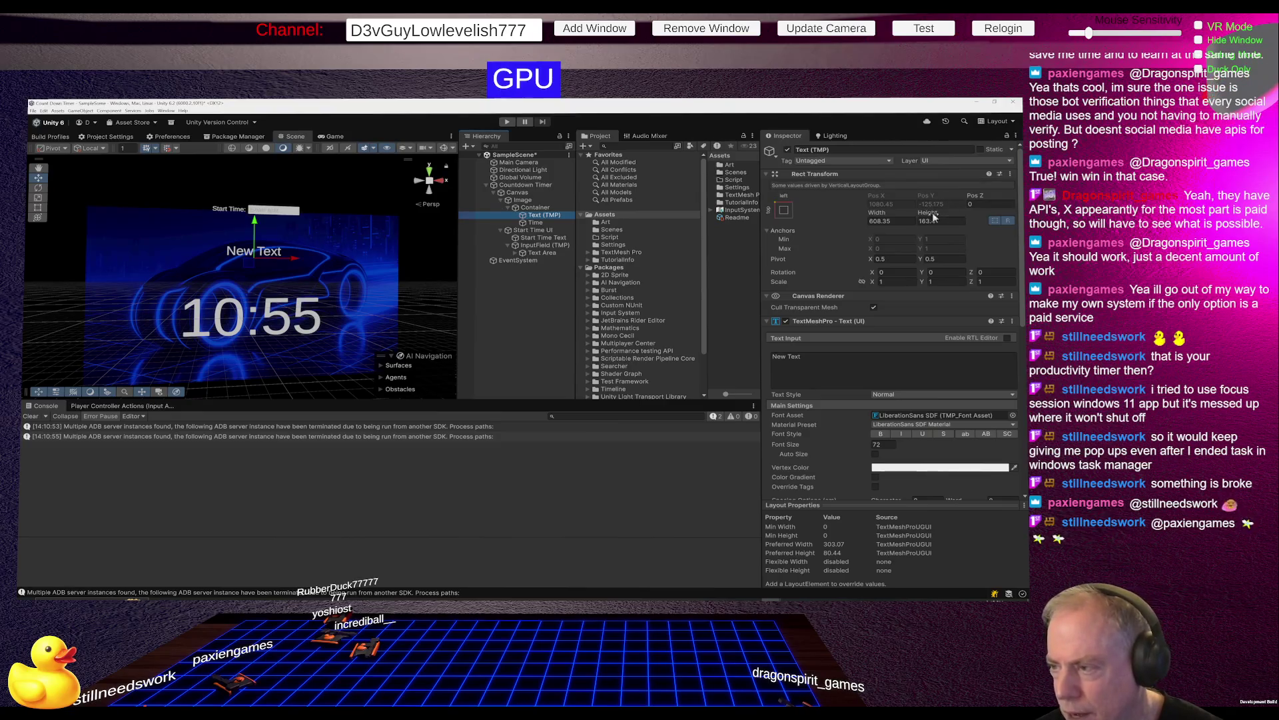
{"action": "mouse_move", "coordinate": [934, 213]}
{"action": "left_mouse_down"}
{"action": "mouse_move", "coordinate": [517, 263]}
{"action": "mouse_move", "coordinate": [645, 238]}
{"action": "mouse_move", "coordinate": [714, 254]}
{"action": "mouse_move", "coordinate": [795, 246]}
{"action": "left_mouse_up"}
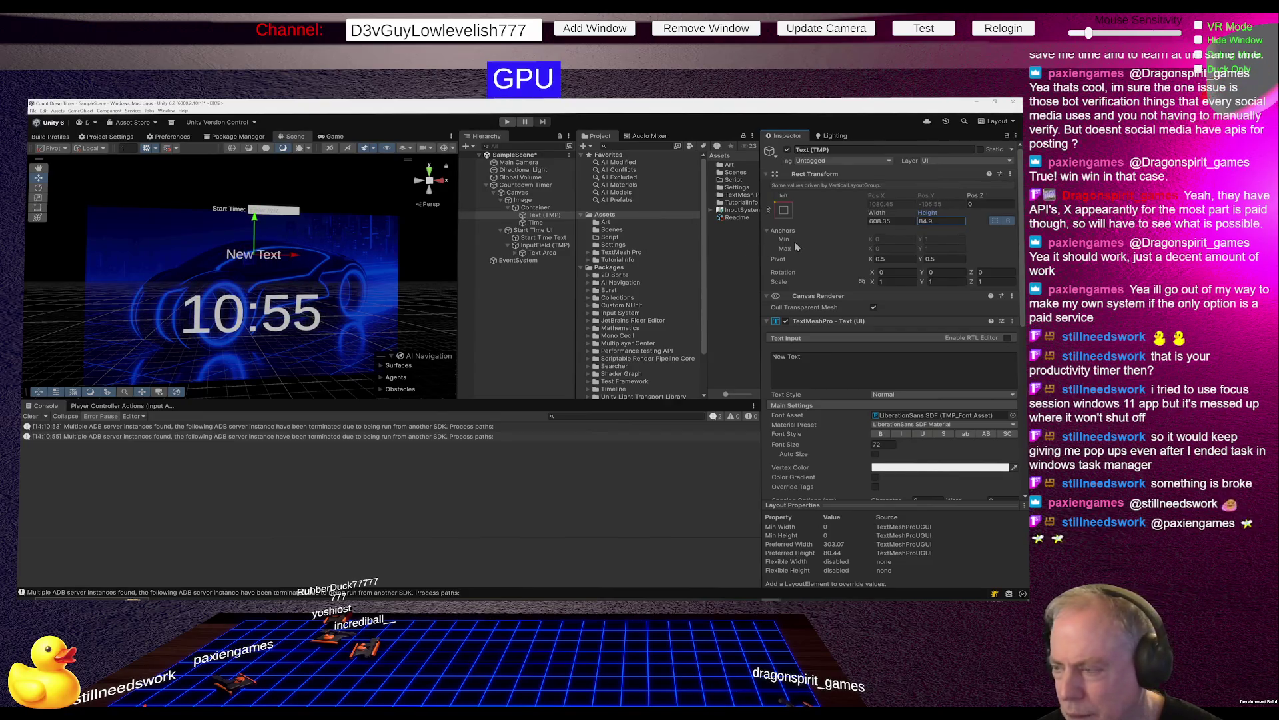
{"action": "left_click", "coordinate": [944, 218]}
{"action": "type", "text": "70"}
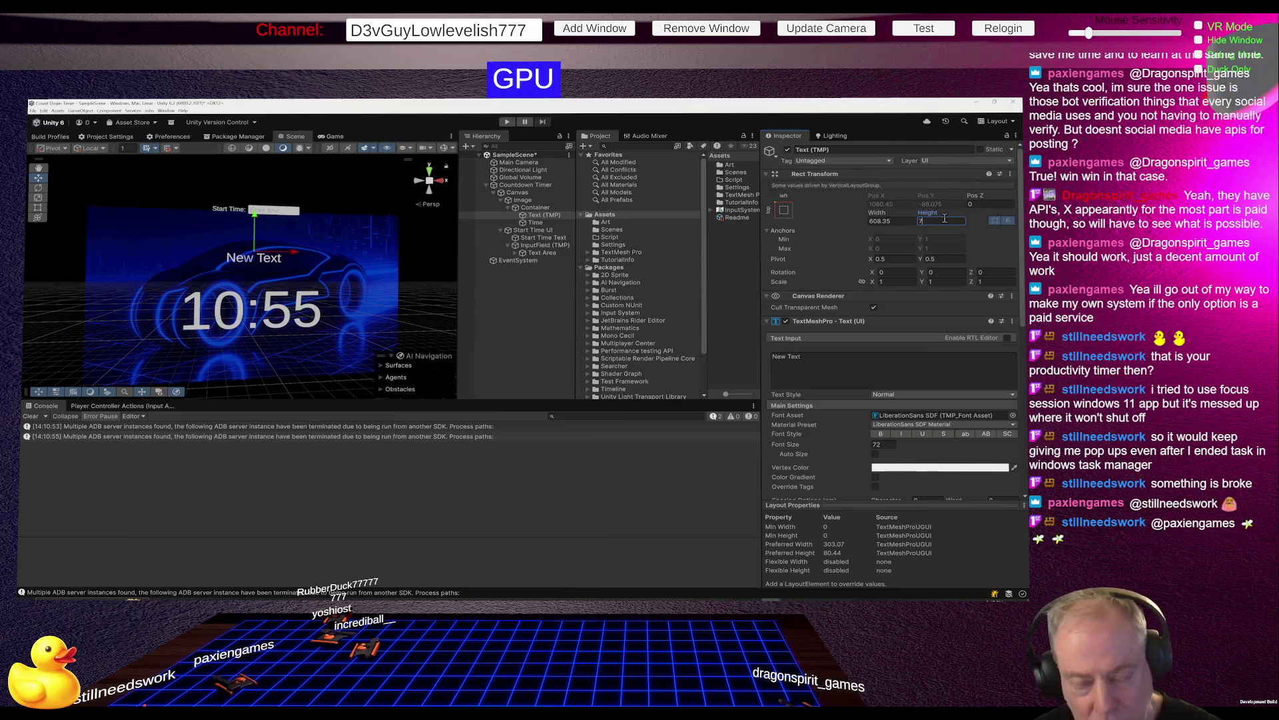
{"action": "type", "text": "2"}
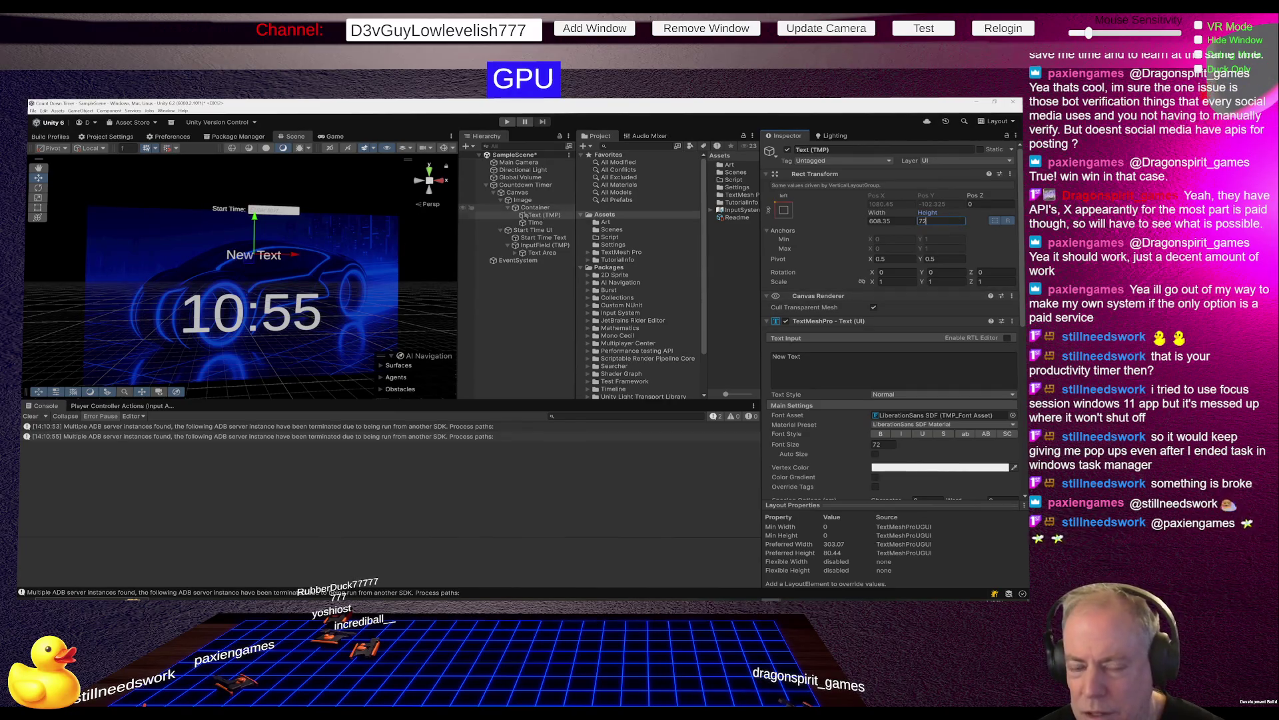
Replace the New Text placeholder with 'Be Back In:'.
{"action": "left_click", "coordinate": [810, 370]}
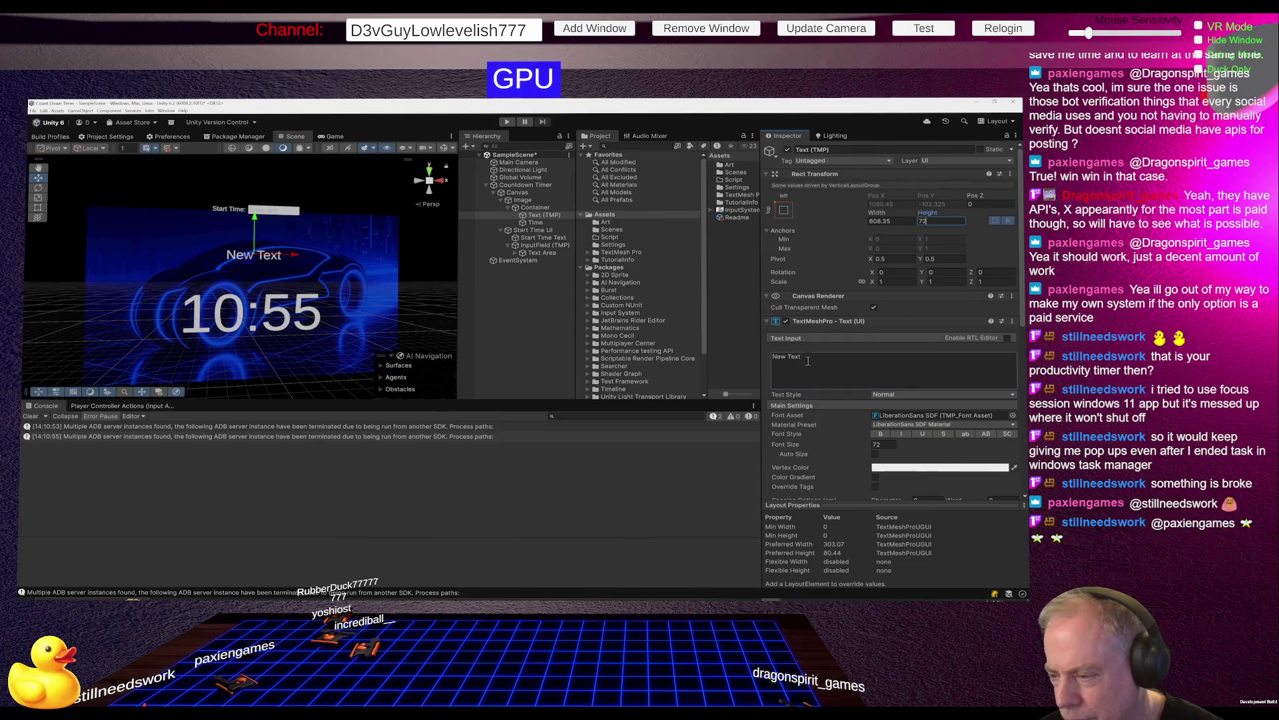
{"action": "key", "text": "ctrl+a"}
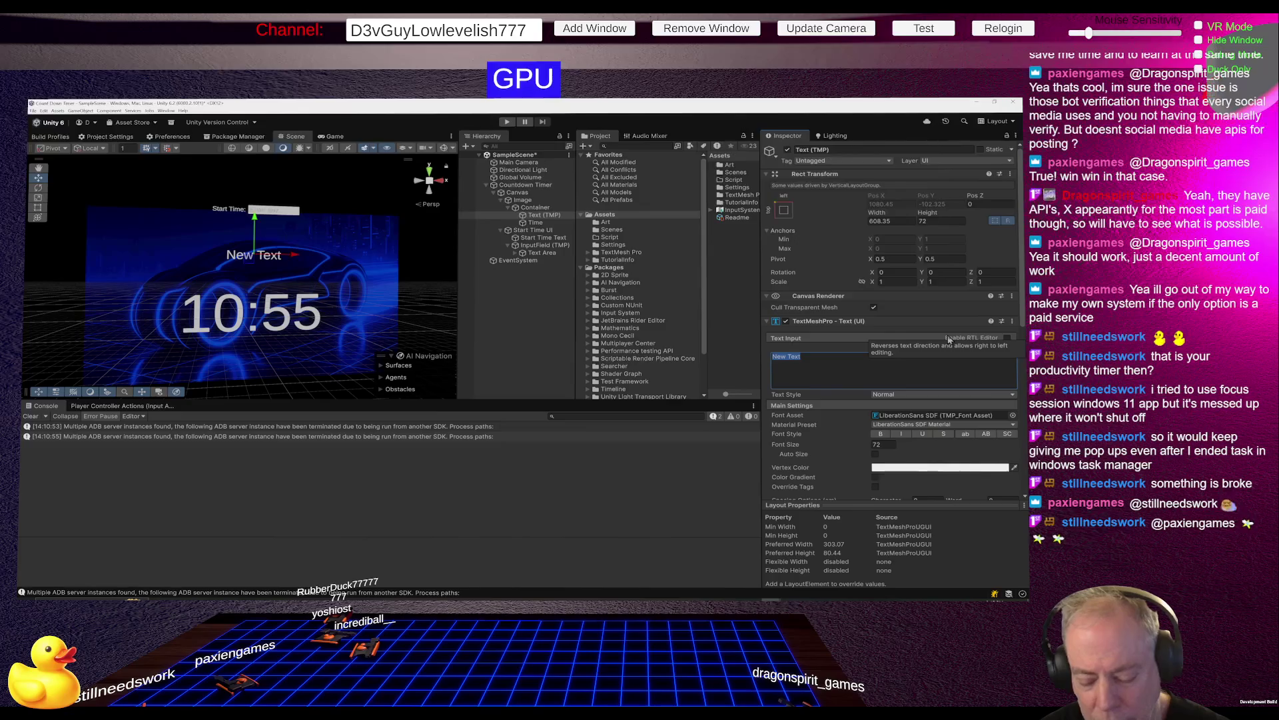
{"action": "type", "text": "Be Back "}
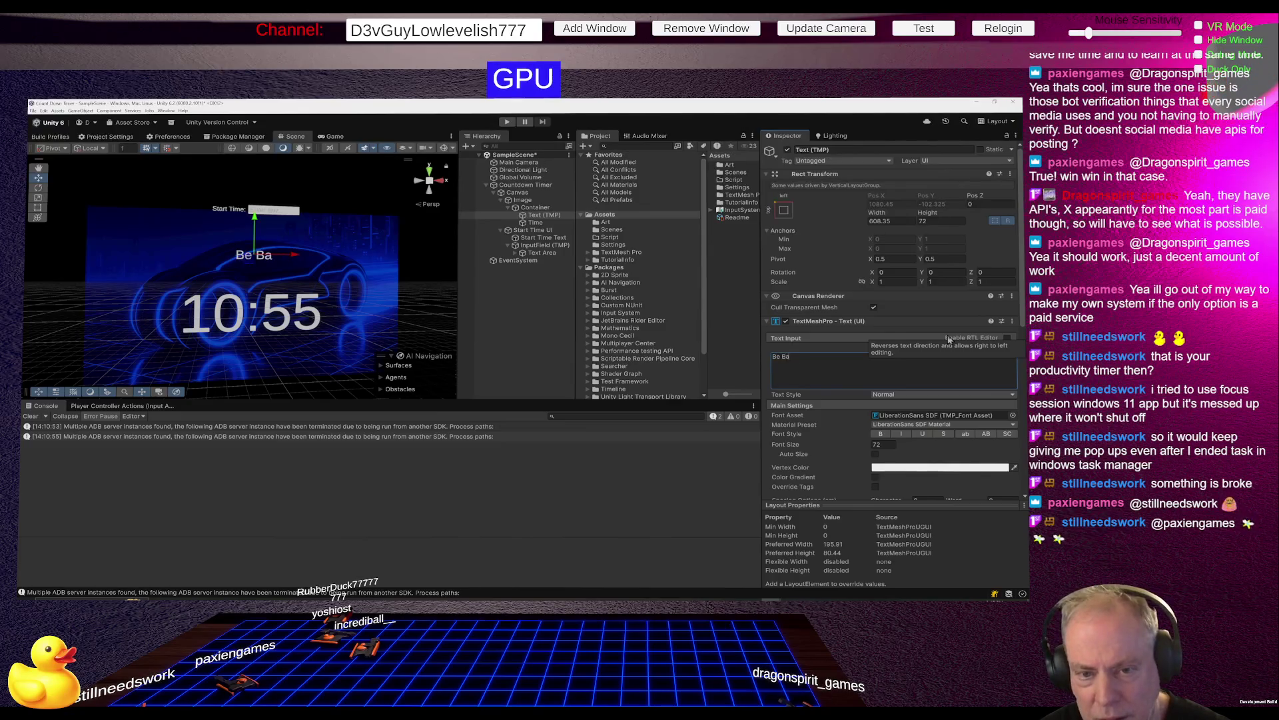
{"action": "type", "text": "In:"}
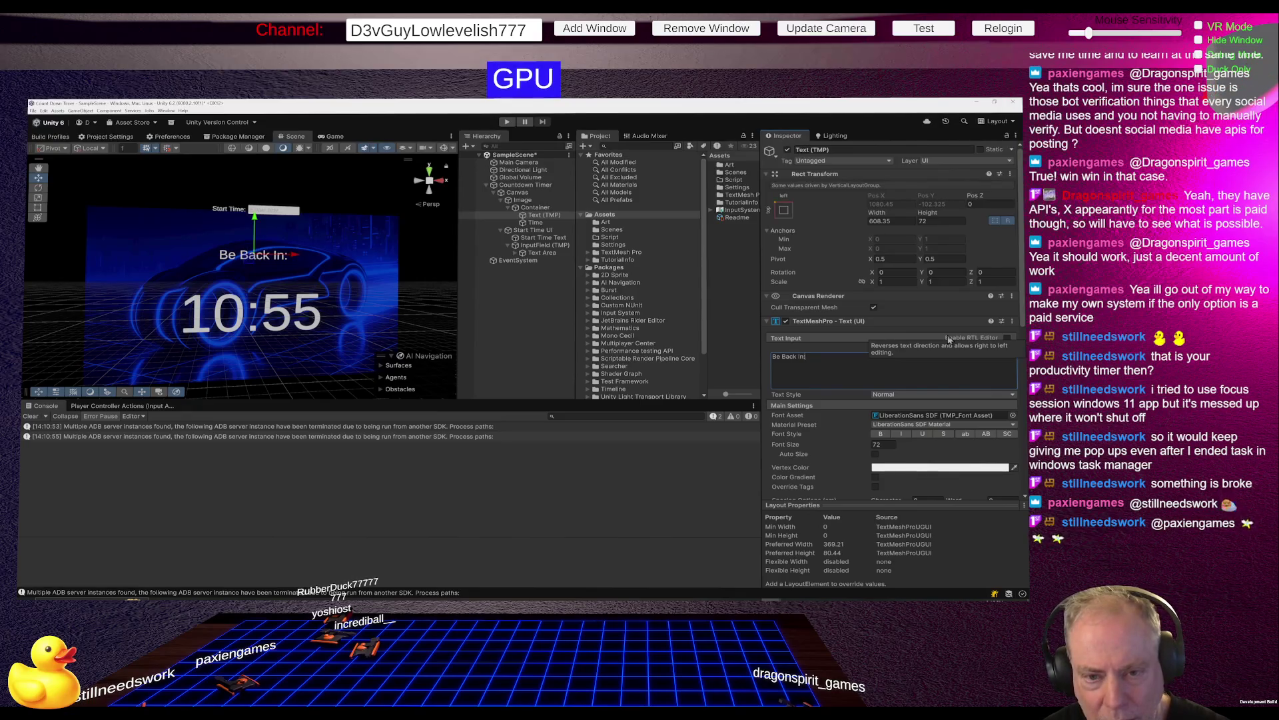
Drop the colon and scrub the label's font size much larger.
{"action": "key", "text": "BackSpace"}
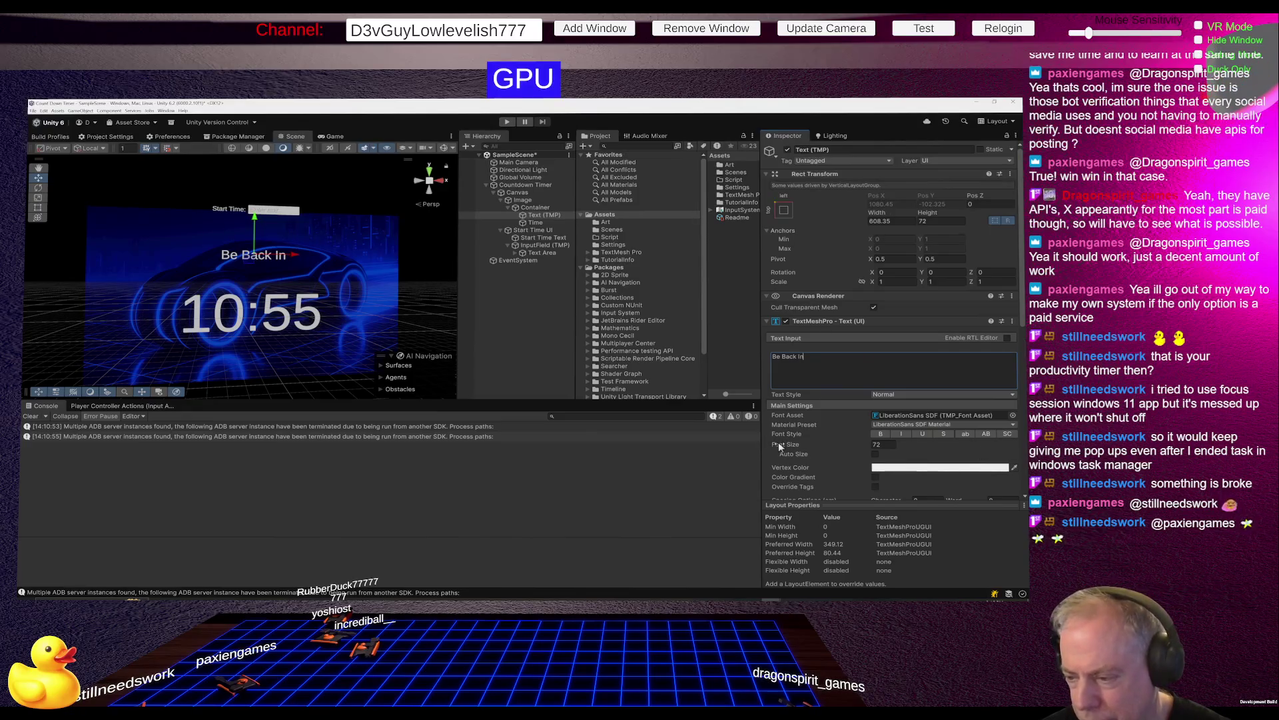
{"action": "mouse_move", "coordinate": [778, 442]}
{"action": "left_mouse_down"}
{"action": "mouse_move", "coordinate": [867, 438]}
{"action": "mouse_move", "coordinate": [851, 442]}
{"action": "left_mouse_up"}
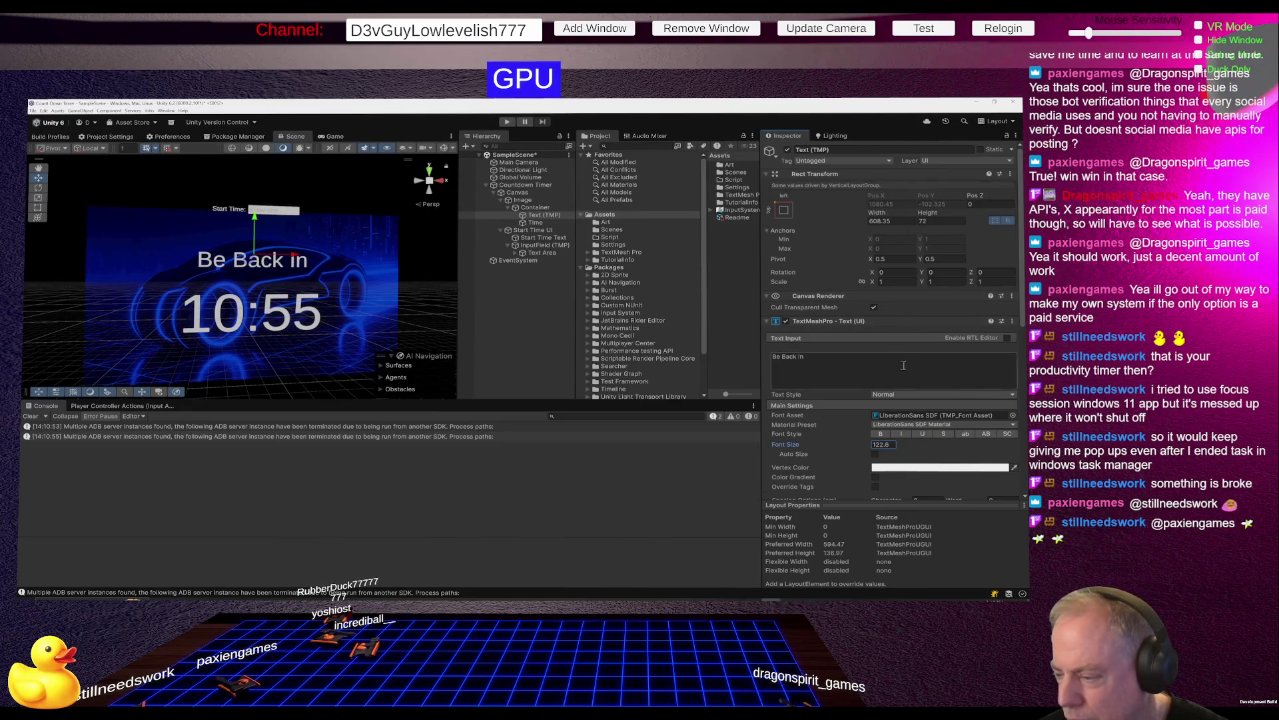
{"action": "left_click", "coordinate": [886, 445]}
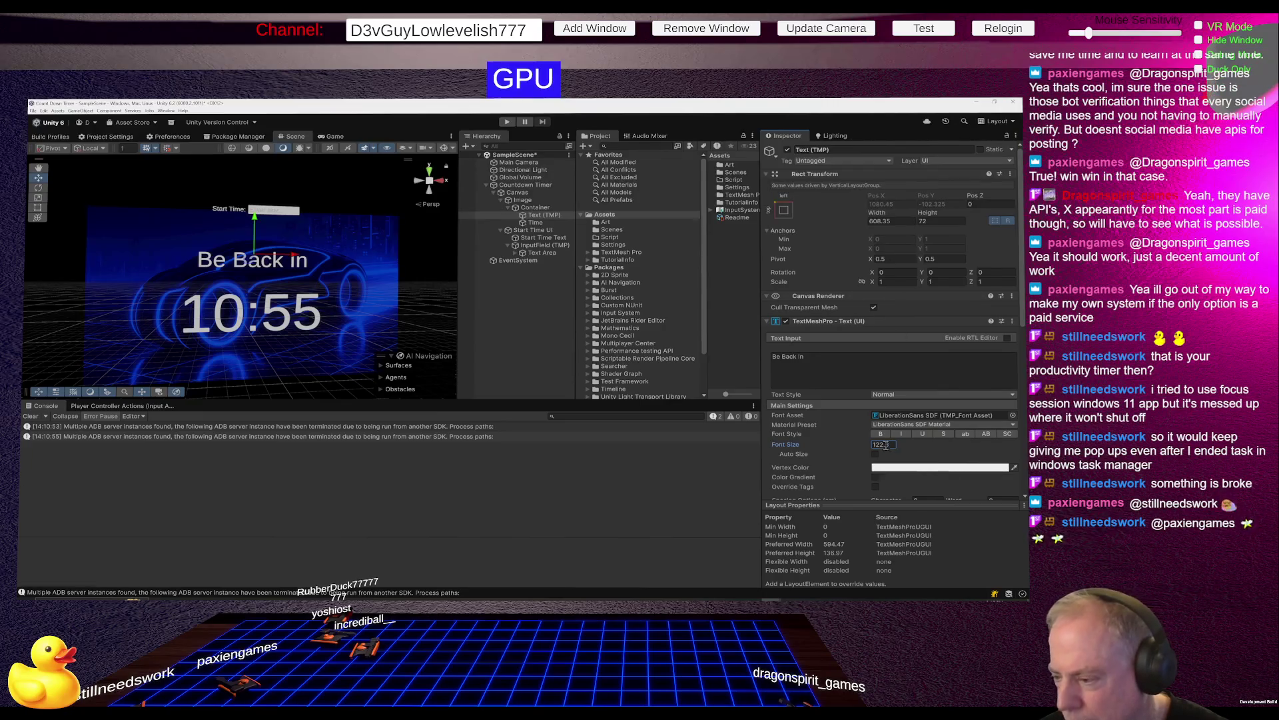
{"action": "left_click_drag", "start_coordinate": [792, 442], "coordinate": [866, 443]}
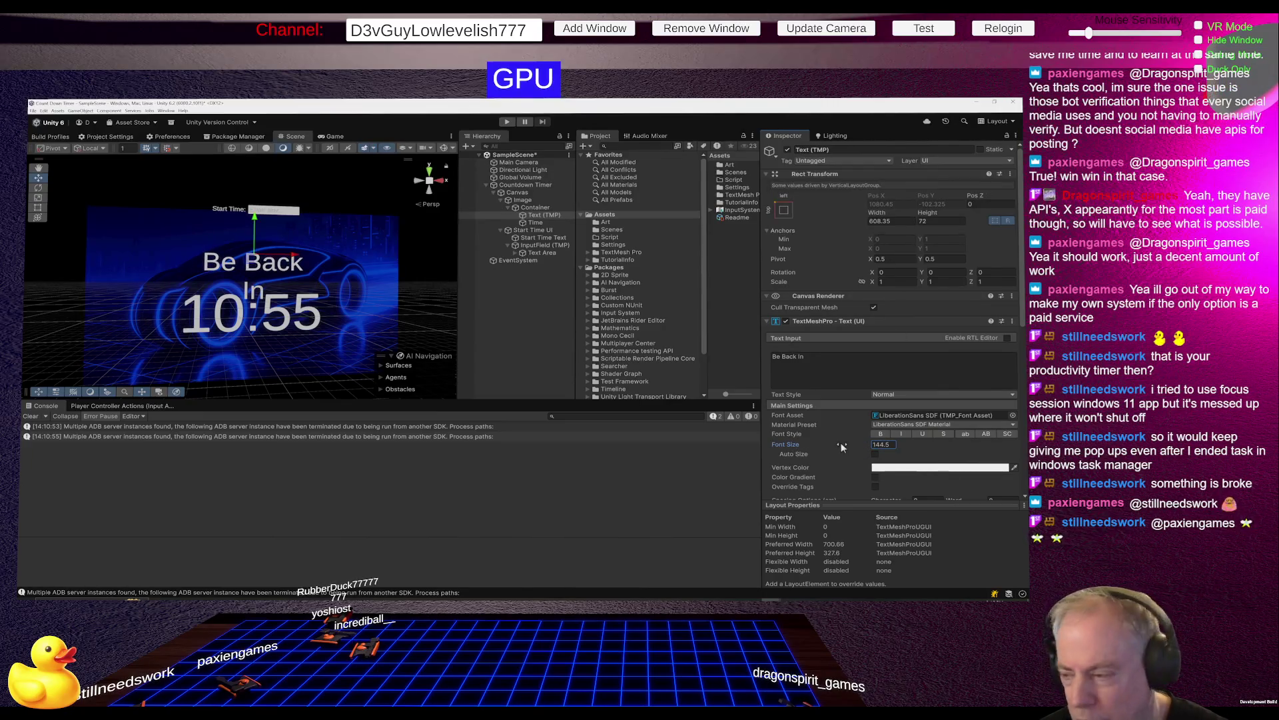
{"action": "scroll", "coordinate": [921, 410], "scroll_direction": "down", "scroll_amount": 3}
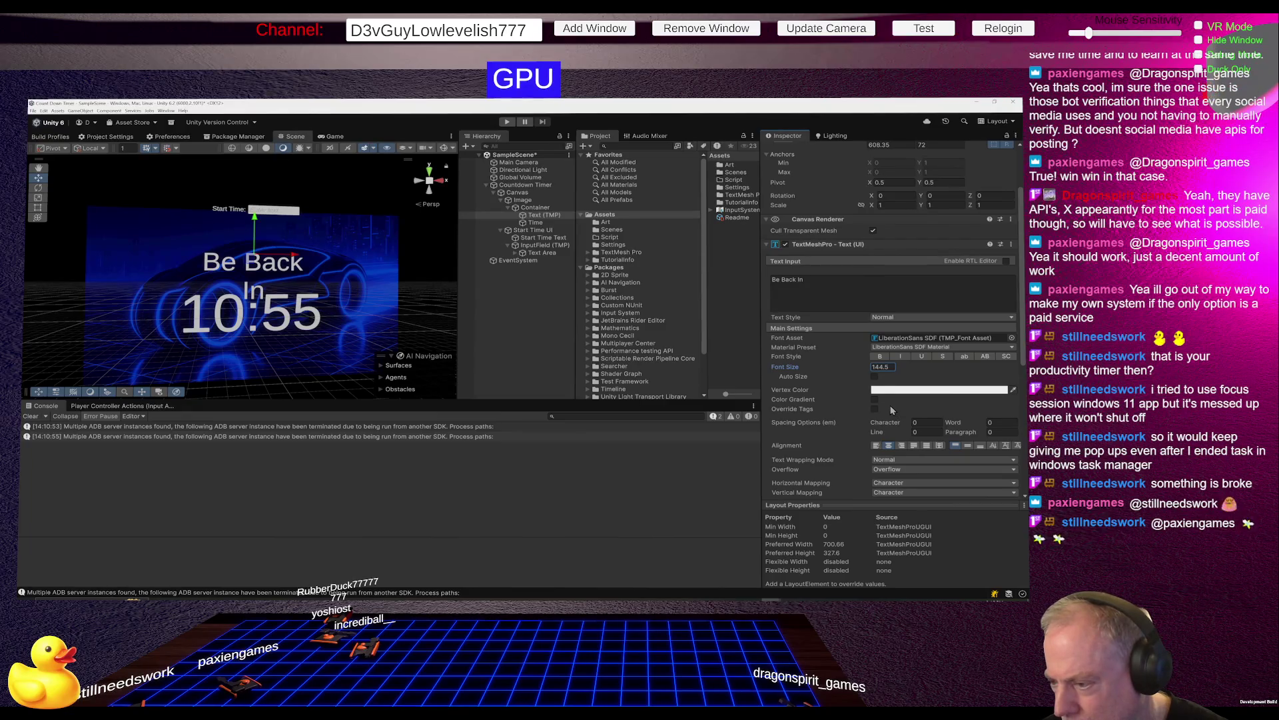
Set text wrapping to No Wrap, fit font size to 118.4, and restore the colon.
{"action": "left_click", "coordinate": [902, 462]}
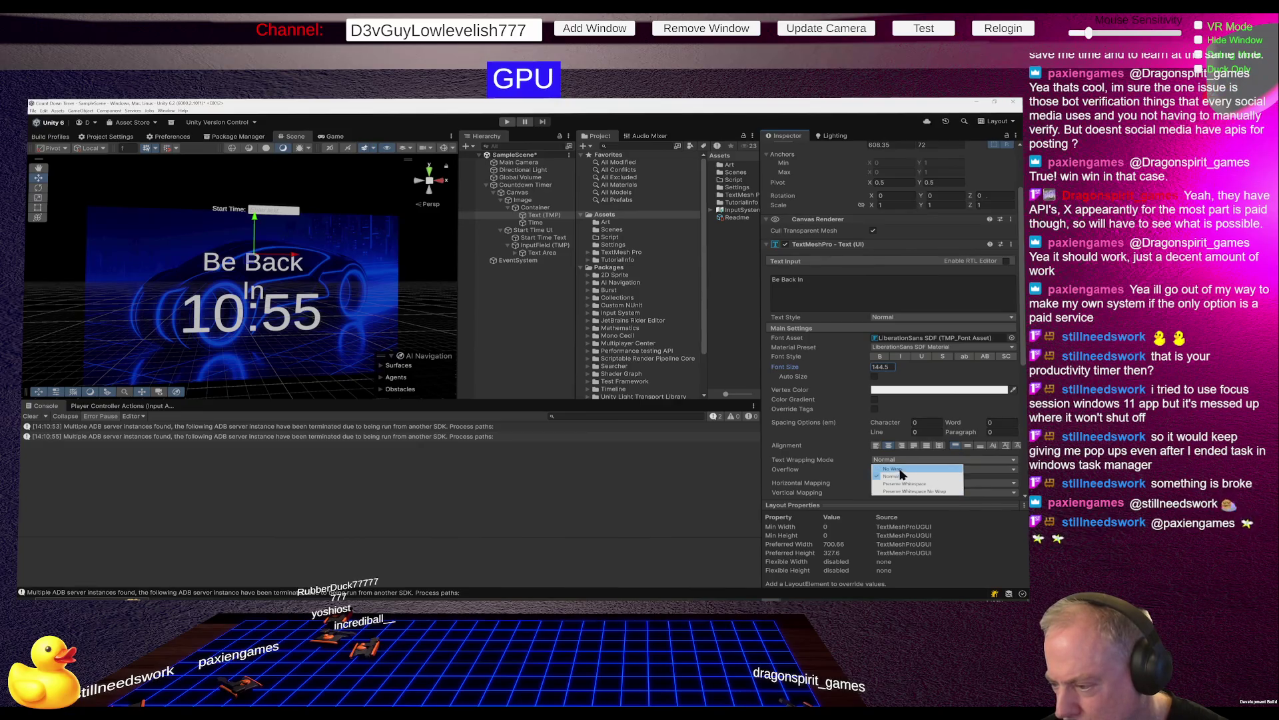
{"action": "left_click", "coordinate": [899, 469]}
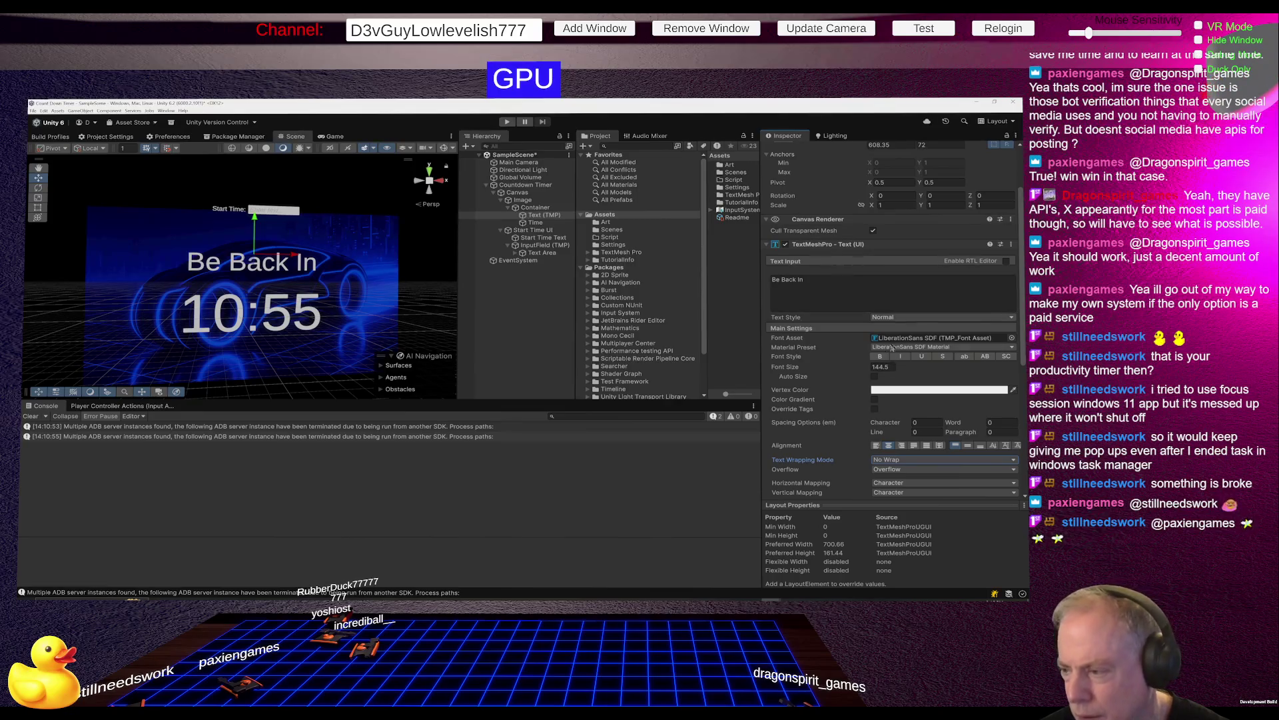
{"action": "mouse_move", "coordinate": [782, 364]}
{"action": "left_mouse_down"}
{"action": "mouse_move", "coordinate": [985, 356]}
{"action": "mouse_move", "coordinate": [688, 371]}
{"action": "mouse_move", "coordinate": [766, 366]}
{"action": "mouse_move", "coordinate": [746, 366]}
{"action": "left_mouse_up"}
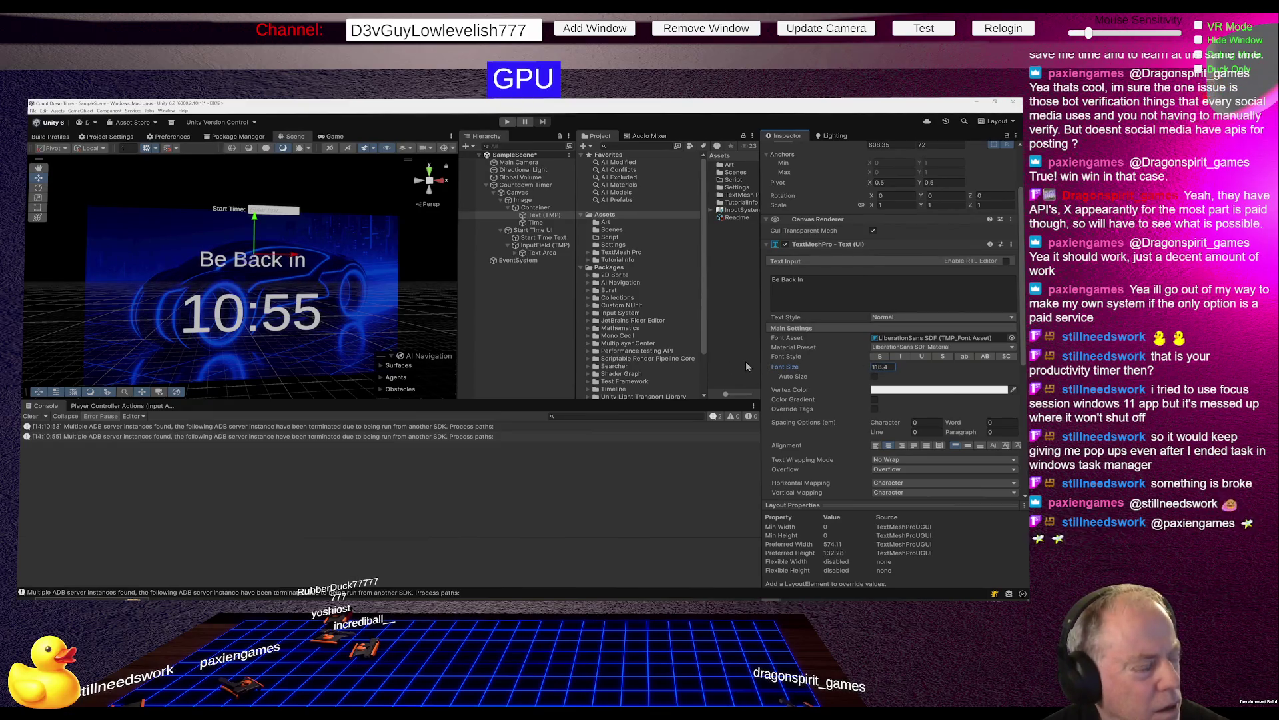
{"action": "left_click", "coordinate": [897, 282]}
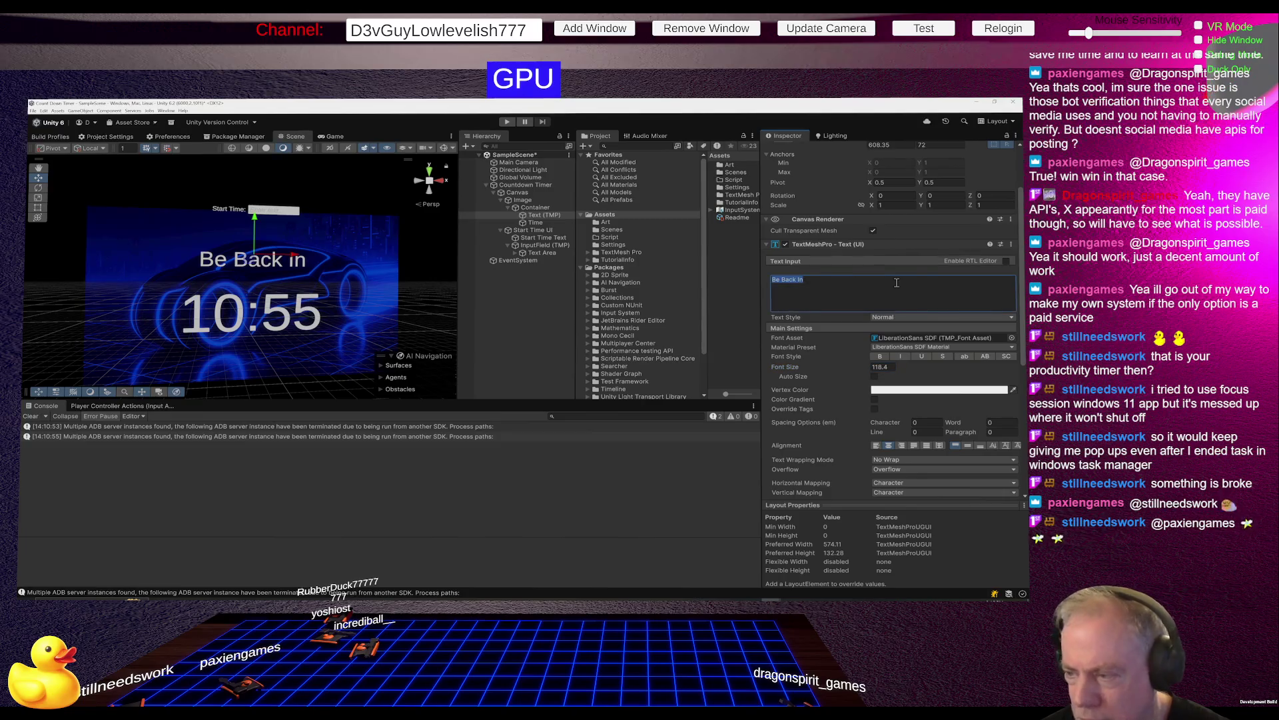
{"action": "type", "text": ":"}
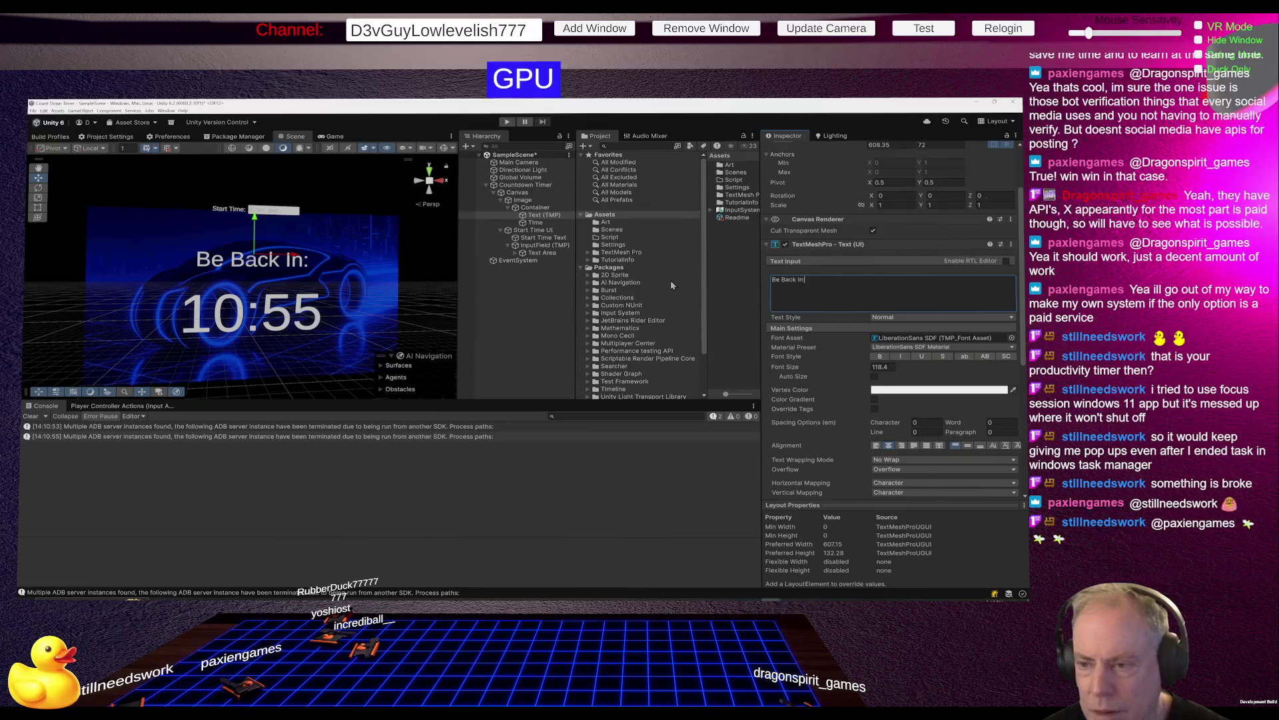
{"action": "left_click", "coordinate": [535, 223]}
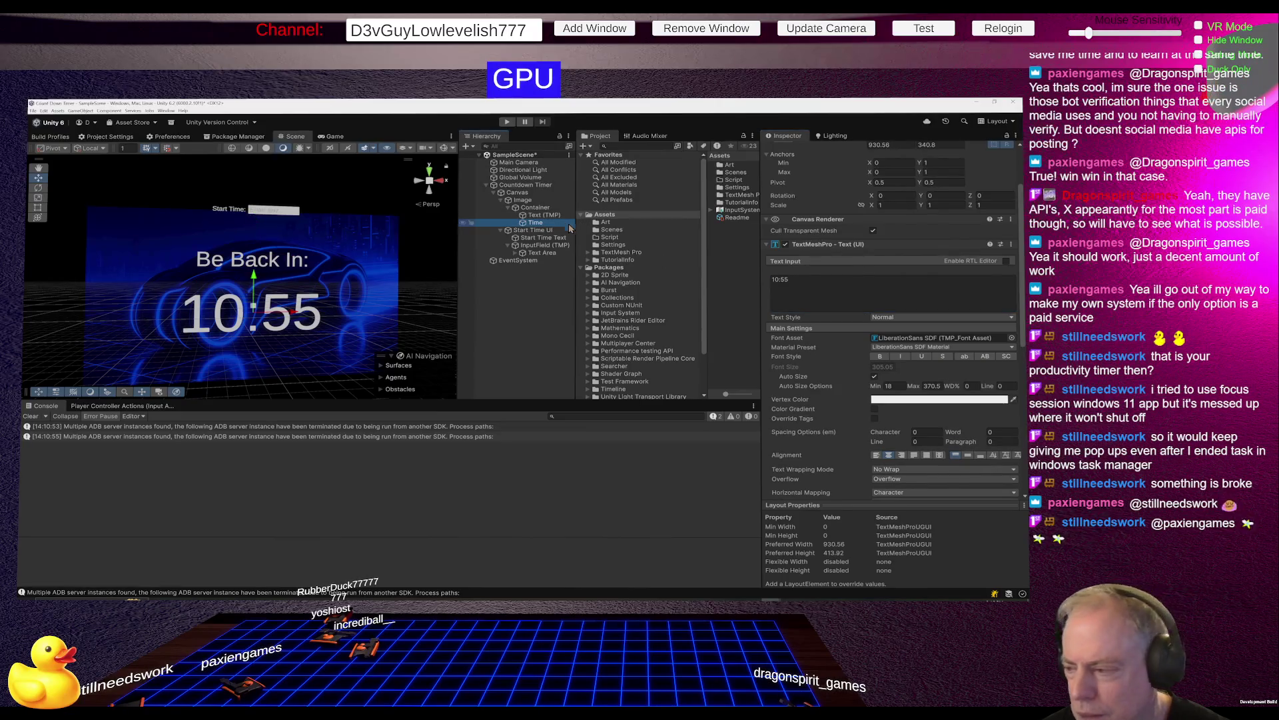
Try green, blue, red and yellow text colours, then reset the colour to white.
{"action": "left_click", "coordinate": [943, 401]}
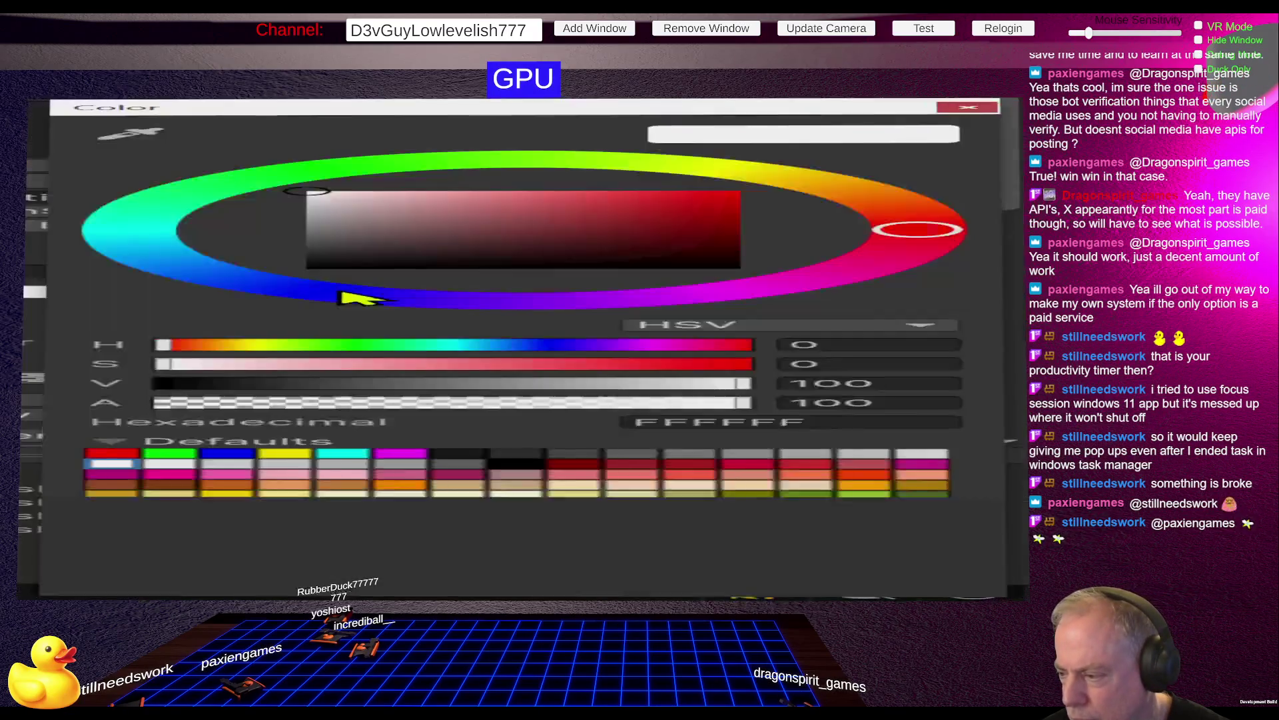
{"action": "left_click", "coordinate": [329, 170]}
{"action": "left_click_drag", "start_coordinate": [507, 198], "coordinate": [743, 193]}
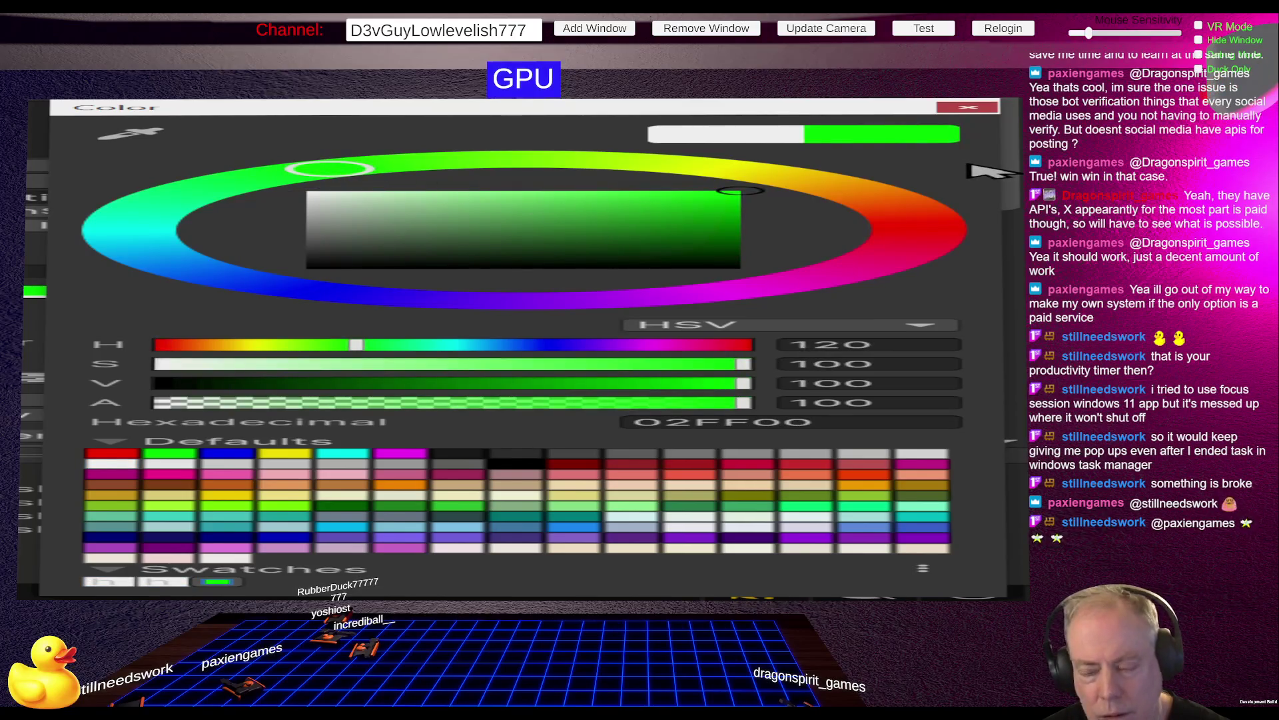
{"action": "left_click", "coordinate": [316, 298]}
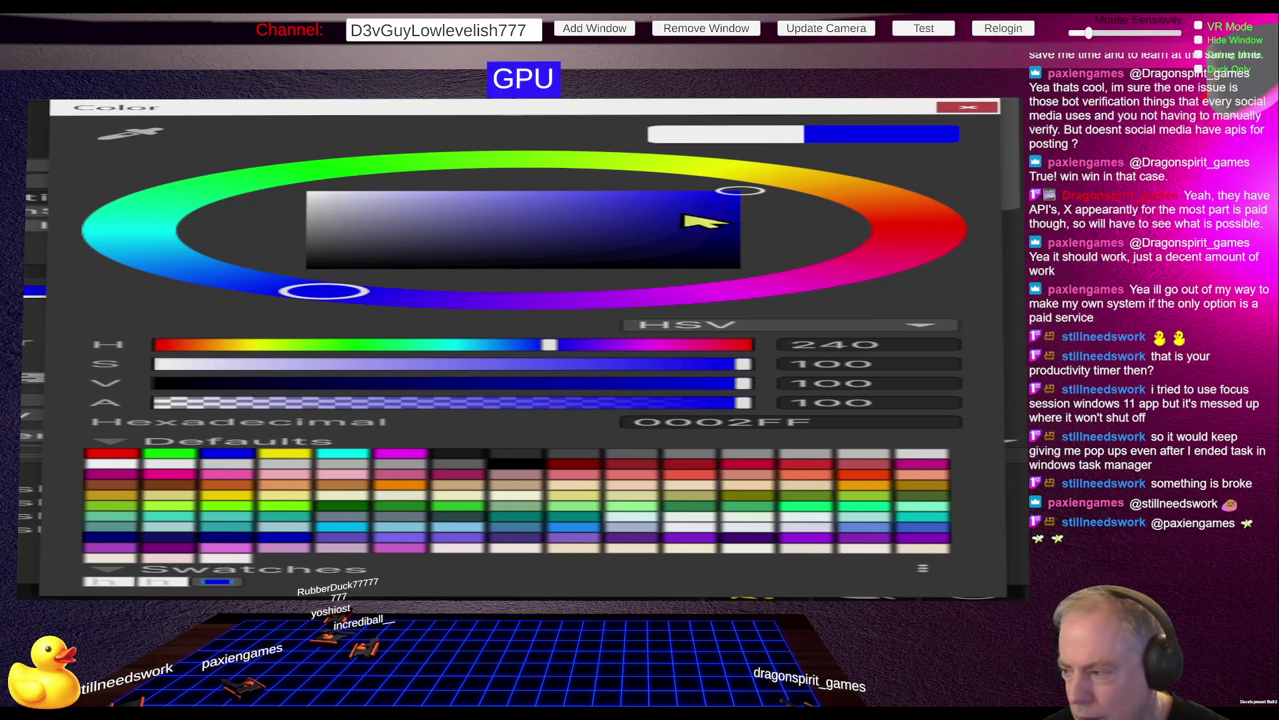
{"action": "left_click", "coordinate": [916, 229]}
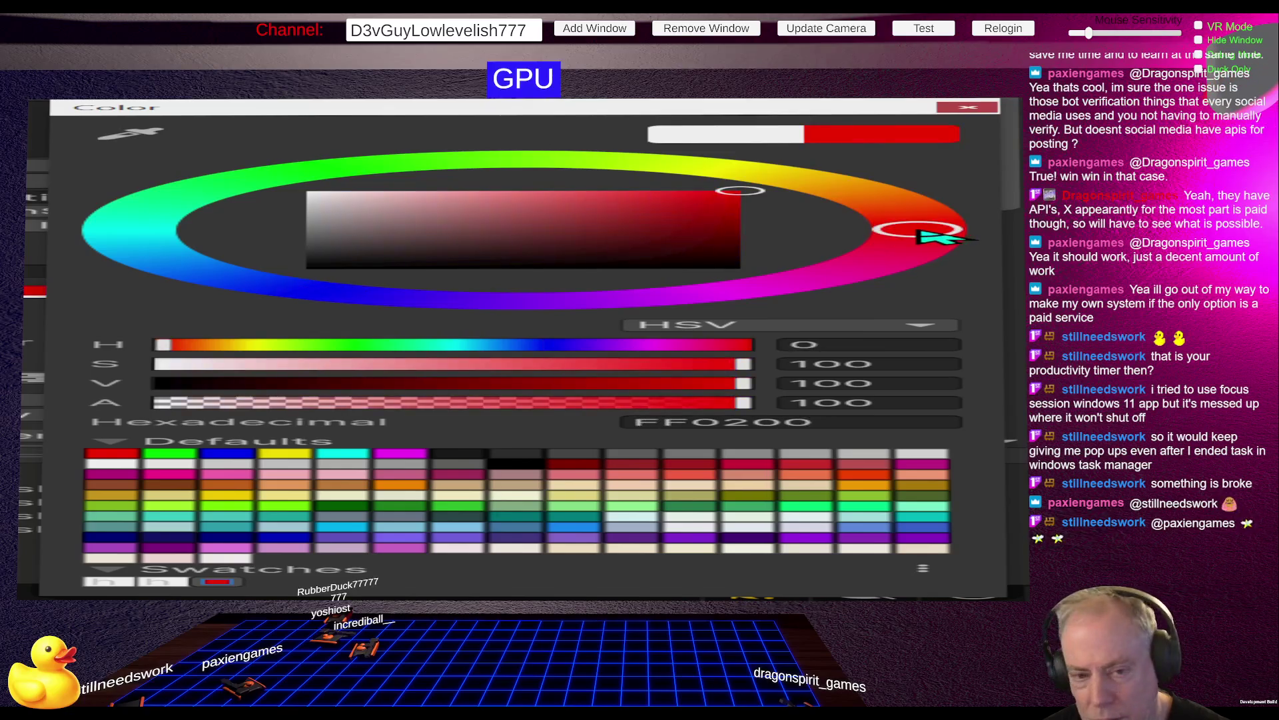
{"action": "left_click", "coordinate": [377, 172]}
{"action": "left_click", "coordinate": [705, 172]}
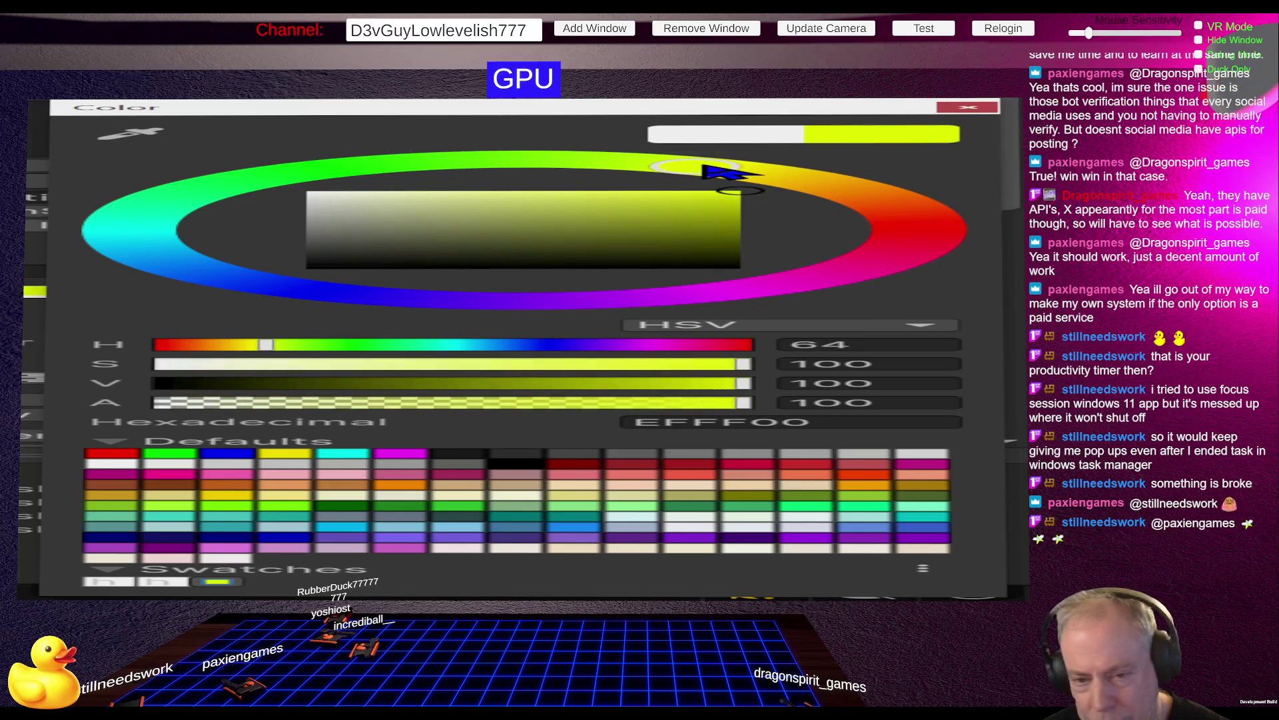
{"action": "left_click", "coordinate": [337, 171]}
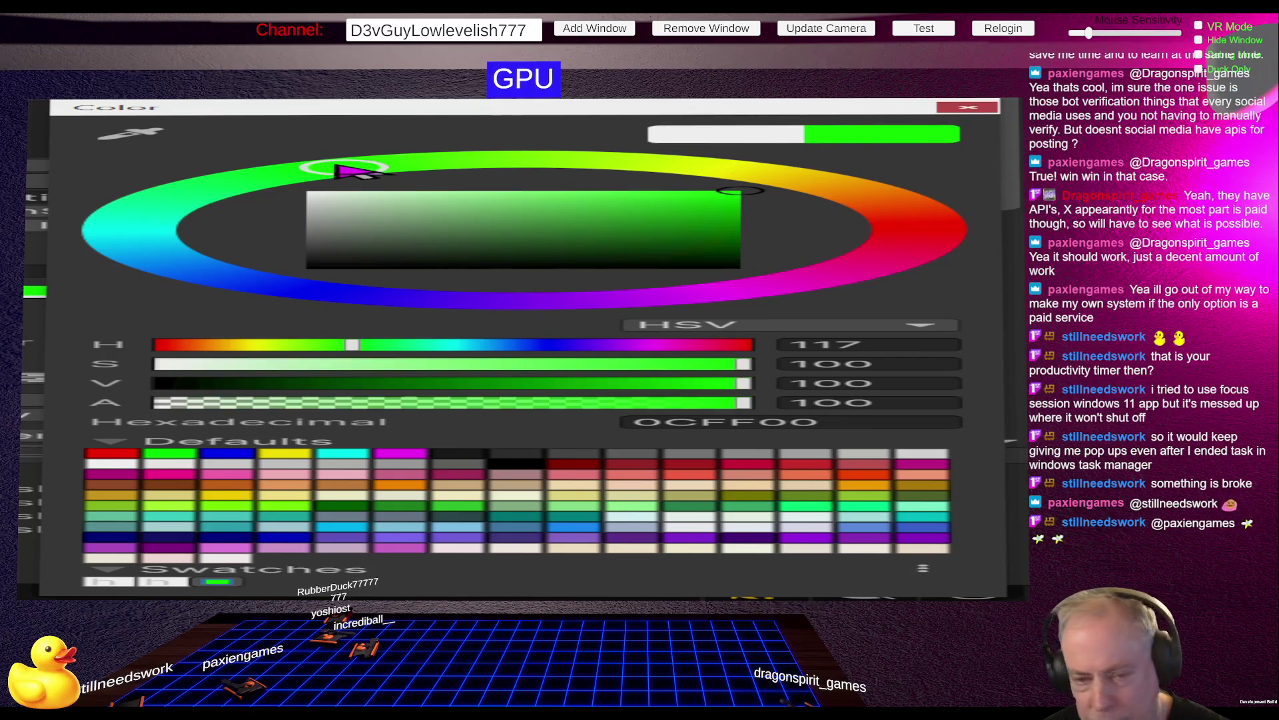
{"action": "left_click_drag", "start_coordinate": [400, 216], "coordinate": [233, 198]}
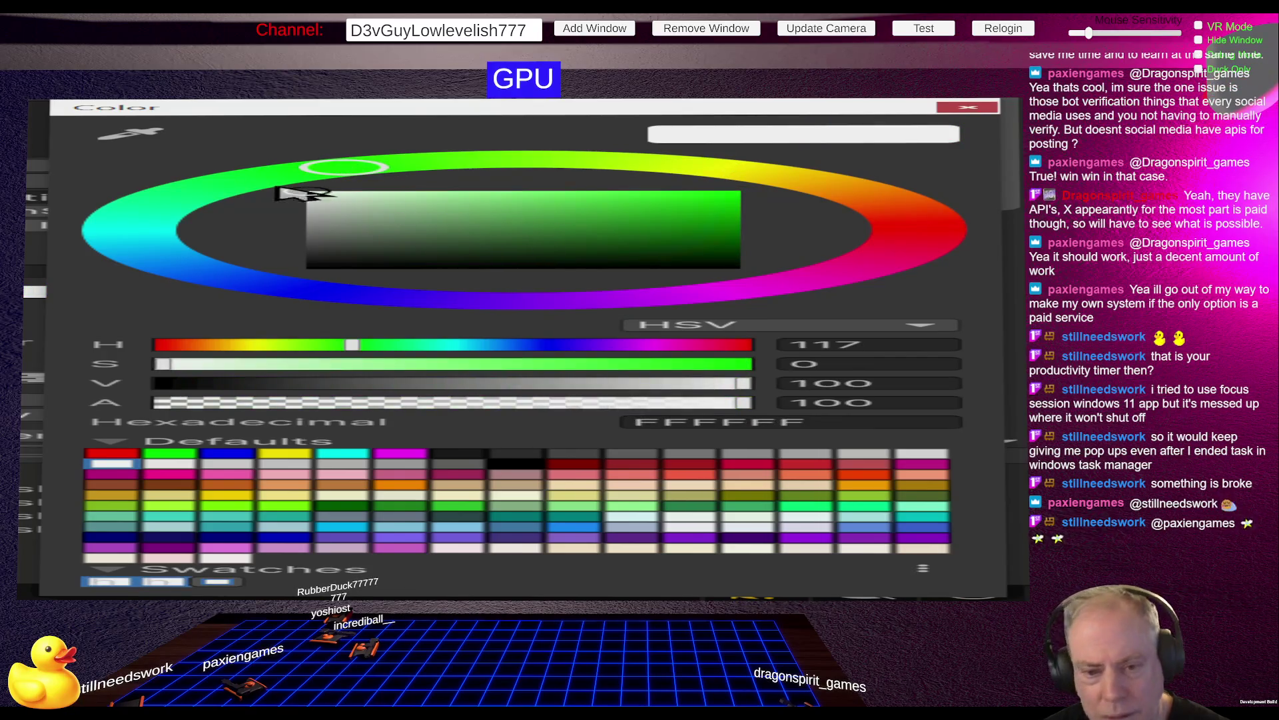
{"action": "left_click", "coordinate": [539, 216]}
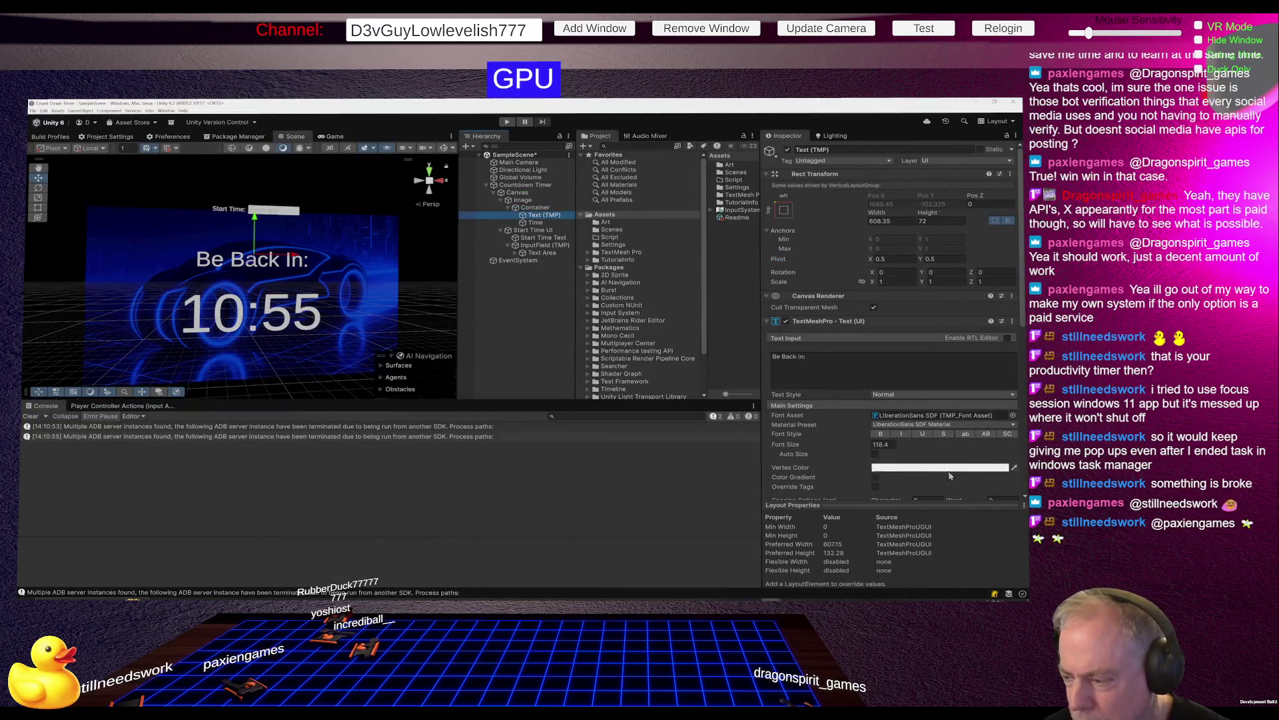
Give the 'Be Back In:' label a saturated cyan colour.
{"action": "left_click", "coordinate": [949, 472]}
{"action": "left_click", "coordinate": [150, 252]}
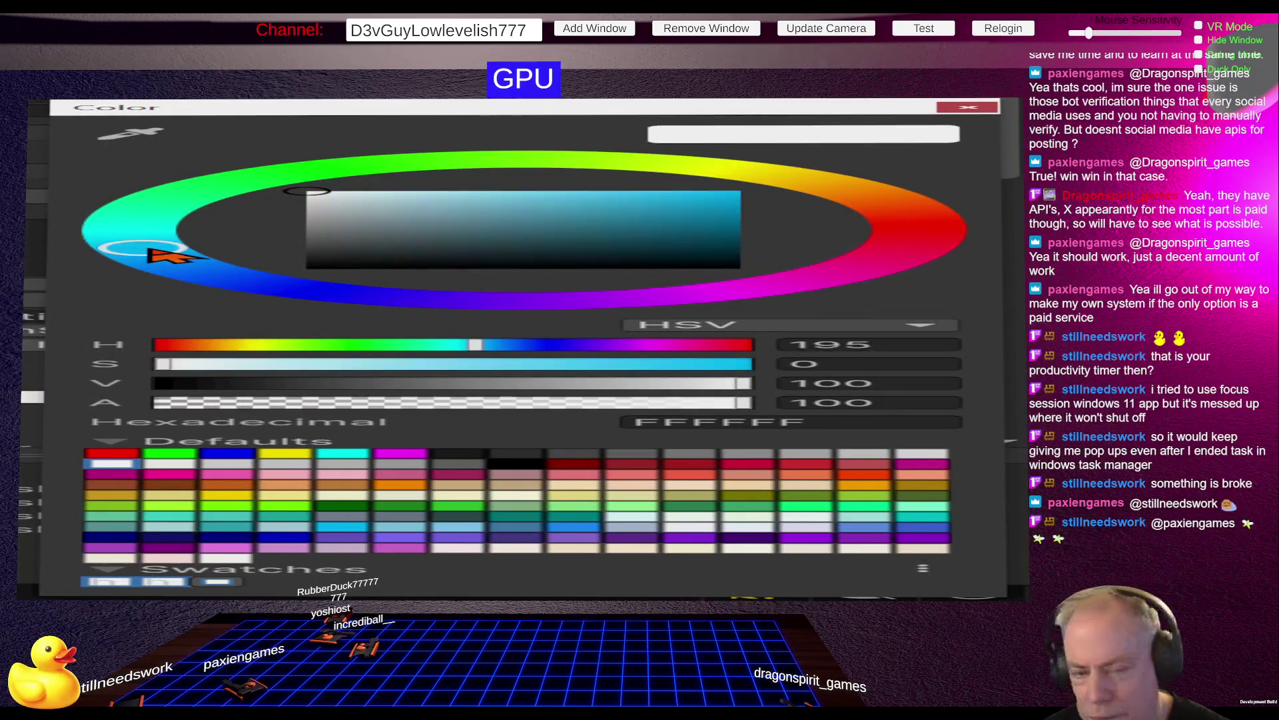
{"action": "left_click_drag", "start_coordinate": [573, 195], "coordinate": [738, 192]}
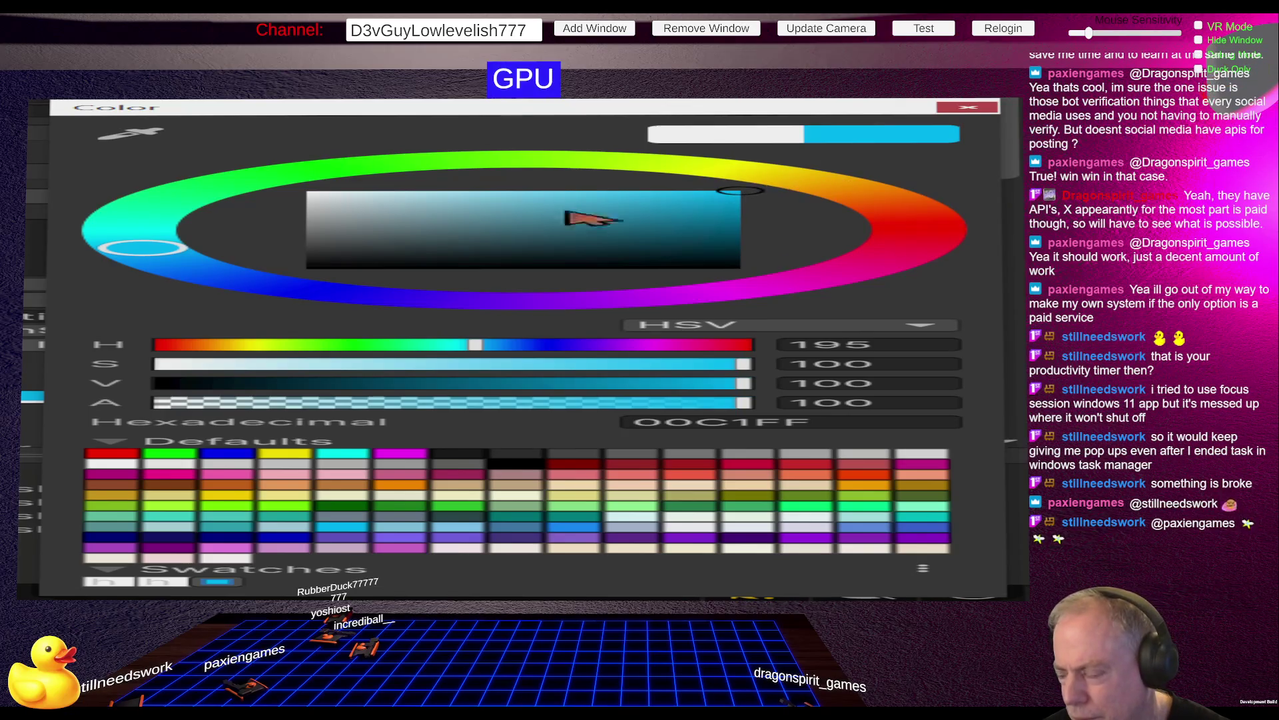
{"action": "left_click", "coordinate": [191, 275]}
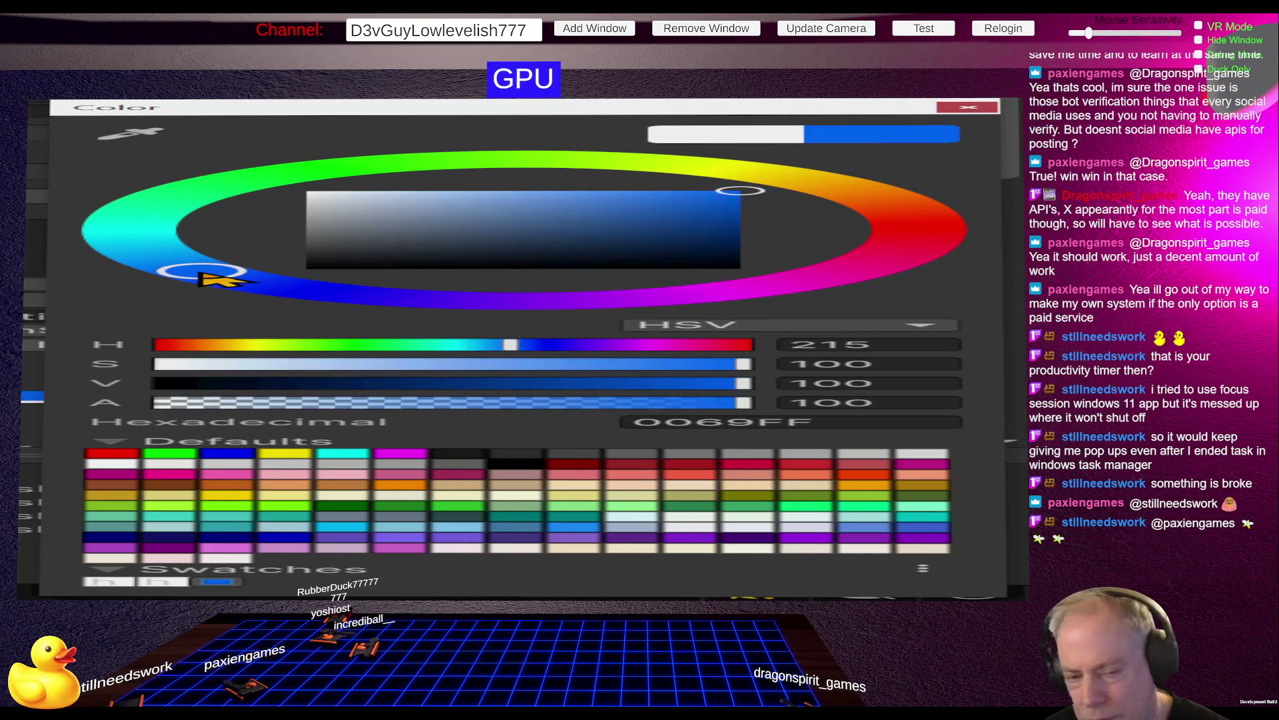
{"action": "left_click", "coordinate": [165, 258]}
{"action": "left_click", "coordinate": [137, 225]}
{"action": "left_click", "coordinate": [141, 250]}
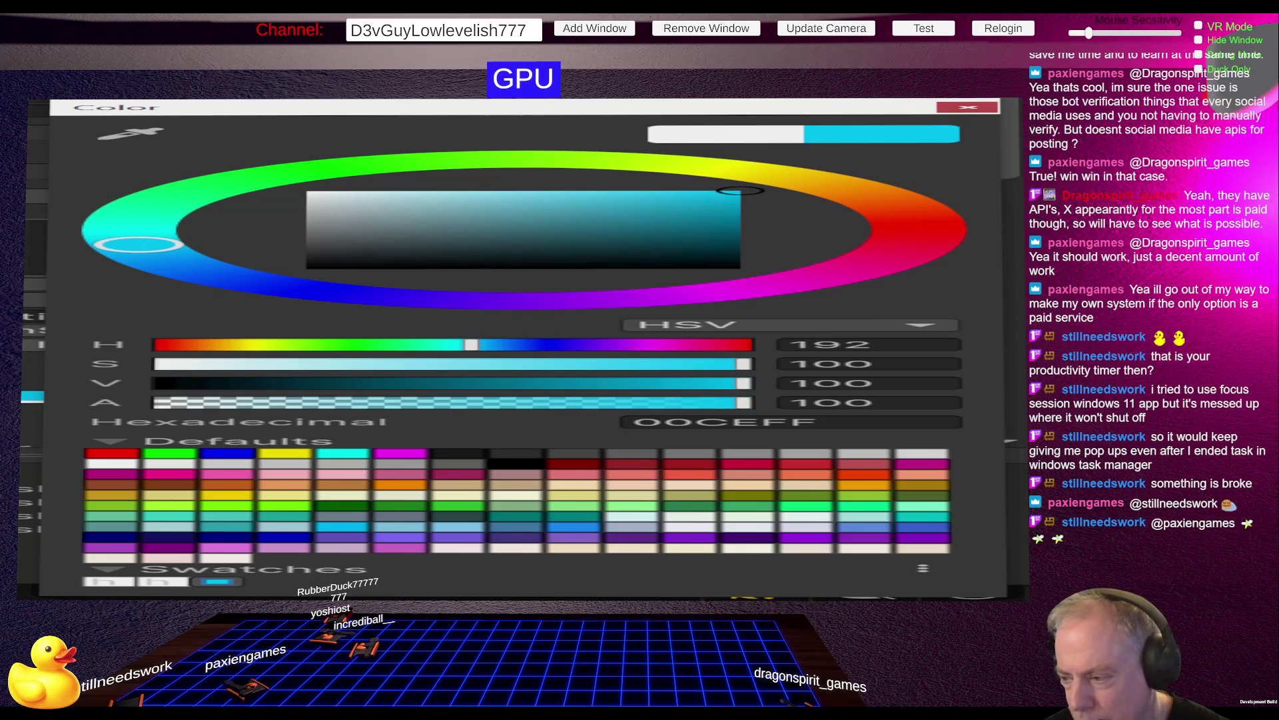
{"action": "left_click", "coordinate": [782, 442]}
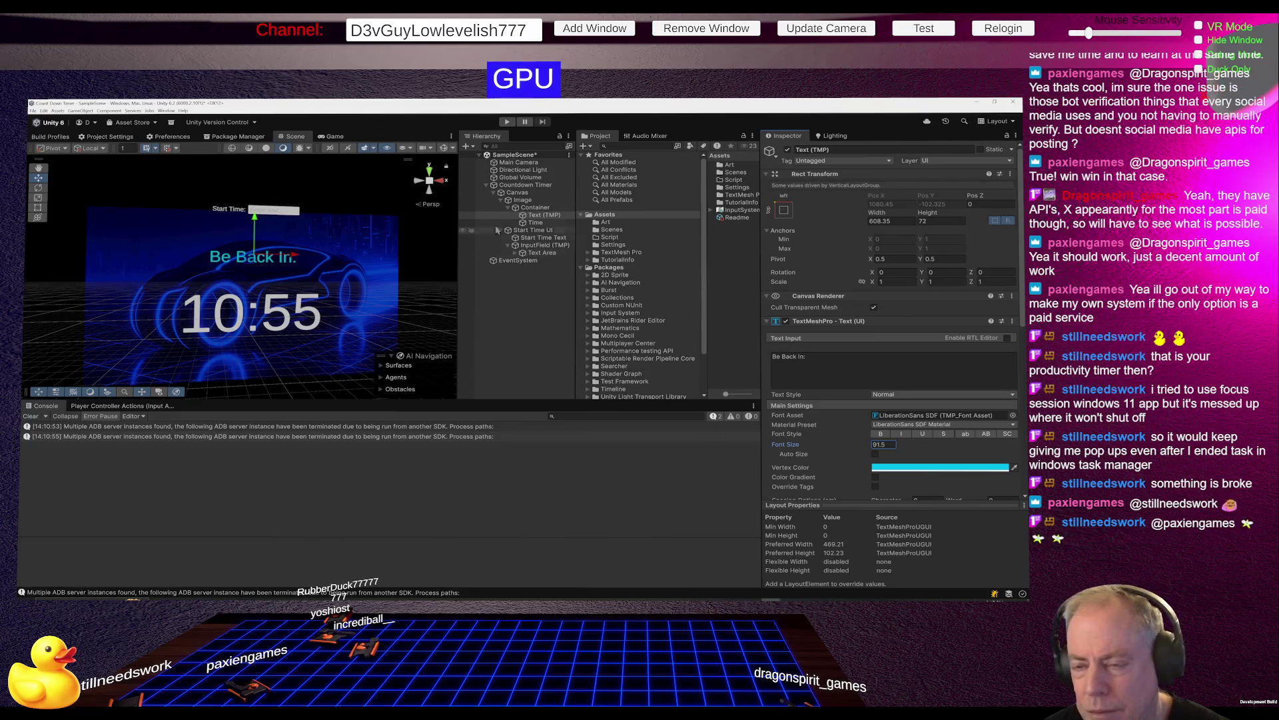
{"action": "left_click", "coordinate": [533, 208]}
Make Container about 1396.8 tall and move the Text (TMP) label above it.
{"action": "left_click_drag", "start_coordinate": [921, 196], "coordinate": [943, 208]}
{"action": "left_click_drag", "start_coordinate": [158, 186], "coordinate": [94, 190]}
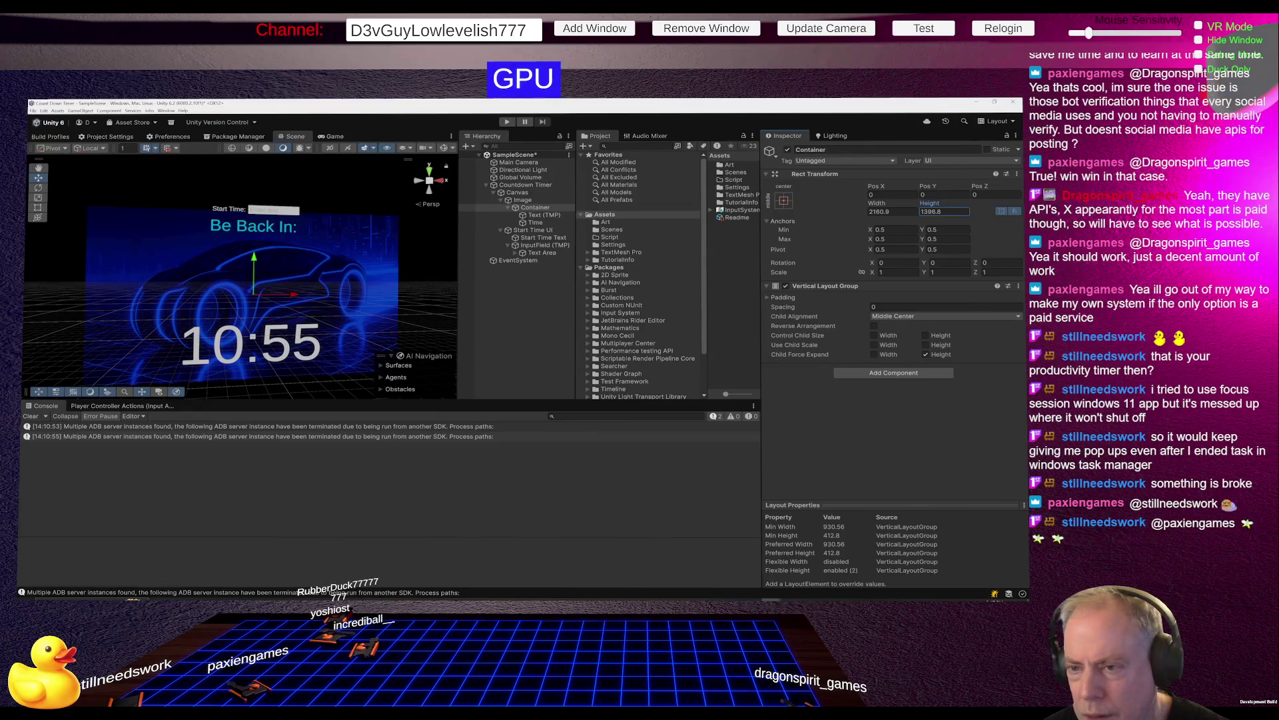
{"action": "left_click_drag", "start_coordinate": [541, 216], "coordinate": [548, 211]}
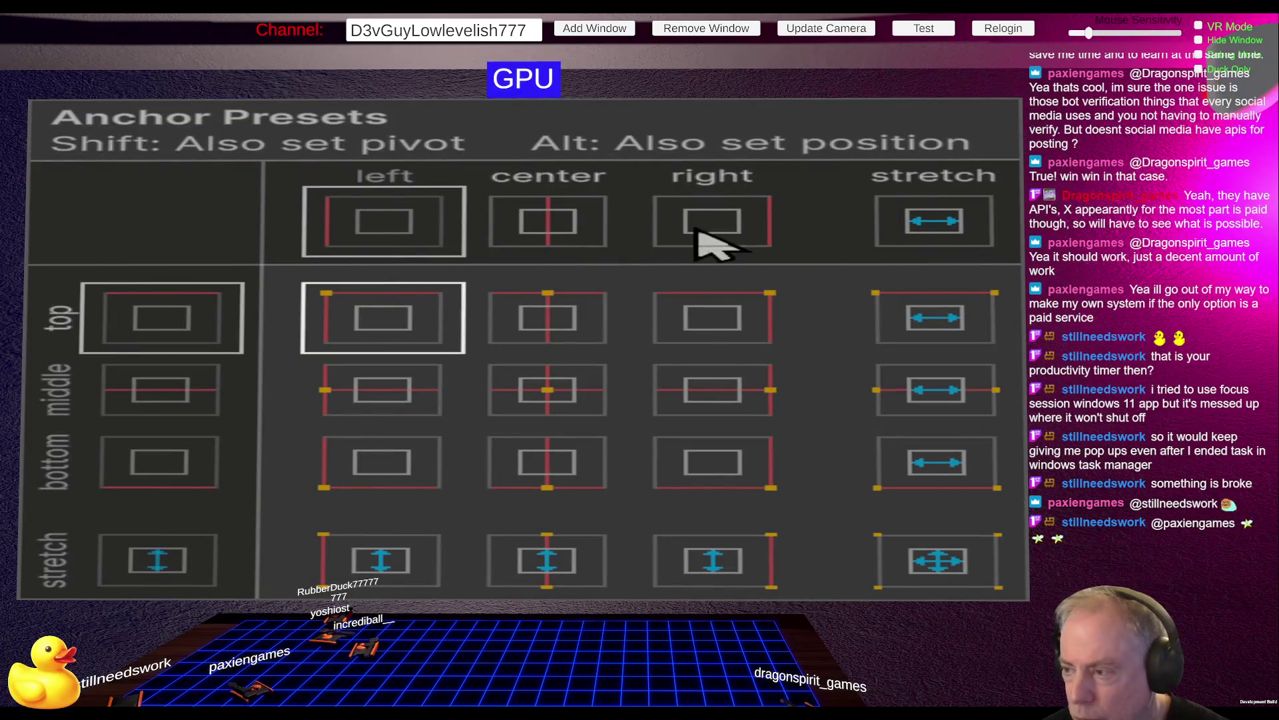
Anchor the label top-centre with pivot, set Pos Y to -79.3, and save the scene.
{"action": "key", "text": "shift+alt"}
{"action": "left_click", "coordinate": [563, 329], "text": "alt+shift"}
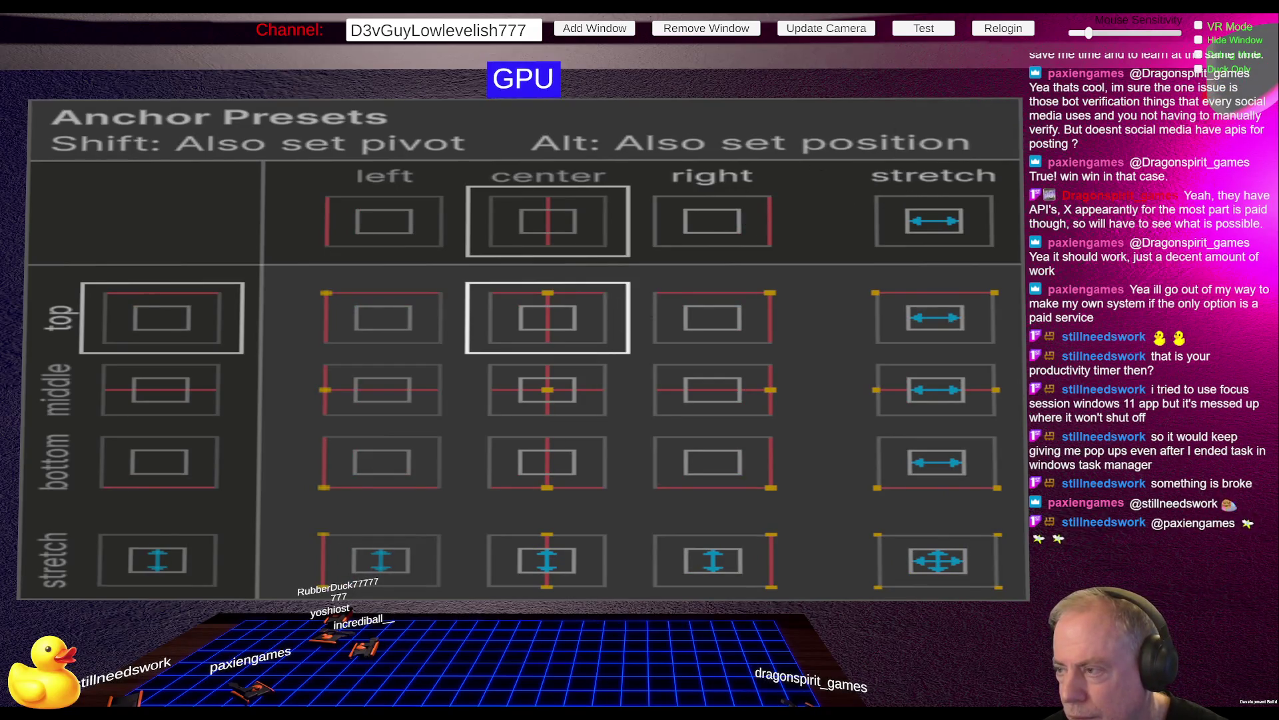
{"action": "key", "text": "Escape"}
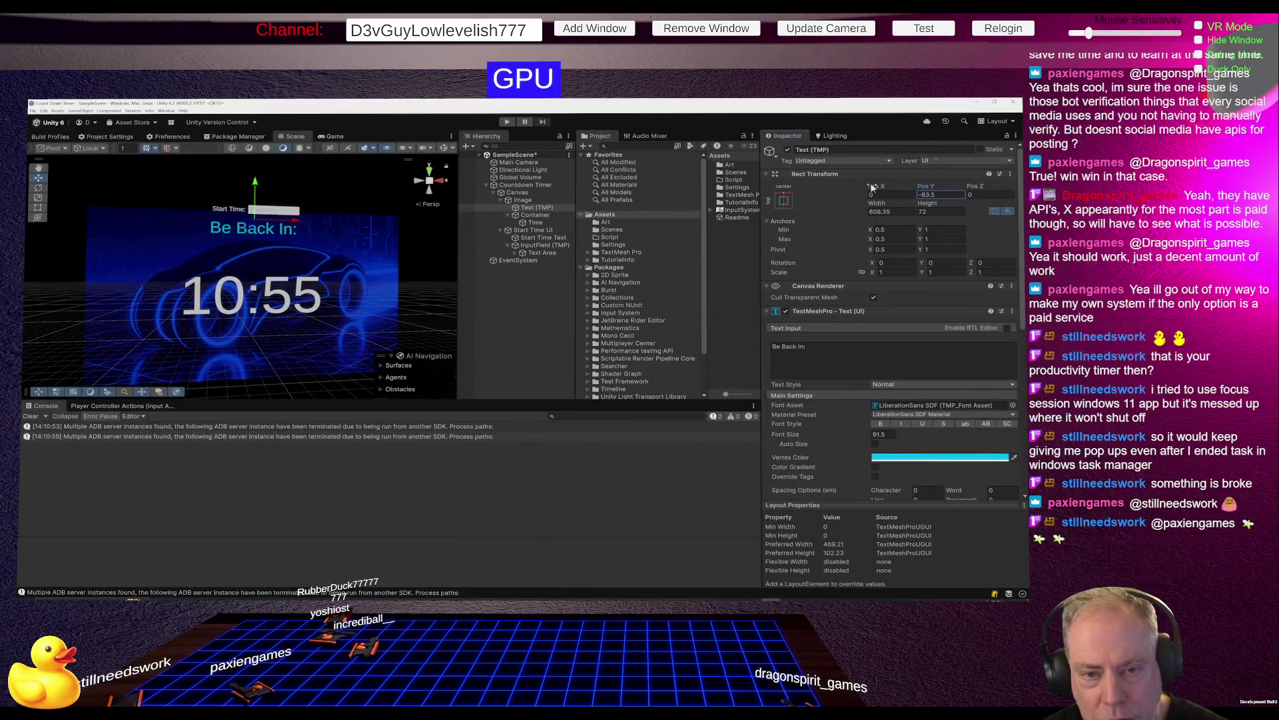
{"action": "type", "text": "-87.5"}
{"action": "type", "text": "-107.7"}
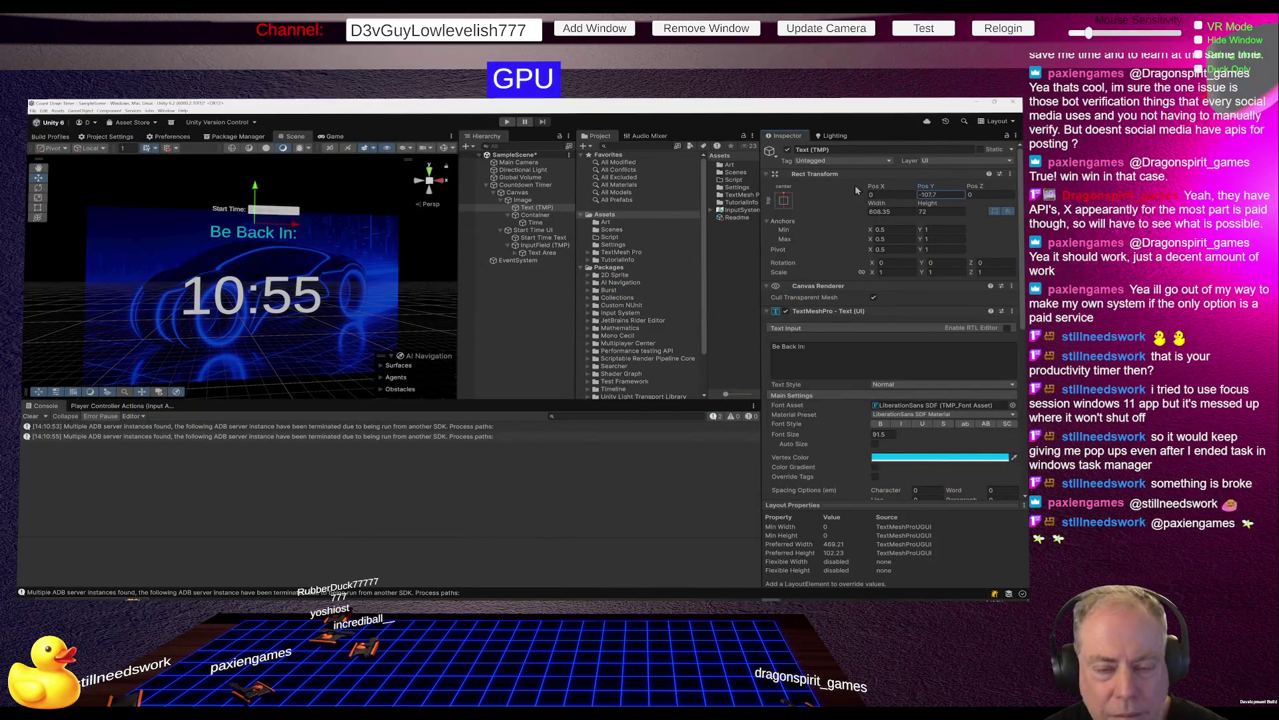
{"action": "type", "text": "-79.3"}
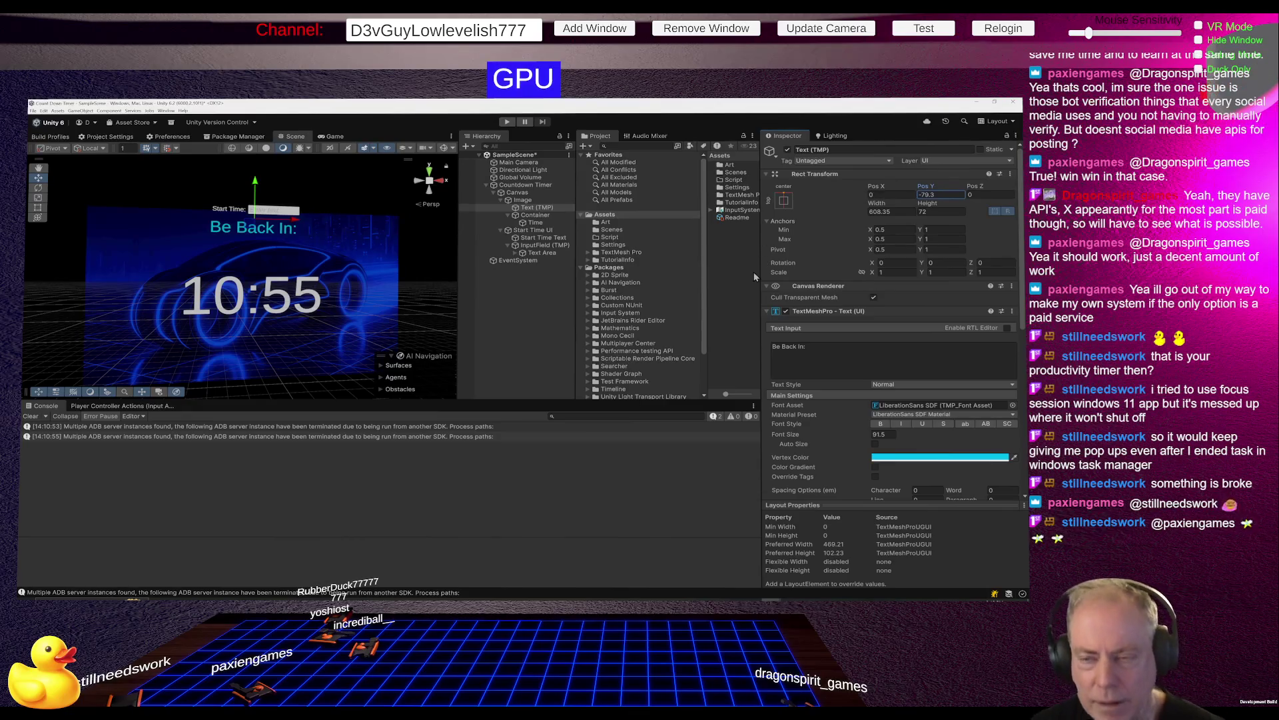
{"action": "key", "text": "ctrl+s"}
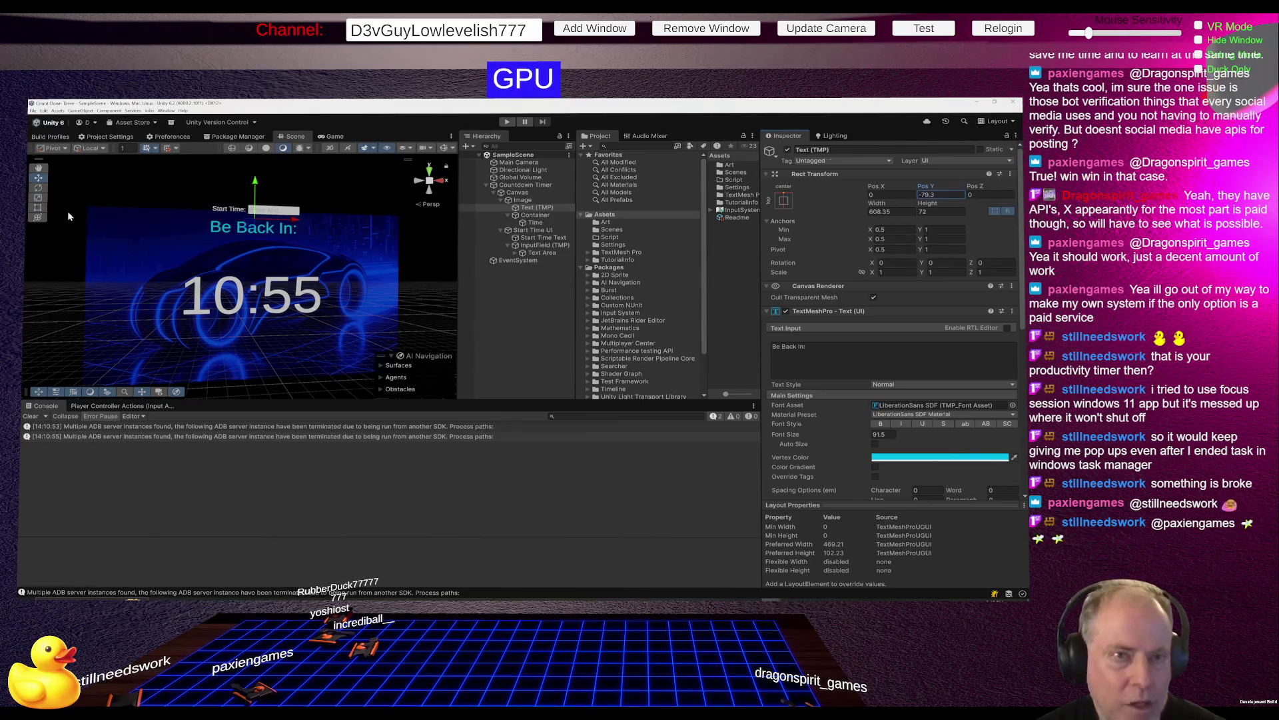
Start a Windows Build And Run from Build Profiles with Build as the output folder.
{"action": "left_click", "coordinate": [50, 138]}
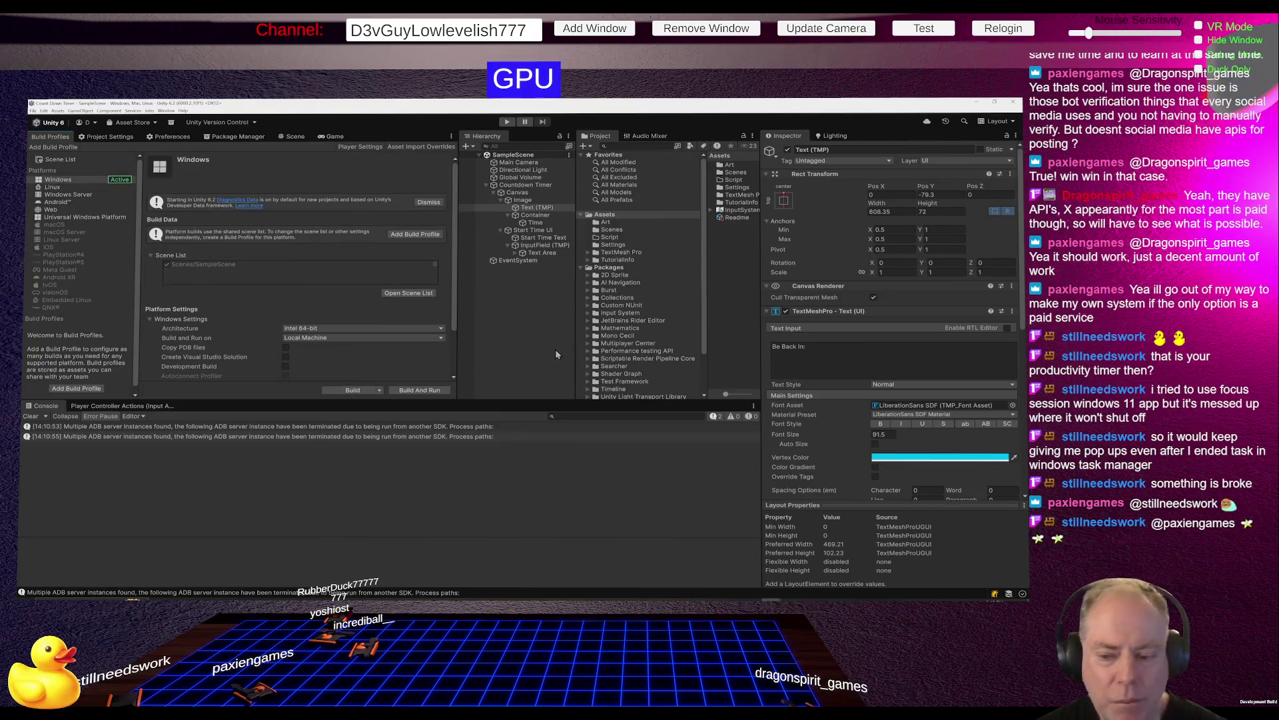
{"action": "left_click", "coordinate": [438, 391]}
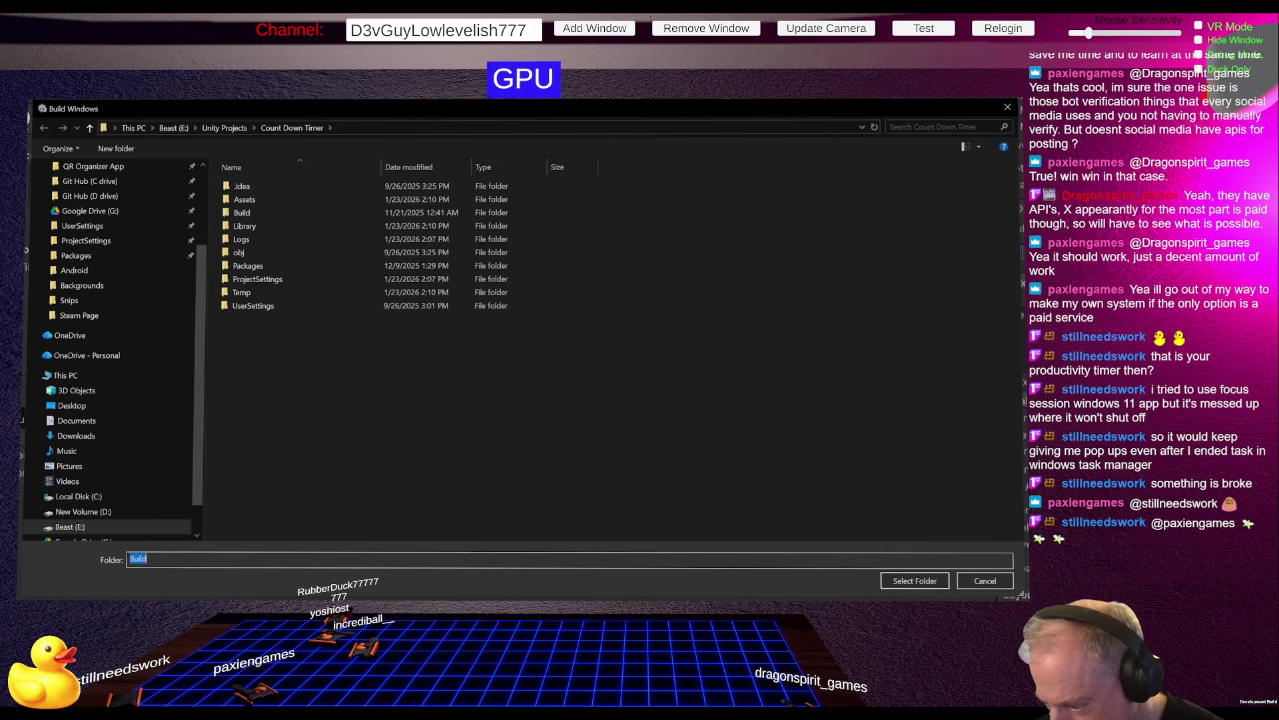
{"action": "key", "text": "Return"}
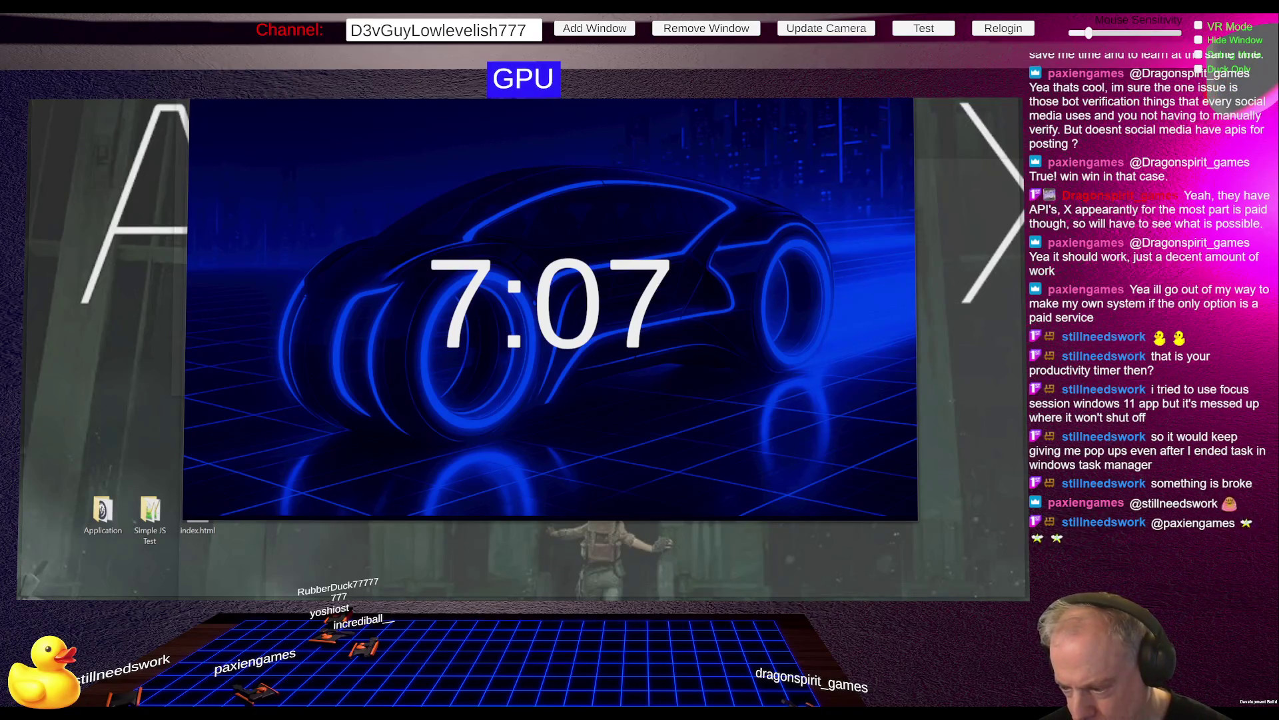
{"action": "key", "text": "ctrl+b"}
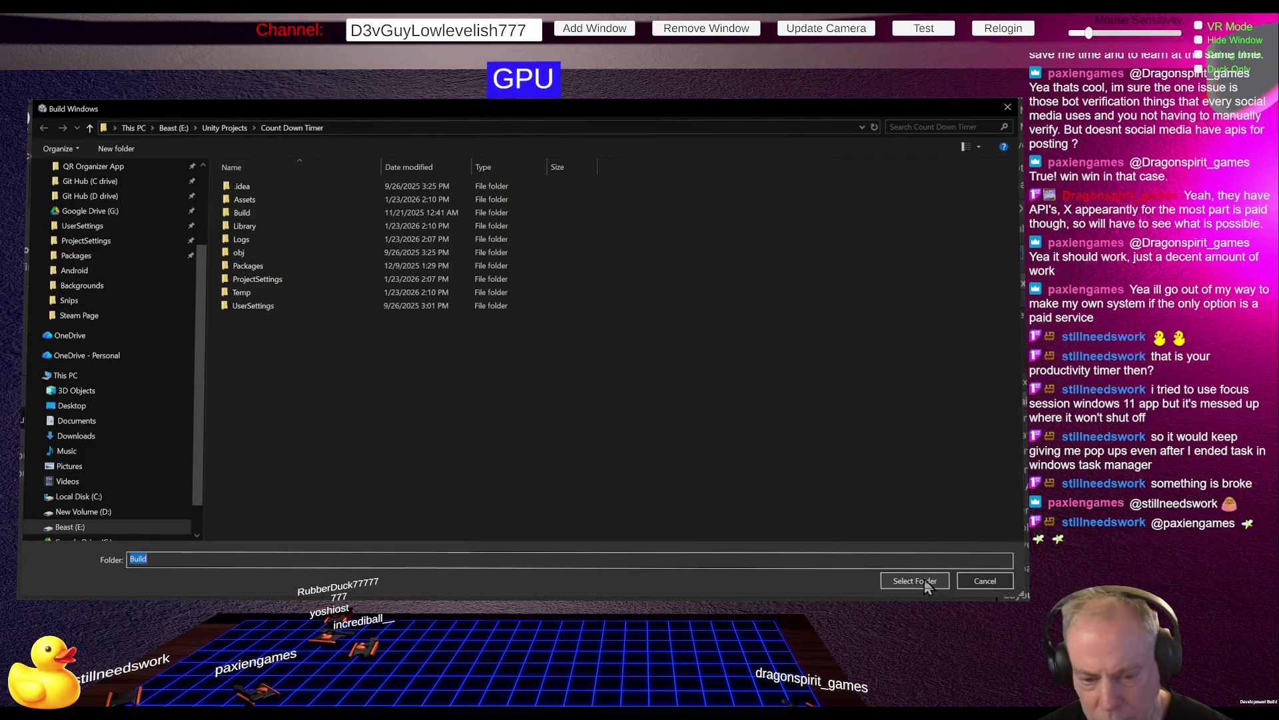
{"action": "left_click", "coordinate": [925, 580]}
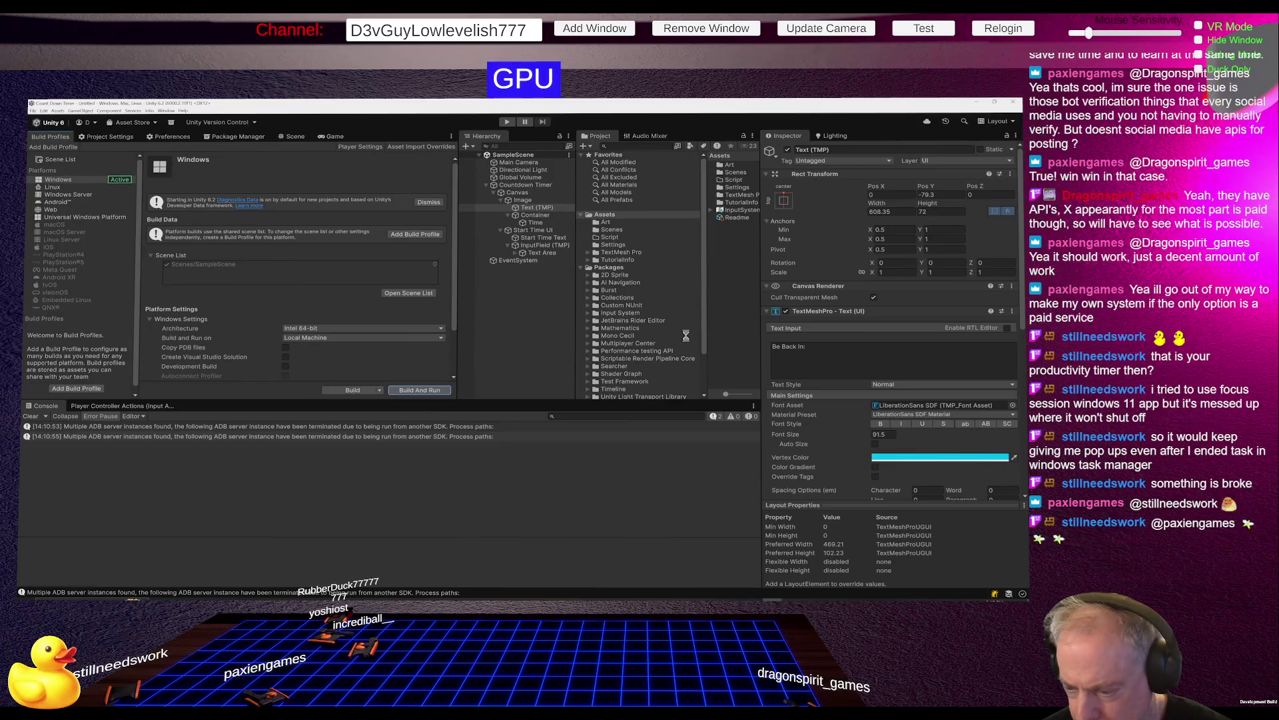
Switch to GIMP's 'Top-tier Indie Dev Supporter' image while the Windows build compiles.
{"action": "key", "text": "alt+Tab"}
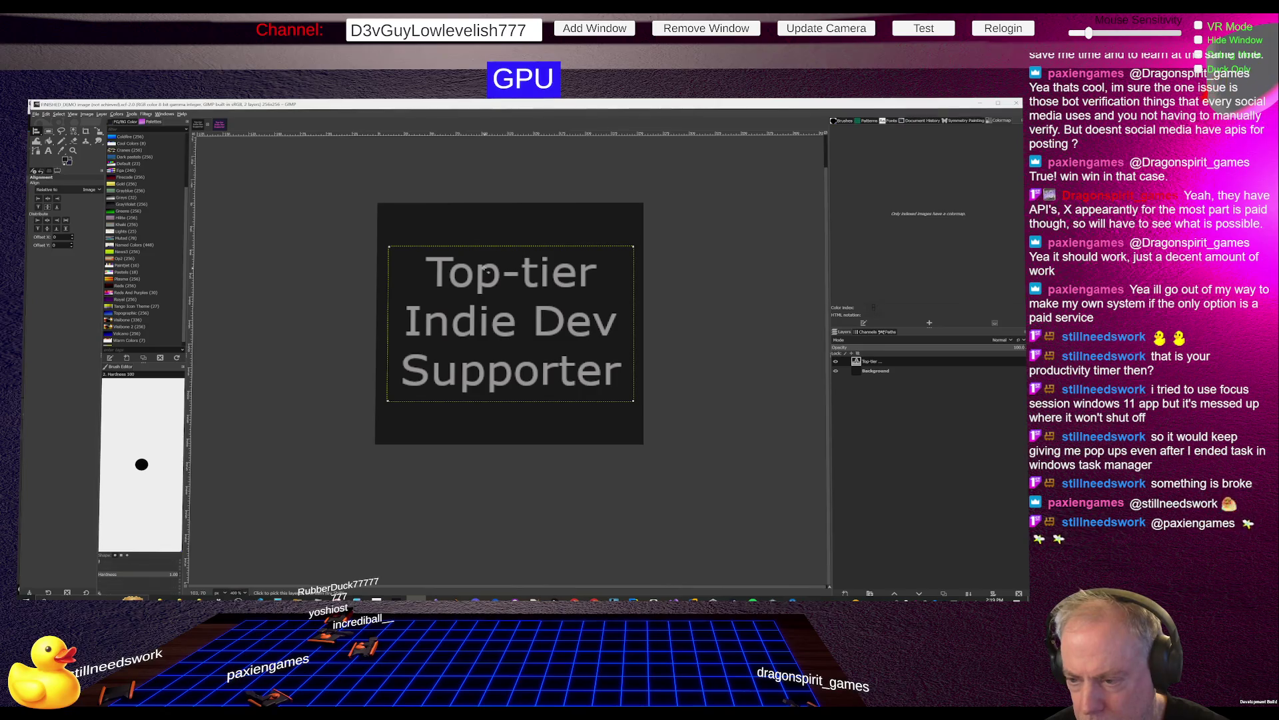
Leave GIMP for the rebuilt timer app showing cyan 'Be Back In:' above 14:50.
{"action": "key", "text": "alt+Tab"}
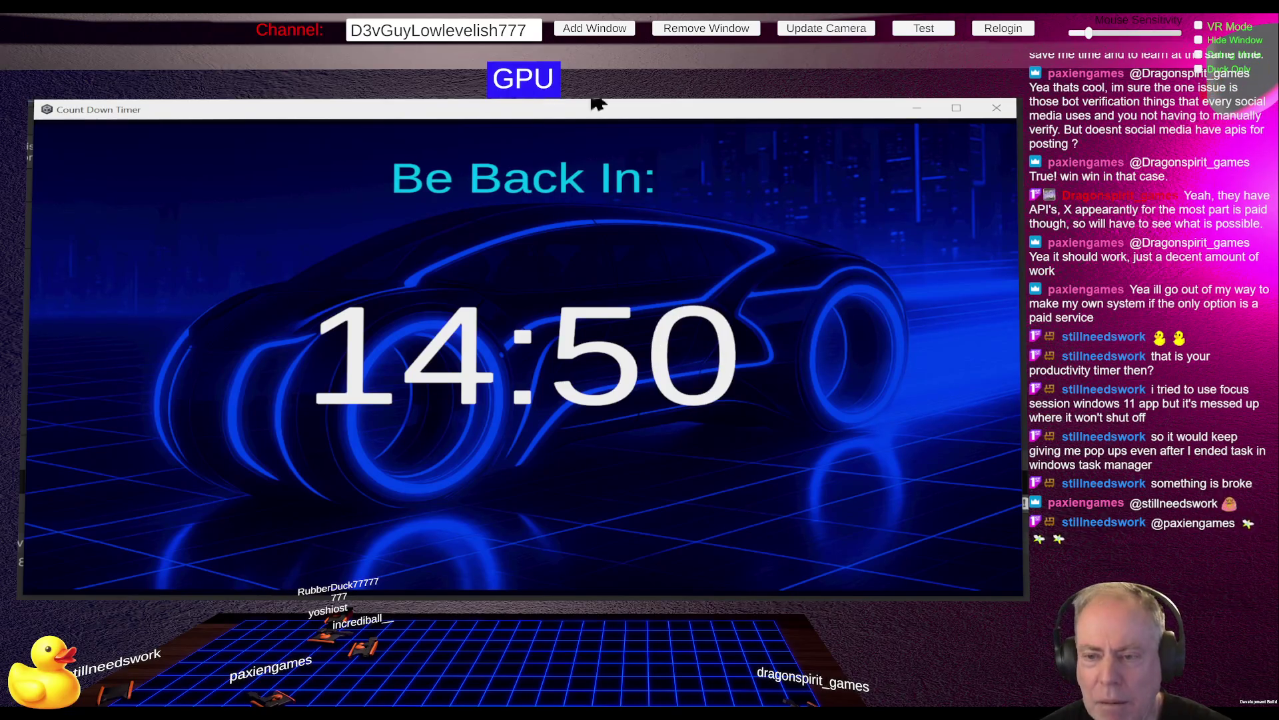
Close the timer app and select Text (TMP) under Countdown Timer > Canvas > Image.
{"action": "key", "text": "alt+F4"}
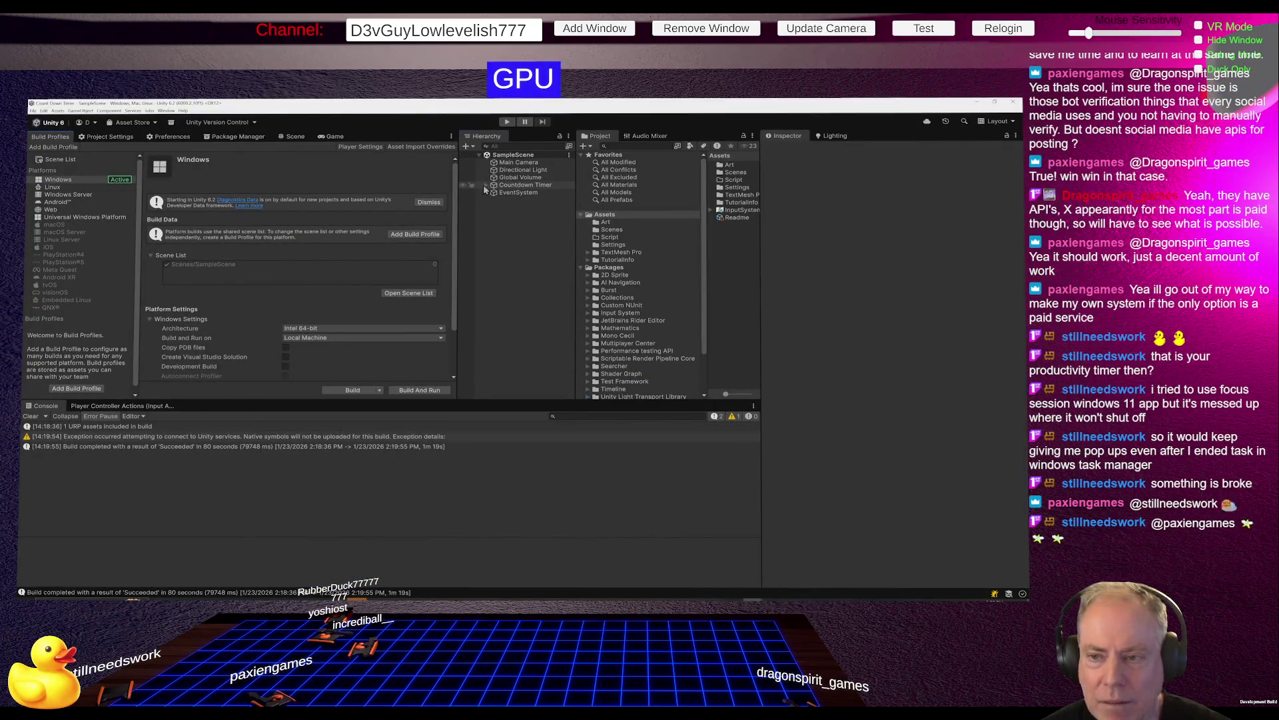
{"action": "left_click", "coordinate": [485, 186]}
{"action": "left_click", "coordinate": [494, 193]}
{"action": "left_click", "coordinate": [522, 200]}
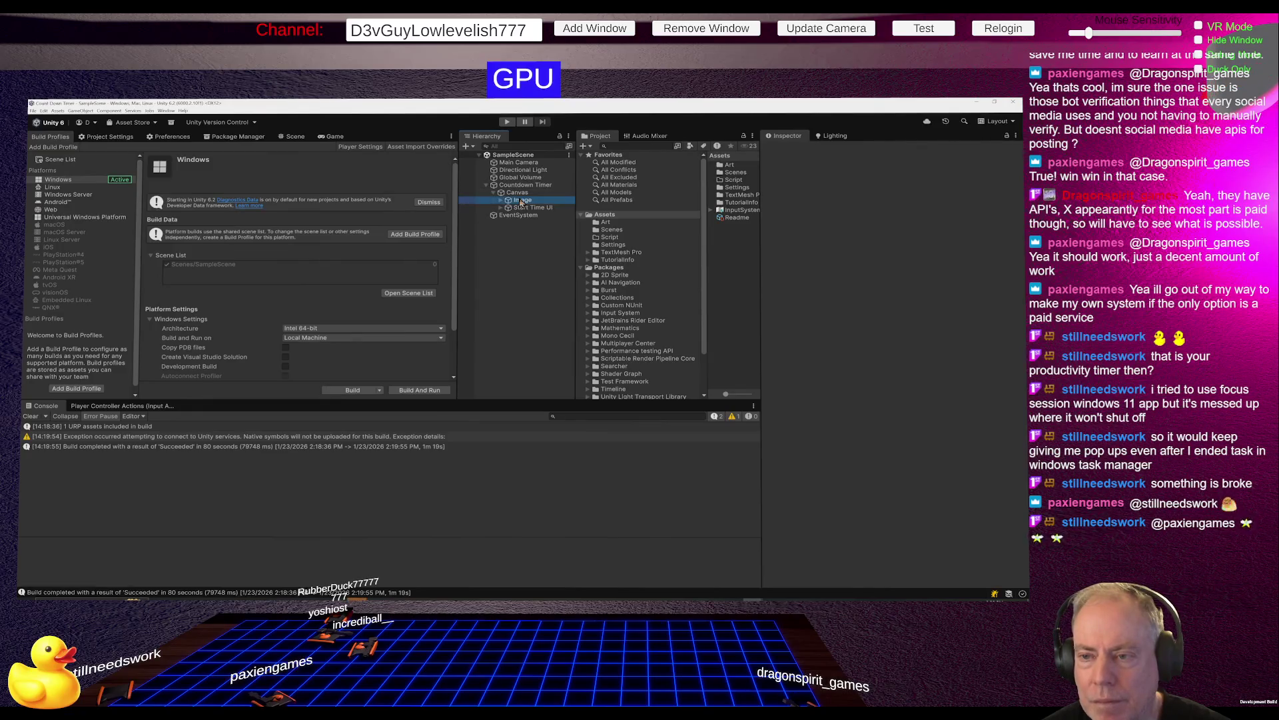
{"action": "left_click", "coordinate": [502, 200]}
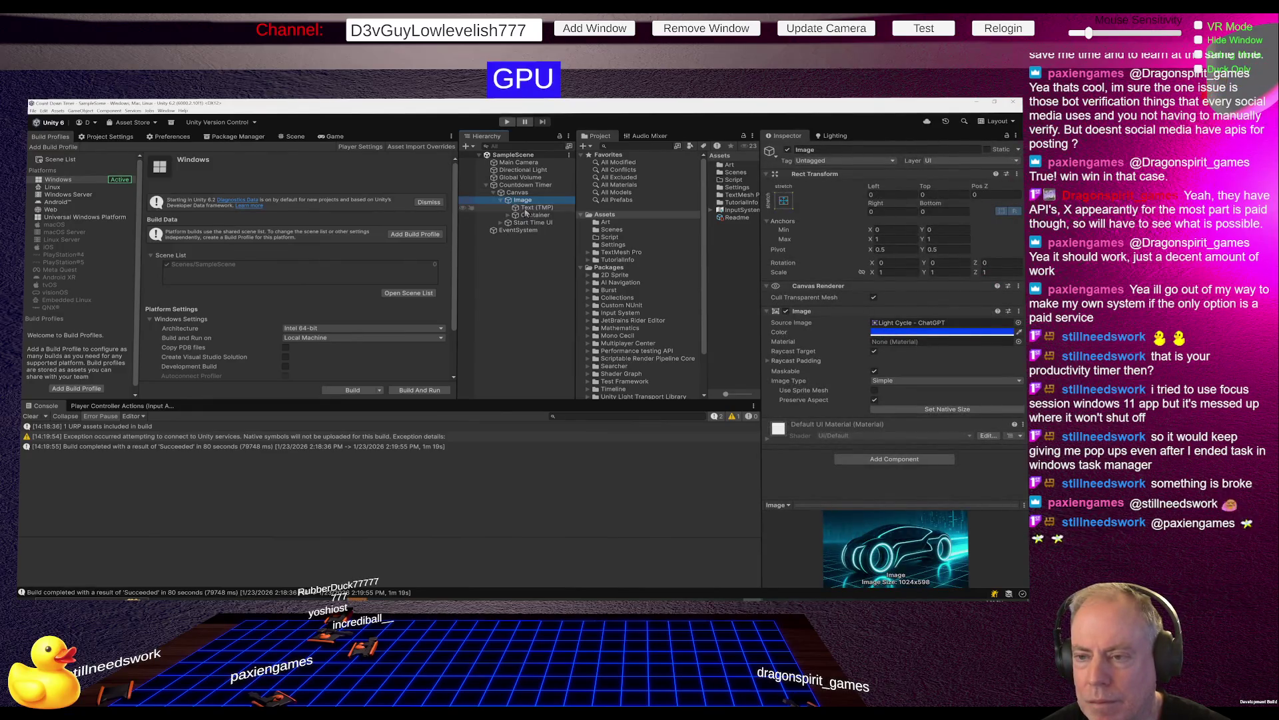
{"action": "left_click", "coordinate": [530, 208]}
Change the label to 'Back In:', save the scene, and launch another Windows Build And Run.
{"action": "left_click", "coordinate": [799, 346]}
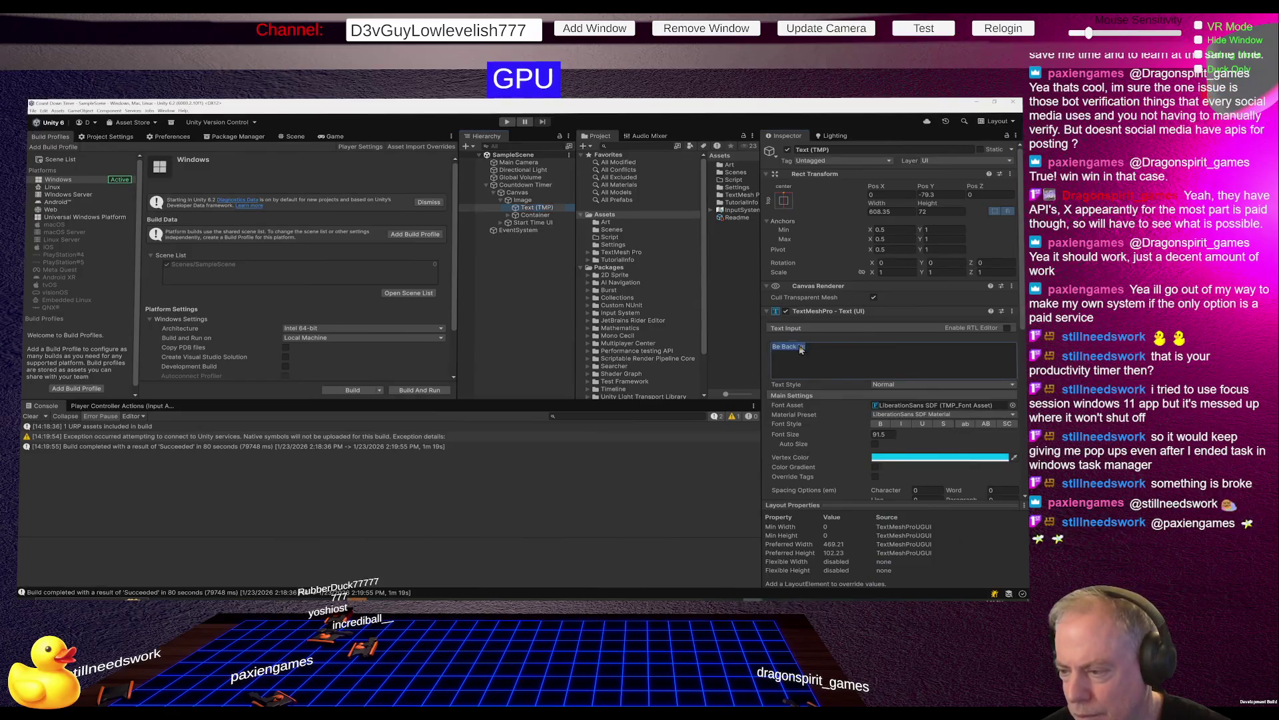
{"action": "key", "text": "Home"}
{"action": "key", "text": "Delete"}
{"action": "key", "text": "Delete"}
{"action": "key", "text": "Delete"}
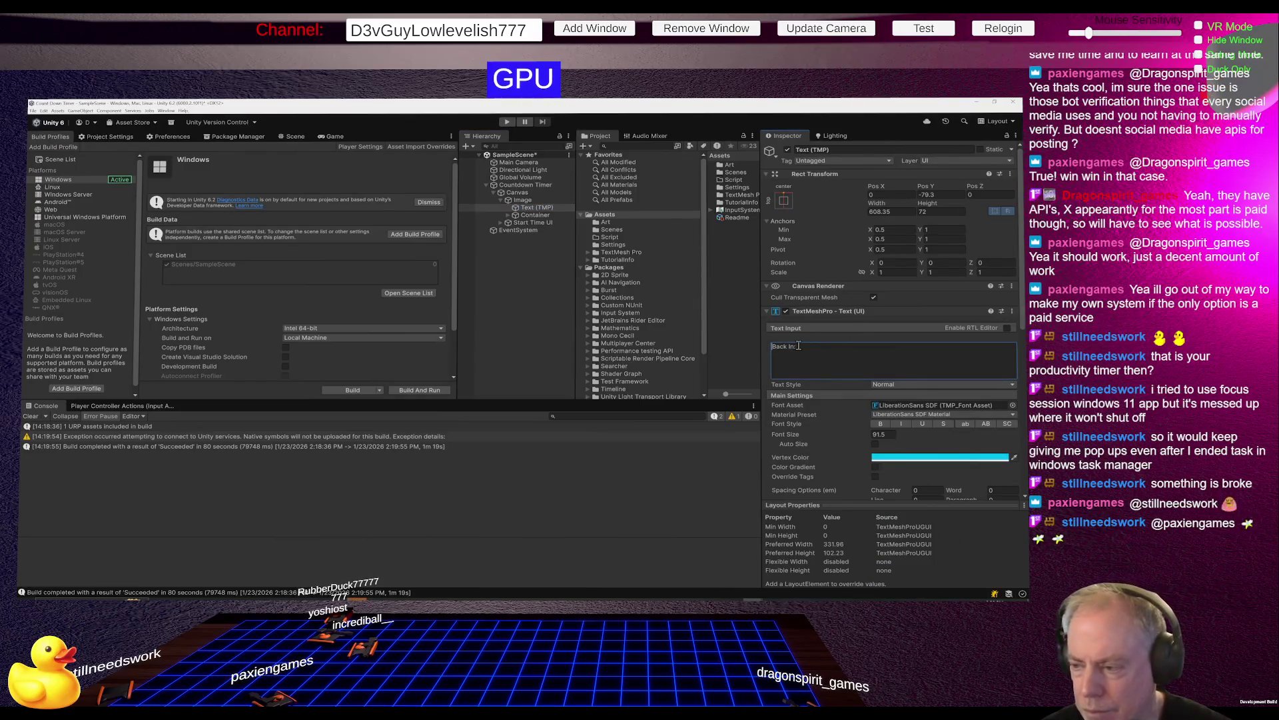
{"action": "key", "text": "ctrl+s"}
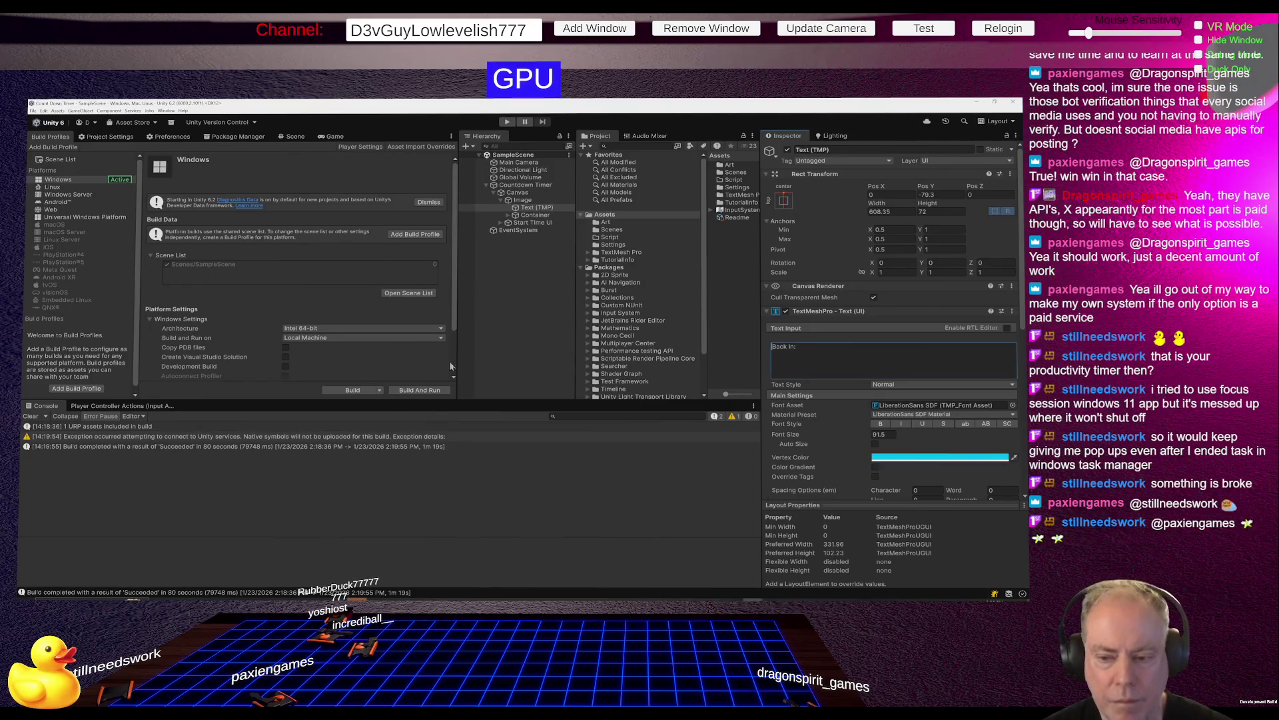
{"action": "left_click", "coordinate": [434, 390]}
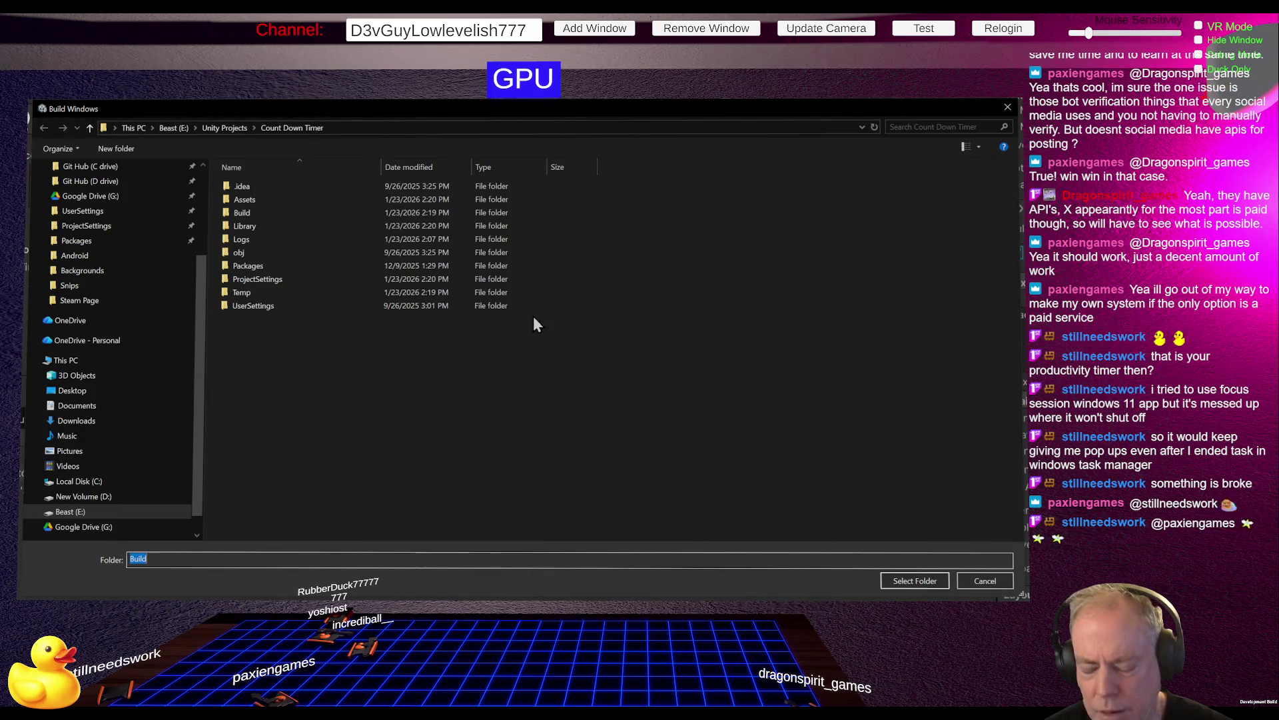
Confirm the Build folder so the Windows build finishes successfully in 18 seconds.
{"action": "left_click", "coordinate": [905, 584]}
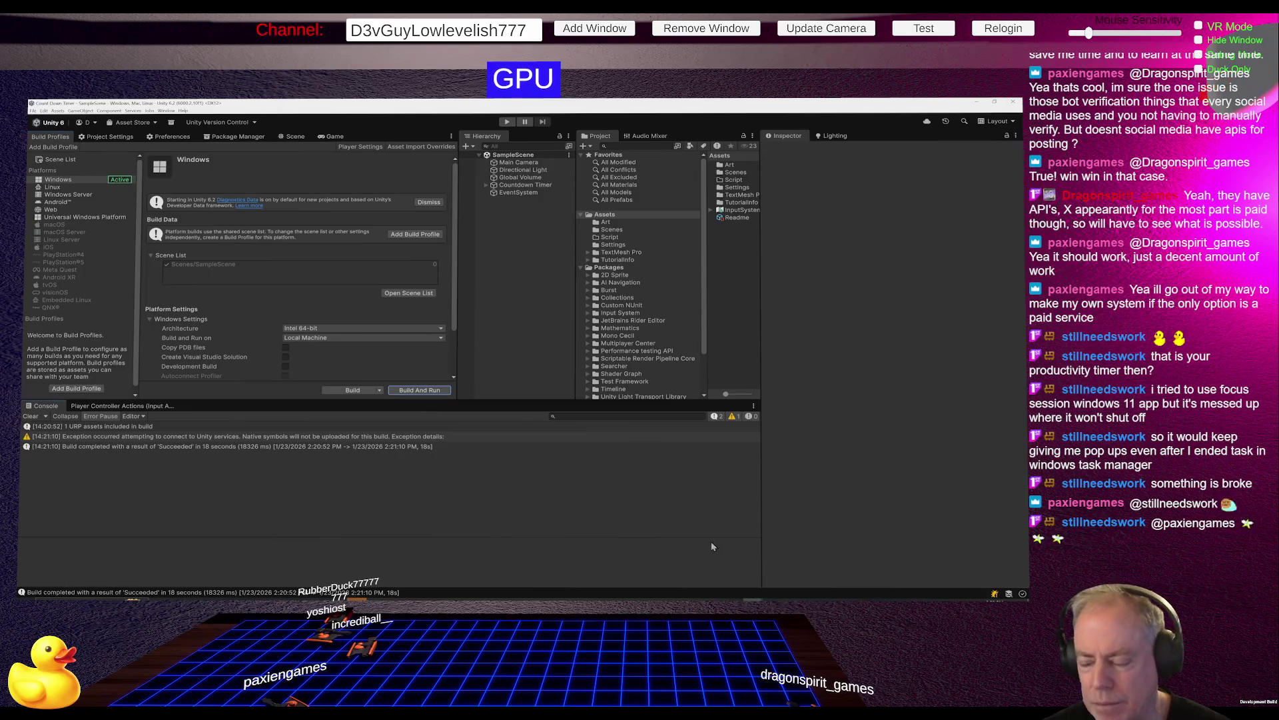
In Project Settings > Player, make the Light Cycle - ChatGPT texture the Default Icon.
{"action": "left_click", "coordinate": [120, 137]}
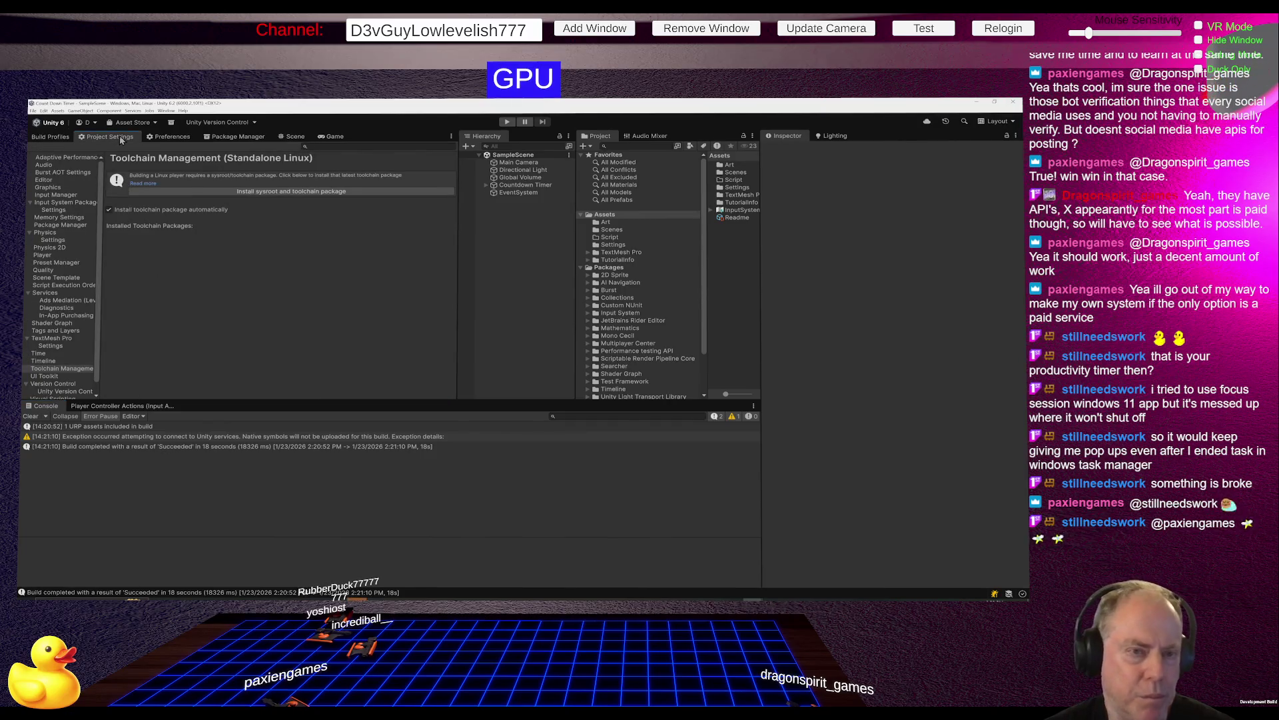
{"action": "left_click", "coordinate": [59, 256]}
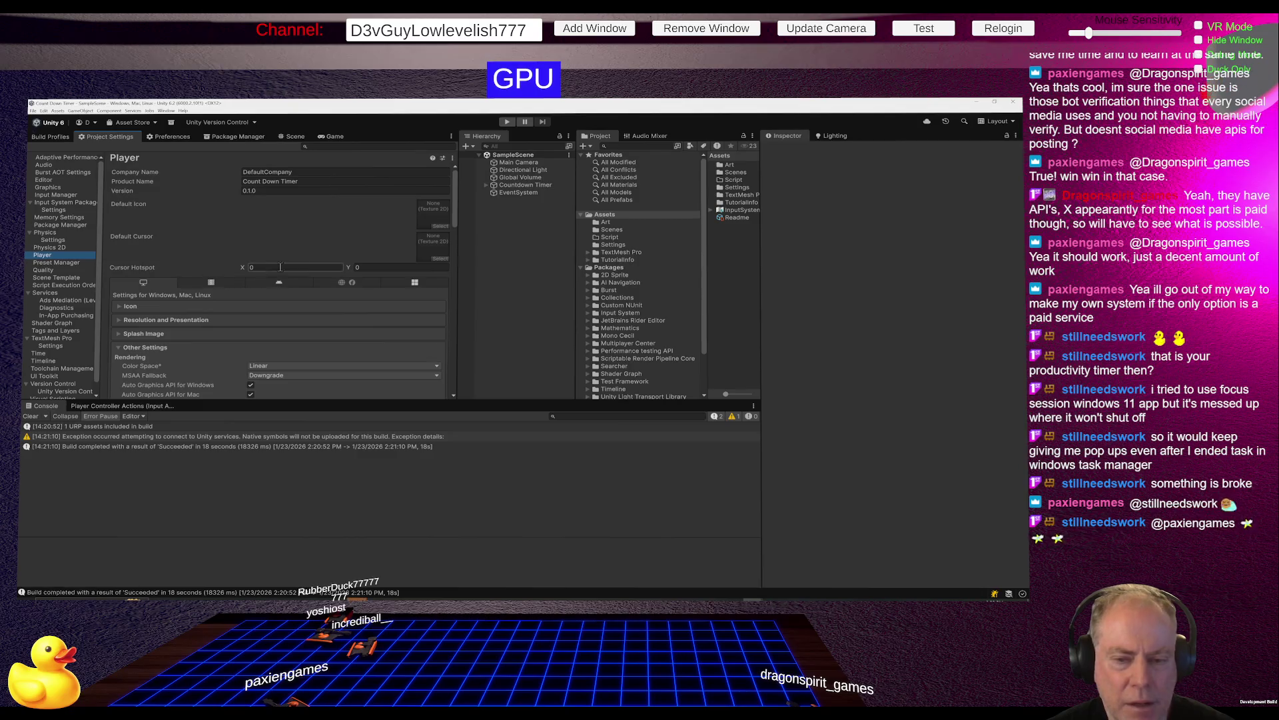
{"action": "left_click", "coordinate": [440, 226]}
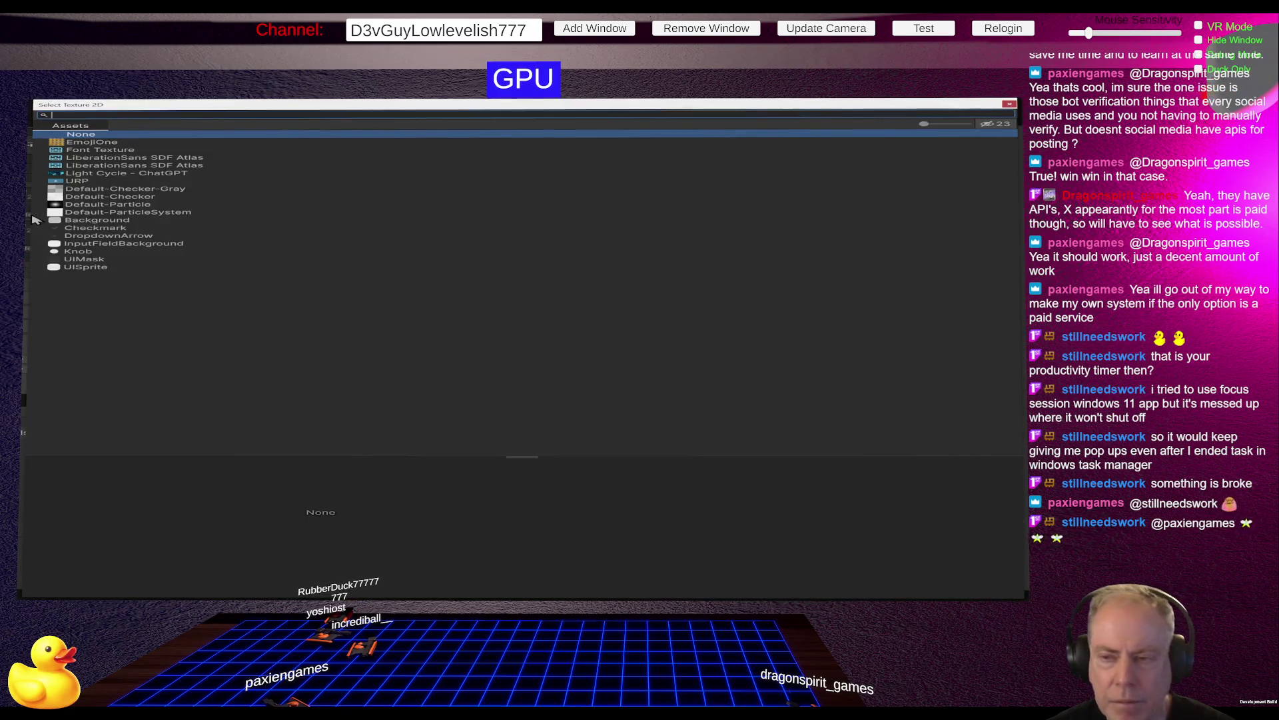
{"action": "left_click", "coordinate": [108, 175]}
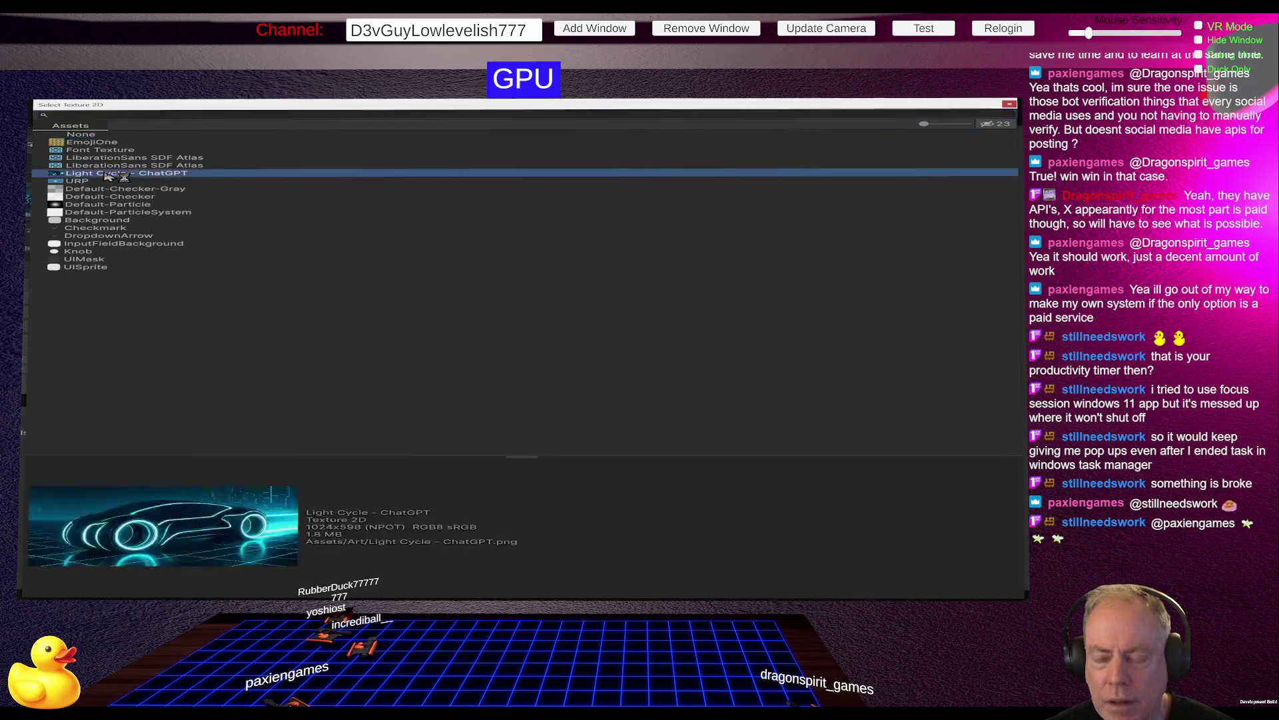
{"action": "double_click", "coordinate": [108, 175]}
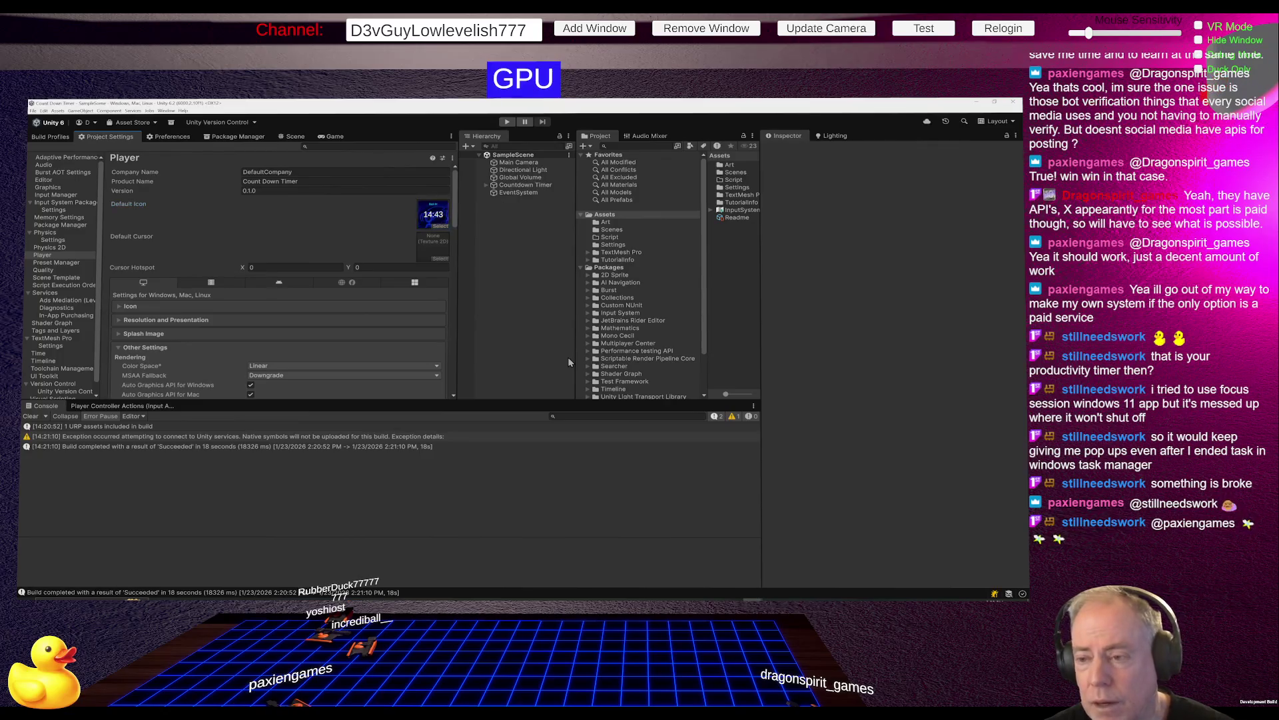
{"action": "left_click", "coordinate": [615, 224]}
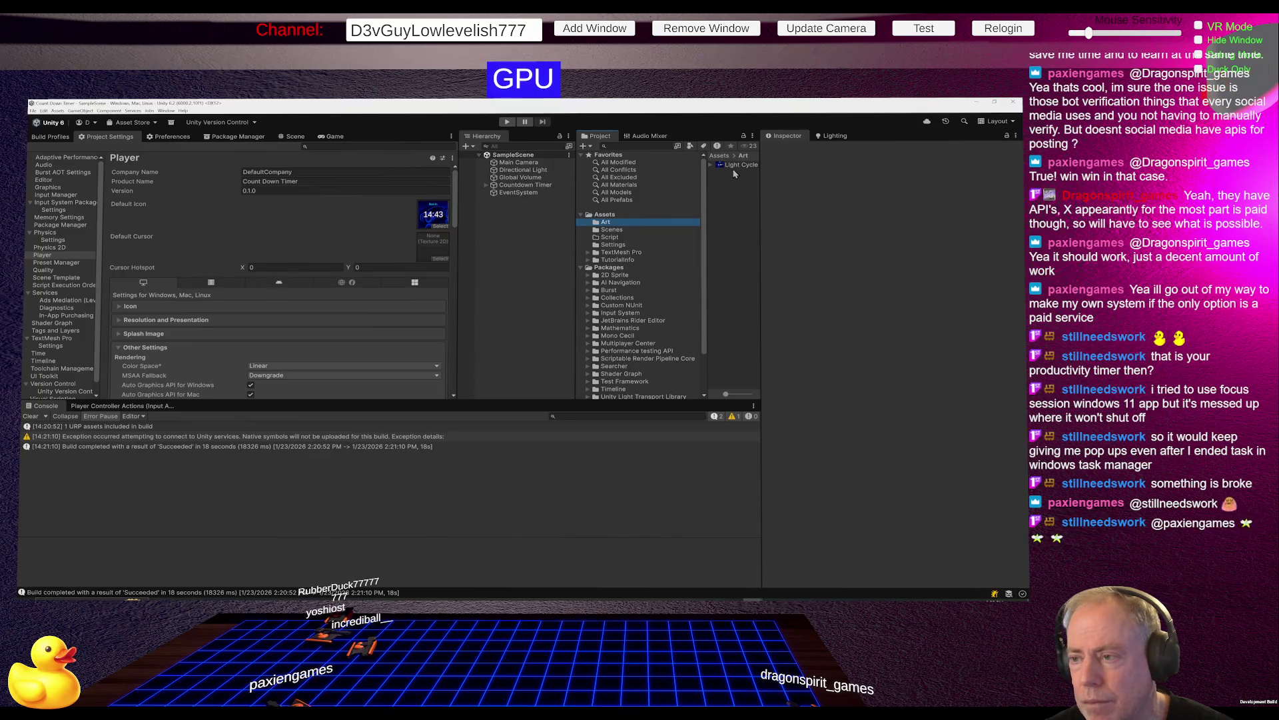
Widen the Project asset list and open Light Cycle - ChatGPT from Assets/Art in GIMP.
{"action": "left_click", "coordinate": [734, 166]}
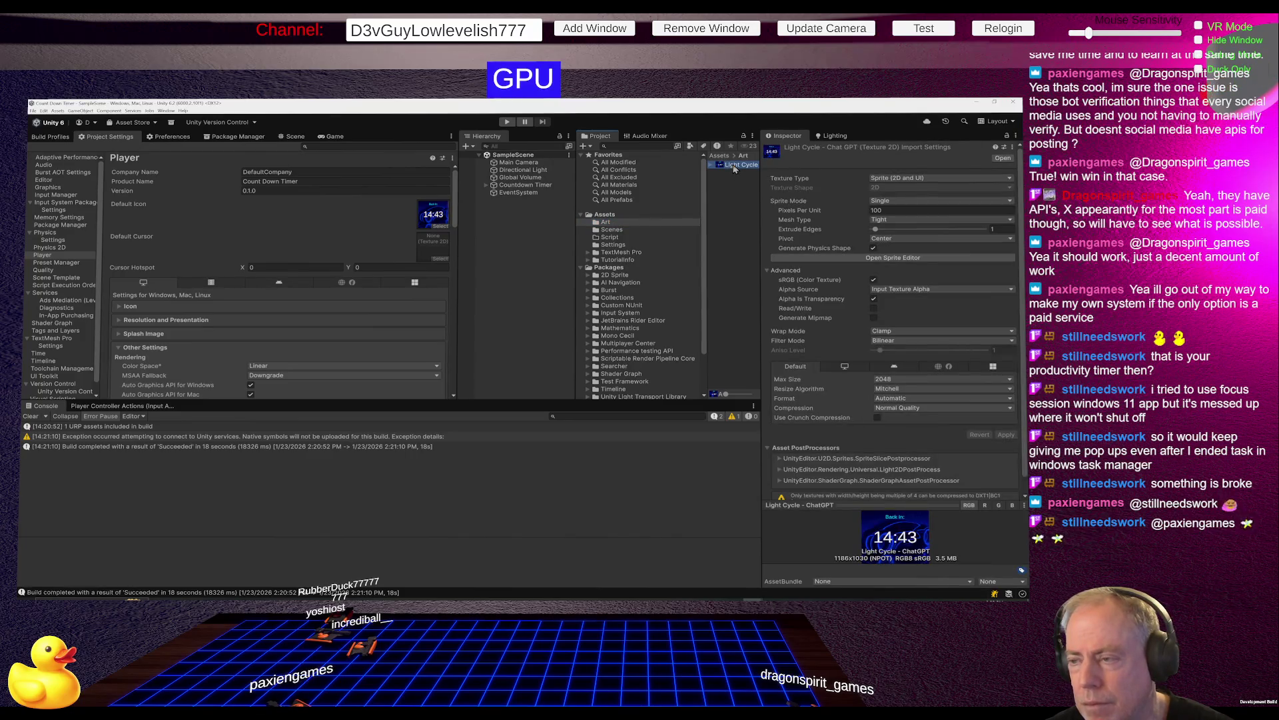
{"action": "scroll", "coordinate": [881, 432], "scroll_direction": "down", "scroll_amount": 1}
{"action": "scroll", "coordinate": [913, 414], "scroll_direction": "up", "scroll_amount": 1}
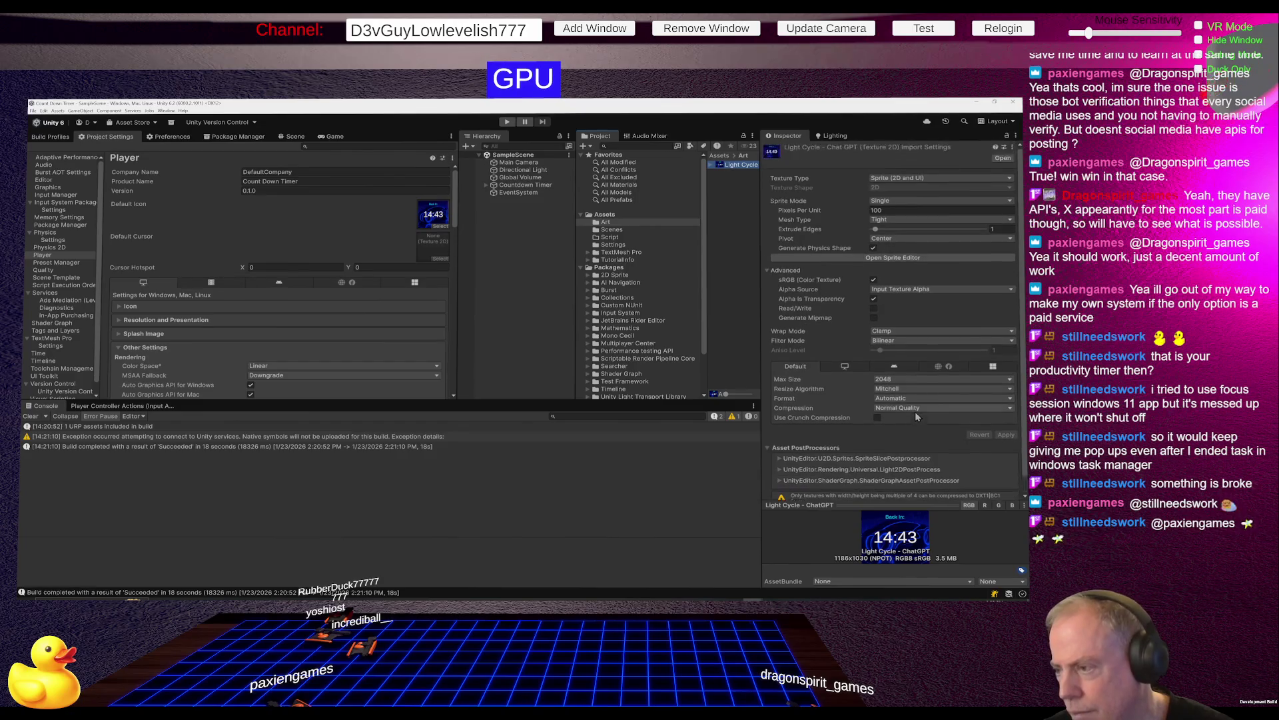
{"action": "scroll", "coordinate": [929, 300], "scroll_direction": "down", "scroll_amount": 1}
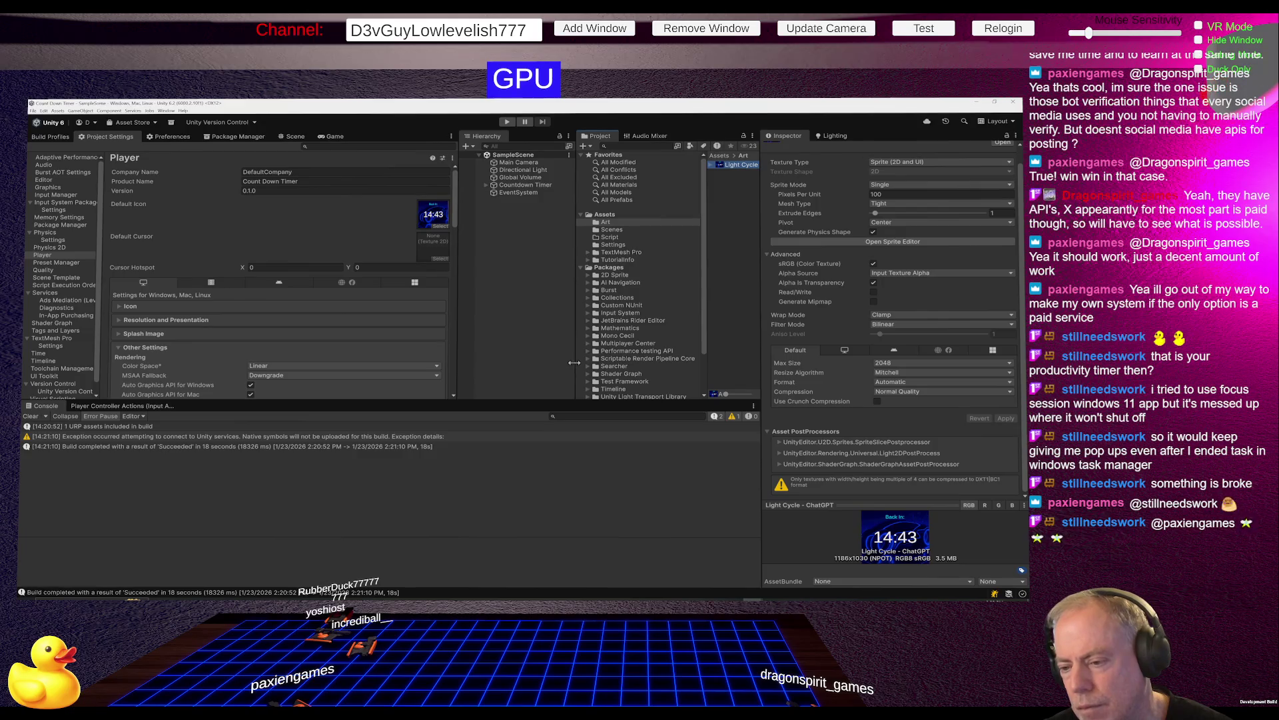
{"action": "mouse_move", "coordinate": [705, 366]}
{"action": "left_mouse_down"}
{"action": "mouse_move", "coordinate": [554, 374]}
{"action": "mouse_move", "coordinate": [678, 370]}
{"action": "left_mouse_up"}
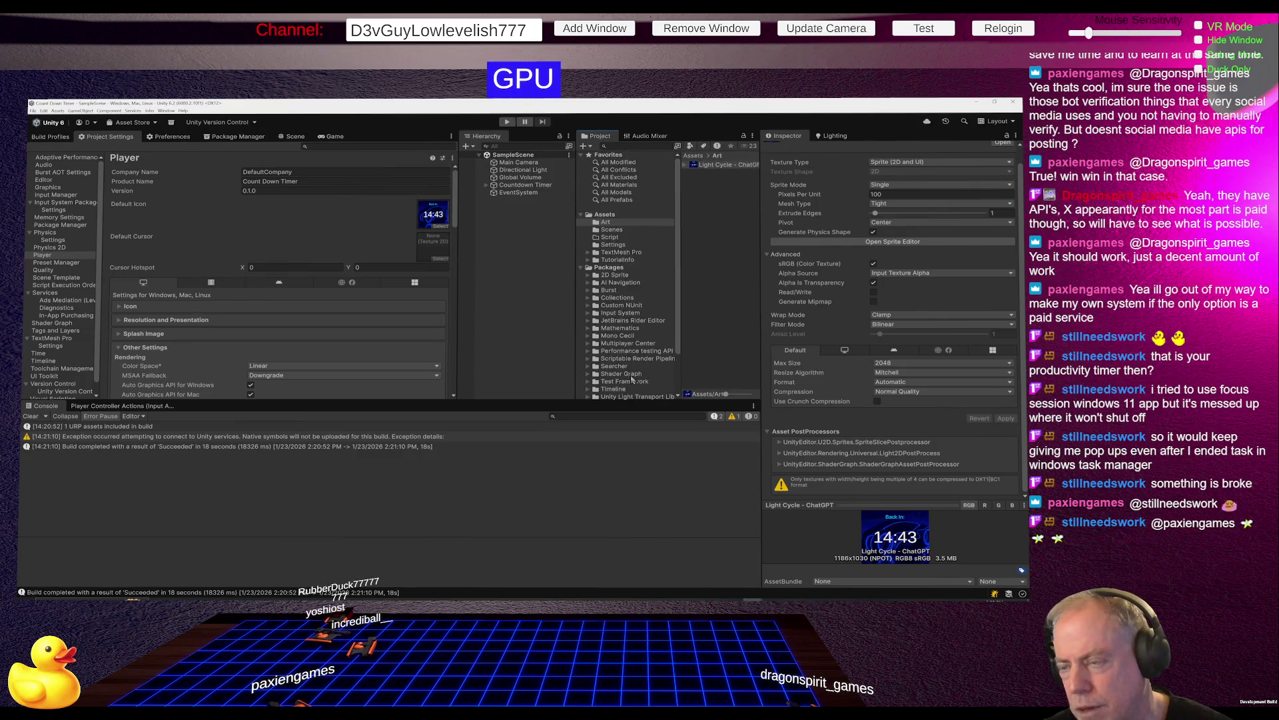
{"action": "left_click", "coordinate": [706, 166]}
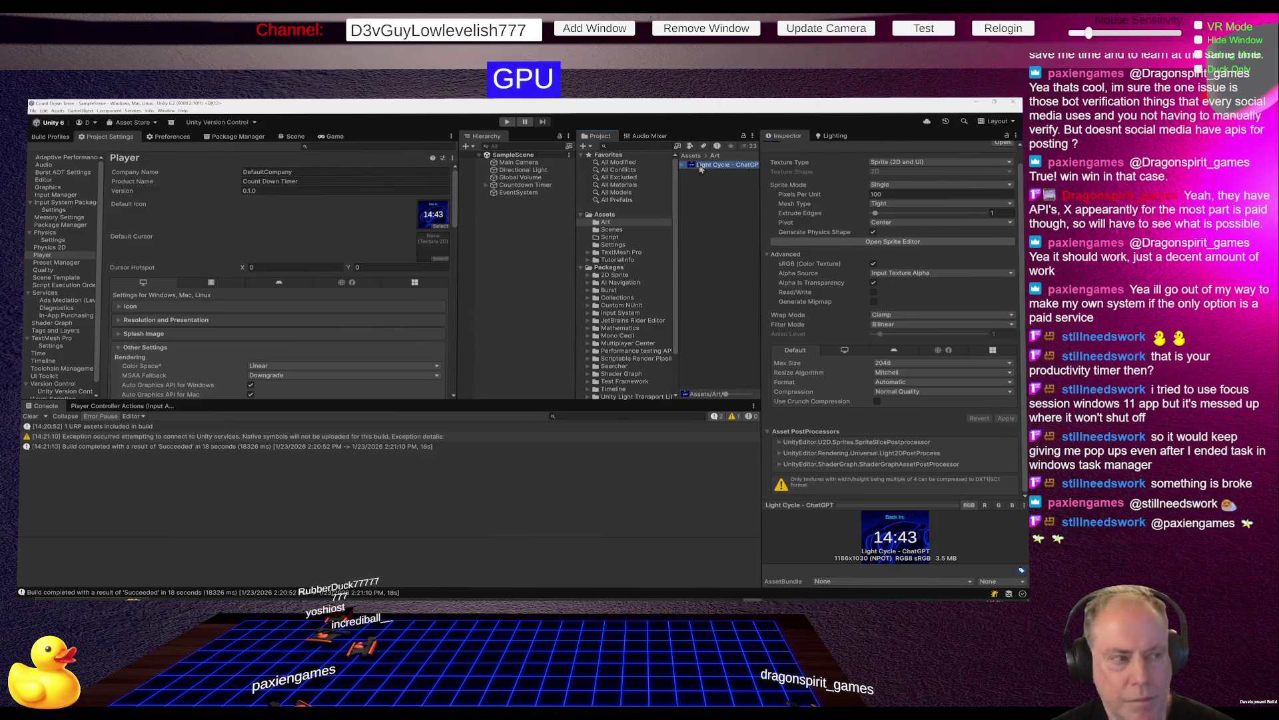
{"action": "double_click", "coordinate": [700, 169]}
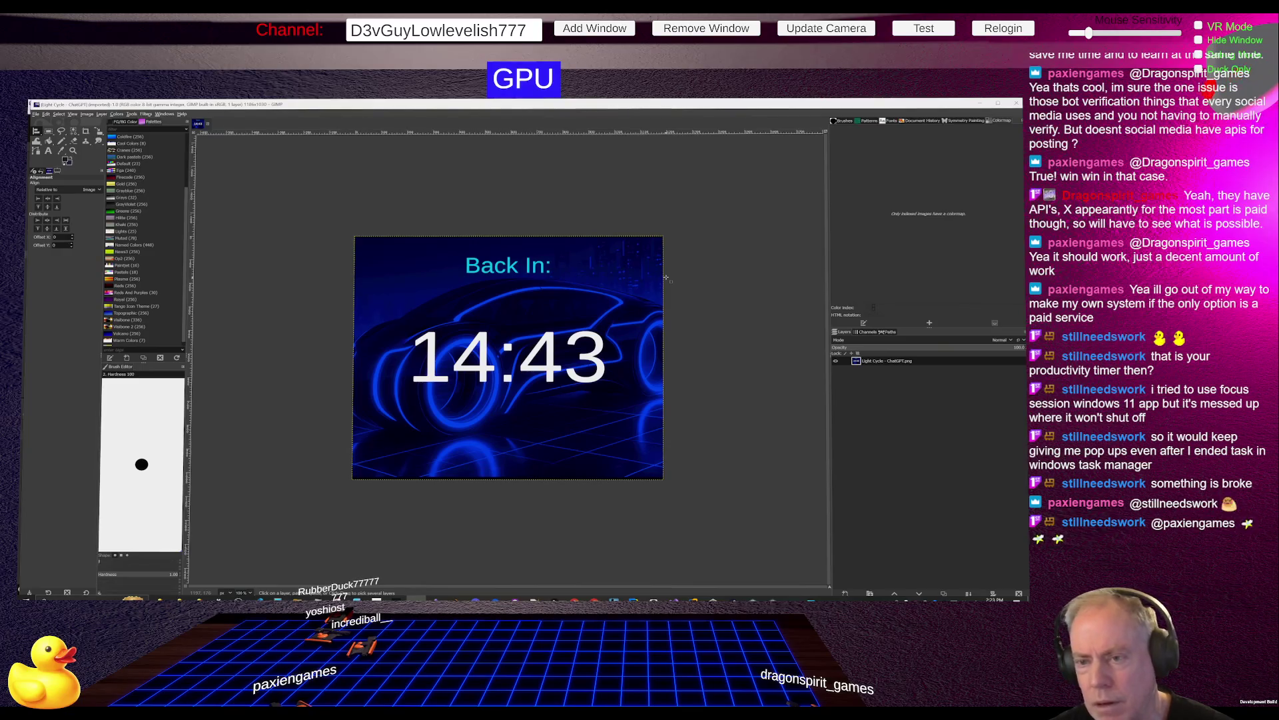
Leave GIMP and return to the Unity Editor.
{"action": "key", "text": "alt+Tab"}
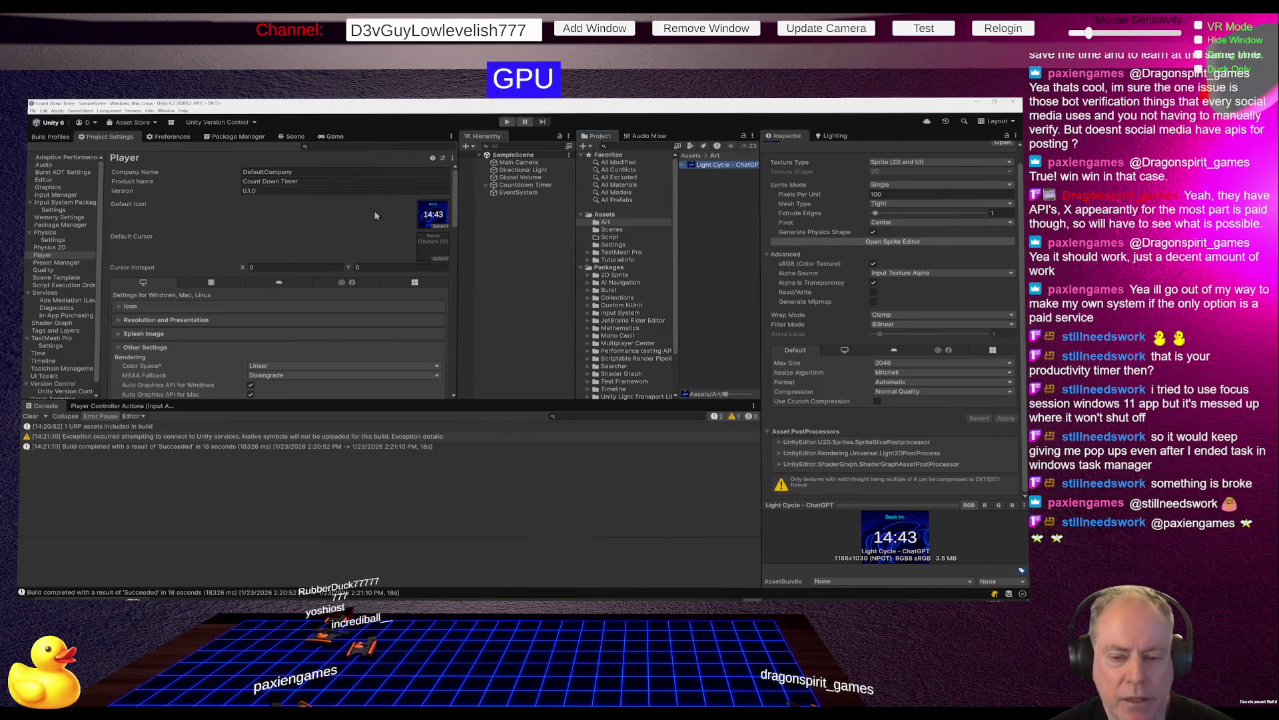
Build for Windows and read the Console error: Count Down Timer.exe is in use by another process.
{"action": "key", "text": "ctrl+b"}
{"action": "left_click", "coordinate": [643, 446]}
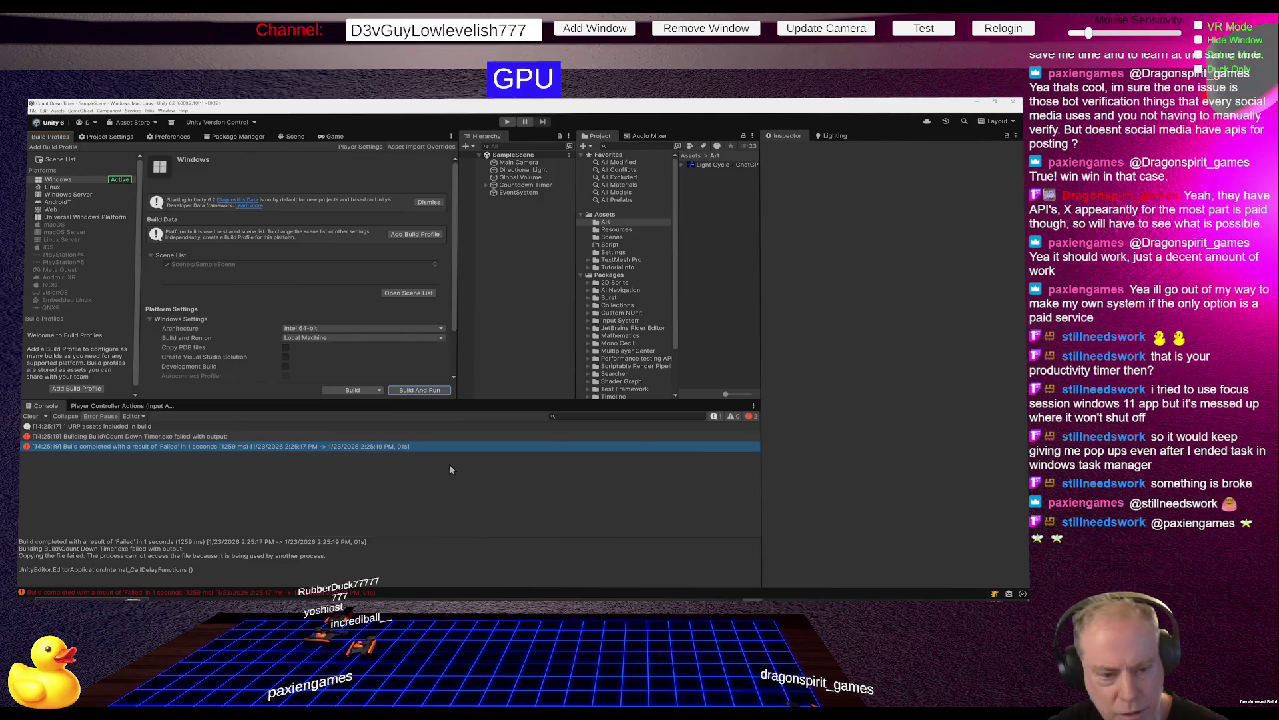
{"action": "left_click", "coordinate": [192, 437]}
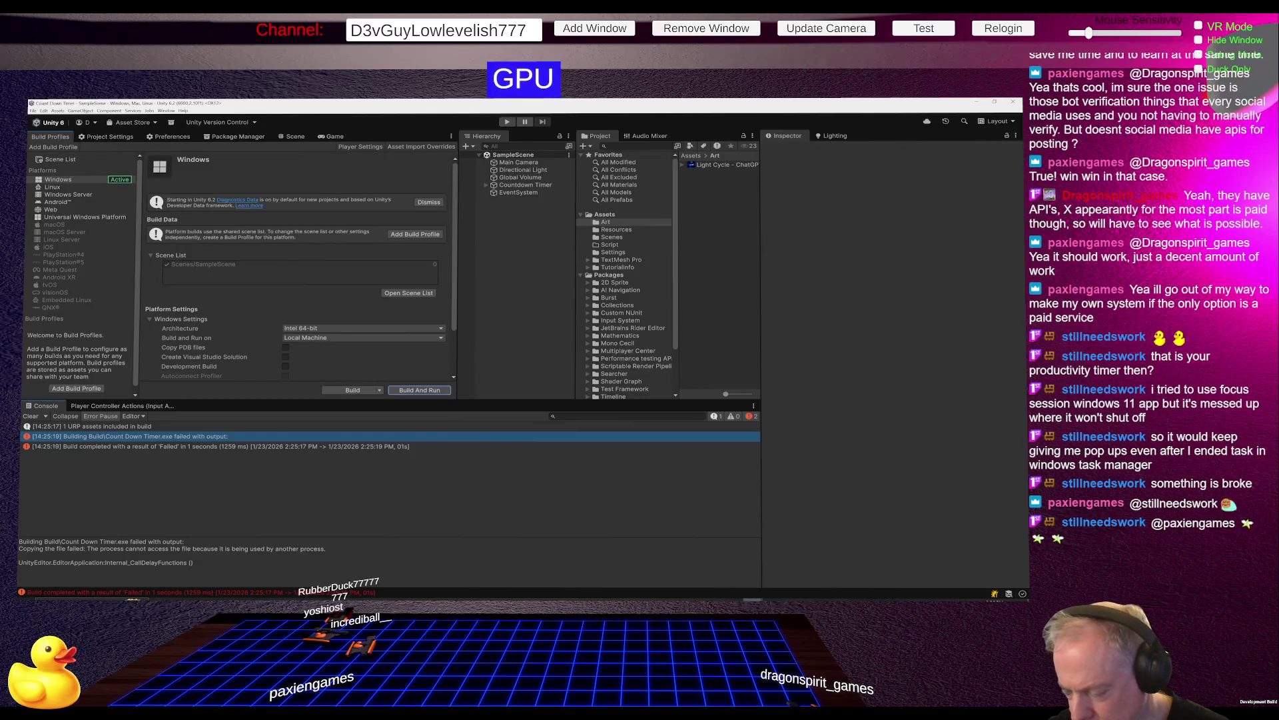
Expand Countdown Timer, Canvas and Start Time UI, and inspect the Start Time Text label.
{"action": "mouse_move", "coordinate": [754, 598]}
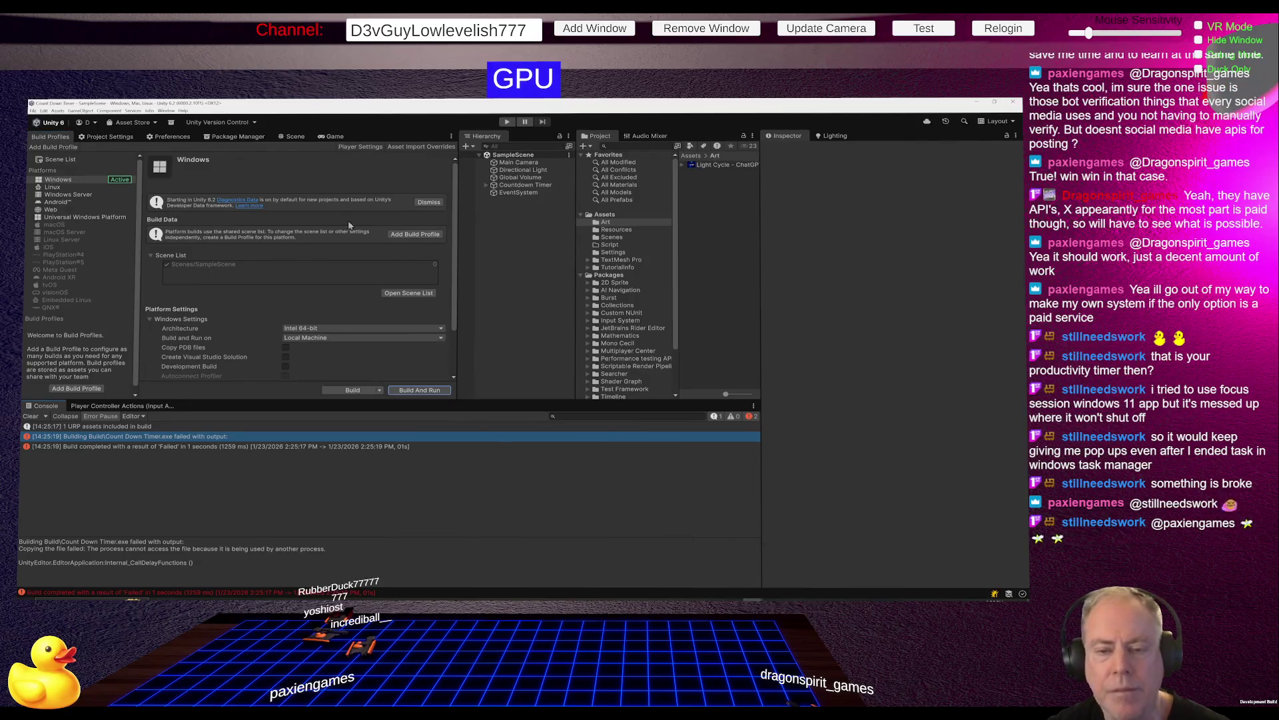
{"action": "left_click", "coordinate": [520, 190]}
{"action": "left_click", "coordinate": [486, 184]}
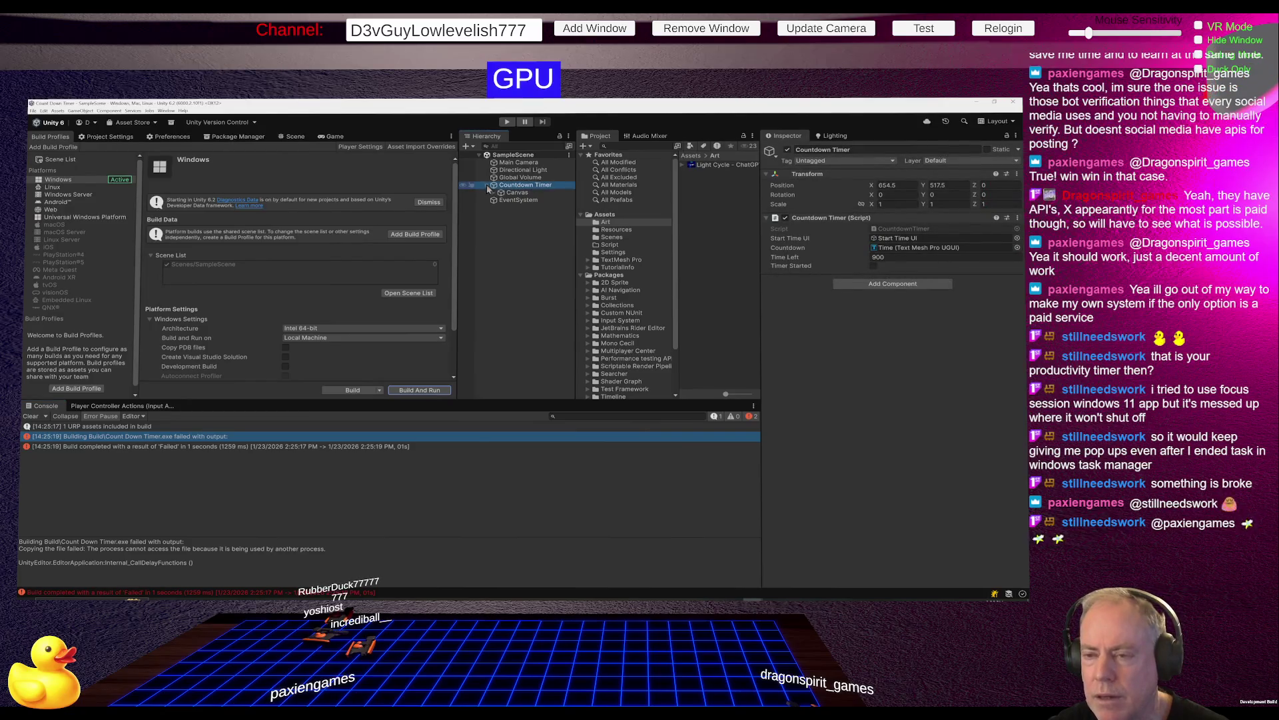
{"action": "left_click", "coordinate": [493, 193]}
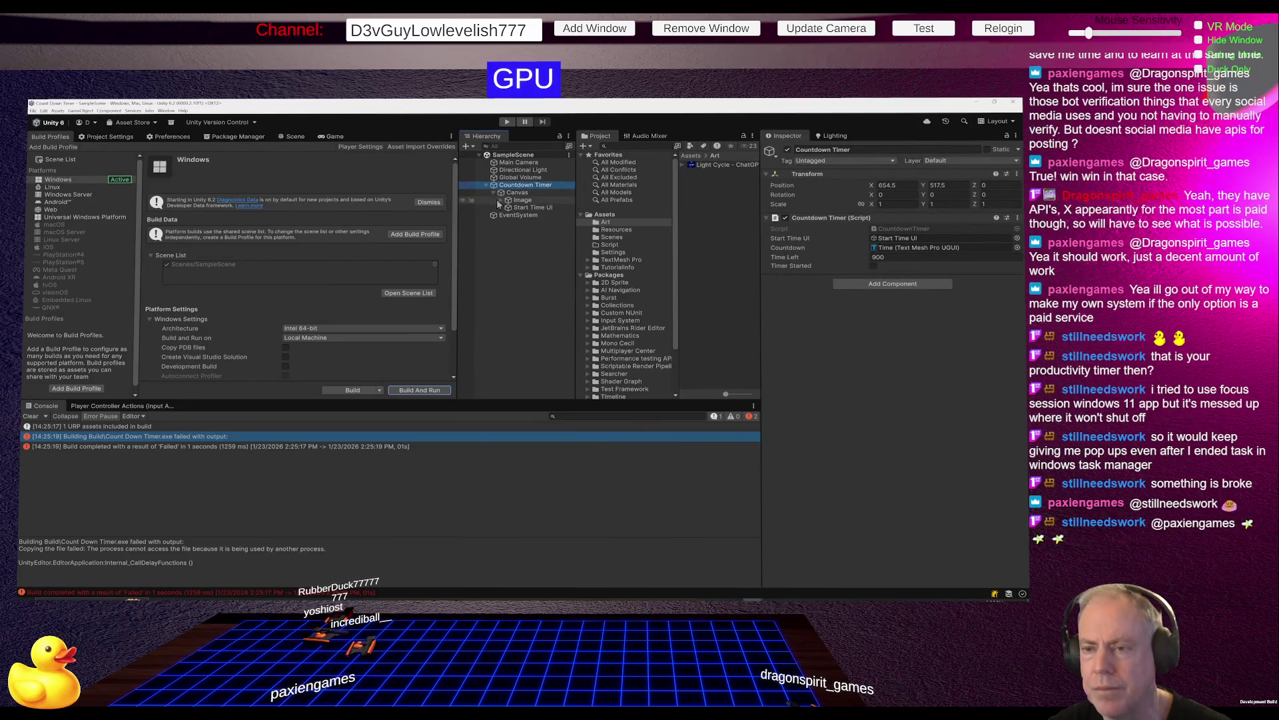
{"action": "left_click", "coordinate": [520, 208]}
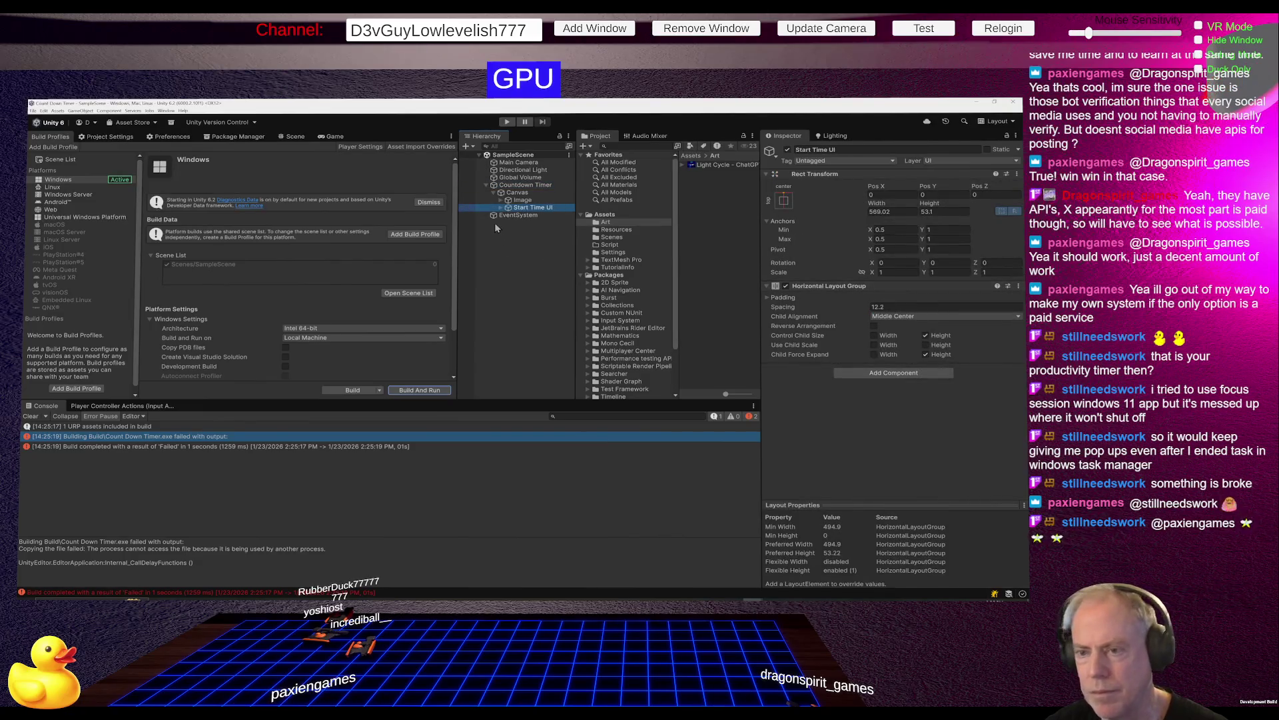
{"action": "left_click", "coordinate": [501, 208]}
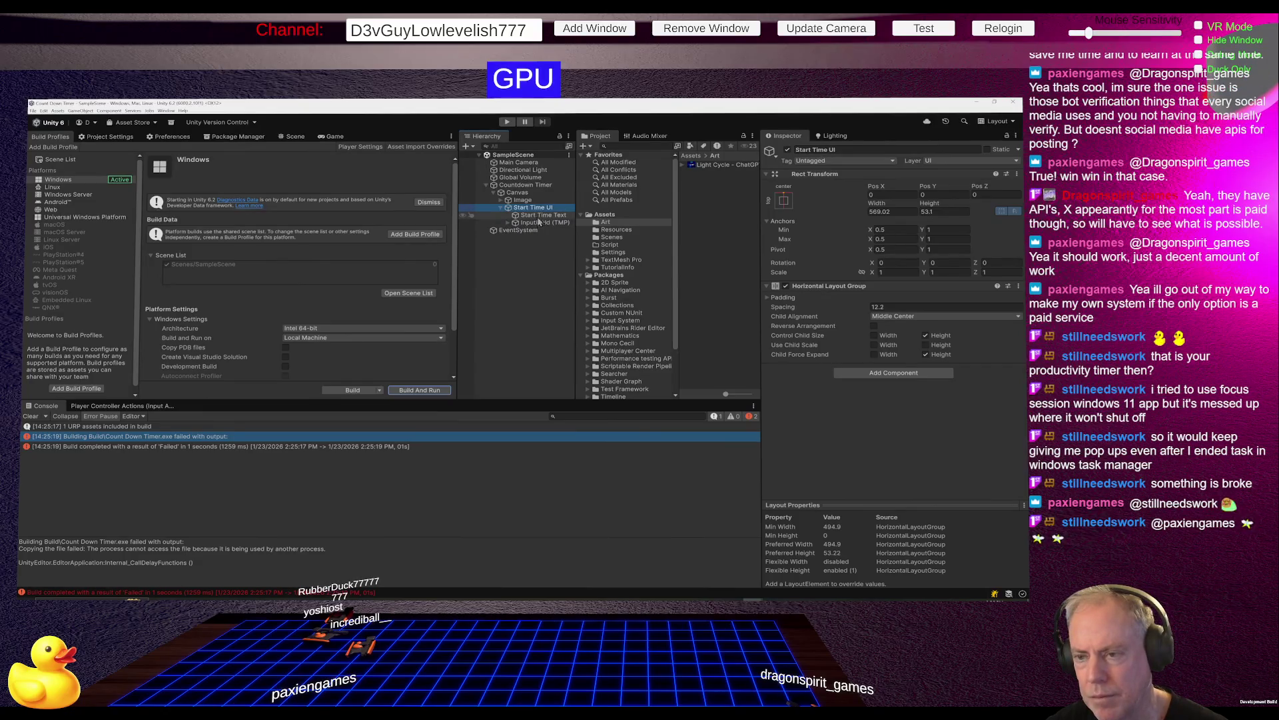
{"action": "left_click", "coordinate": [539, 216]}
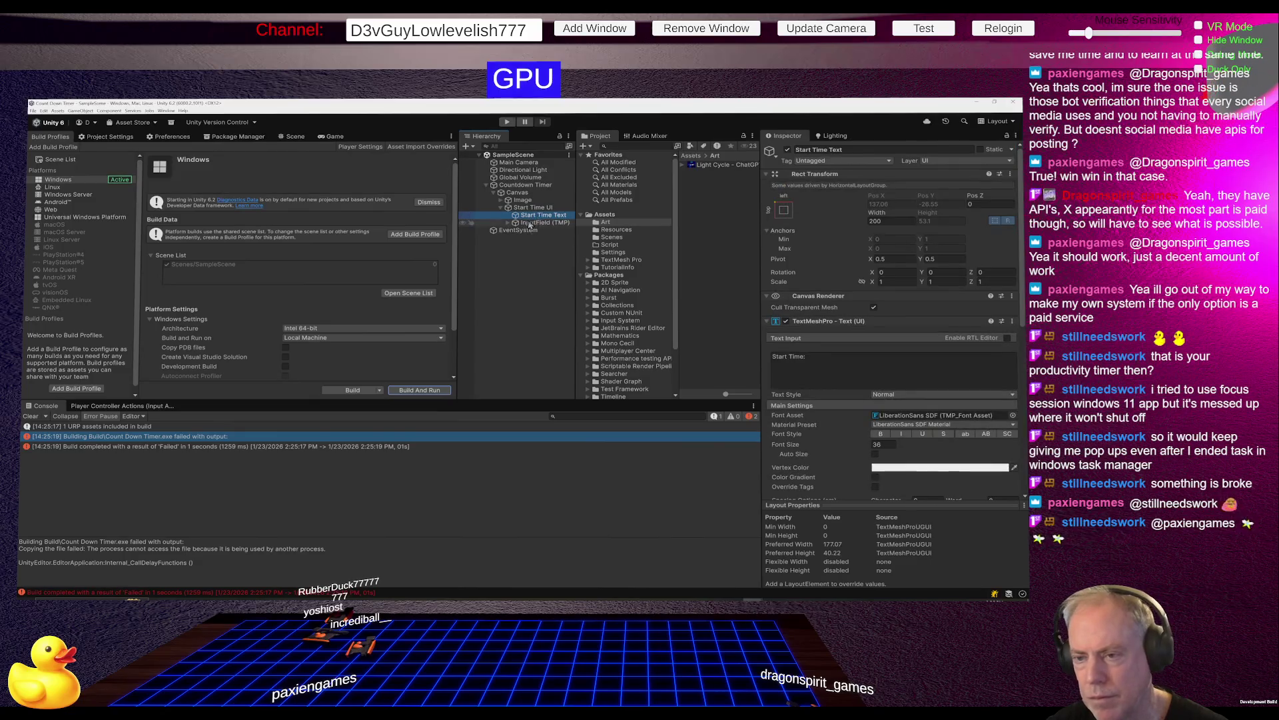
Expand the background Image and Container to inspect the Back In: label and the 10:55 Time text.
{"action": "left_click", "coordinate": [517, 199]}
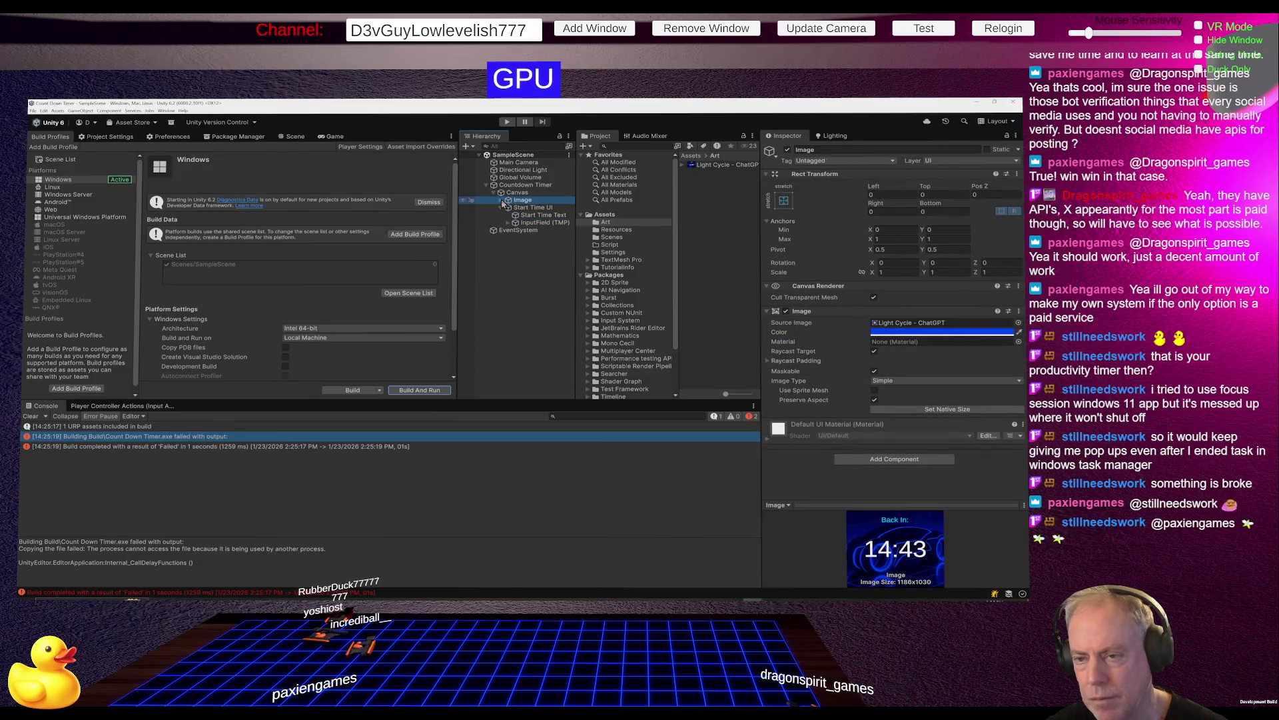
{"action": "left_click", "coordinate": [501, 200]}
{"action": "left_click", "coordinate": [528, 207]}
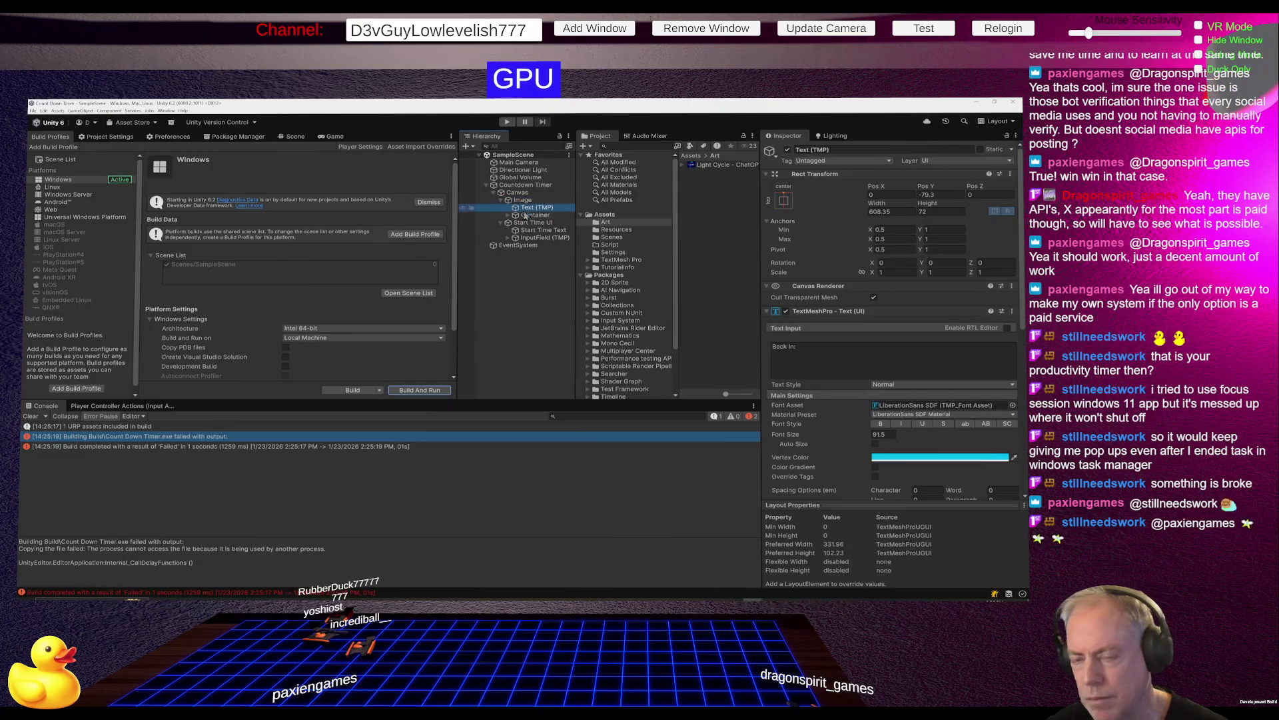
{"action": "left_click", "coordinate": [509, 215]}
{"action": "left_click", "coordinate": [536, 224]}
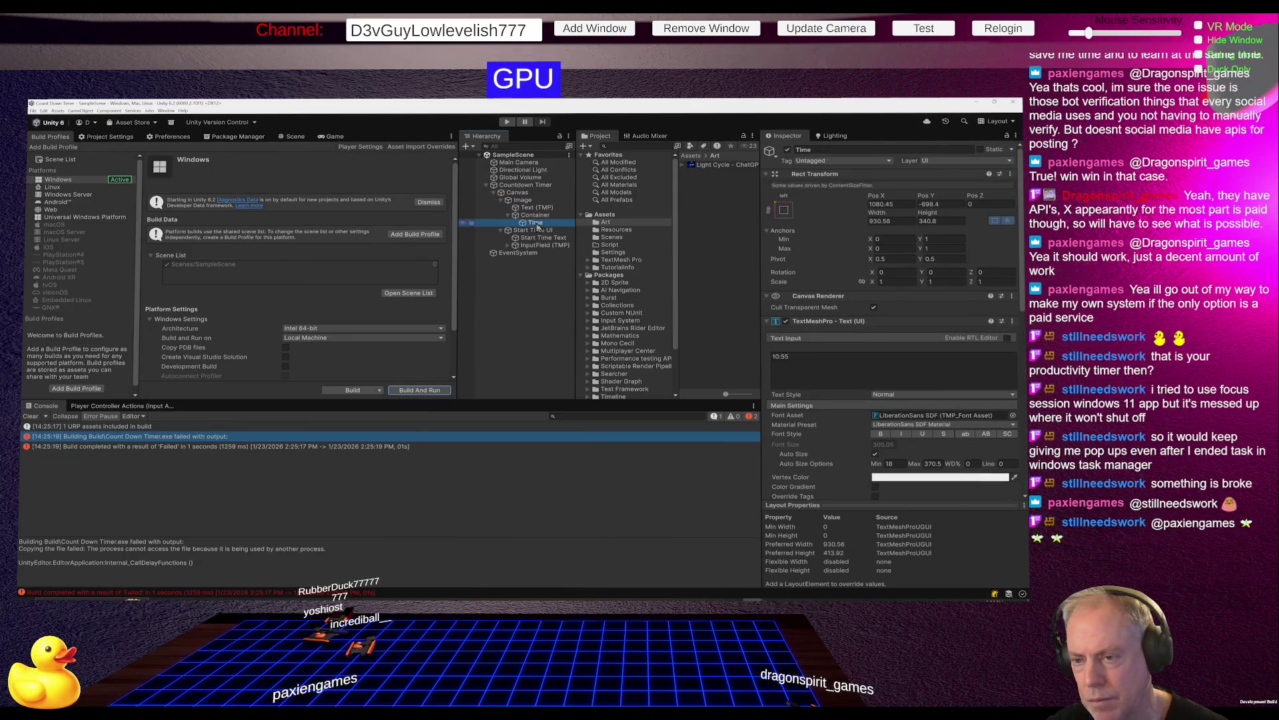
Select Countdown Timer and open its Countdown Timer script component for editing.
{"action": "scroll", "coordinate": [850, 377], "scroll_direction": "down", "scroll_amount": 5}
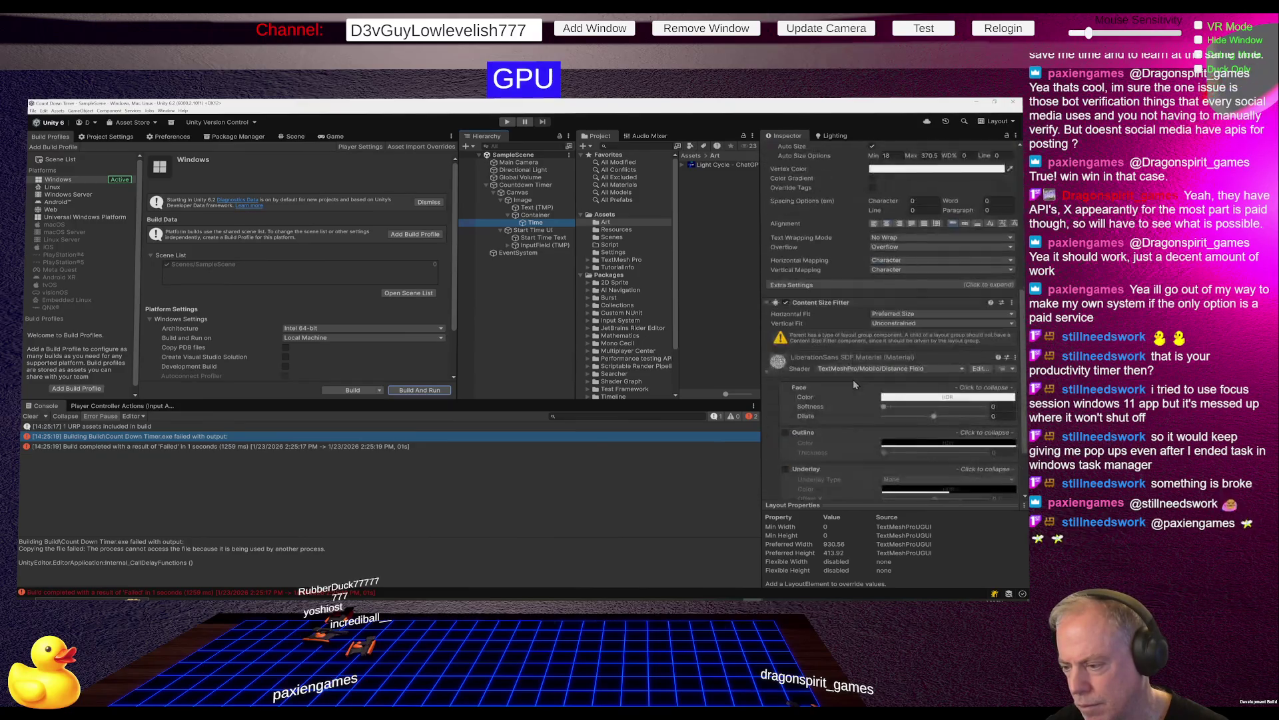
{"action": "scroll", "coordinate": [841, 374], "scroll_direction": "up", "scroll_amount": 3}
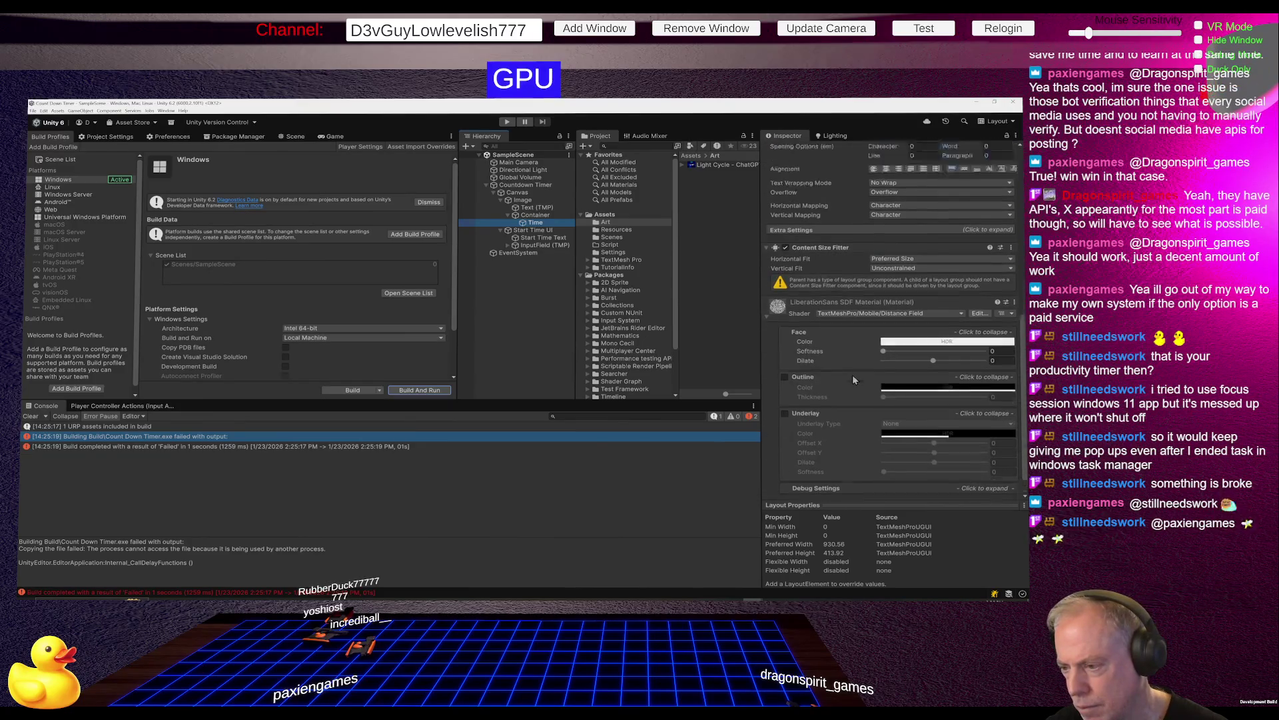
{"action": "scroll", "coordinate": [853, 374], "scroll_direction": "up", "scroll_amount": 4}
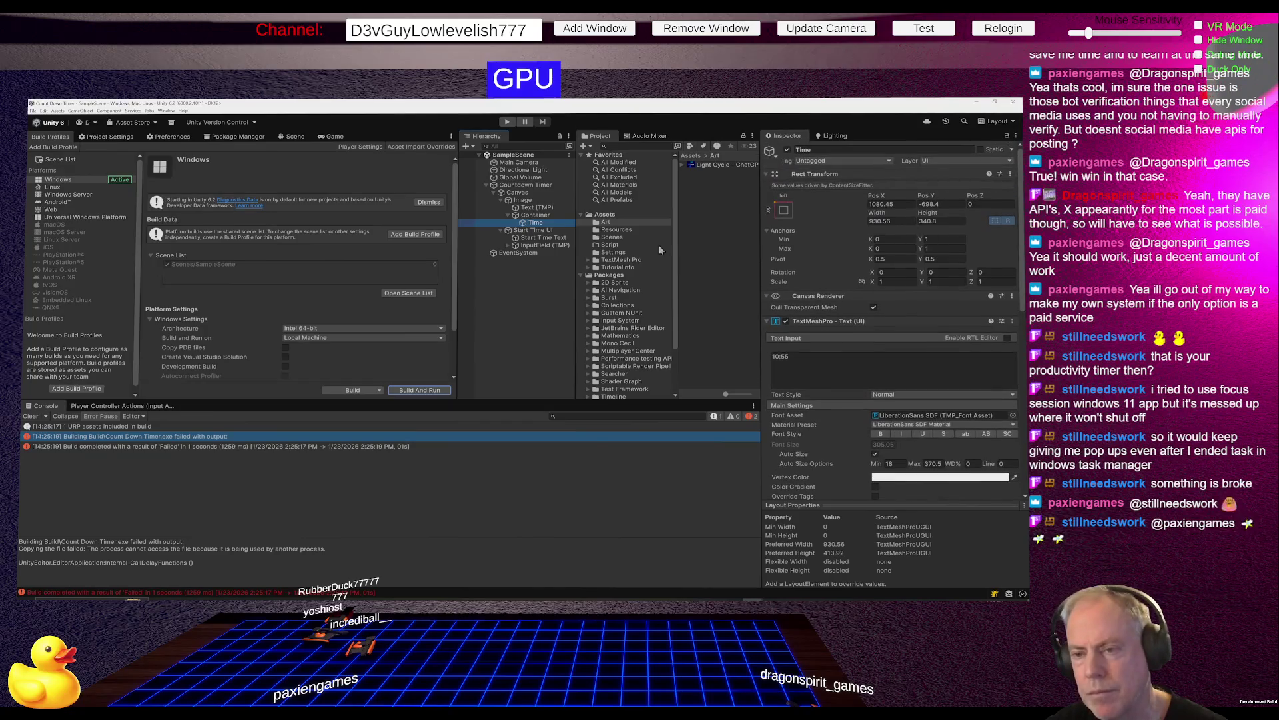
{"action": "left_click", "coordinate": [543, 185]}
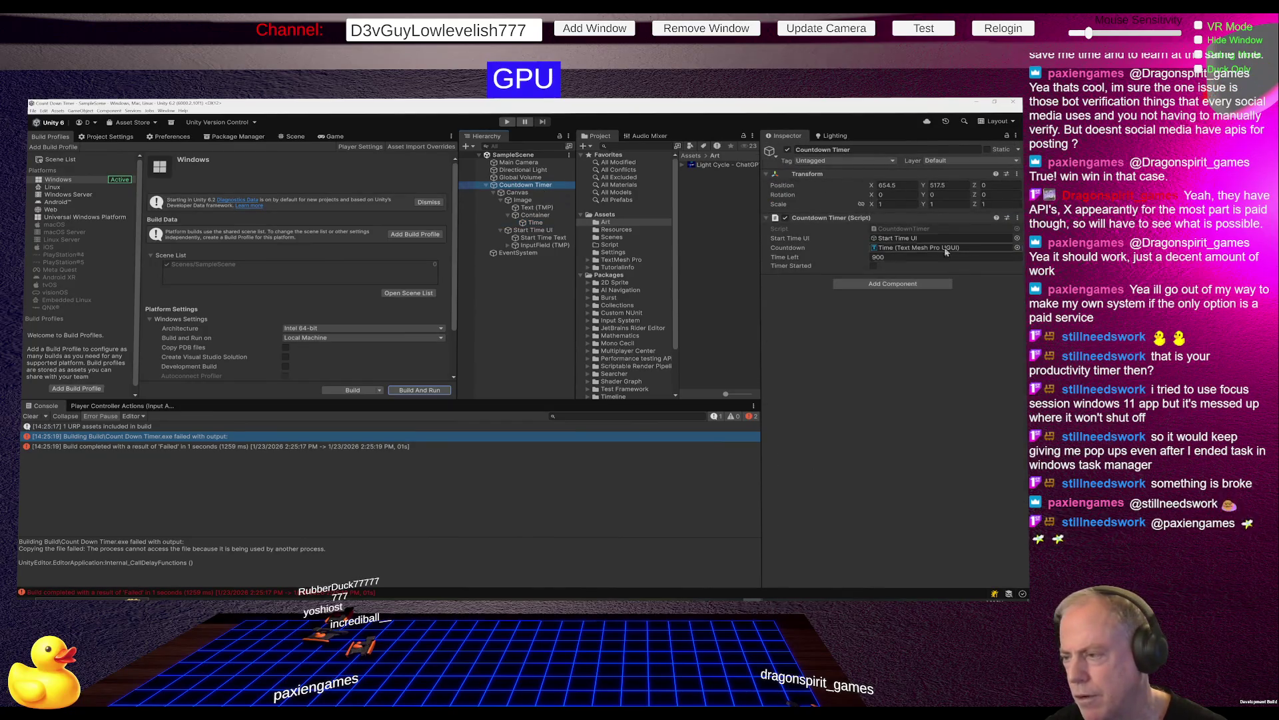
{"action": "double_click", "coordinate": [922, 230]}
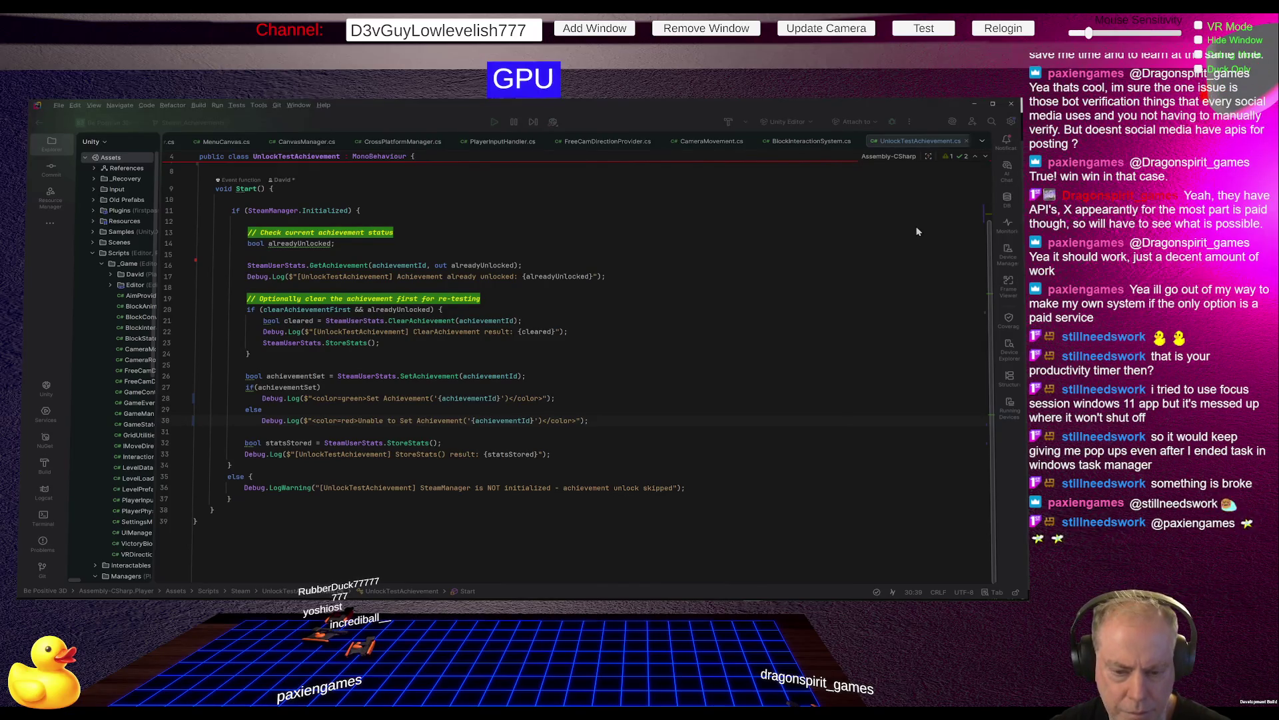
Go back from Rider to Unity and play the timer scene, showing Back In: 10:55.
{"action": "key", "text": "alt+Tab"}
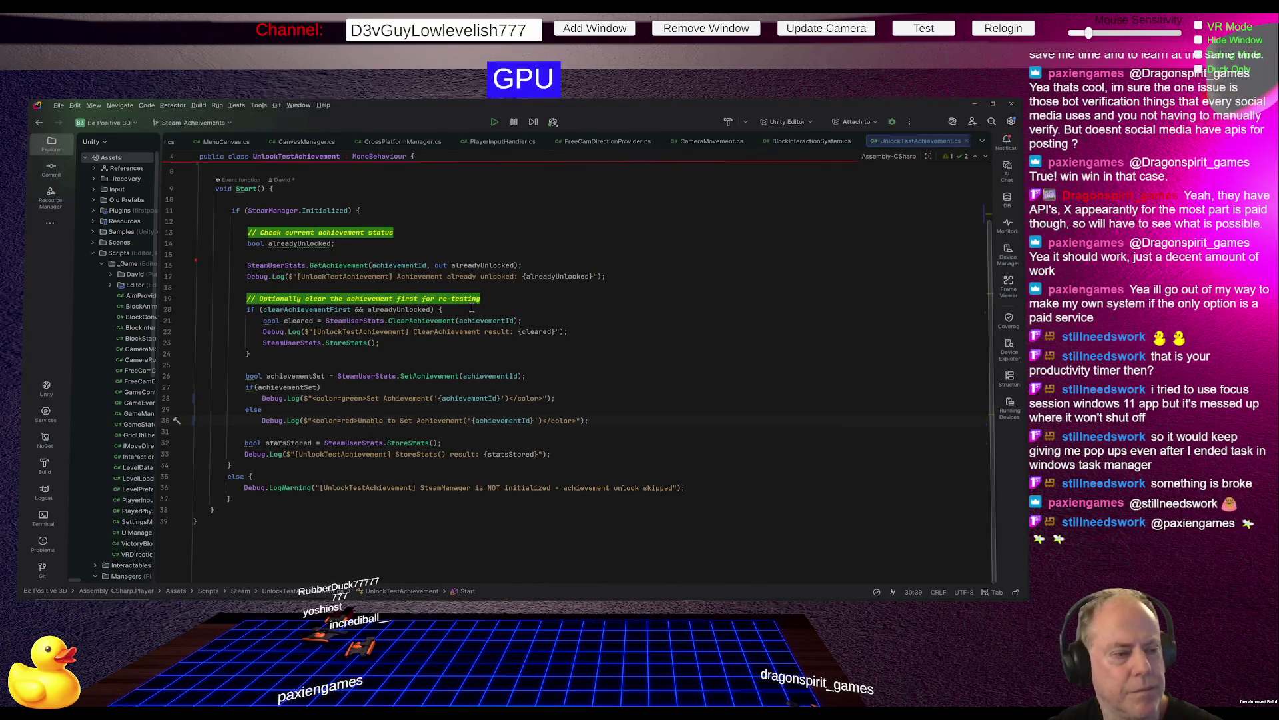
{"action": "key", "text": "alt+Tab"}
{"action": "left_click", "coordinate": [507, 122]}
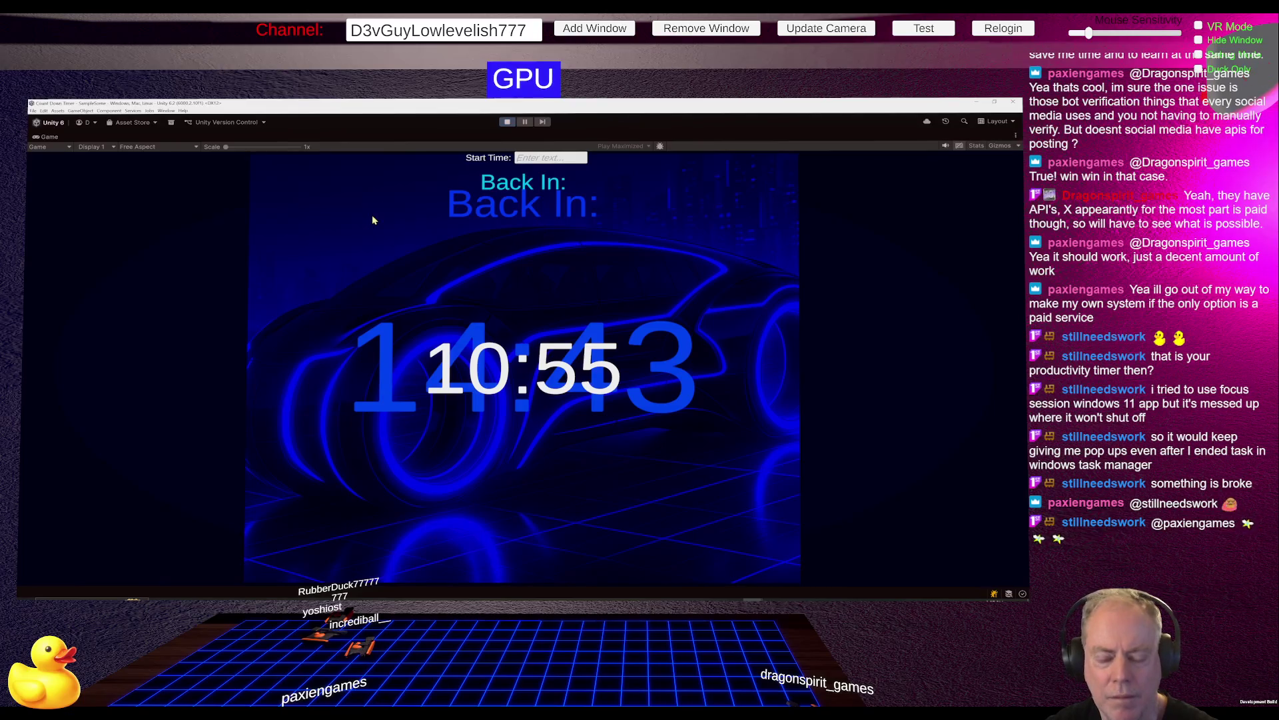
Exit the maximized Game view and open the FormatException's int.Parse line in Rider.
{"action": "key", "text": "Return"}
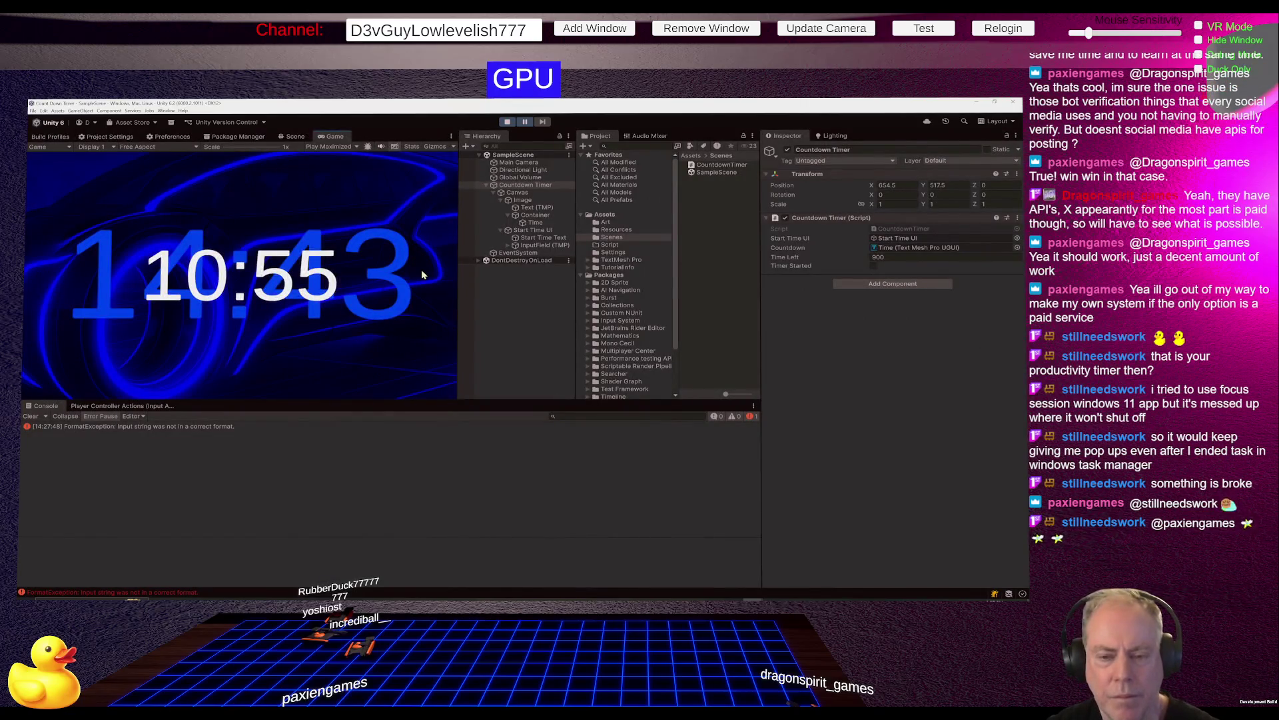
{"action": "double_click", "coordinate": [186, 425]}
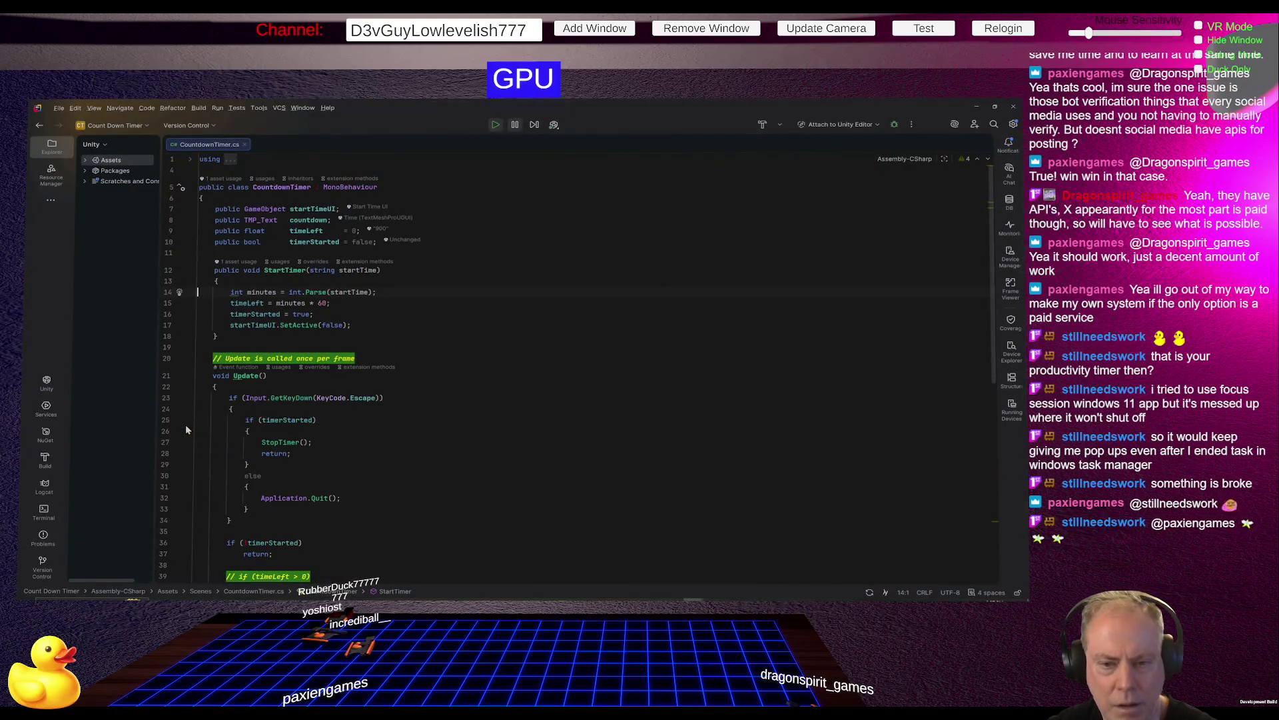
Change both int types in the StartTimer parse line to float, using float.Parse.
{"action": "double_click", "coordinate": [294, 292]}
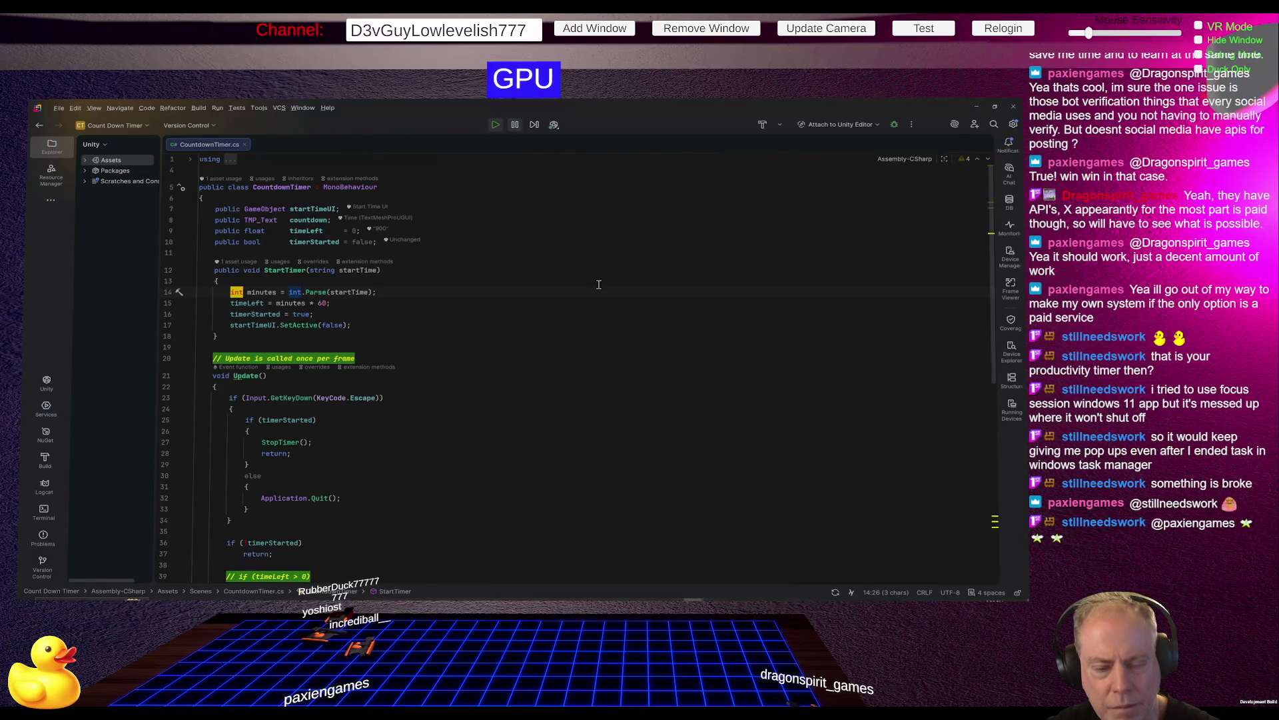
{"action": "type", "text": "float"}
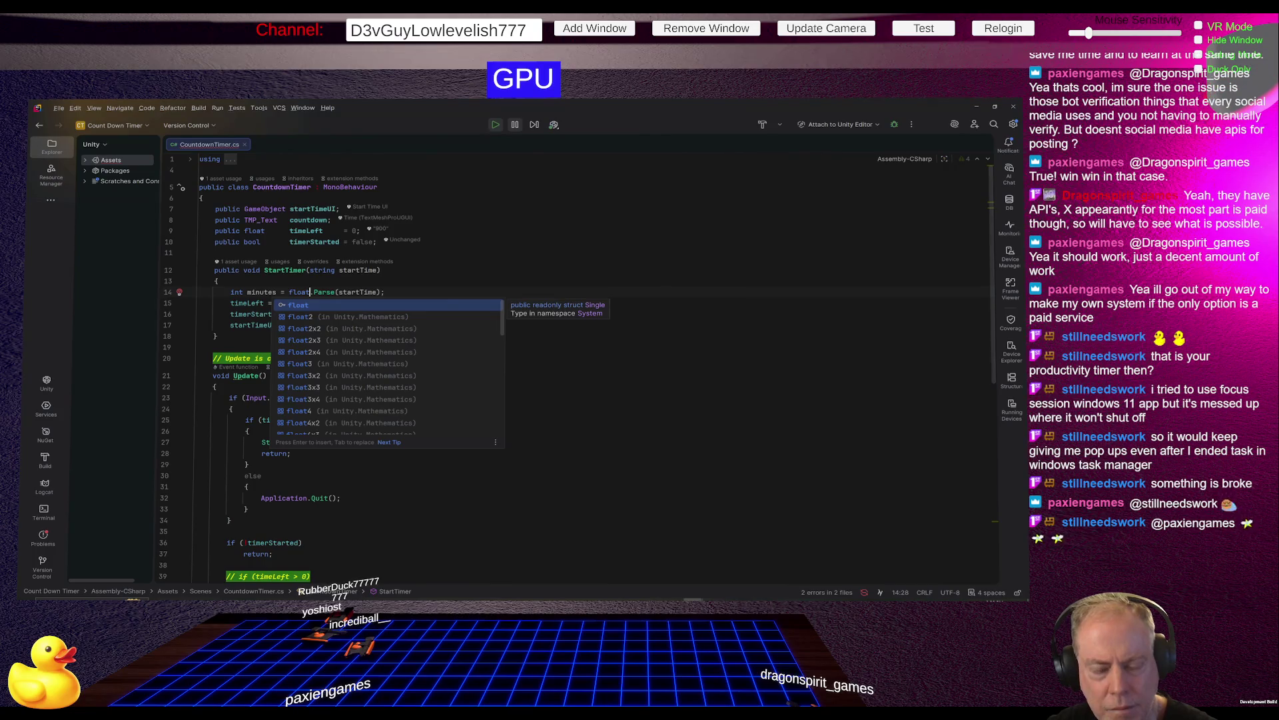
{"action": "key", "text": "Escape"}
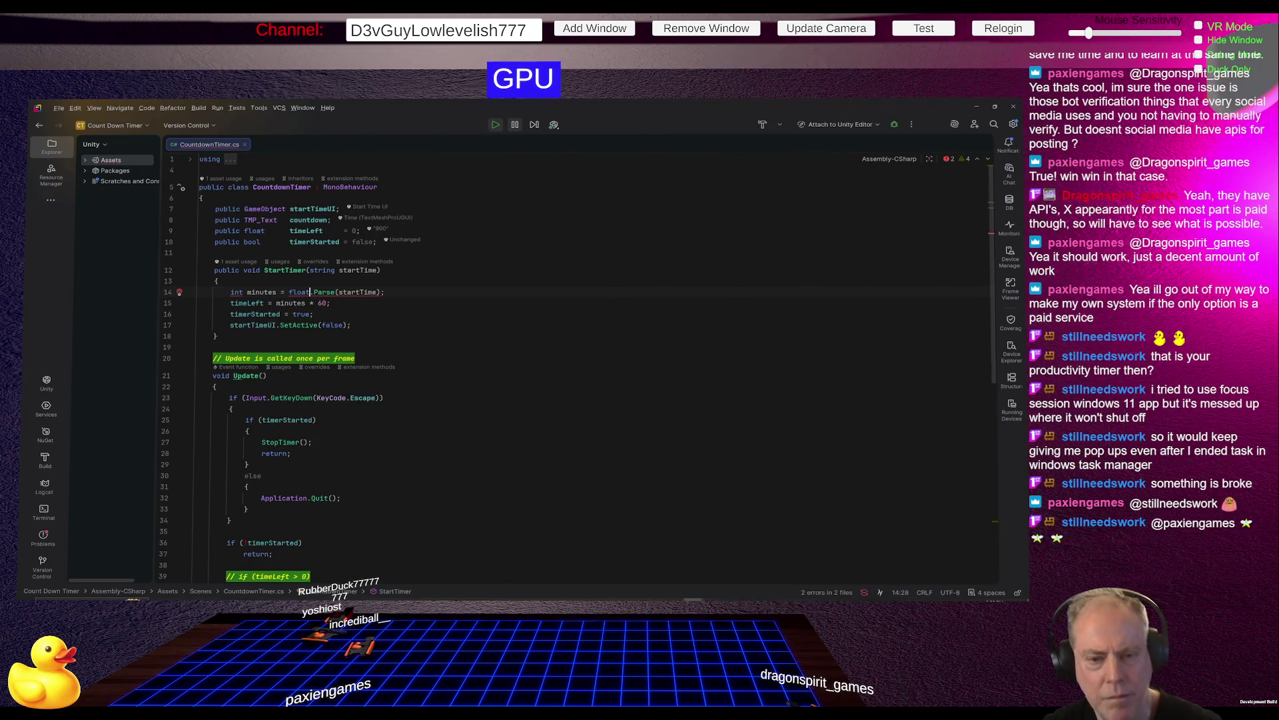
{"action": "left_click", "coordinate": [230, 292]}
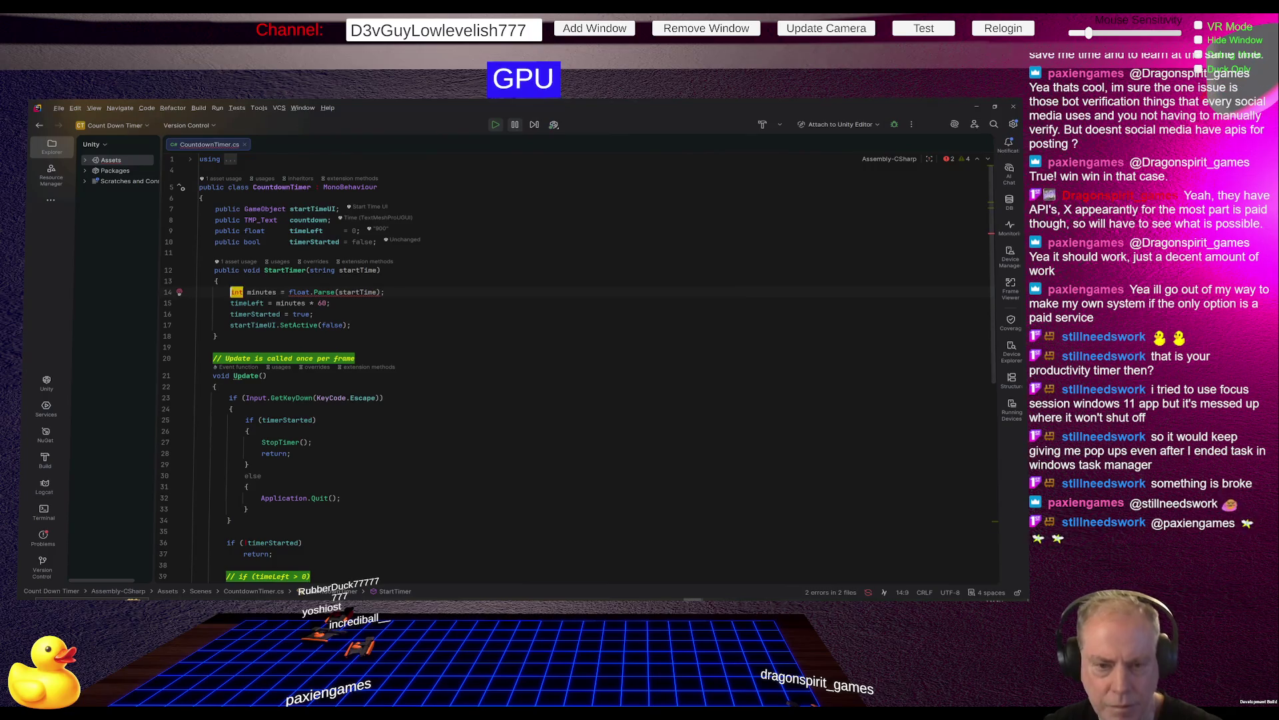
{"action": "key", "text": "Delete"}
{"action": "key", "text": "Delete"}
{"action": "key", "text": "Delete"}
{"action": "type", "text": "float"}
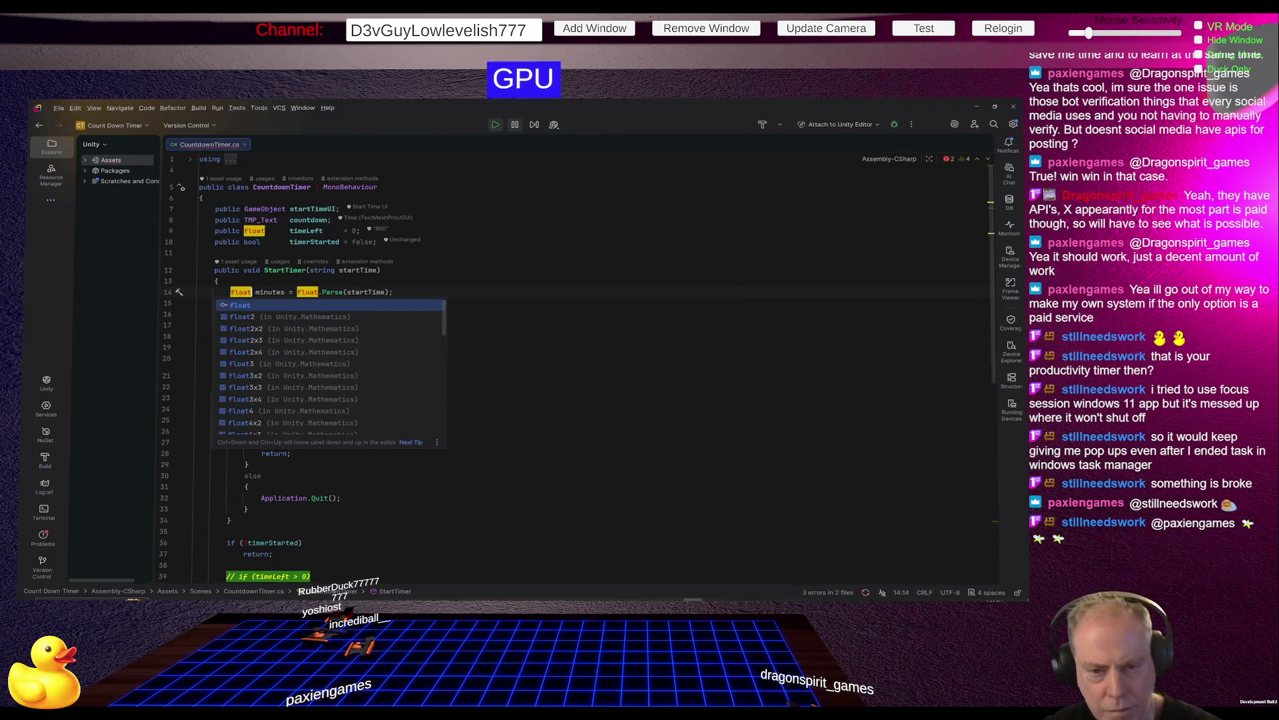
{"action": "left_click", "coordinate": [294, 292]}
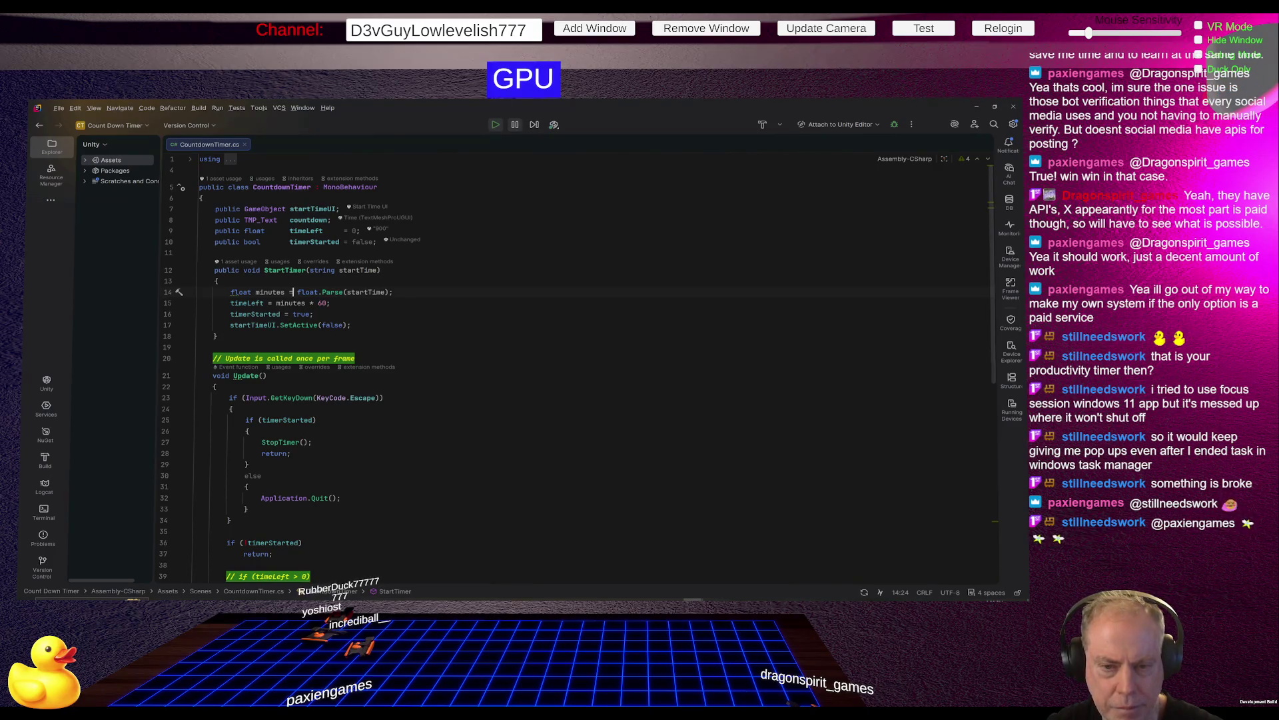
Rename the minutes variable to seconds everywhere and append * 60 to the parse.
{"action": "left_click", "coordinate": [285, 292]}
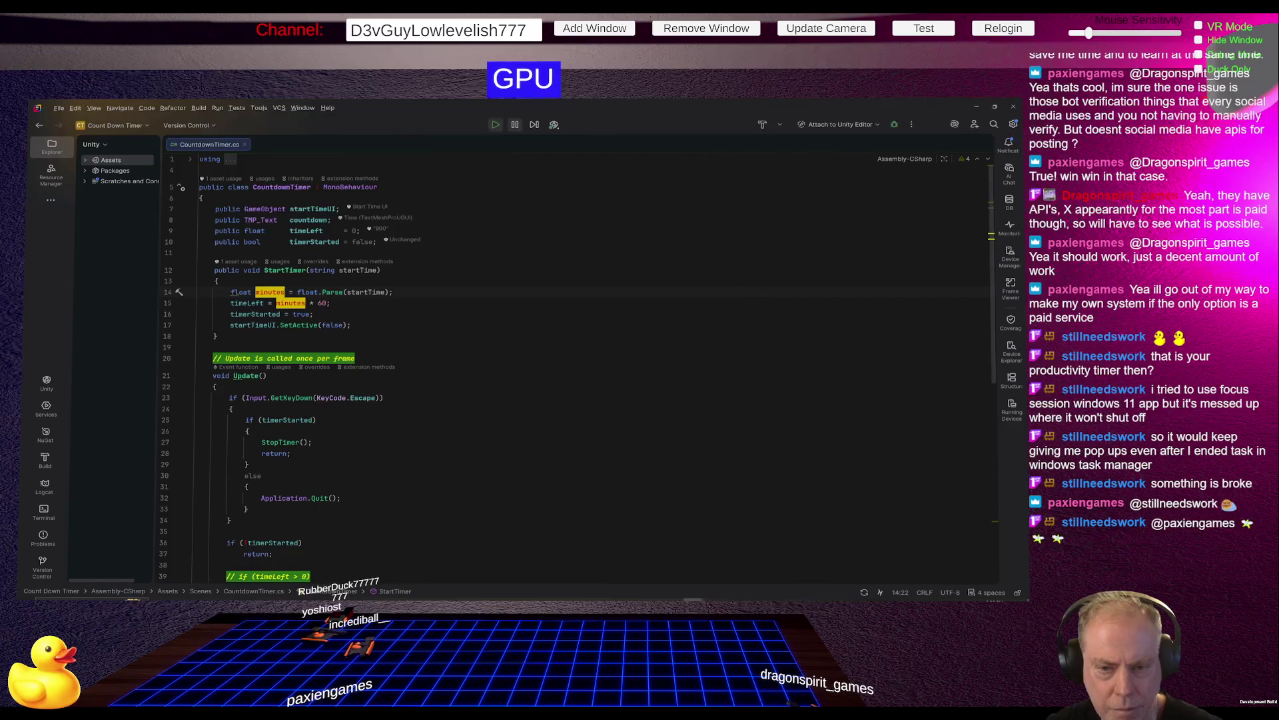
{"action": "double_click", "coordinate": [270, 292]}
{"action": "key", "text": "F2"}
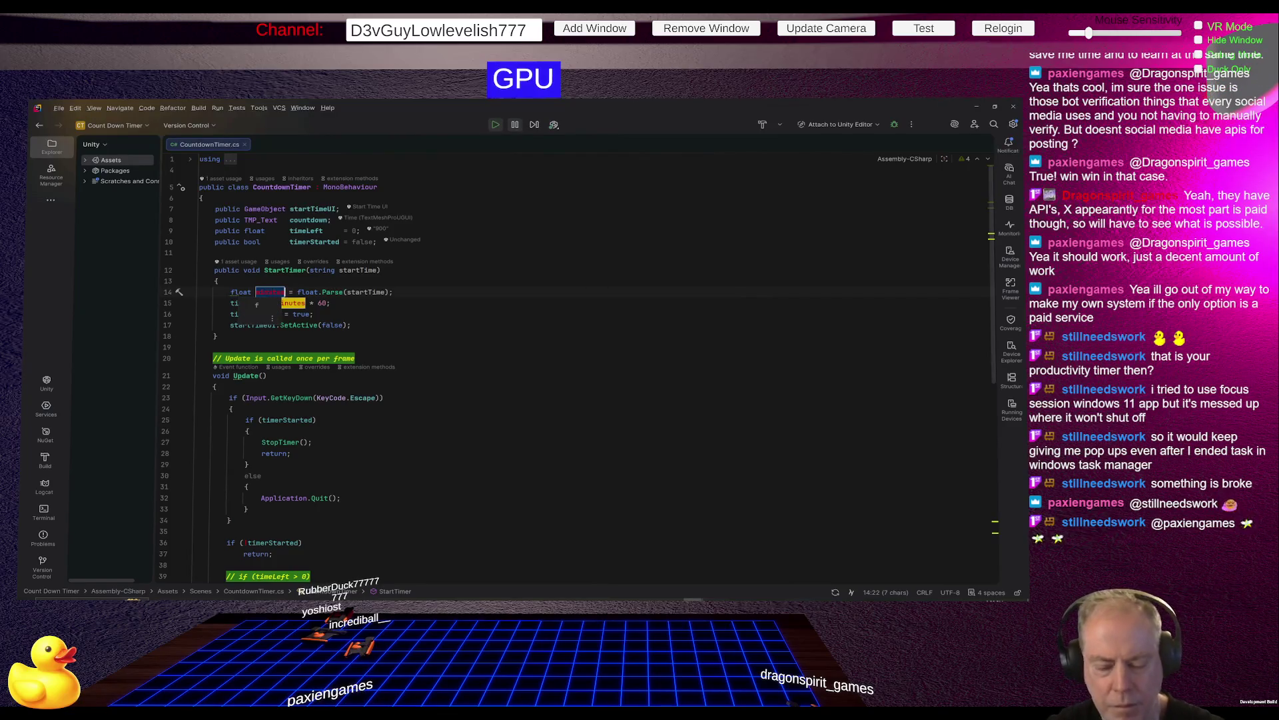
{"action": "type", "text": "seconds"}
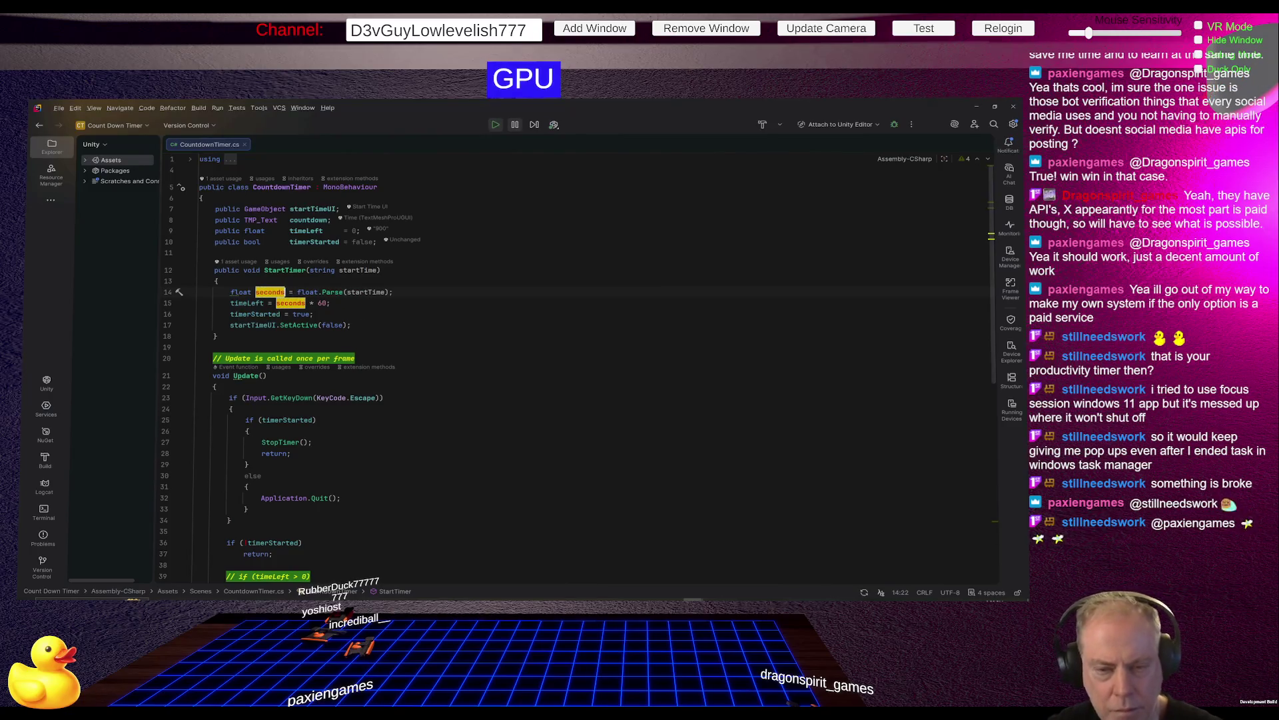
{"action": "key", "text": "Return"}
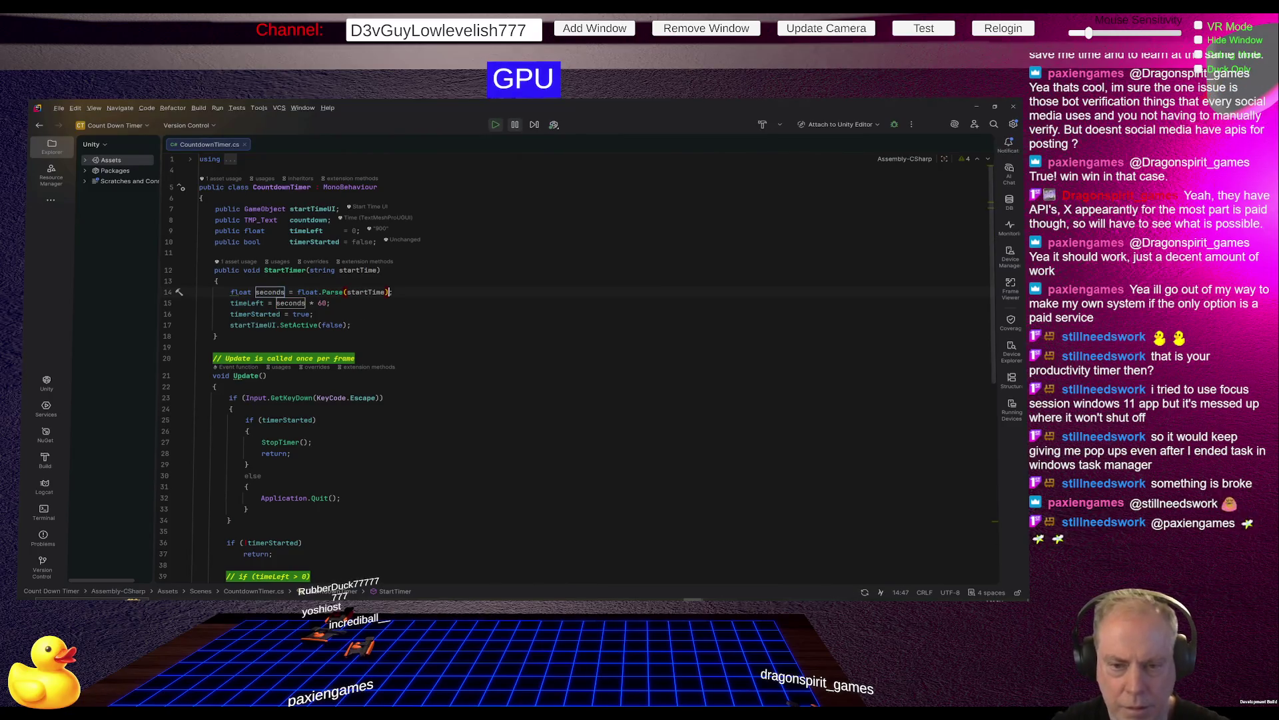
{"action": "type", "text": "* 60"}
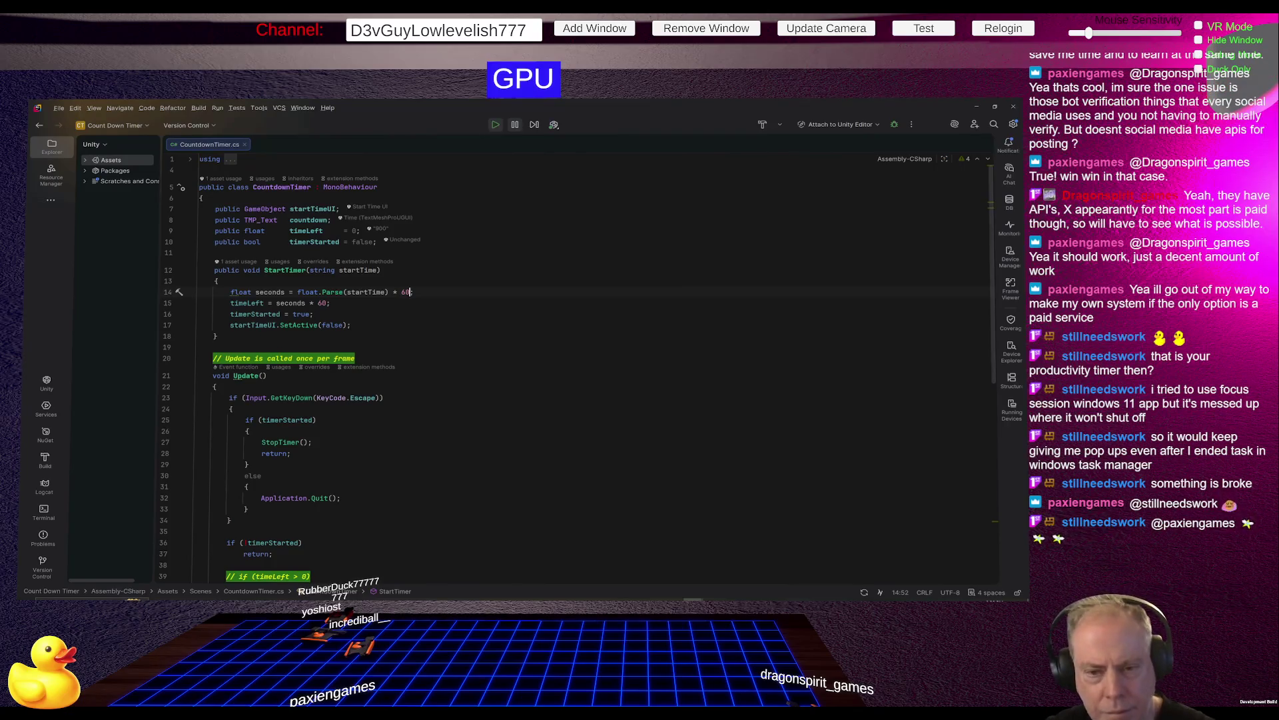
Duplicate line 15, comment out the original timeLeft line, and drop * 60 from the copy.
{"action": "left_click", "coordinate": [328, 303]}
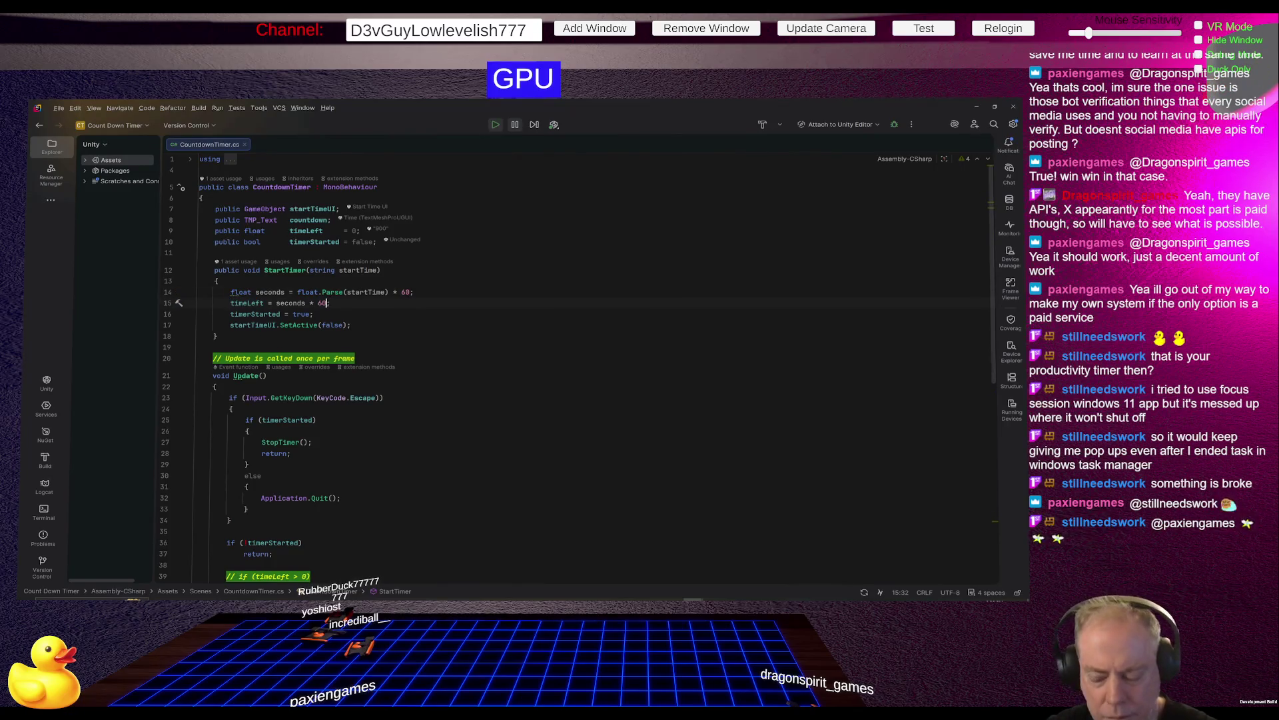
{"action": "key", "text": "Home"}
{"action": "key", "text": "Home"}
{"action": "key", "text": "shift+Down"}
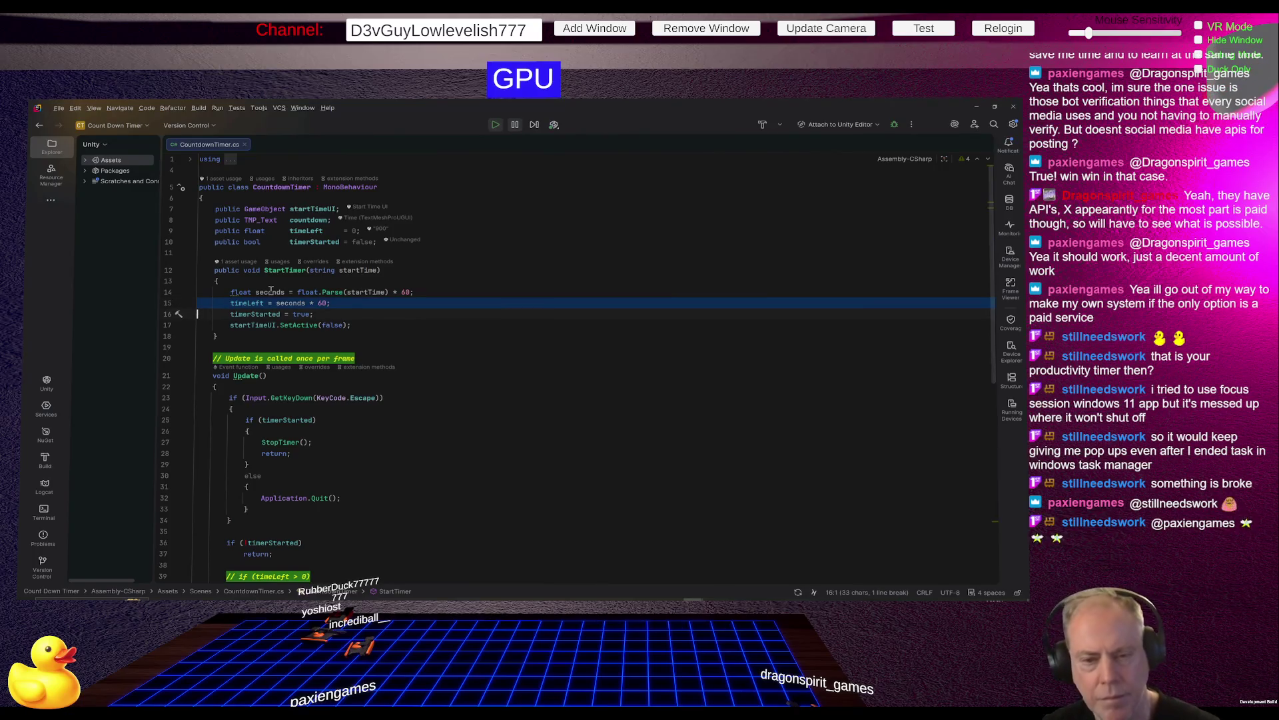
{"action": "key", "text": "ctrl+d"}
{"action": "key", "text": "Up"}
{"action": "key", "text": "Up"}
{"action": "key", "text": "Home"}
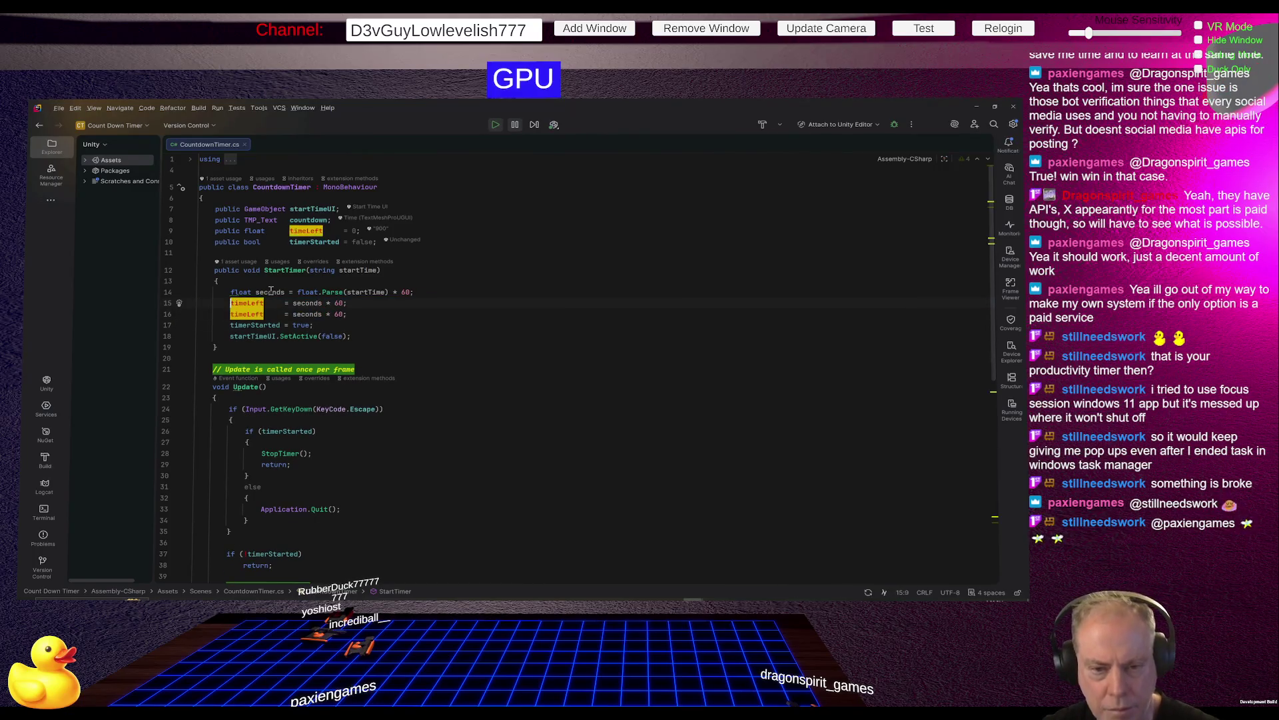
{"action": "key", "text": "ctrl+slash"}
{"action": "key", "text": "End"}
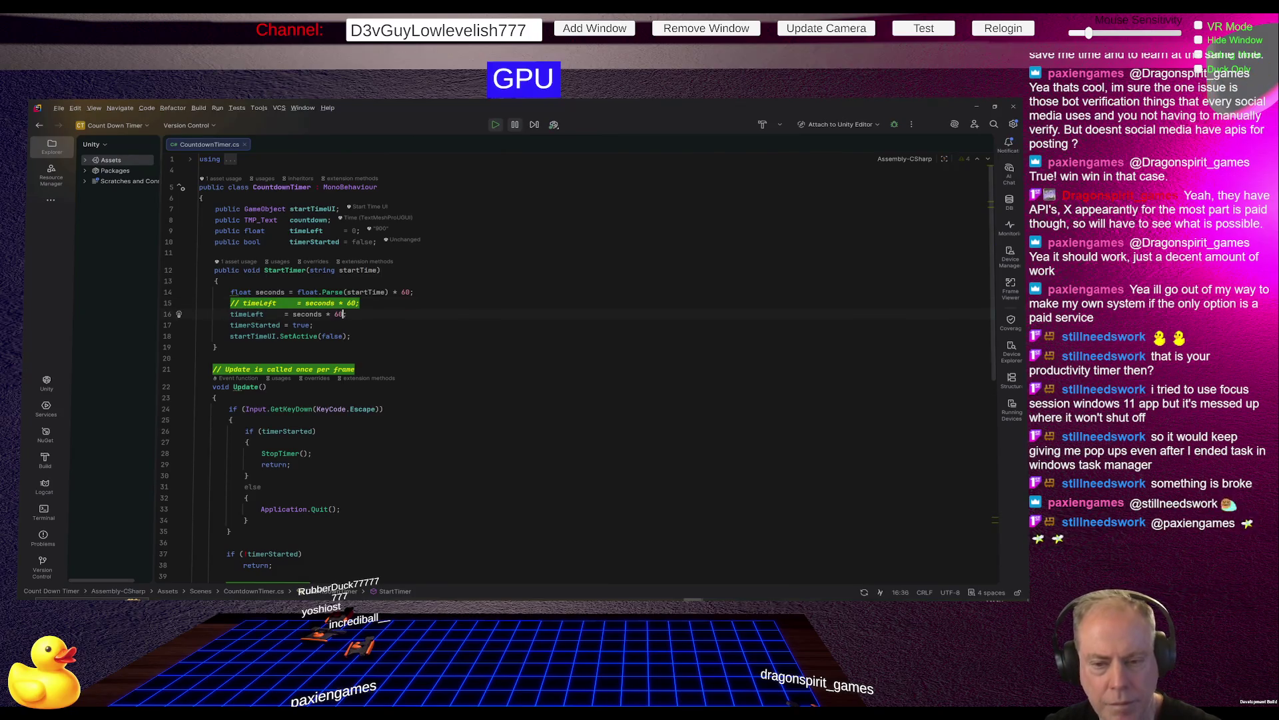
{"action": "key", "text": "BackSpace"}
{"action": "key", "text": "BackSpace"}
{"action": "key", "text": "BackSpace"}
{"action": "key", "text": "BackSpace"}
{"action": "key", "text": "BackSpace"}
{"action": "key", "text": "BackSpace"}
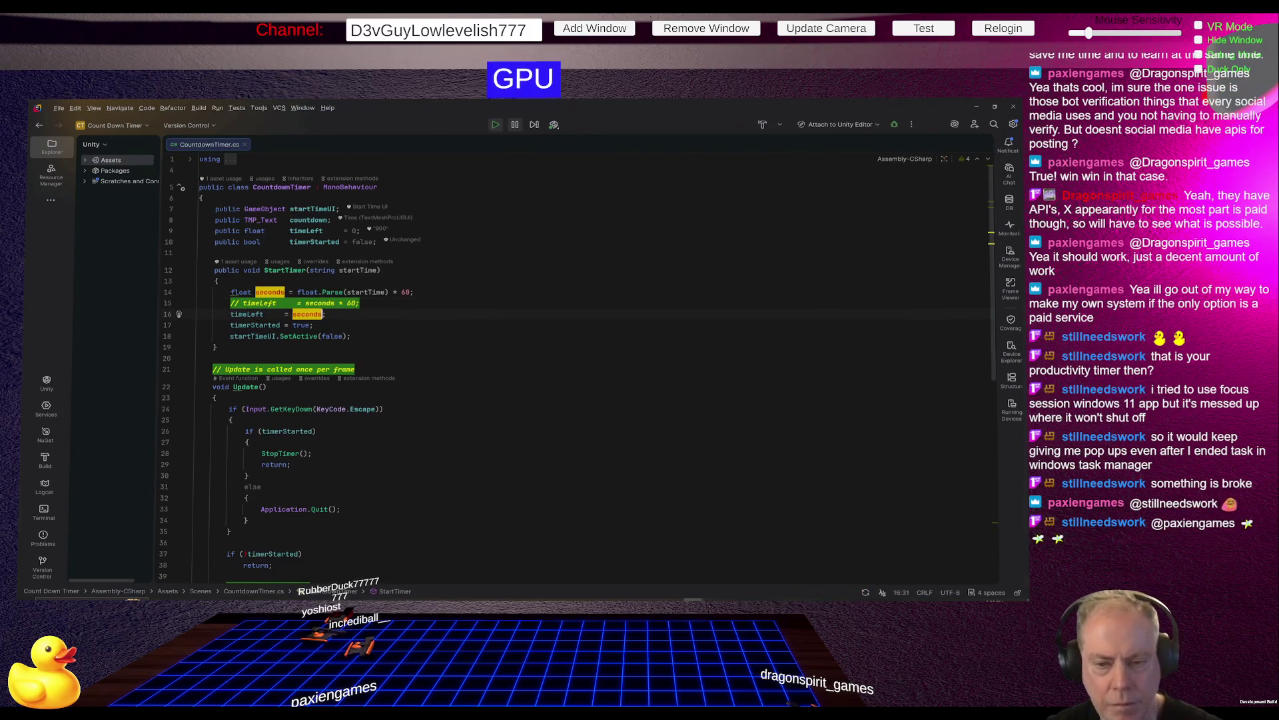
{"action": "key", "text": "alt+Tab"}
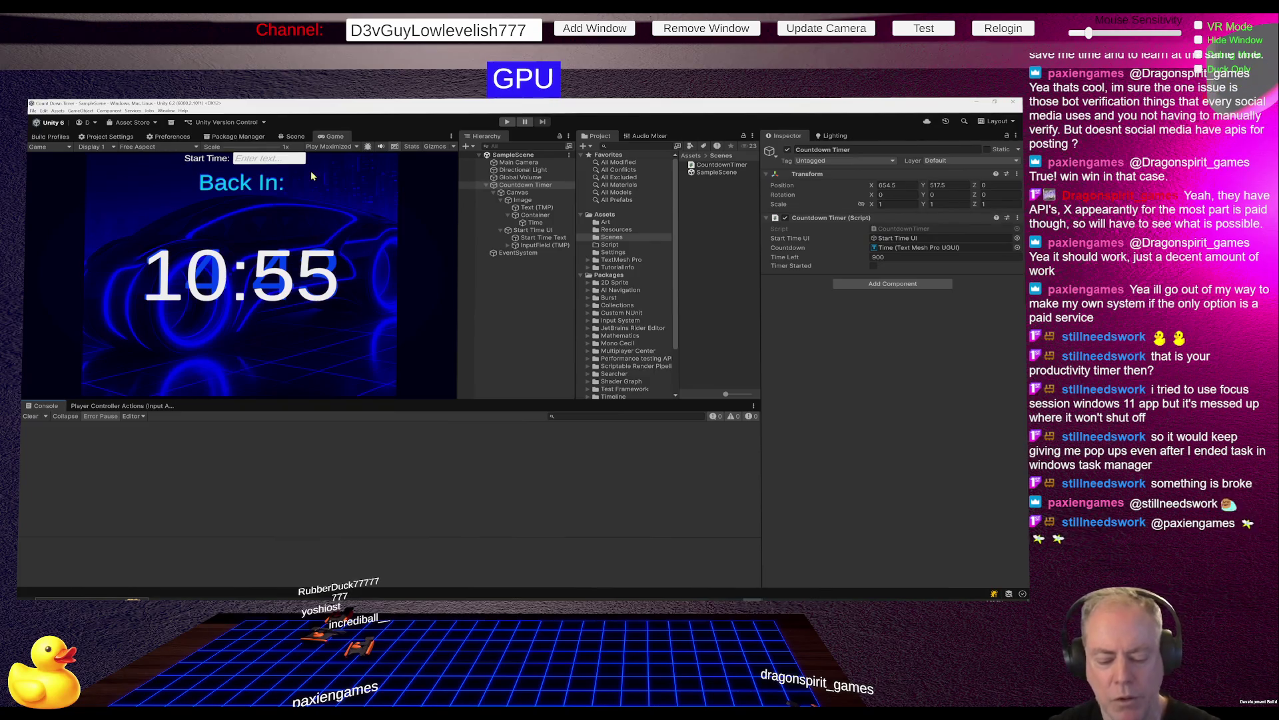
{"action": "left_click", "coordinate": [507, 122]}
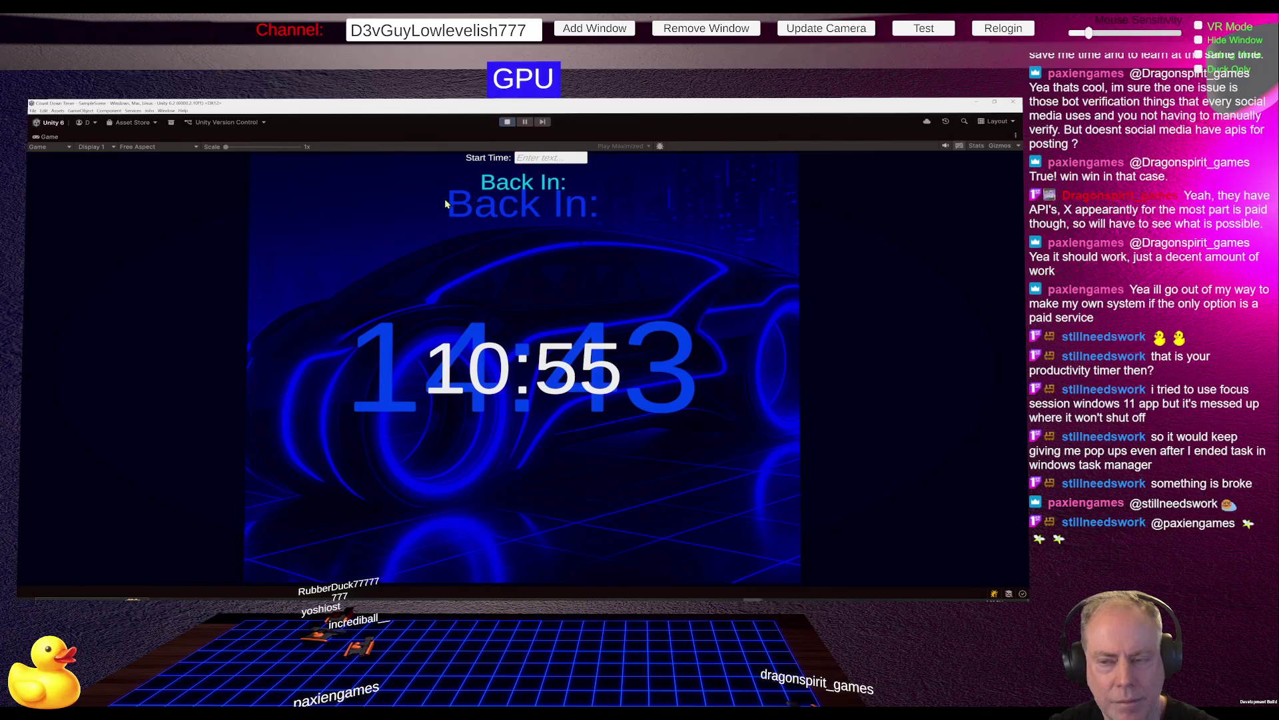
{"action": "left_click", "coordinate": [595, 151]}
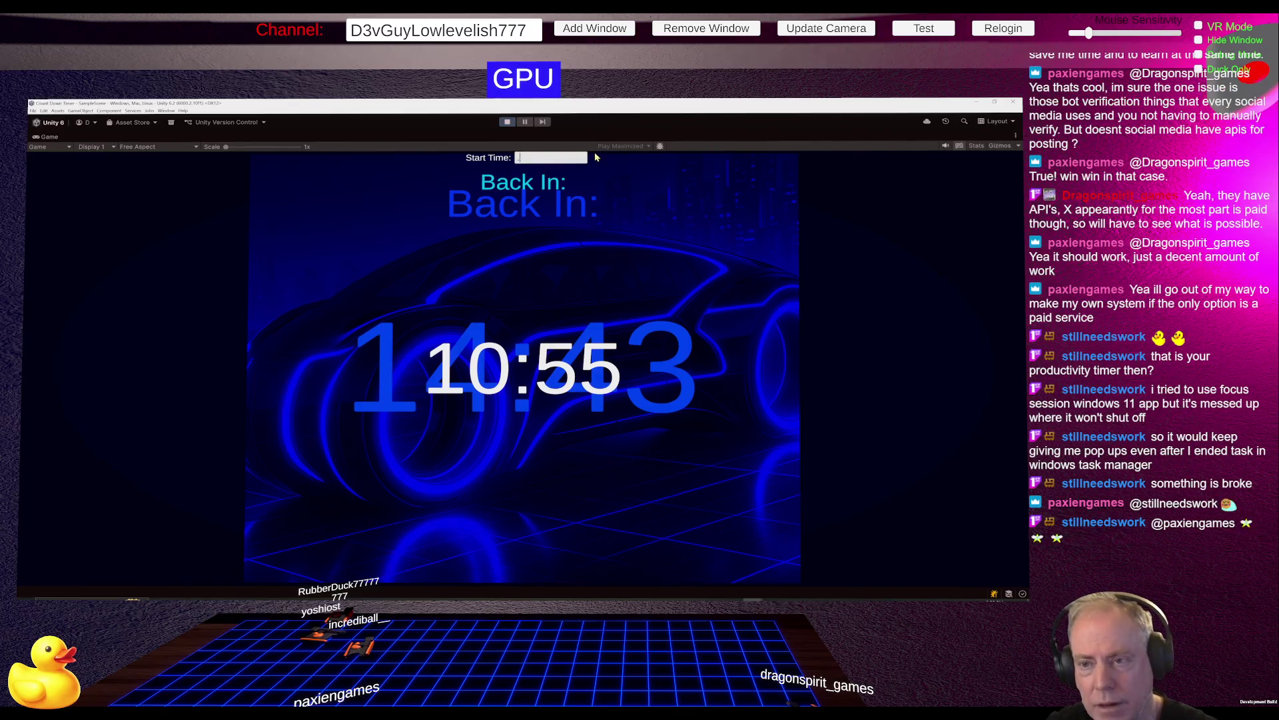
{"action": "type", "text": "5"}
{"action": "key", "text": "Return"}
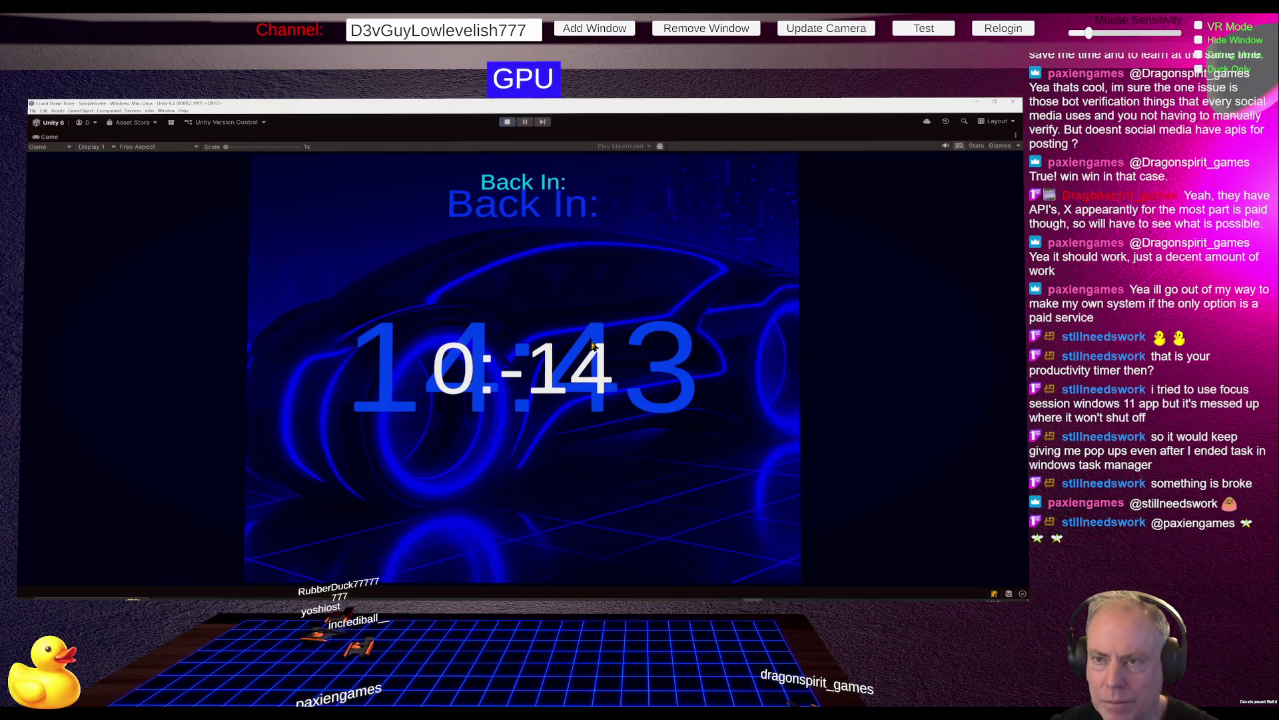
{"action": "key", "text": "ctrl+p"}
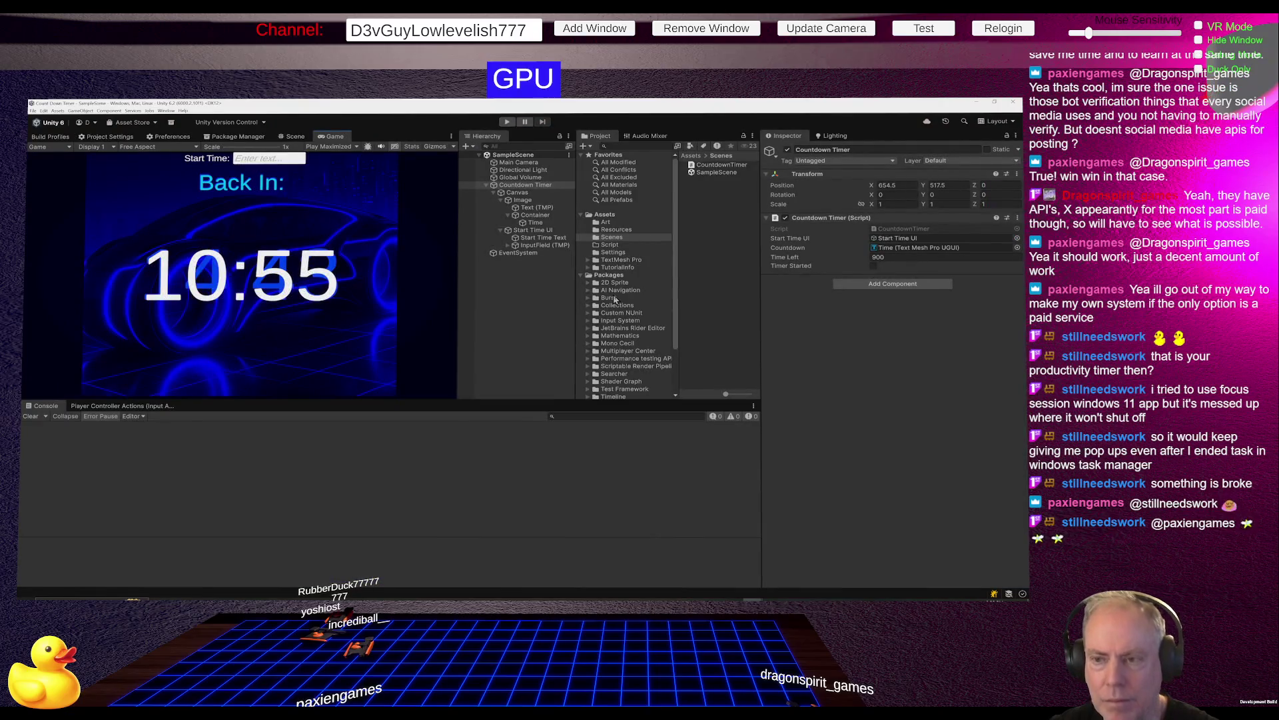
Open CountdownTimer.cs in Rider and scroll down to line 63 in UpdateTimerText.
{"action": "double_click", "coordinate": [901, 230]}
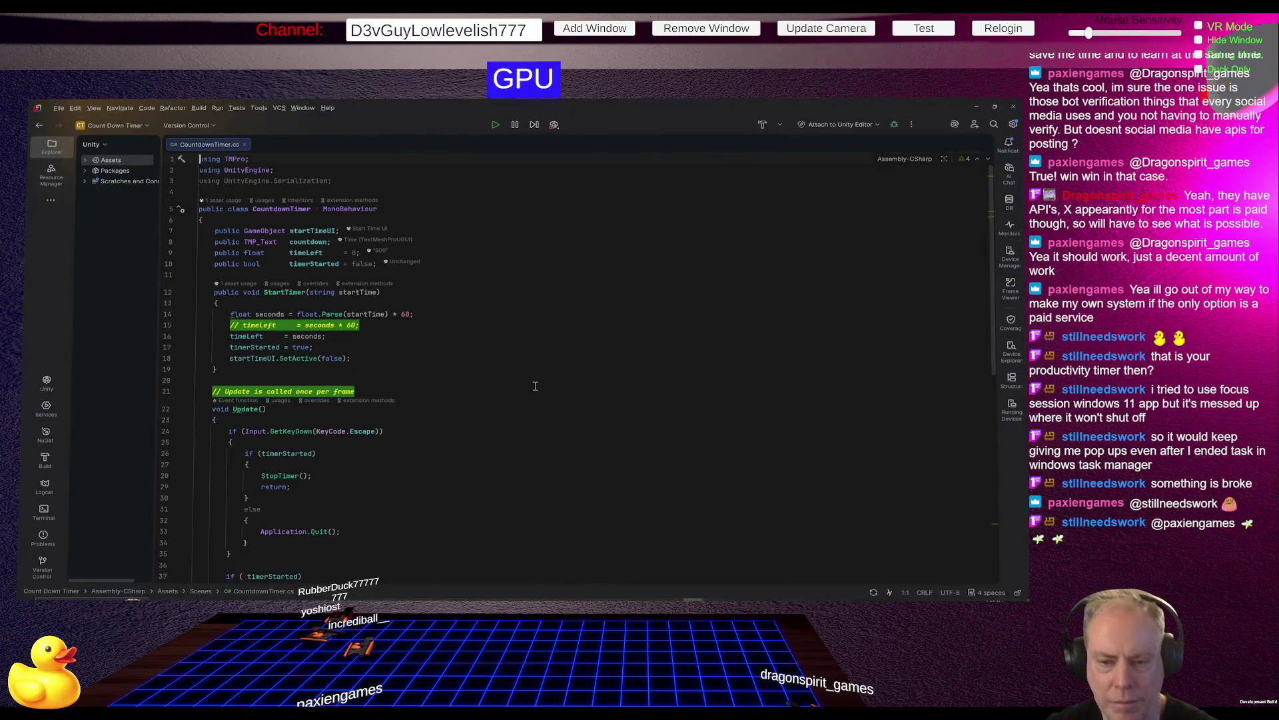
{"action": "scroll", "coordinate": [497, 371], "scroll_direction": "down", "scroll_amount": 10}
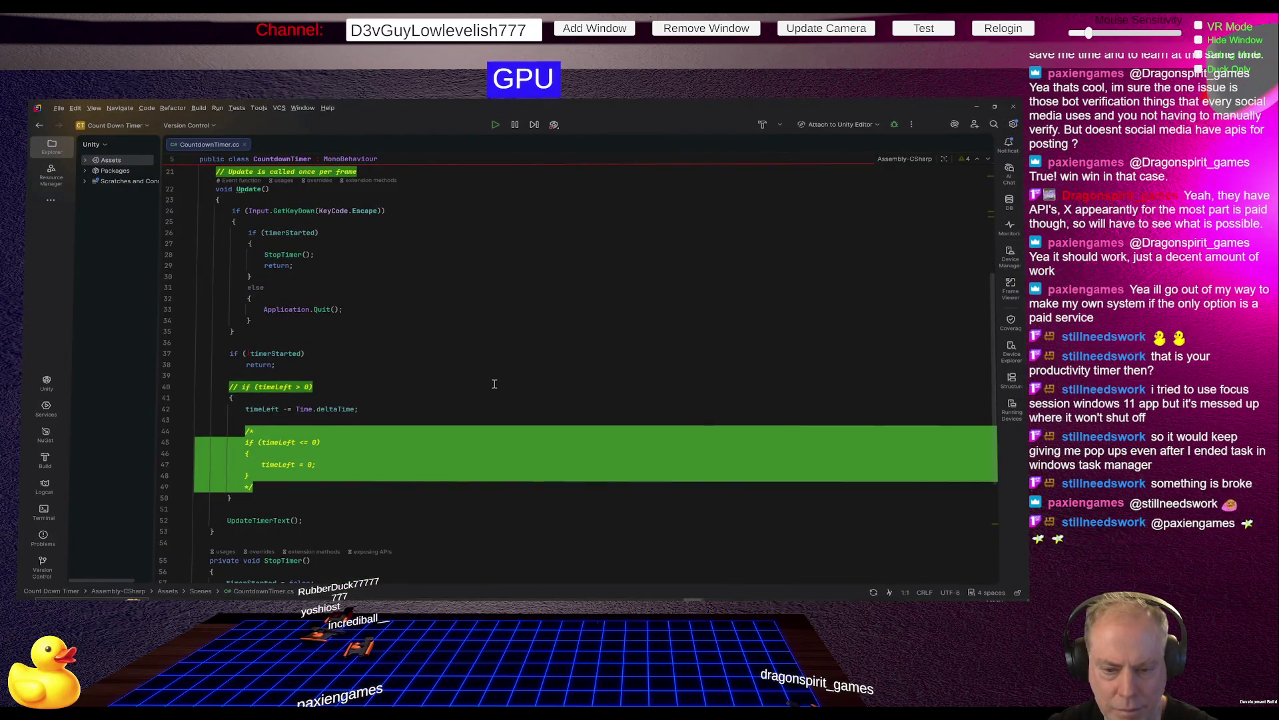
{"action": "scroll", "coordinate": [493, 389], "scroll_direction": "down", "scroll_amount": 2}
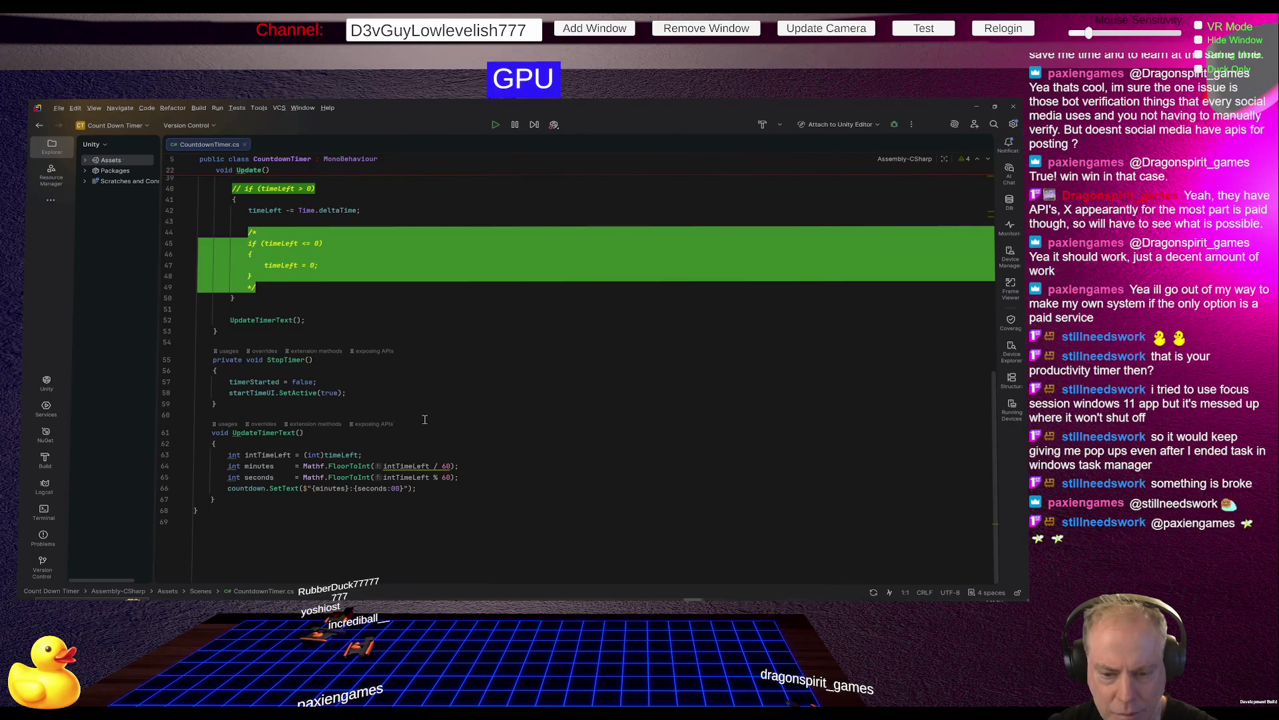
{"action": "mouse_move", "coordinate": [347, 468]}
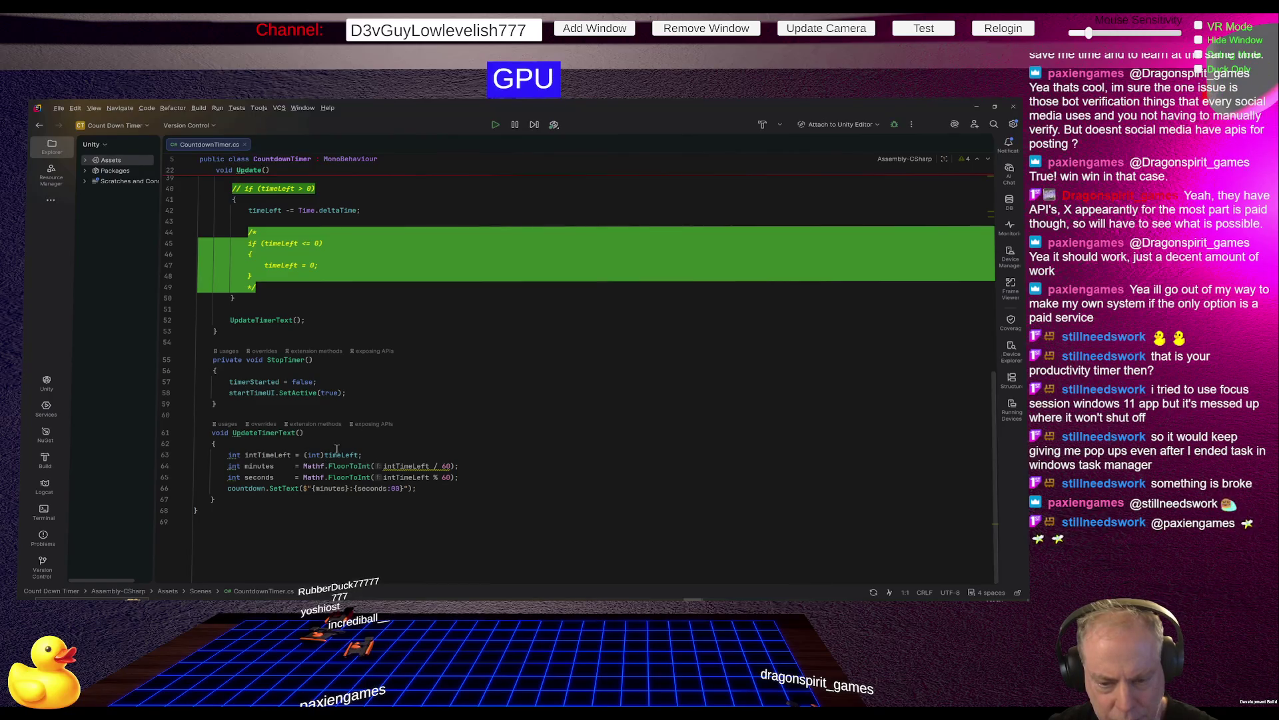
Insert Mathf before the (int)timeLeft cast on line 63.
{"action": "left_click", "coordinate": [304, 455]}
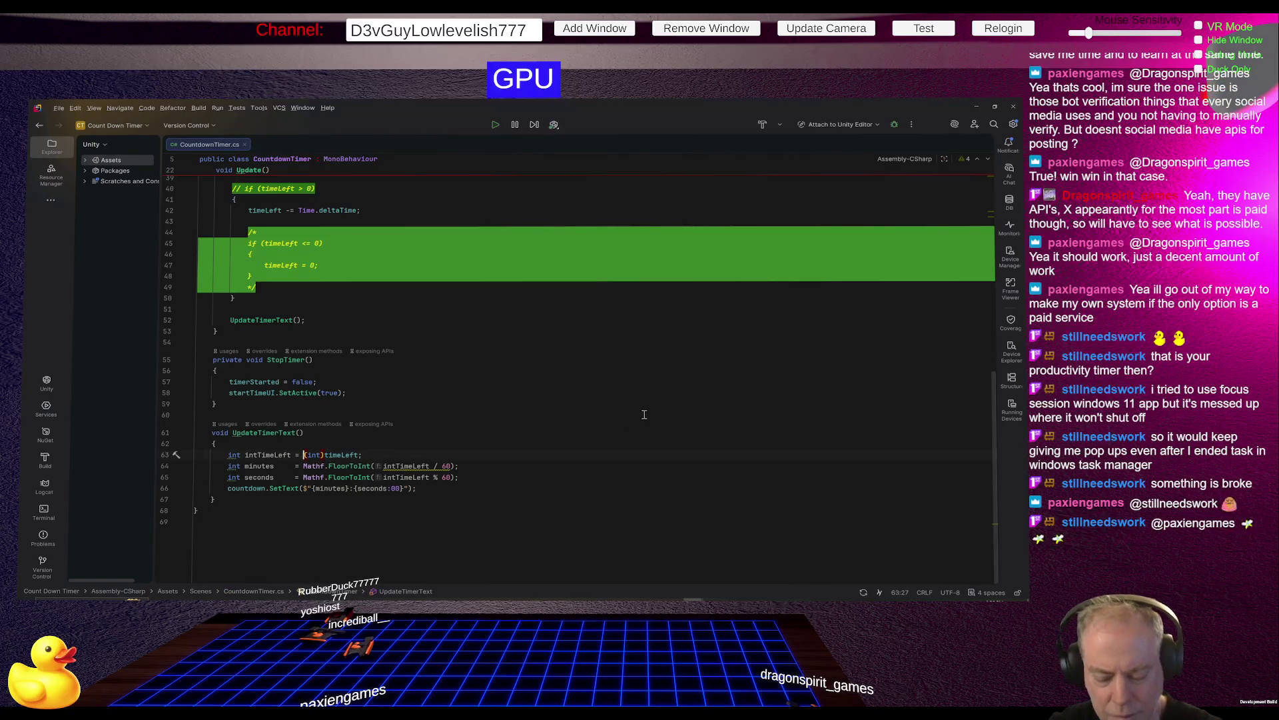
{"action": "key", "text": "ctrl+space"}
{"action": "key", "text": "Escape"}
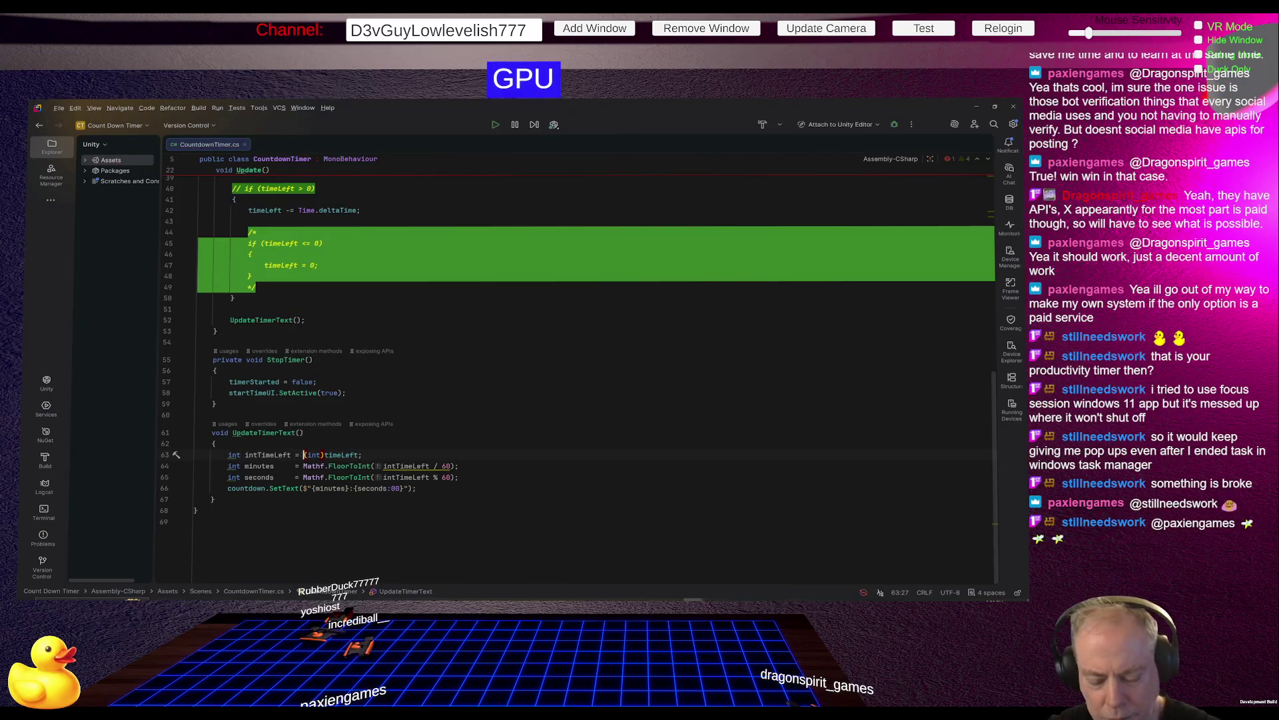
{"action": "type", "text": "Pfab"}
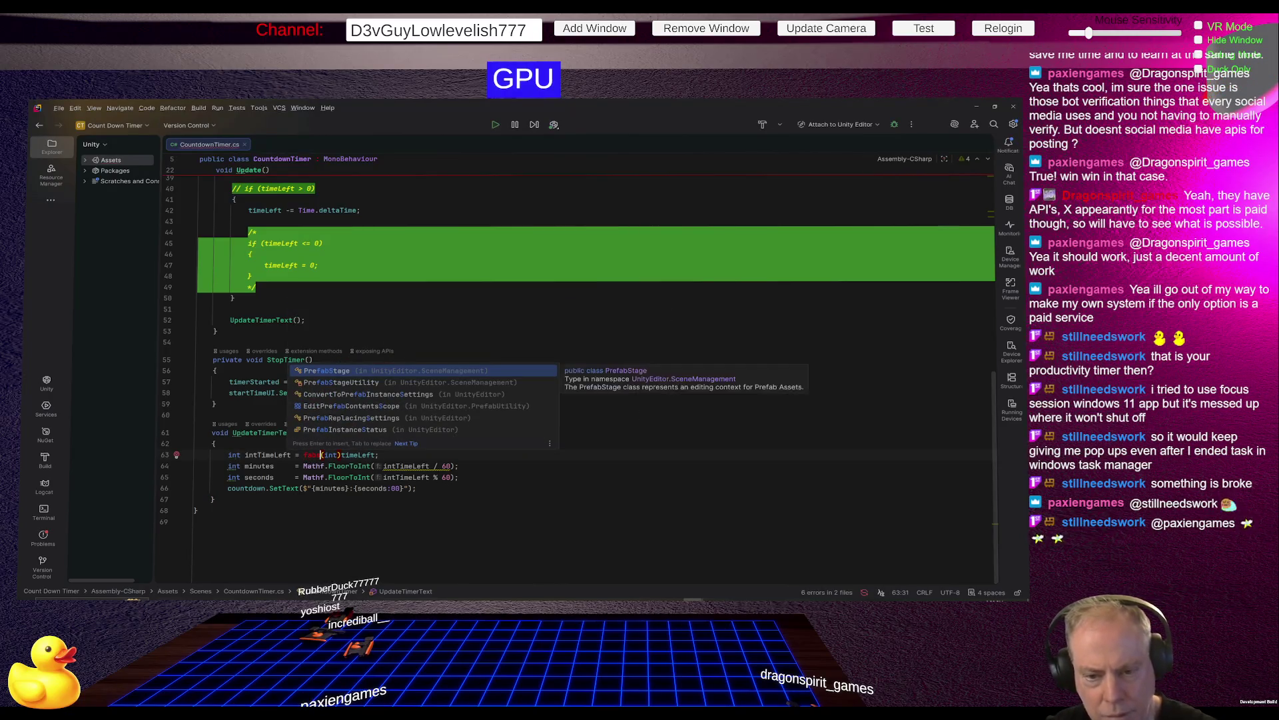
{"action": "key", "text": "BackSpace"}
{"action": "key", "text": "BackSpace"}
{"action": "key", "text": "BackSpace"}
{"action": "type", "text": "fma"}
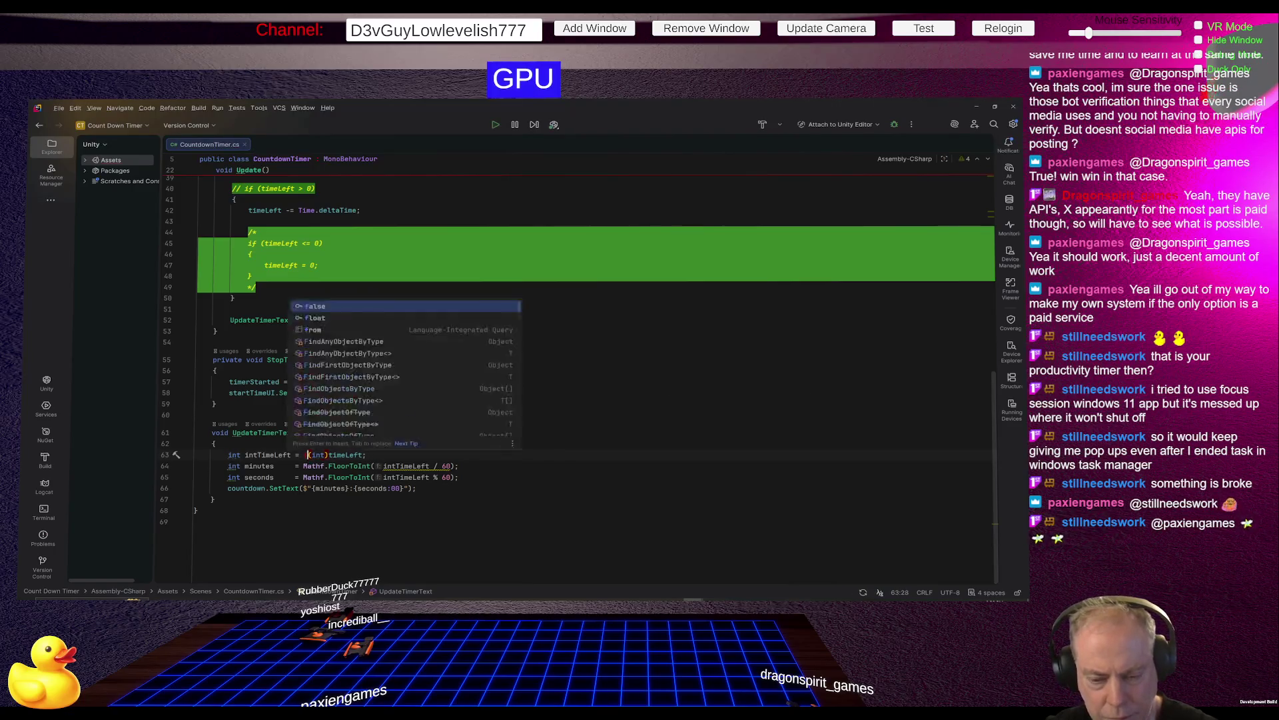
{"action": "type", "text": "t"}
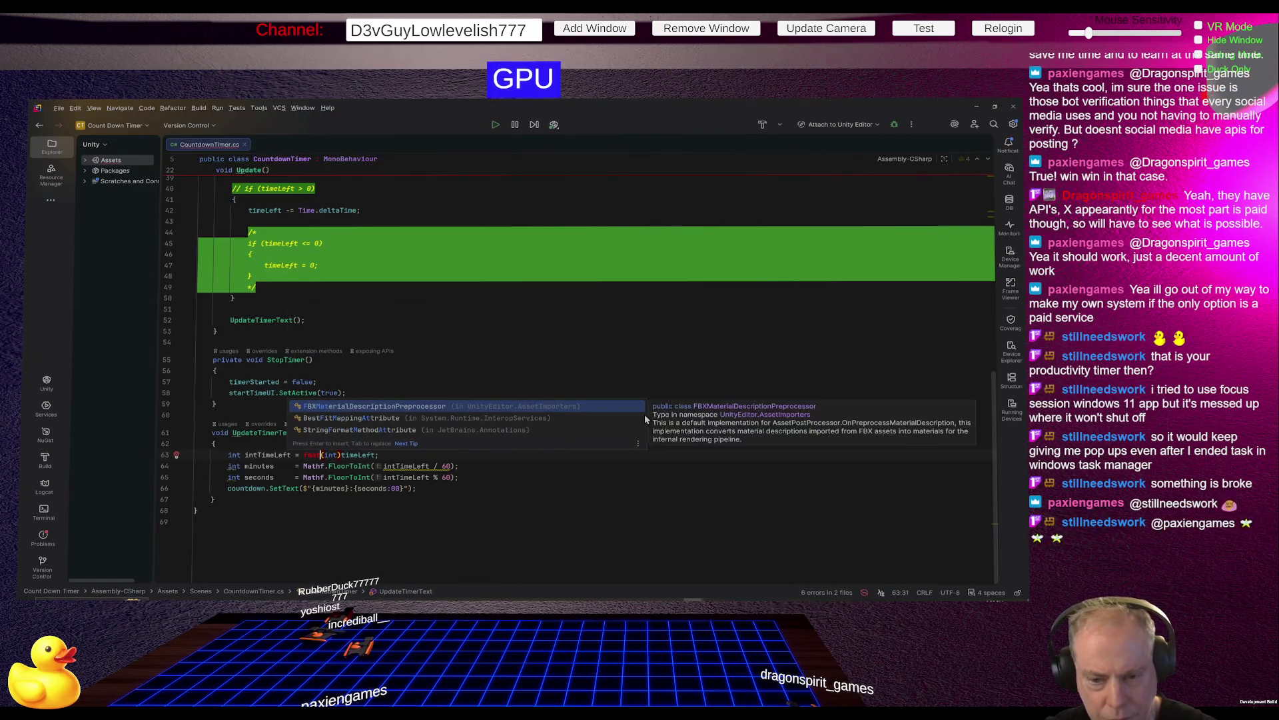
{"action": "key", "text": "BackSpace"}
{"action": "key", "text": "BackSpace"}
{"action": "key", "text": "BackSpace"}
{"action": "type", "text": "math"}
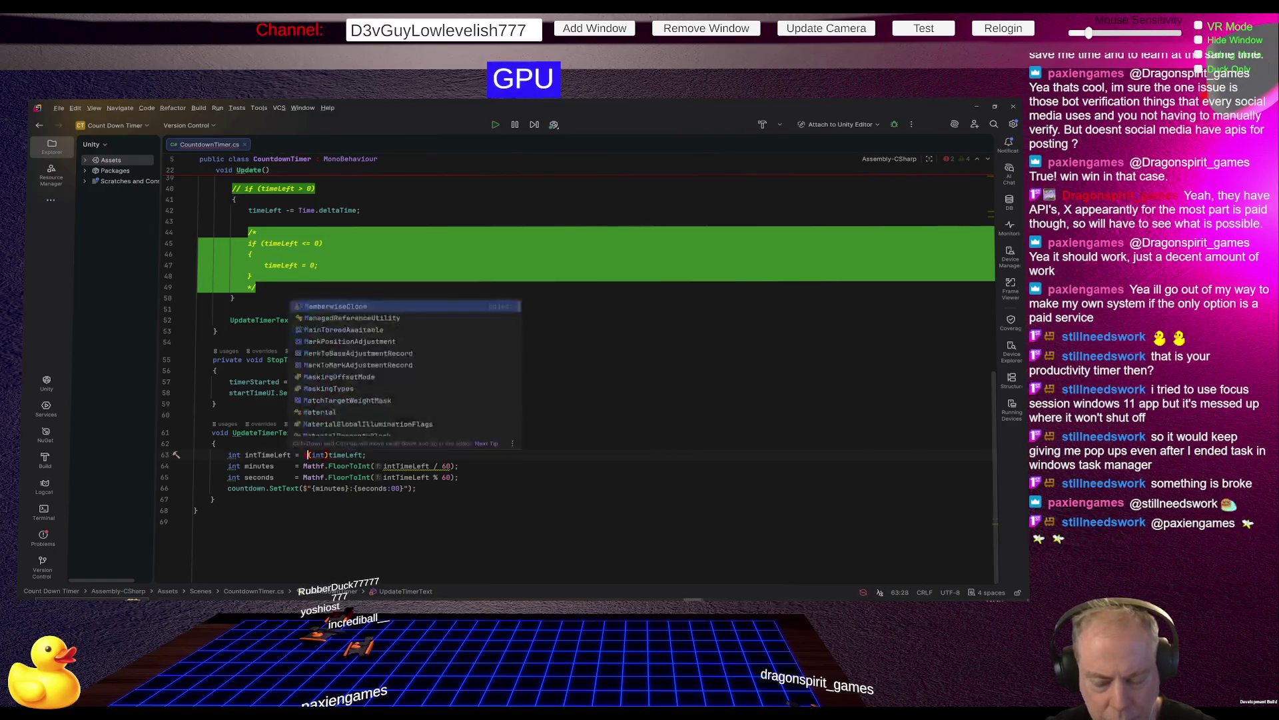
{"action": "key", "text": "Down"}
{"action": "key", "text": "Down"}
{"action": "key", "text": "Down"}
{"action": "key", "text": "Return"}
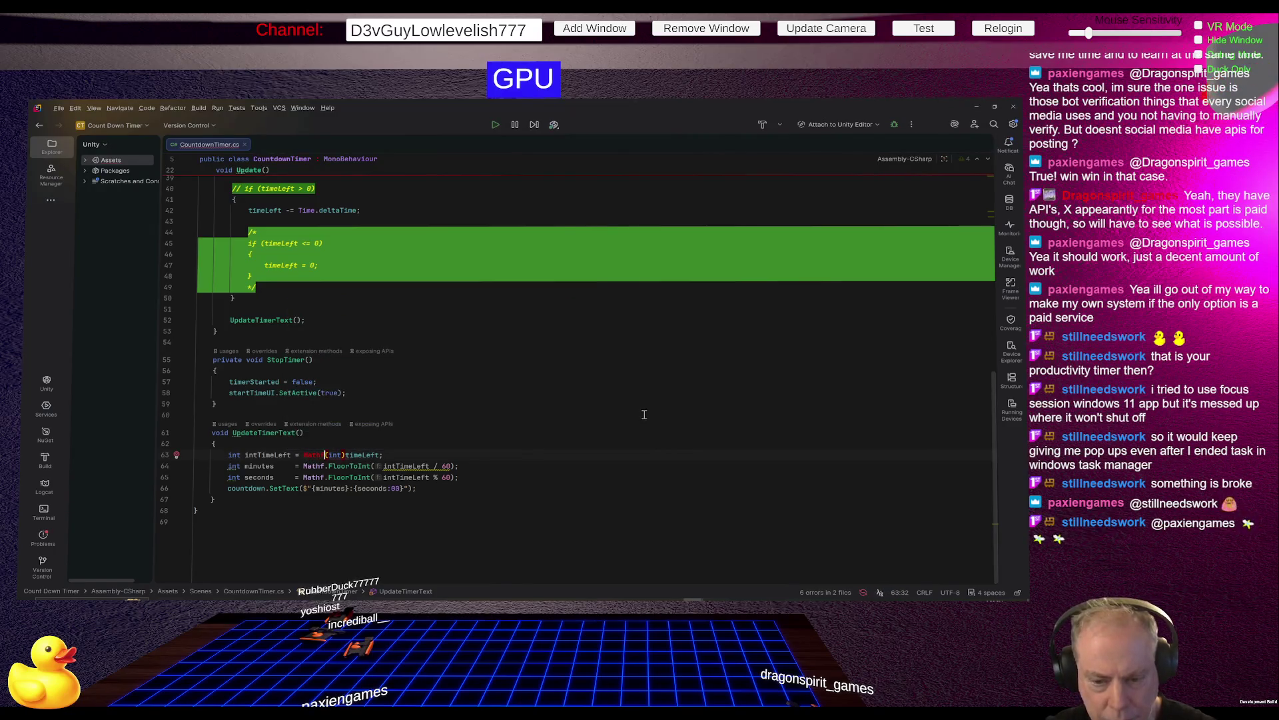
Complete the expression as Mathf.Abs((int)timeLeft) with closing parentheses.
{"action": "type", "text": "("}
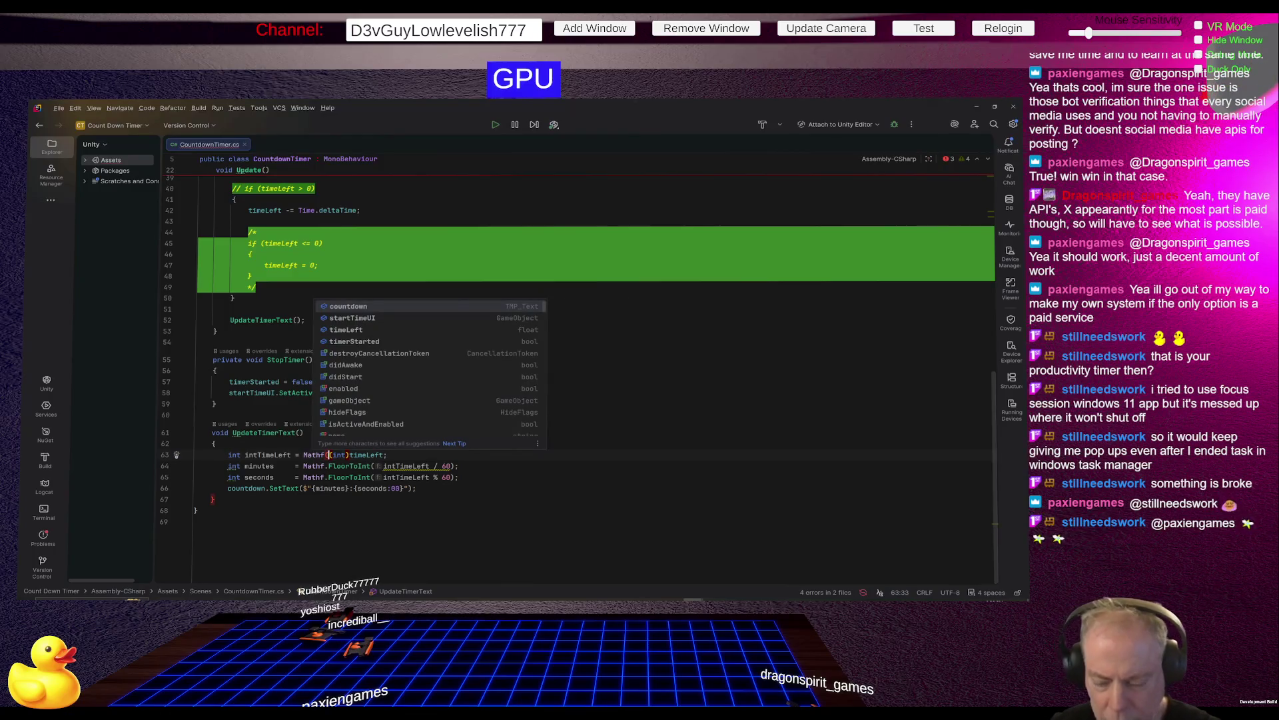
{"action": "key", "text": "BackSpace"}
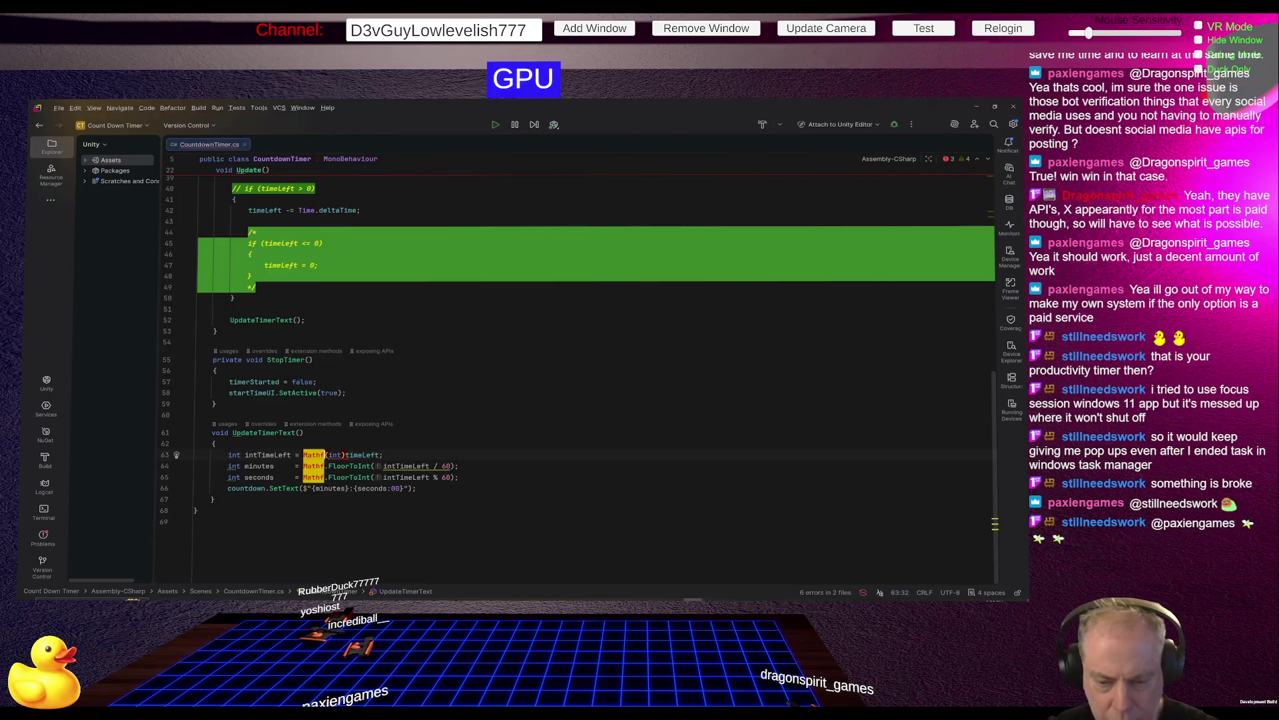
{"action": "type", "text": ".Abs("}
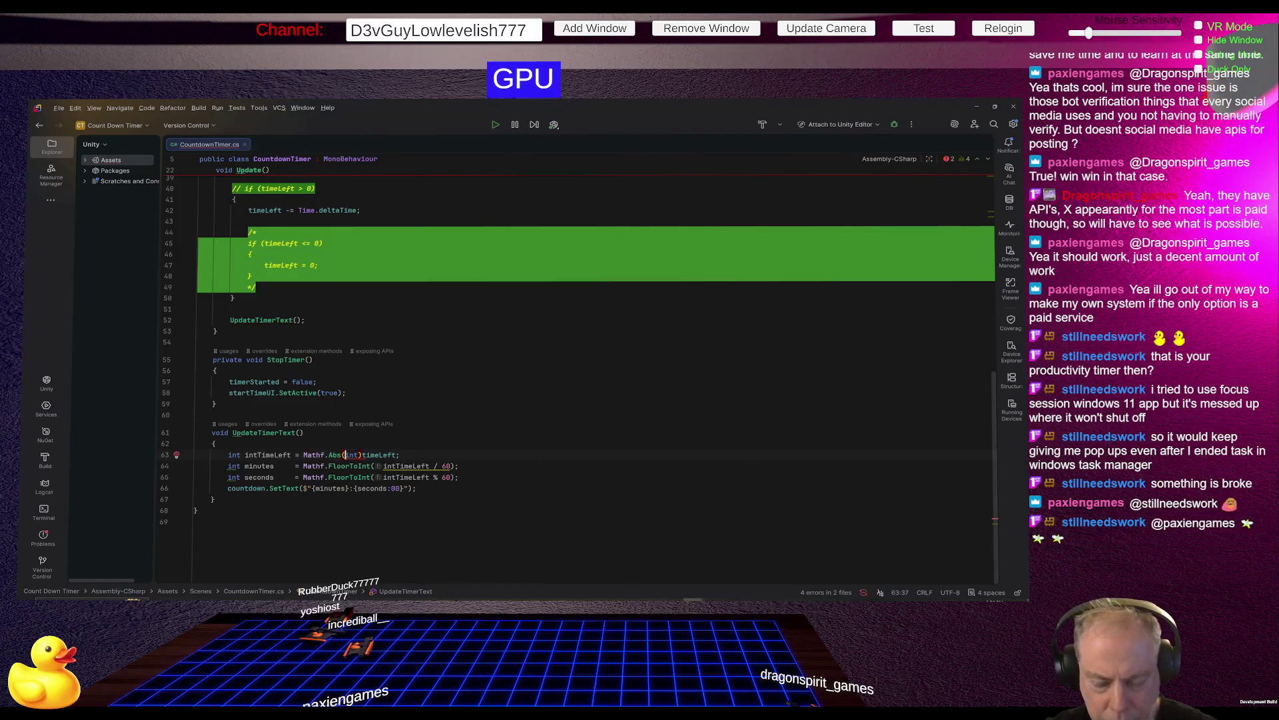
{"action": "type", "text": "("}
{"action": "key", "text": "End"}
{"action": "key", "text": "Left"}
{"action": "type", "text": ")"}
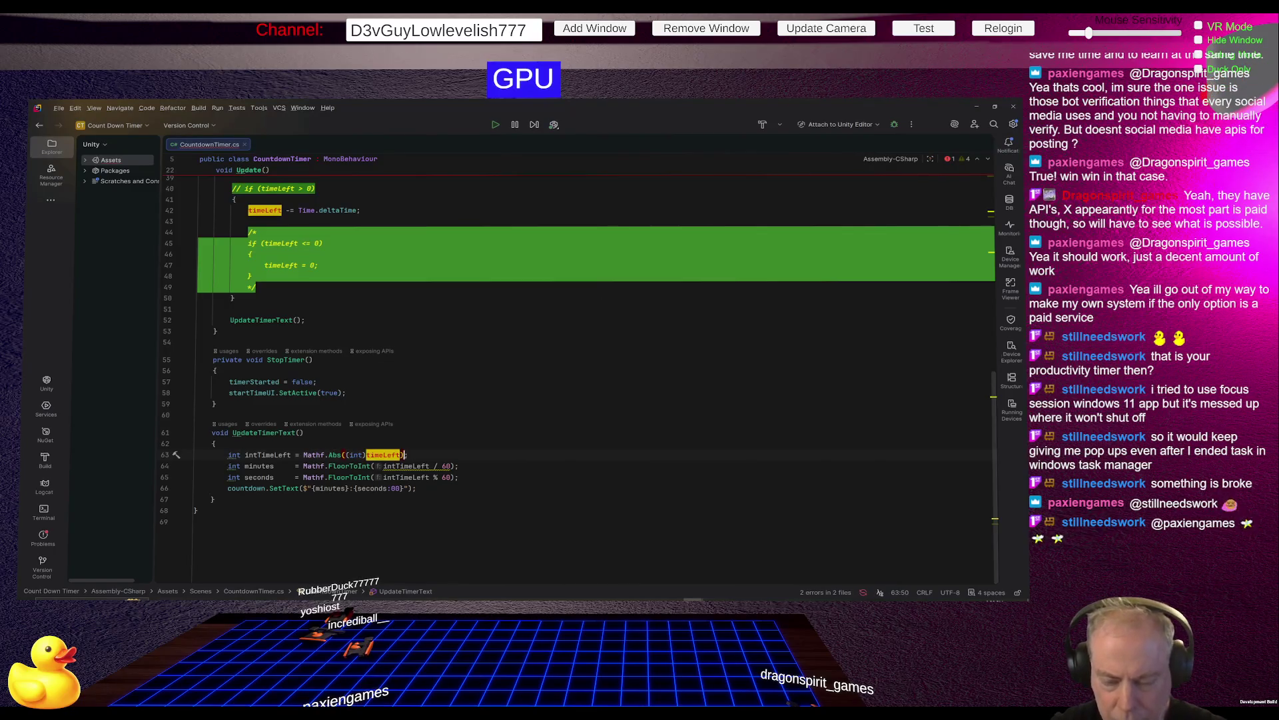
{"action": "key", "text": "Right"}
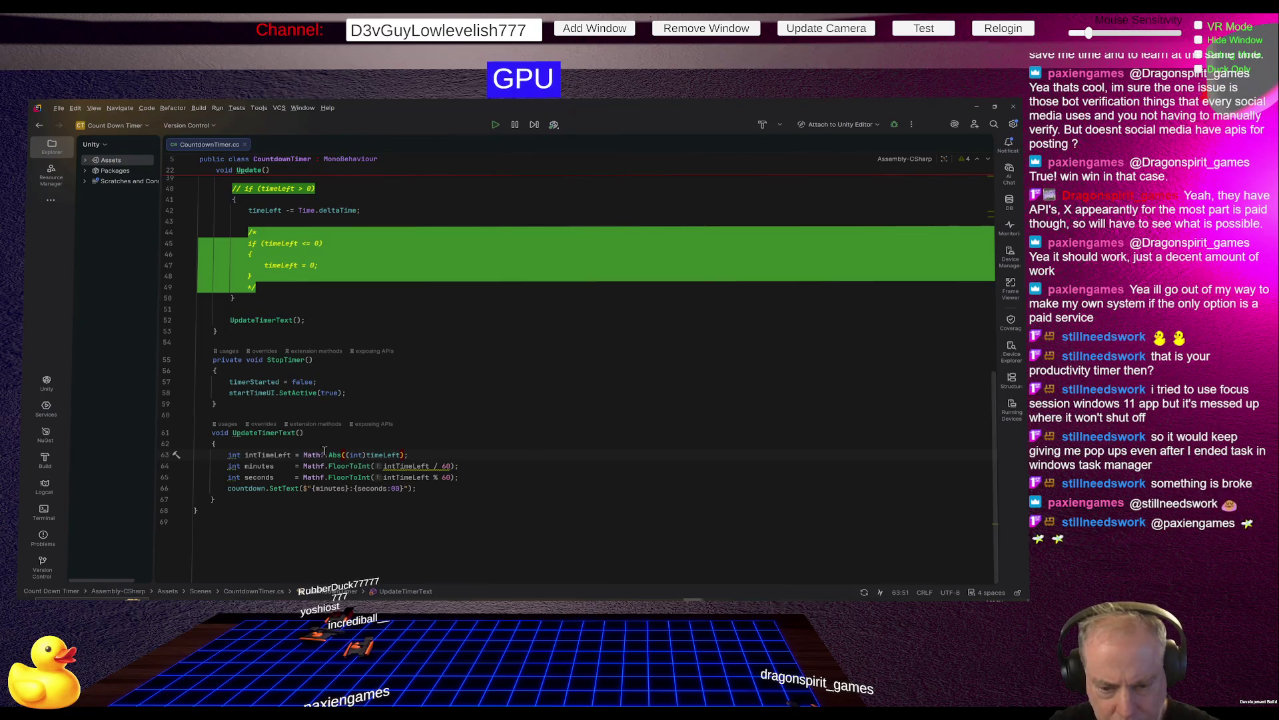
Prefix line 66's SetText string with {(intTimeLeft<0 ? "-" : "")} so negative times show a minus sign.
{"action": "left_click", "coordinate": [280, 454]}
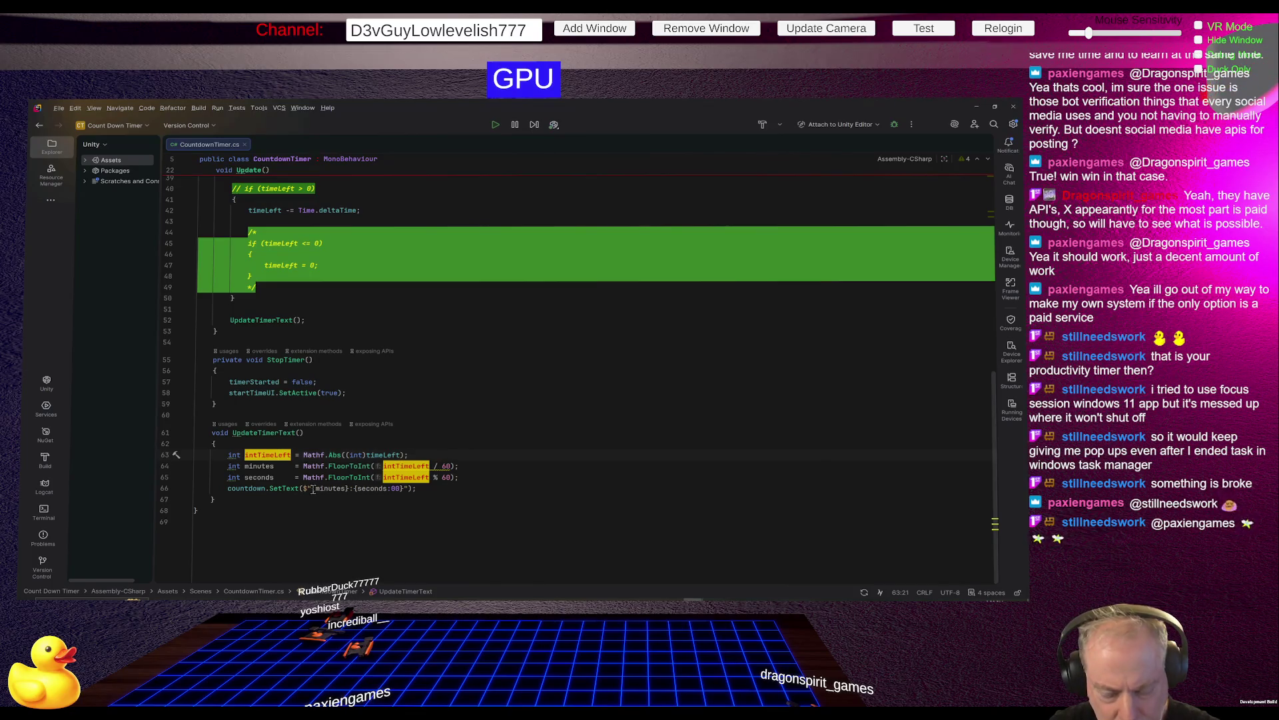
{"action": "left_click", "coordinate": [311, 487]}
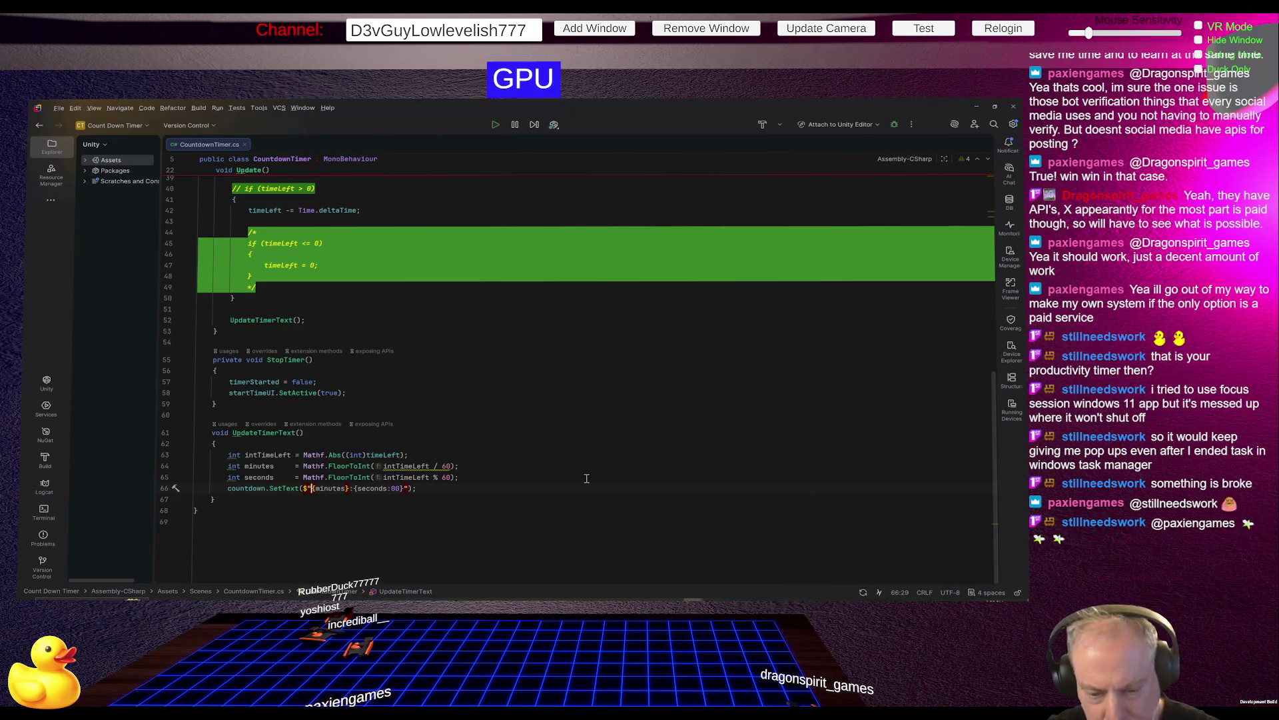
{"action": "type", "text": "{"}
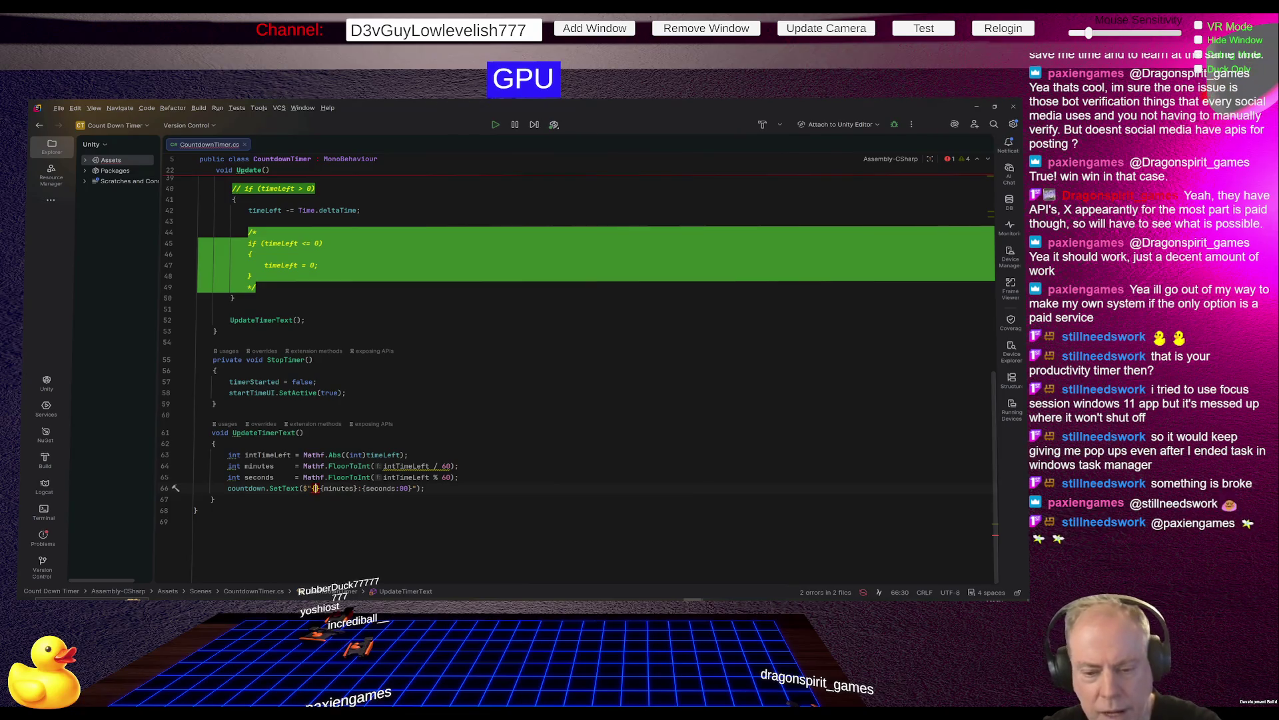
{"action": "type", "text": "("}
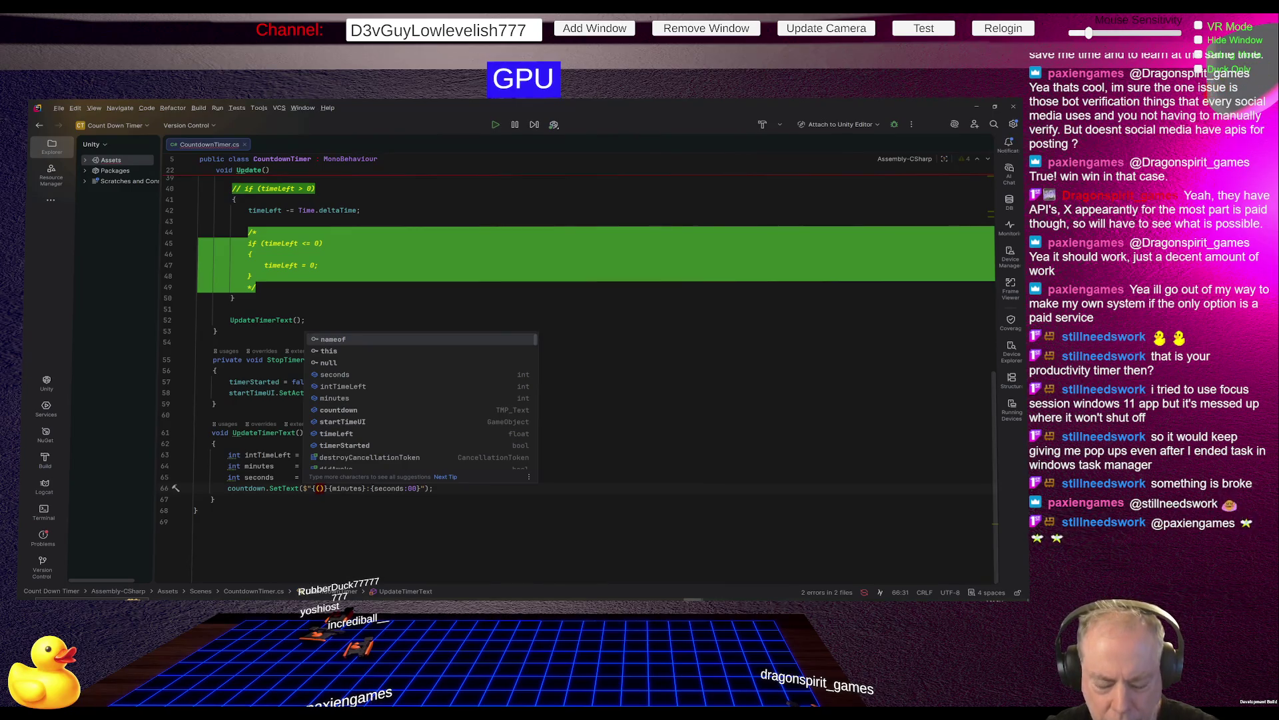
{"action": "type", "text": "int"}
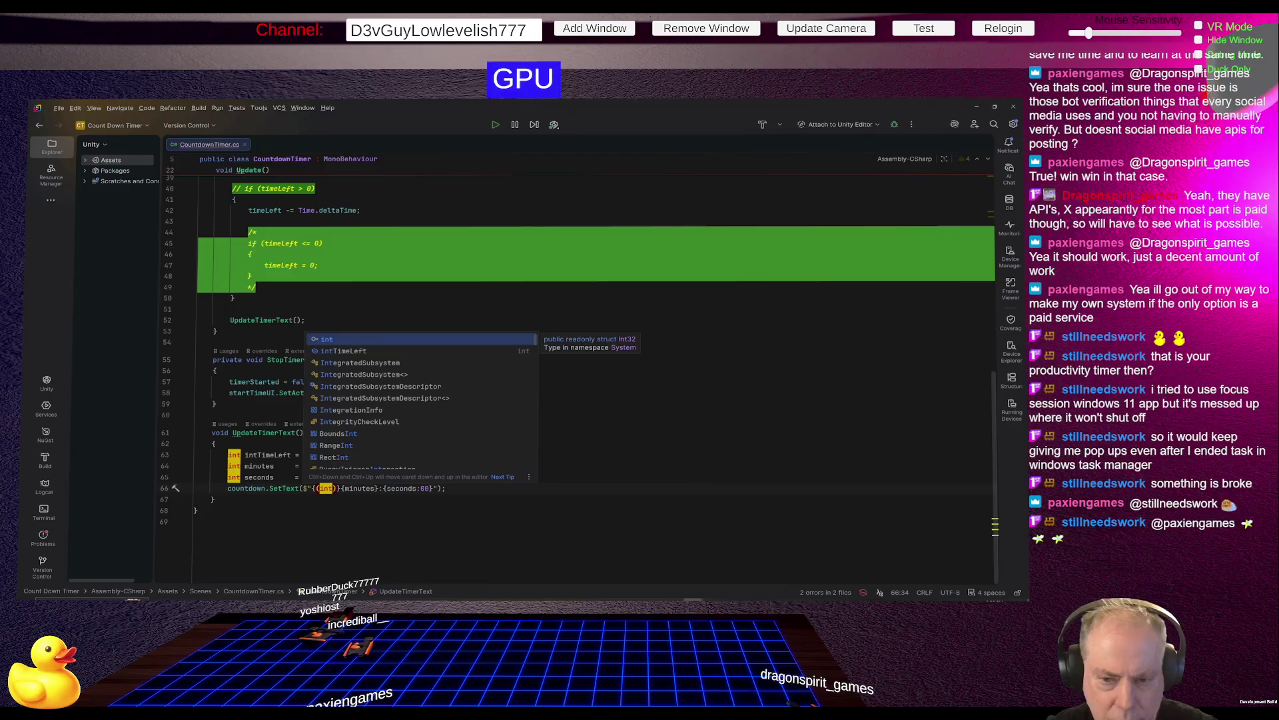
{"action": "key", "text": "Return"}
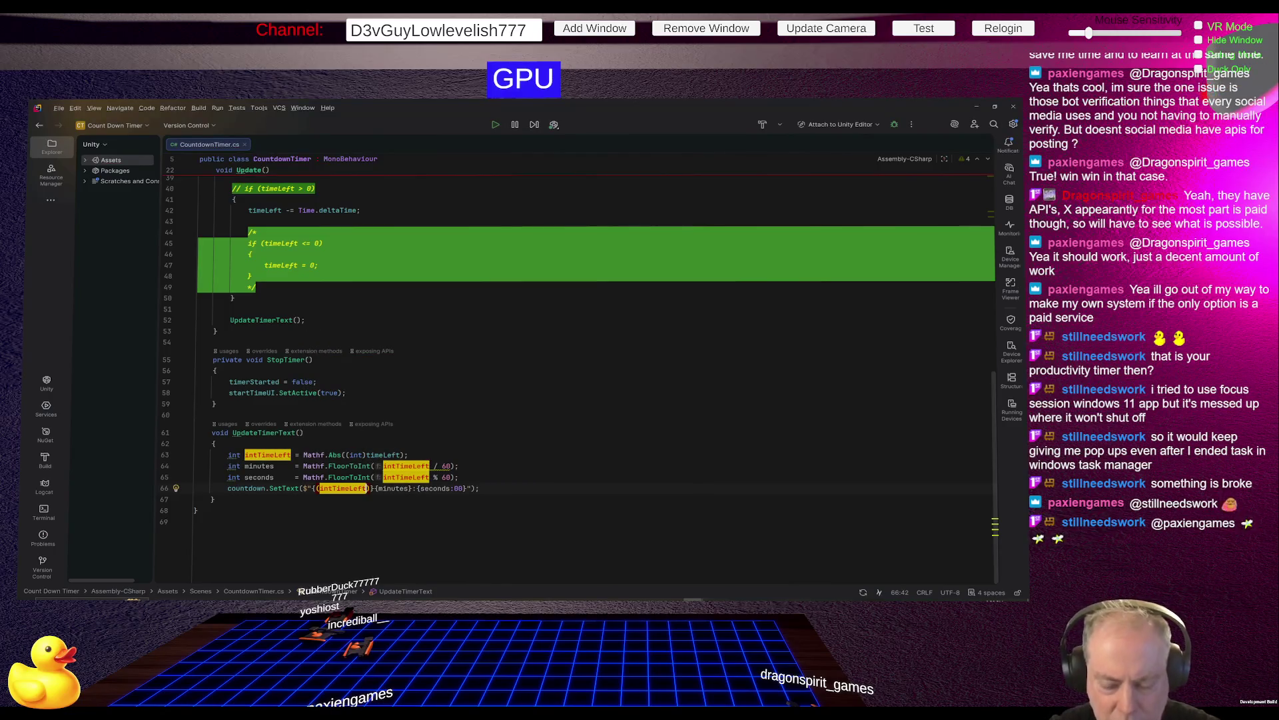
{"action": "type", "text": "<0"}
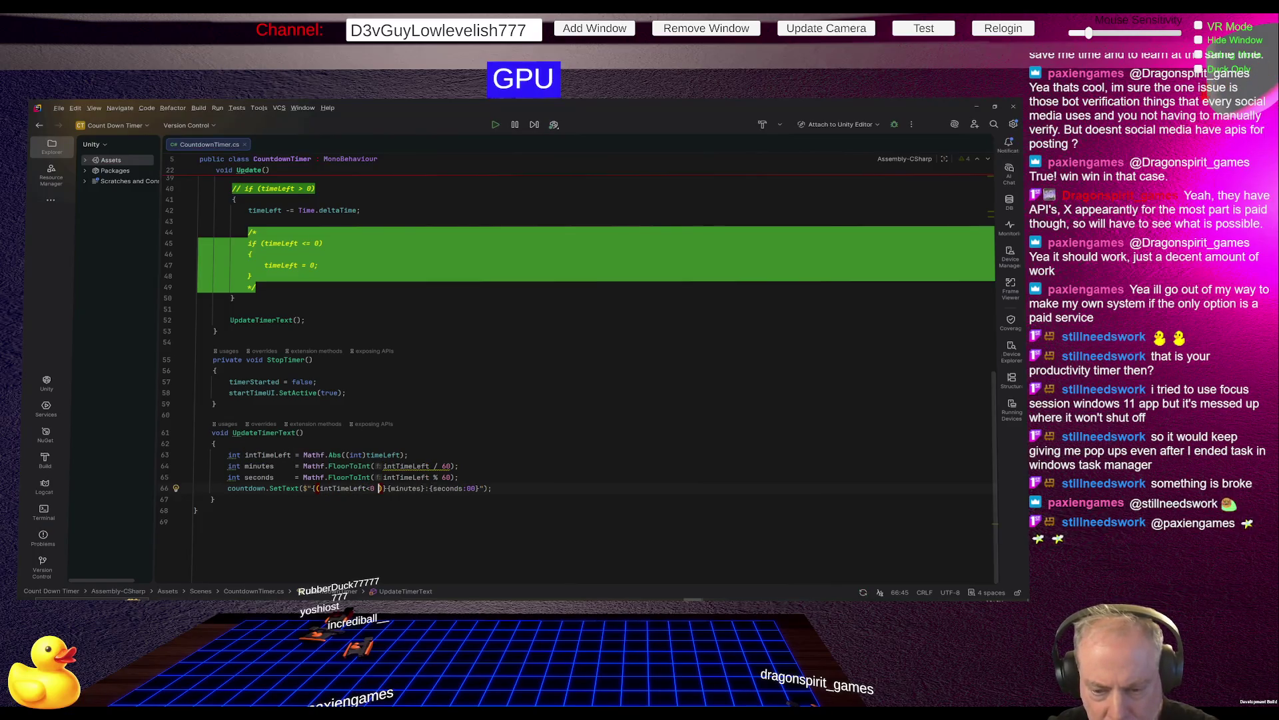
{"action": "type", "text": " ?"}
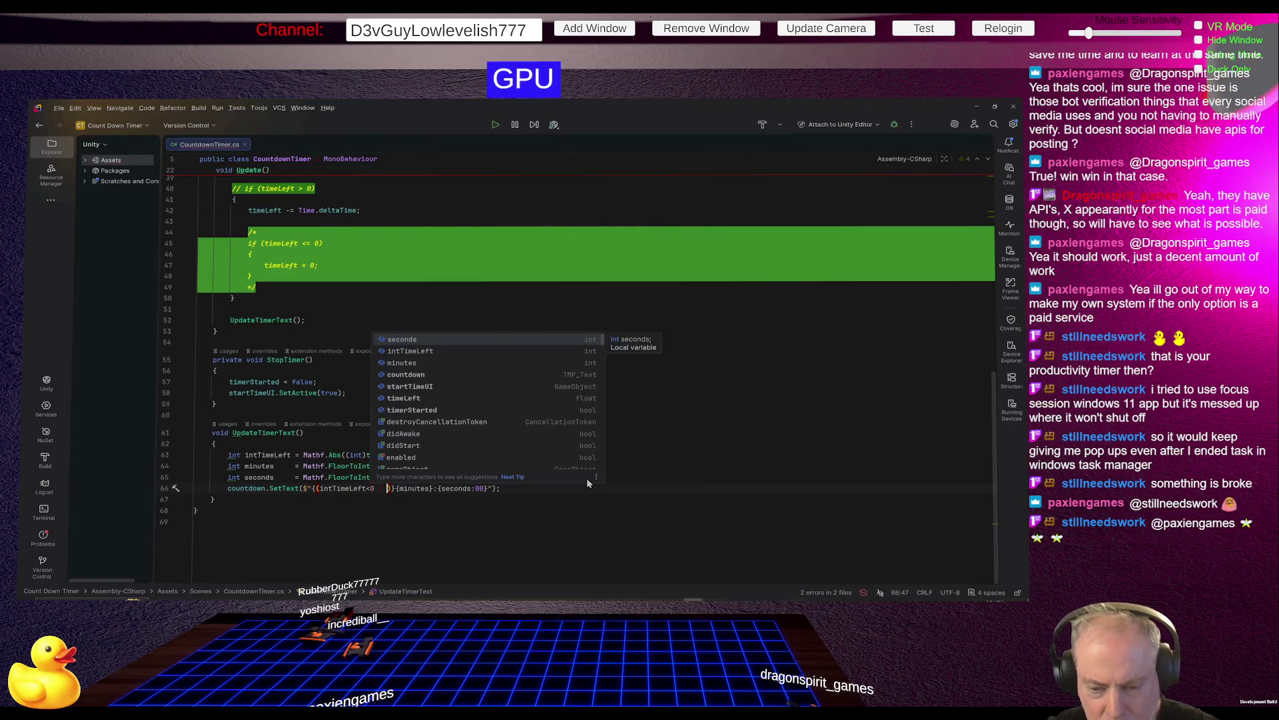
{"action": "key", "text": "Escape"}
{"action": "key", "text": "ctrl+space"}
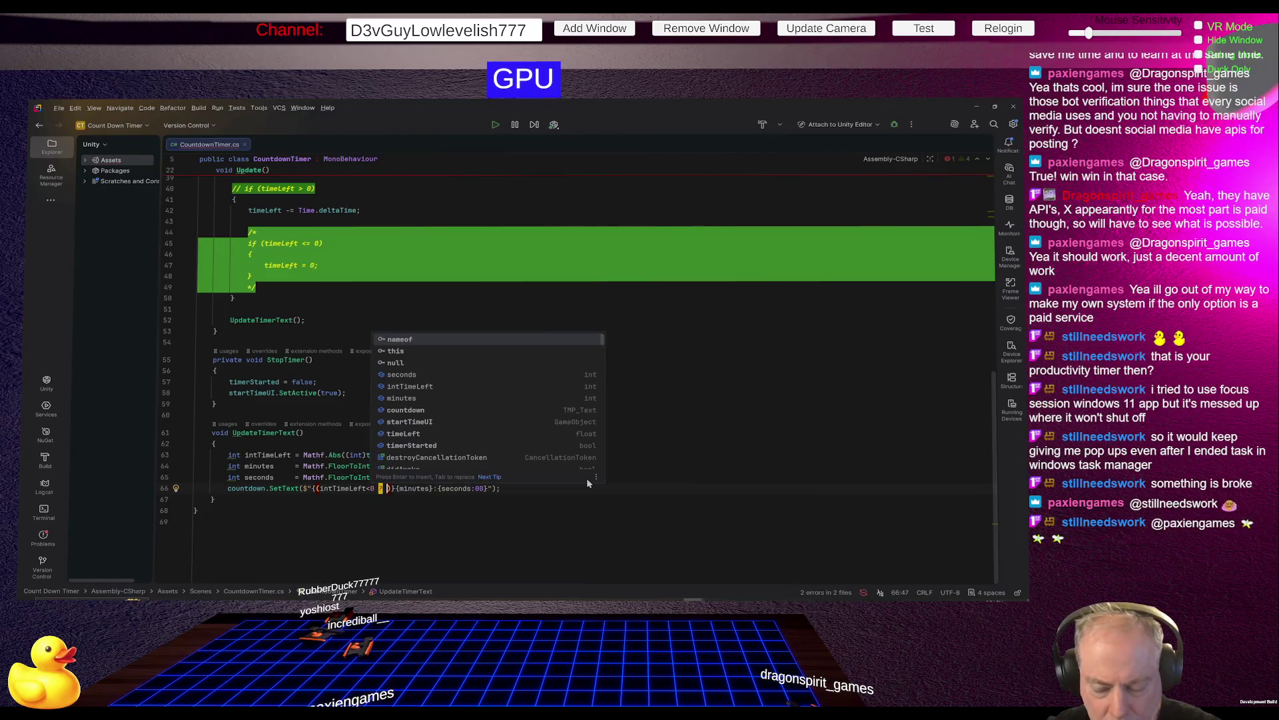
{"action": "type", "text": "\"-\""}
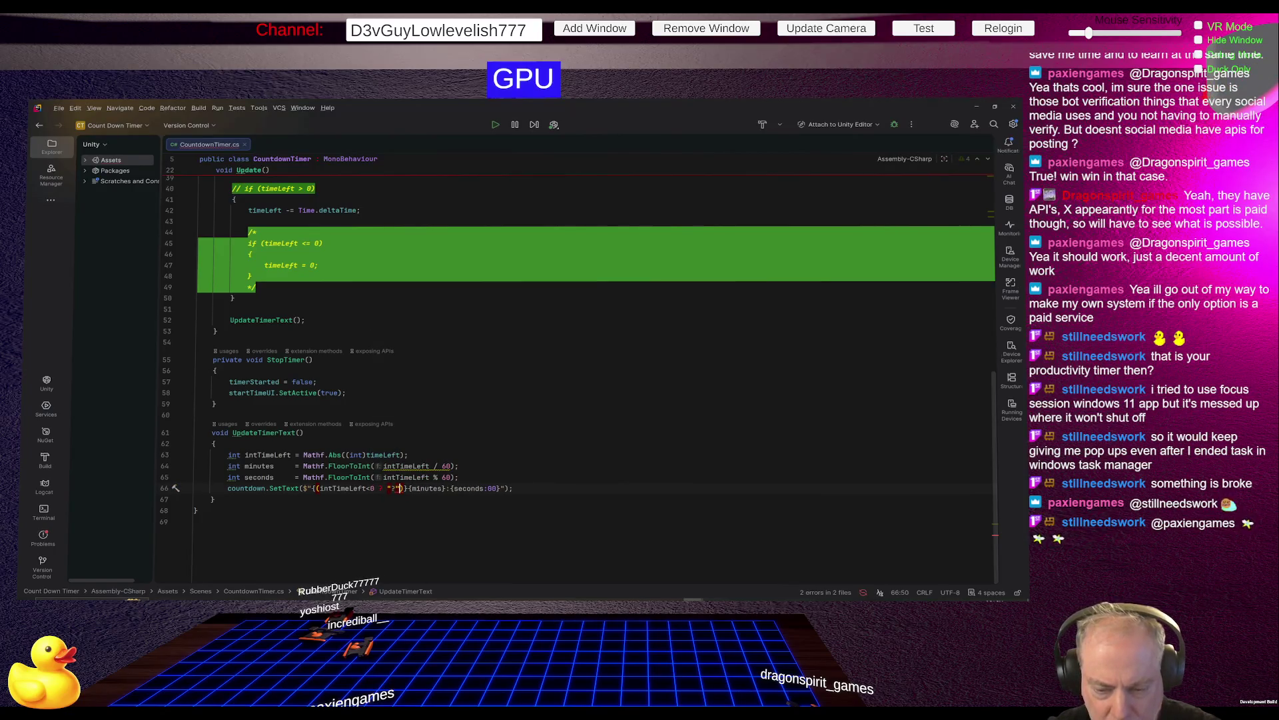
{"action": "type", "text": " : \""}
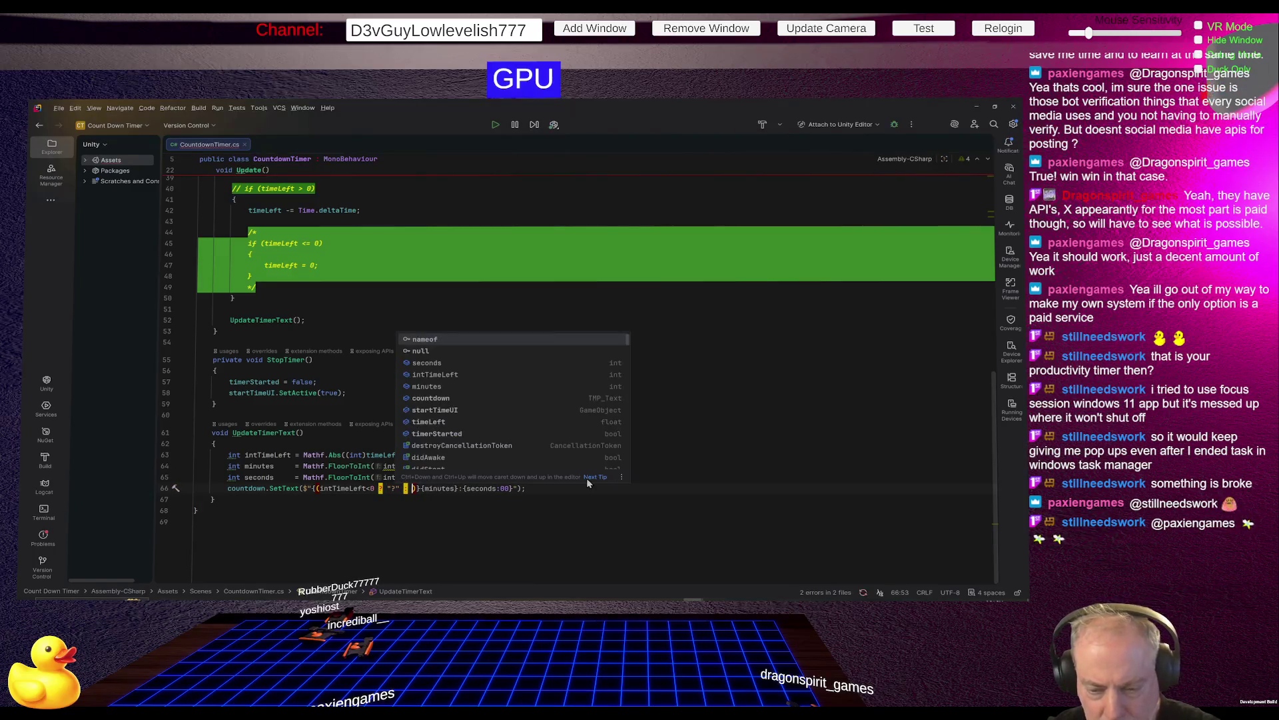
{"action": "type", "text": "\""}
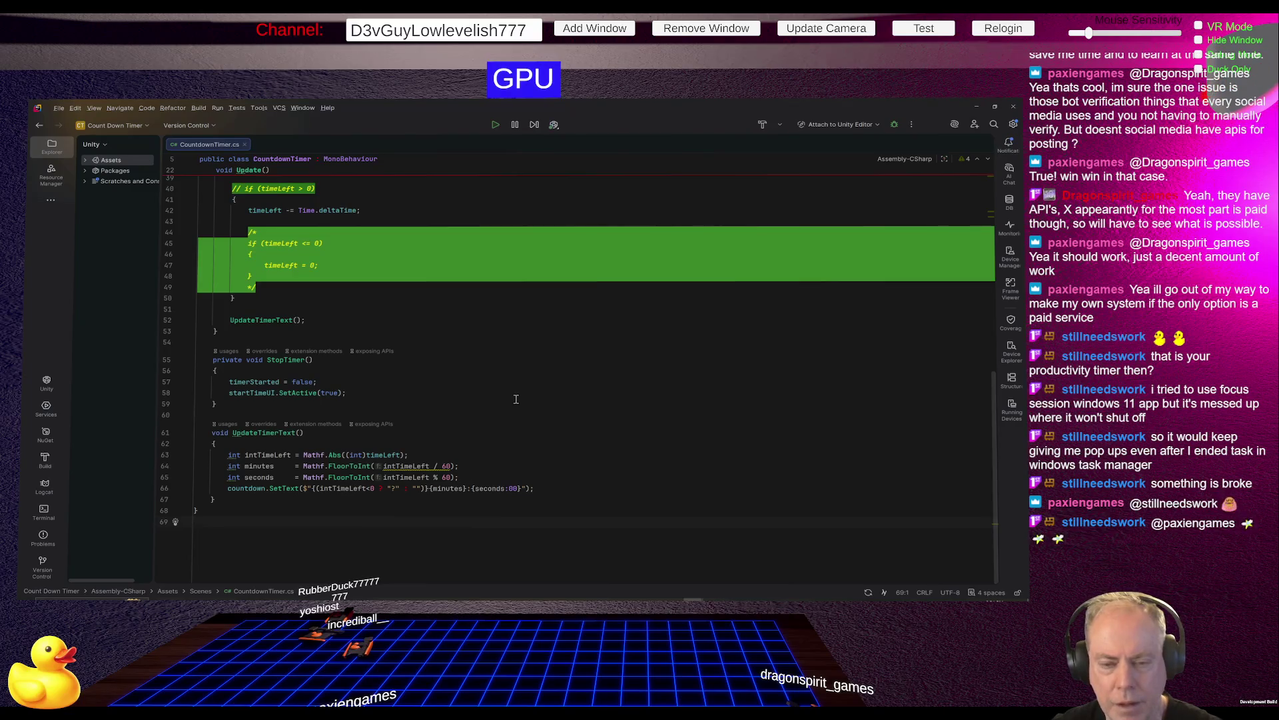
{"action": "key", "text": "alt+Tab"}
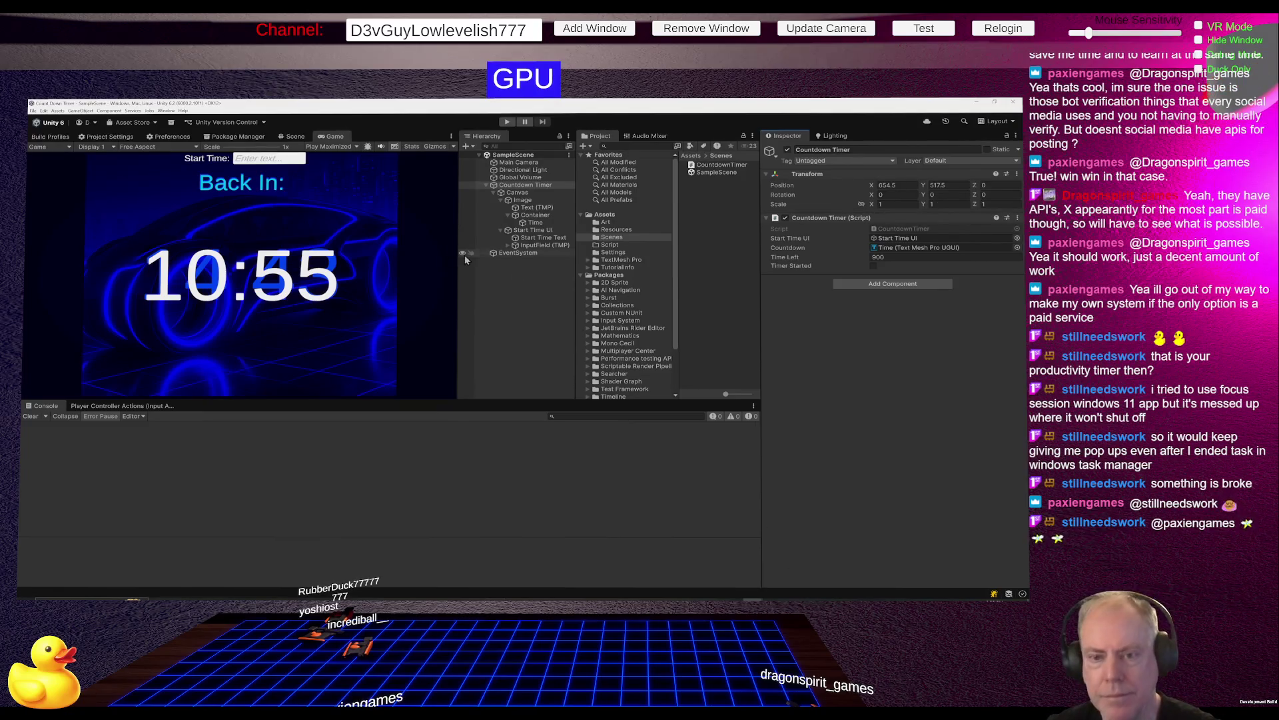
Play the scene with Start Time 1 and watch the timer count down through 0:00.
{"action": "left_click", "coordinate": [507, 122]}
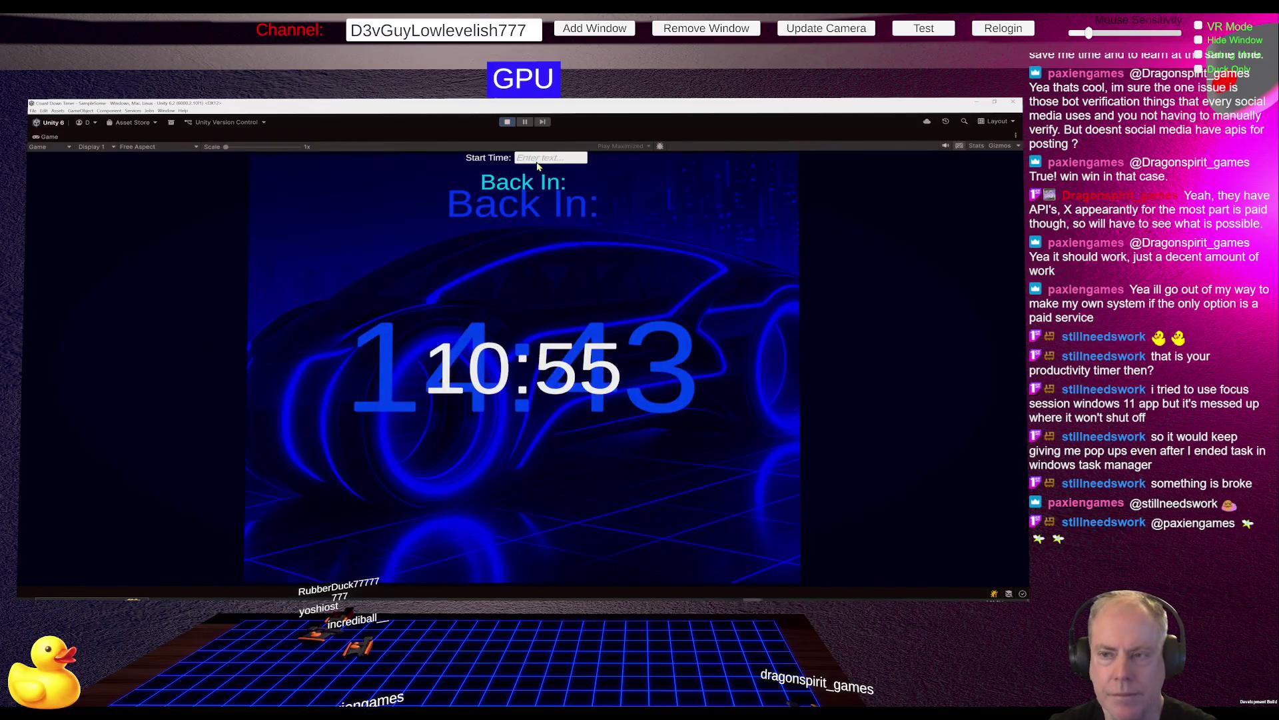
{"action": "left_click", "coordinate": [554, 160]}
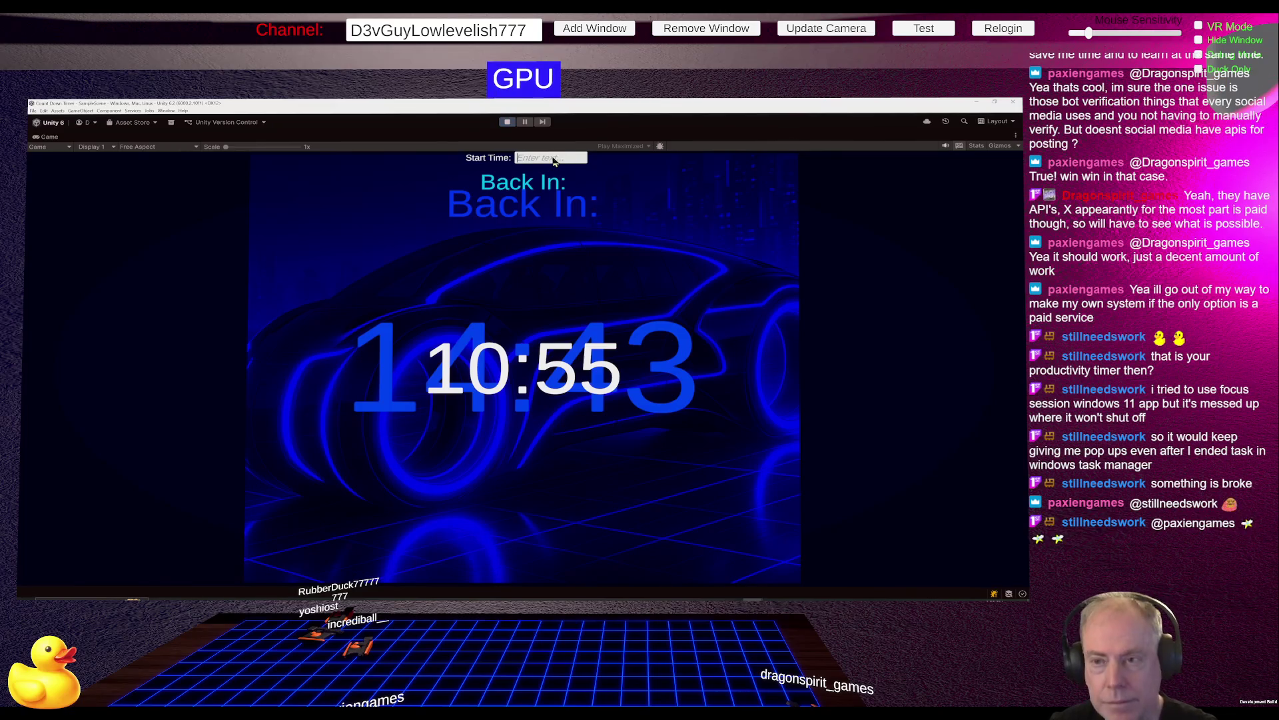
{"action": "type", "text": "1"}
{"action": "key", "text": "Return"}
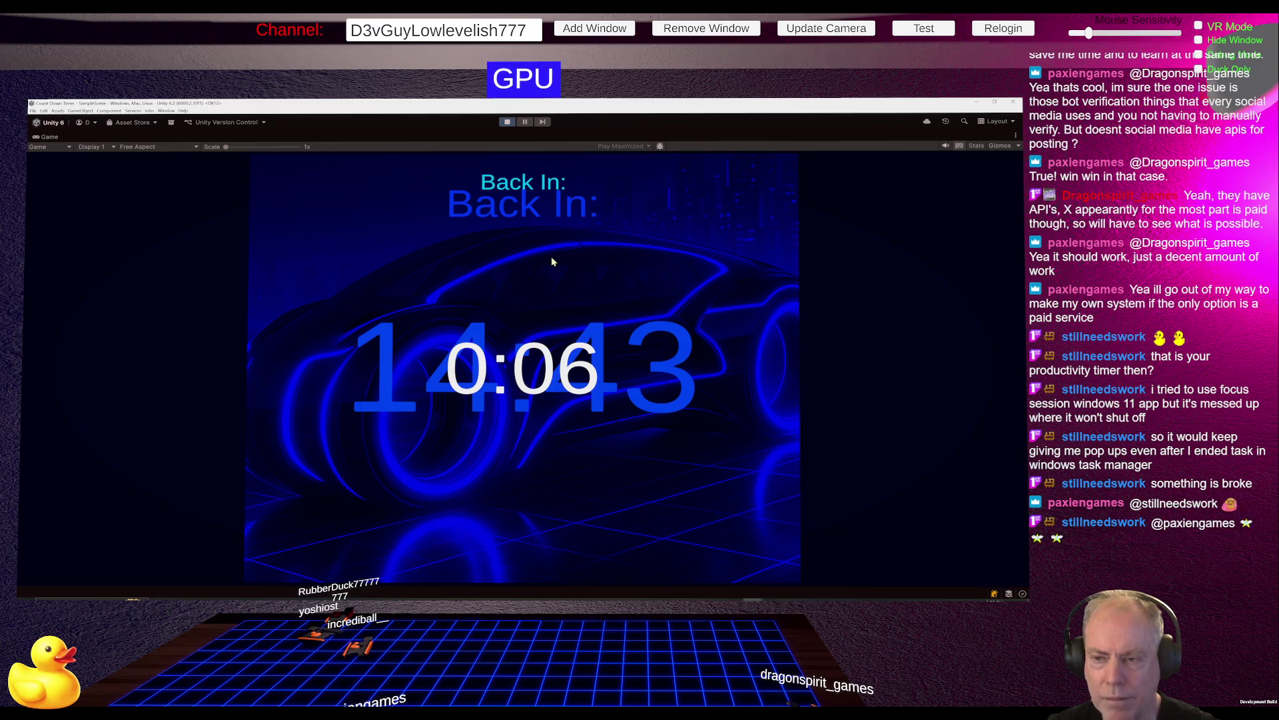
{"action": "key", "text": "alt+Tab"}
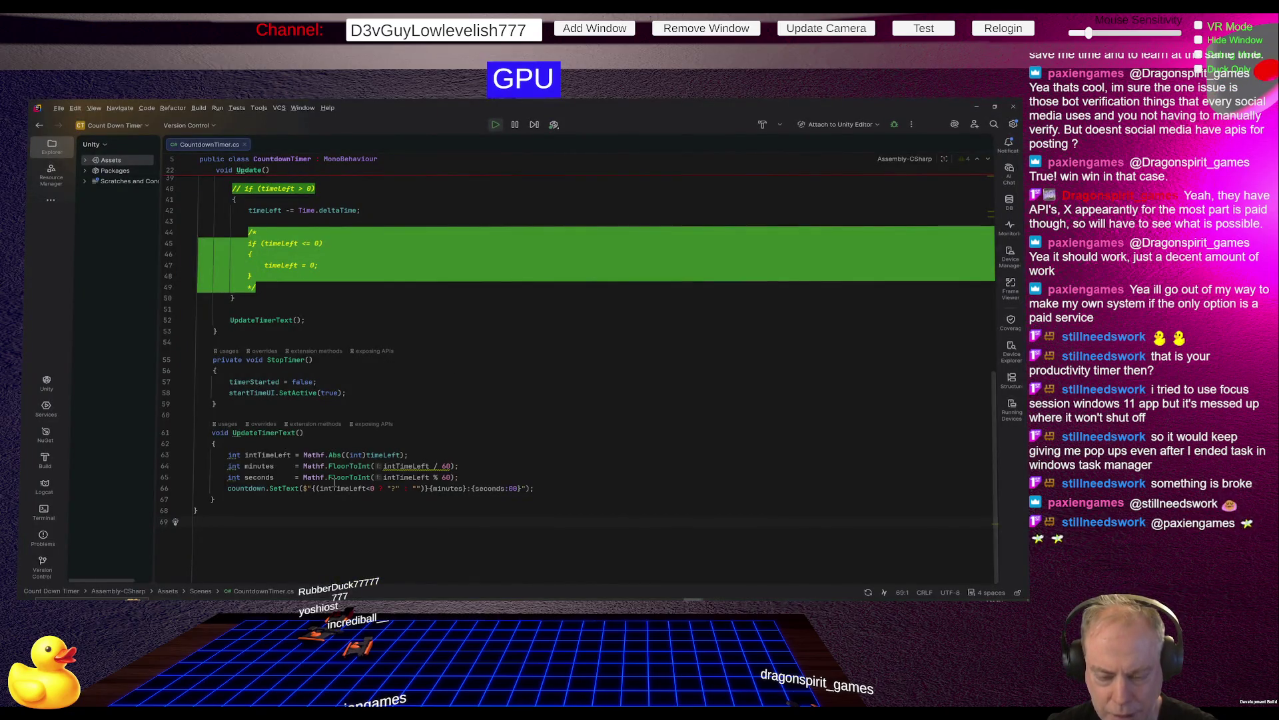
Replace intTimeLeft with timeLeft in line 66's sign check so it tests timeLeft < 0.
{"action": "double_click", "coordinate": [383, 455]}
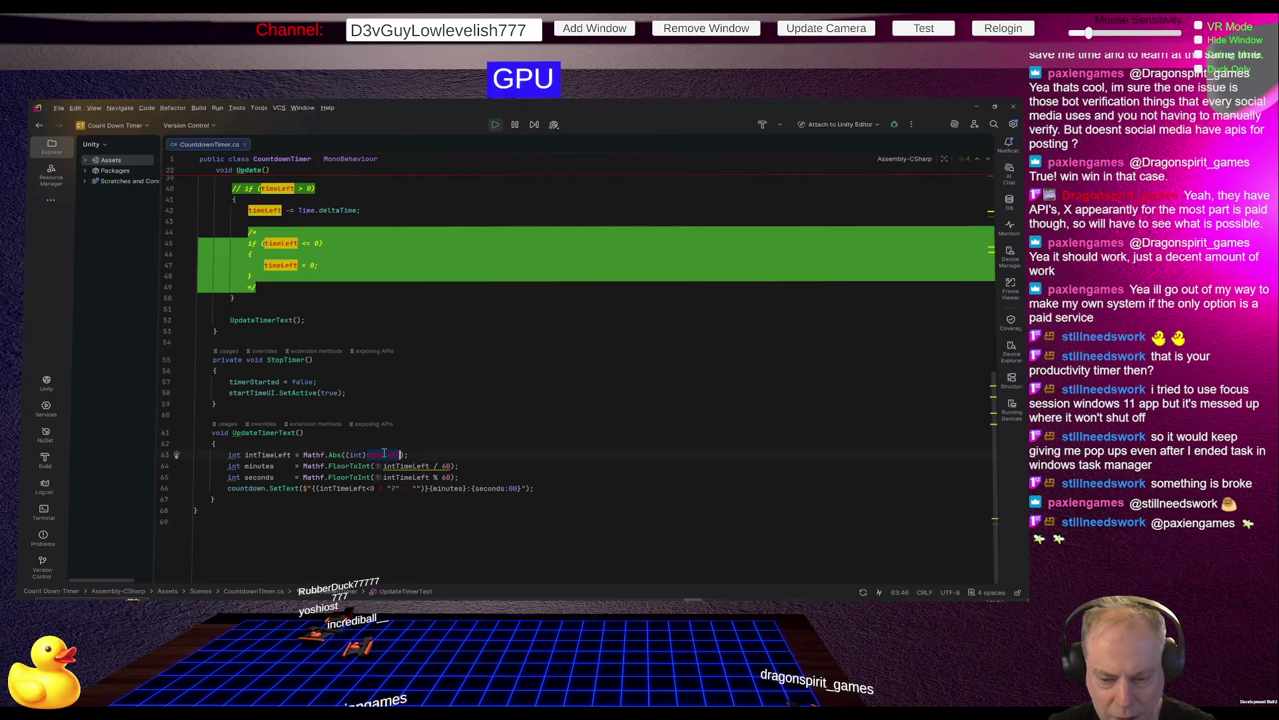
{"action": "key", "text": "ctrl+c"}
{"action": "double_click", "coordinate": [356, 489]}
{"action": "key", "text": "ctrl+v"}
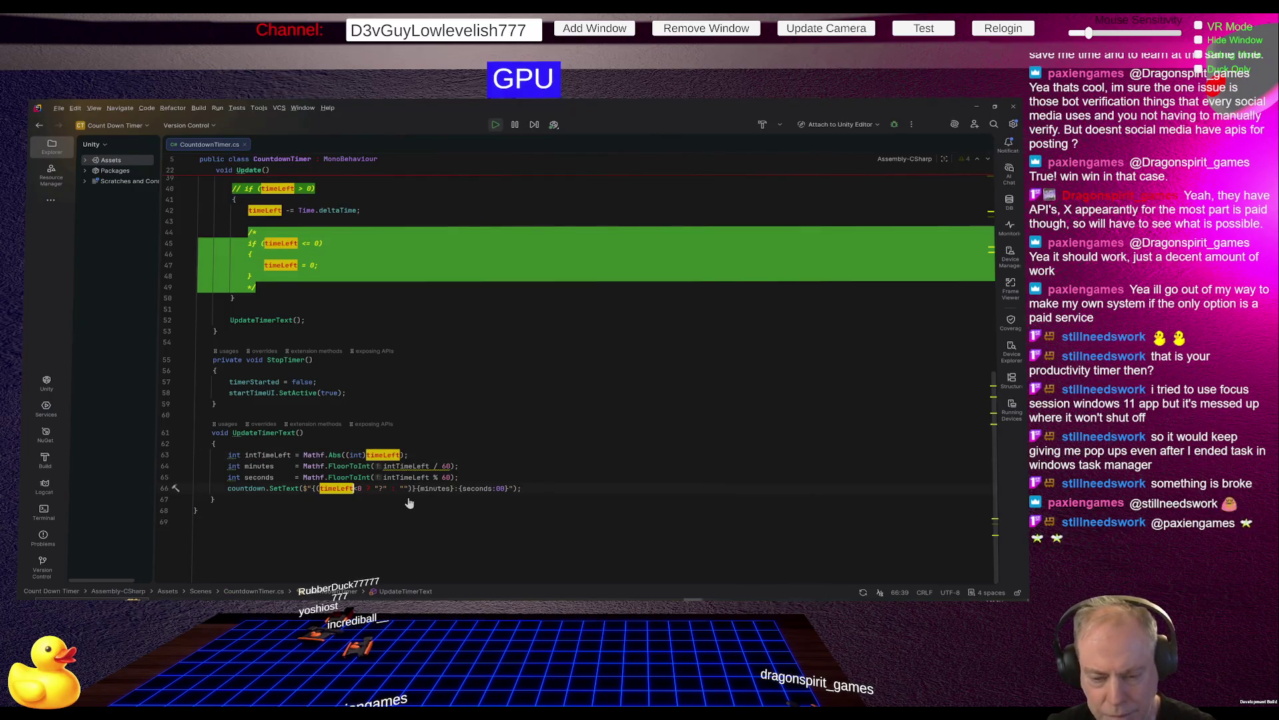
{"action": "key", "text": "alt+Tab"}
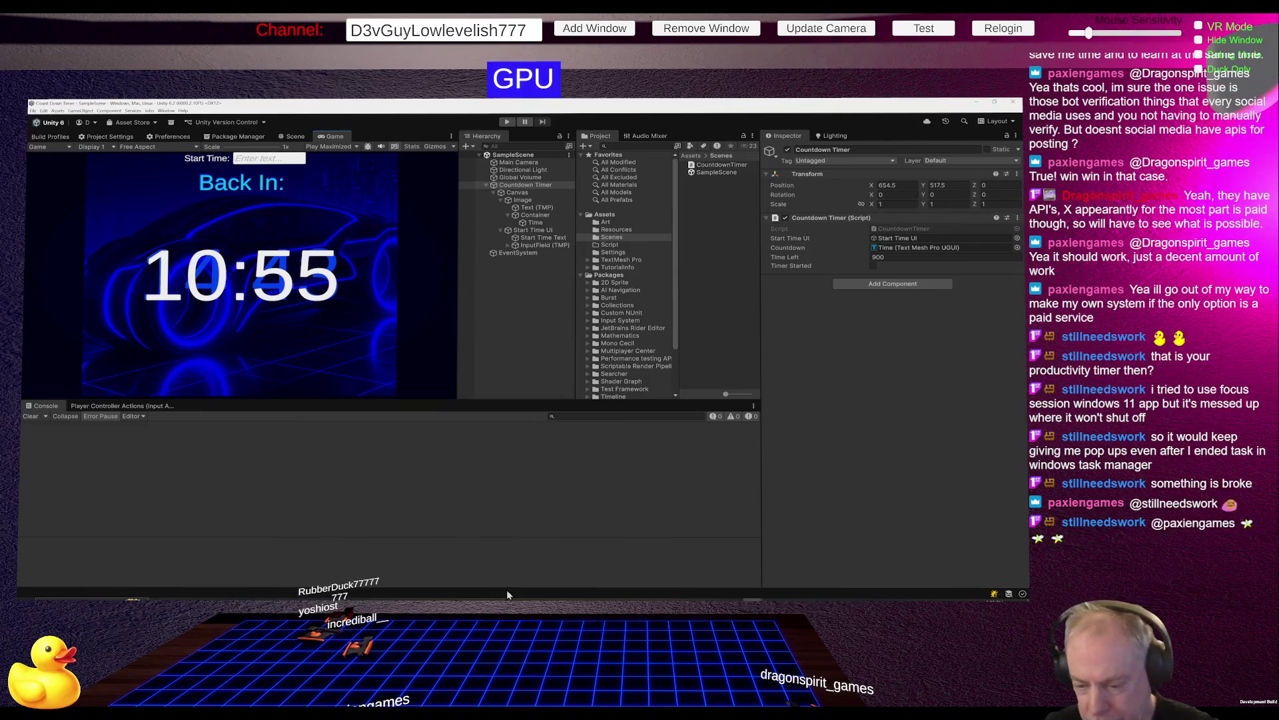
{"action": "left_click", "coordinate": [416, 597]}
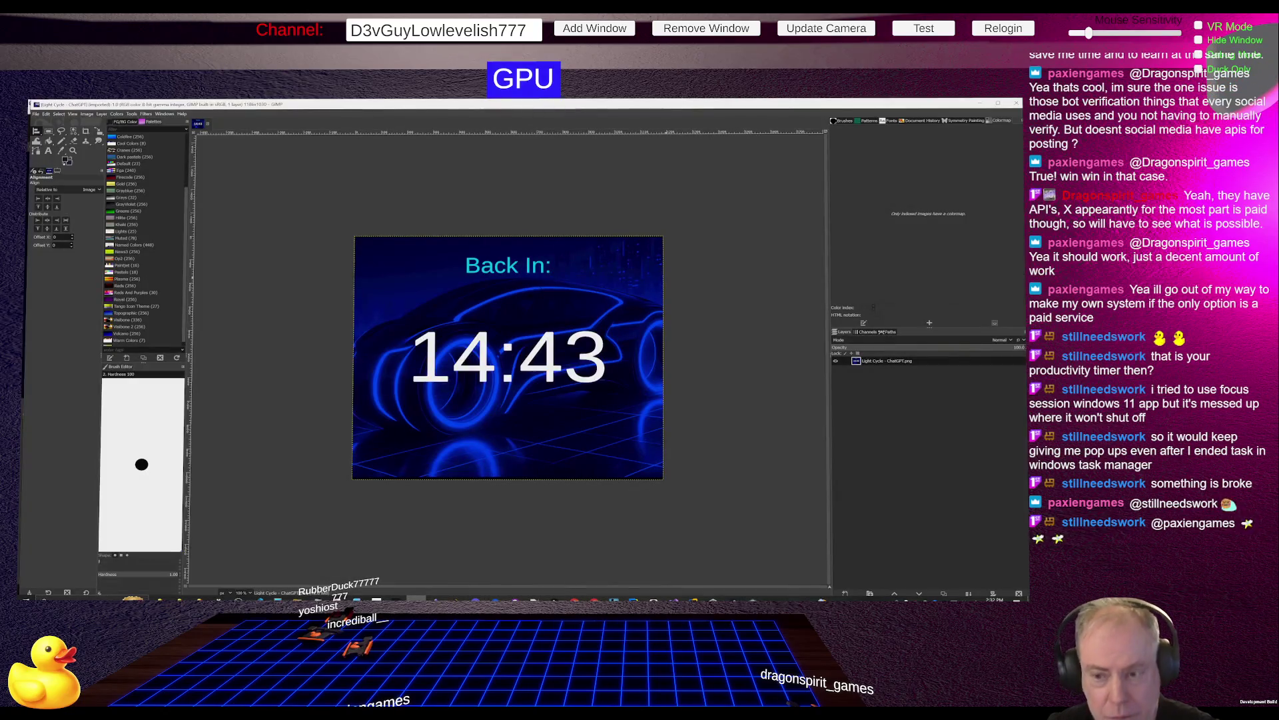
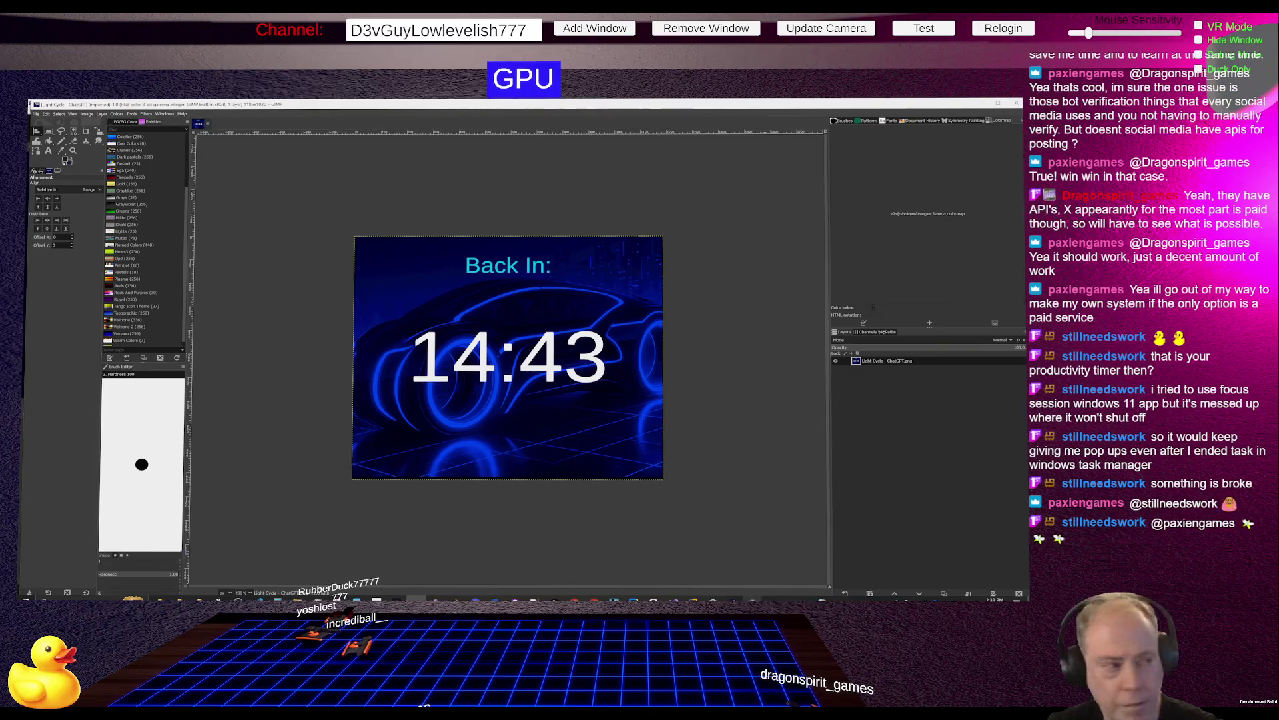
Switch from GIMP to File Explorer and select the Count Down Timer project folder.
{"action": "key", "text": "alt+Tab"}
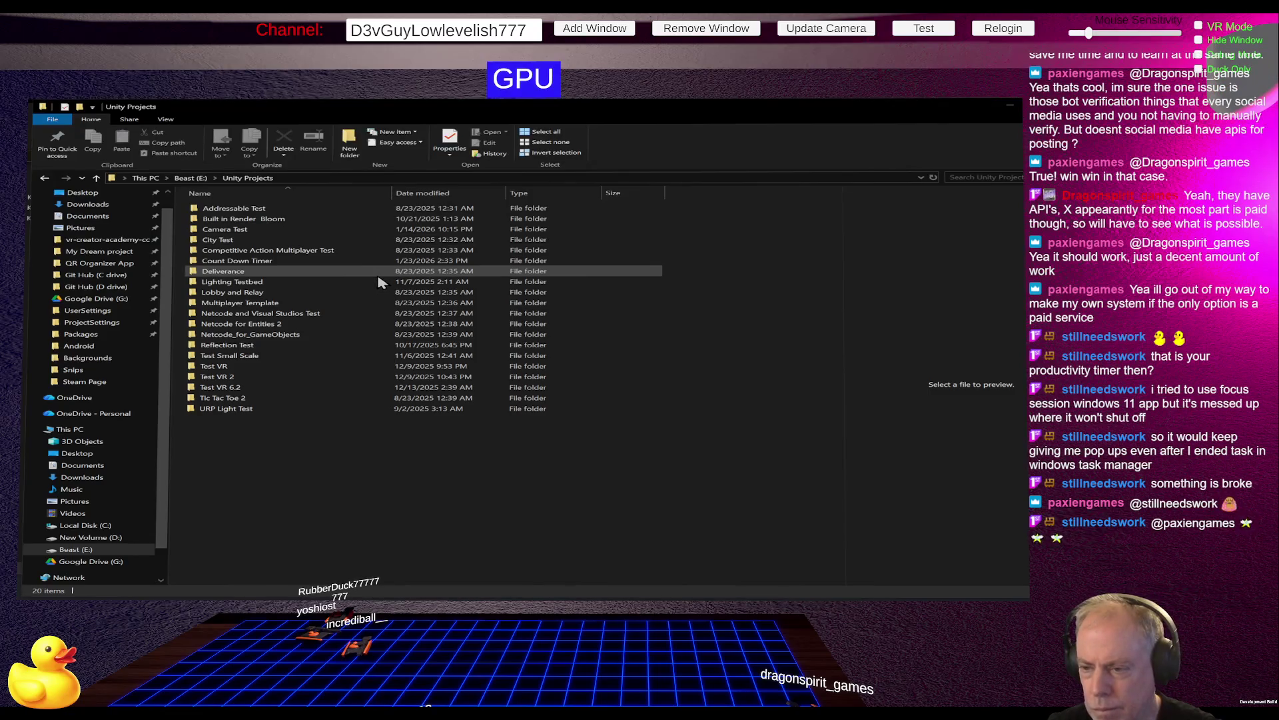
{"action": "left_click", "coordinate": [254, 263]}
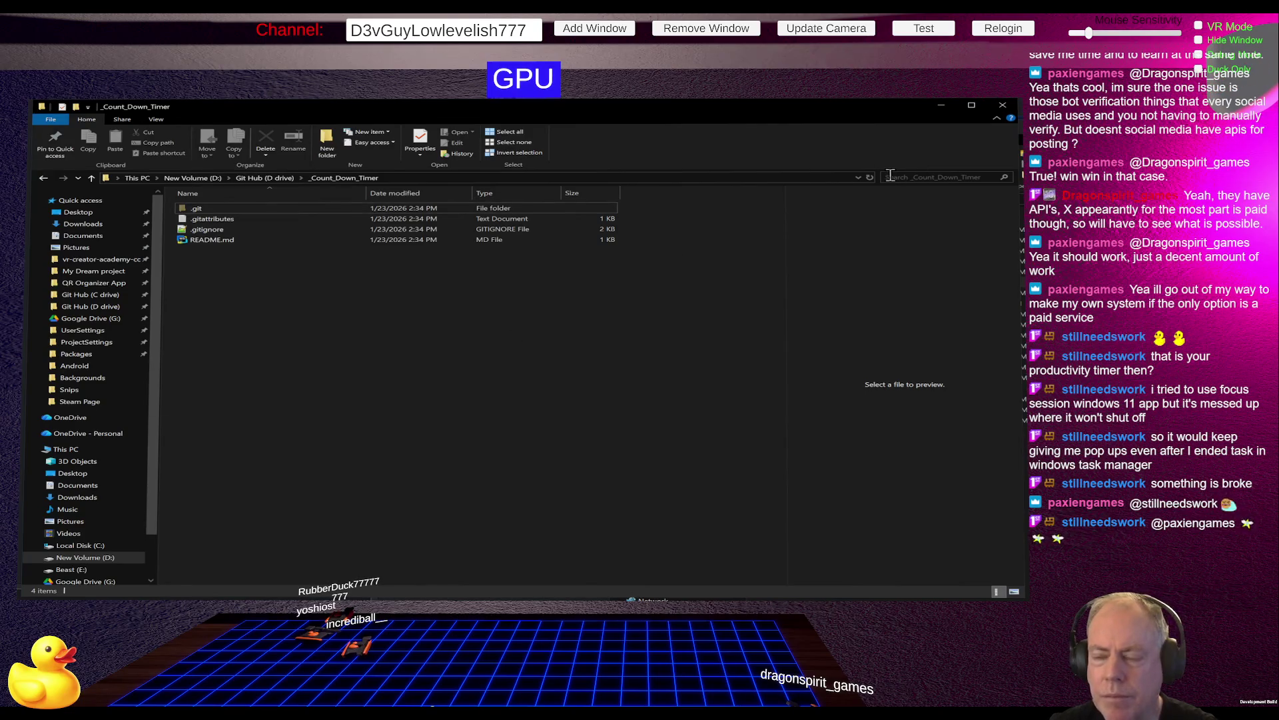
Paste a copy of the Count Down Timer folder into the _Count_Down_Timer repository on D:.
{"action": "left_click", "coordinate": [868, 178]}
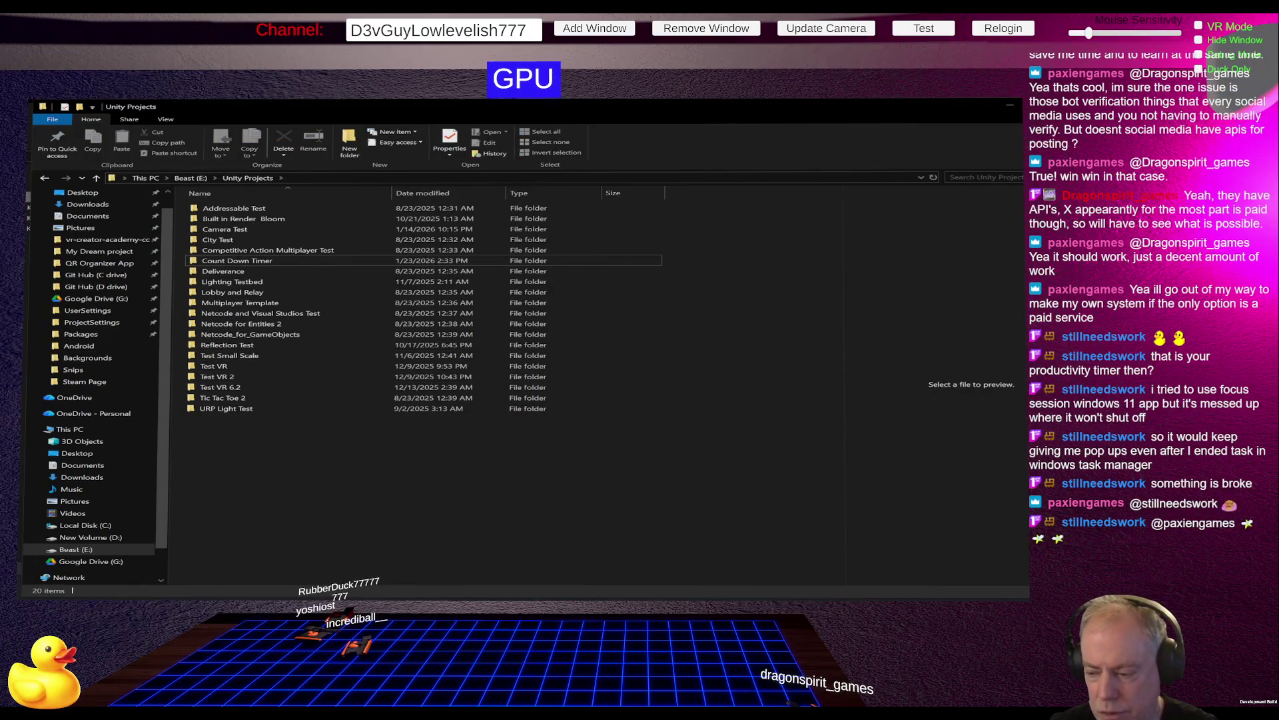
Switch from File Explorer to the Unity editor showing the Home (New Refactor) scene.
{"action": "key", "text": "alt+Tab"}
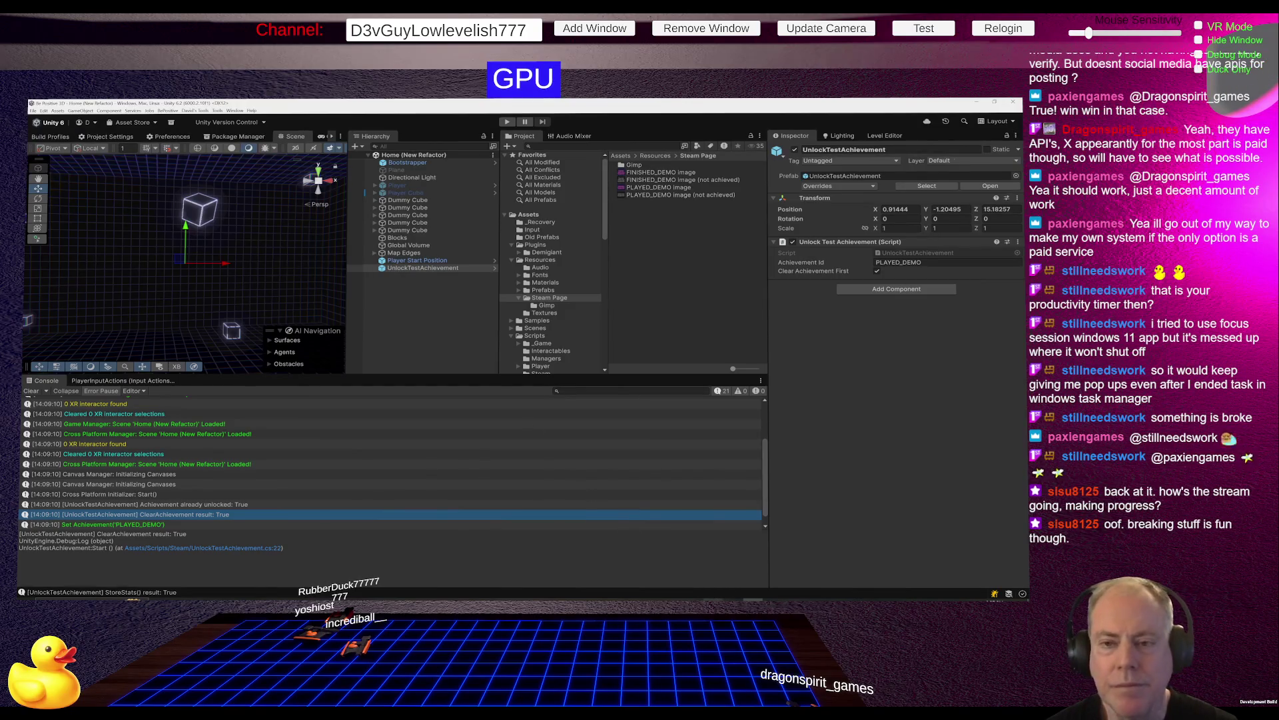
Bring the Count Down Timer project's Unity editor to the front through Unity Hub.
{"action": "key", "text": "alt+Tab"}
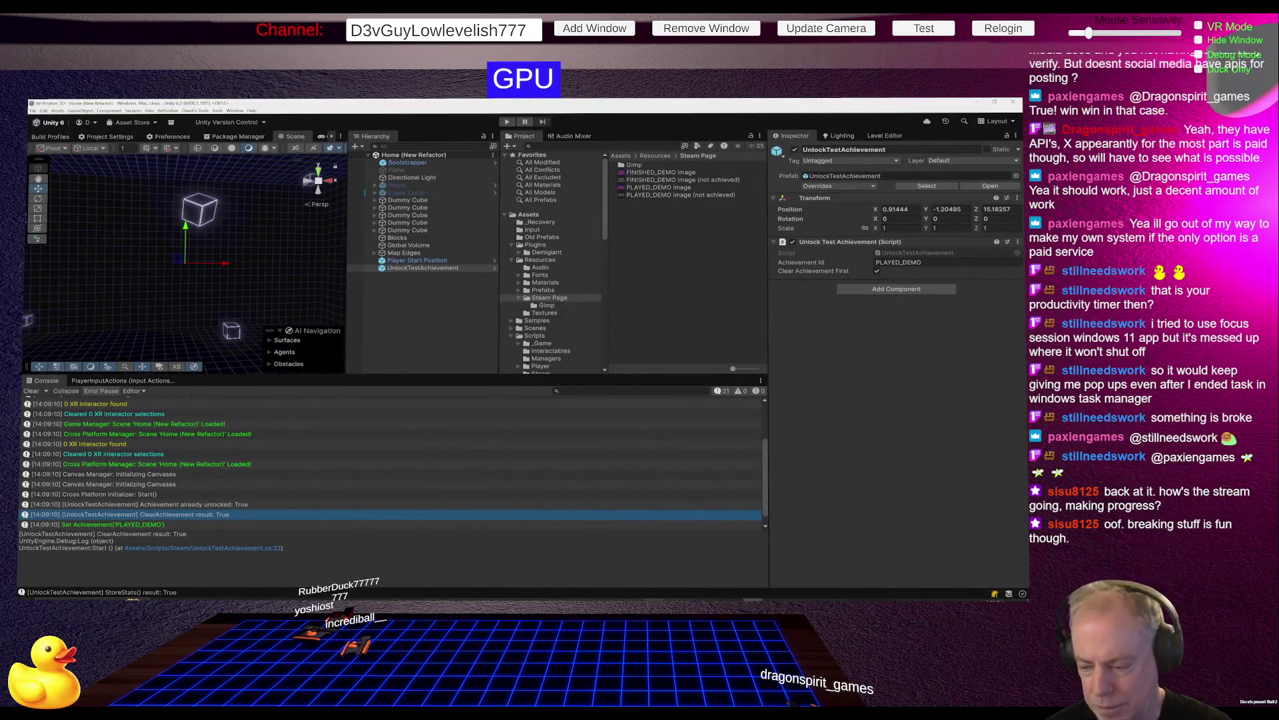
{"action": "mouse_move", "coordinate": [713, 600]}
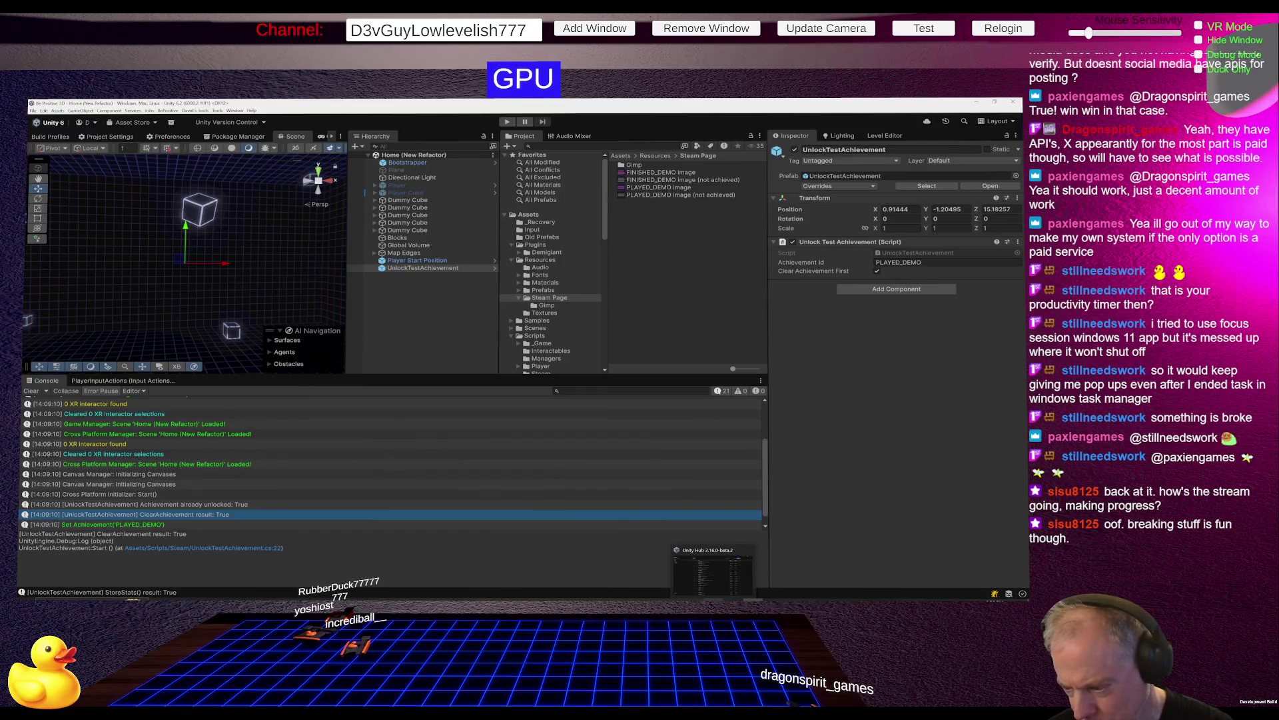
{"action": "key", "text": "alt+Tab"}
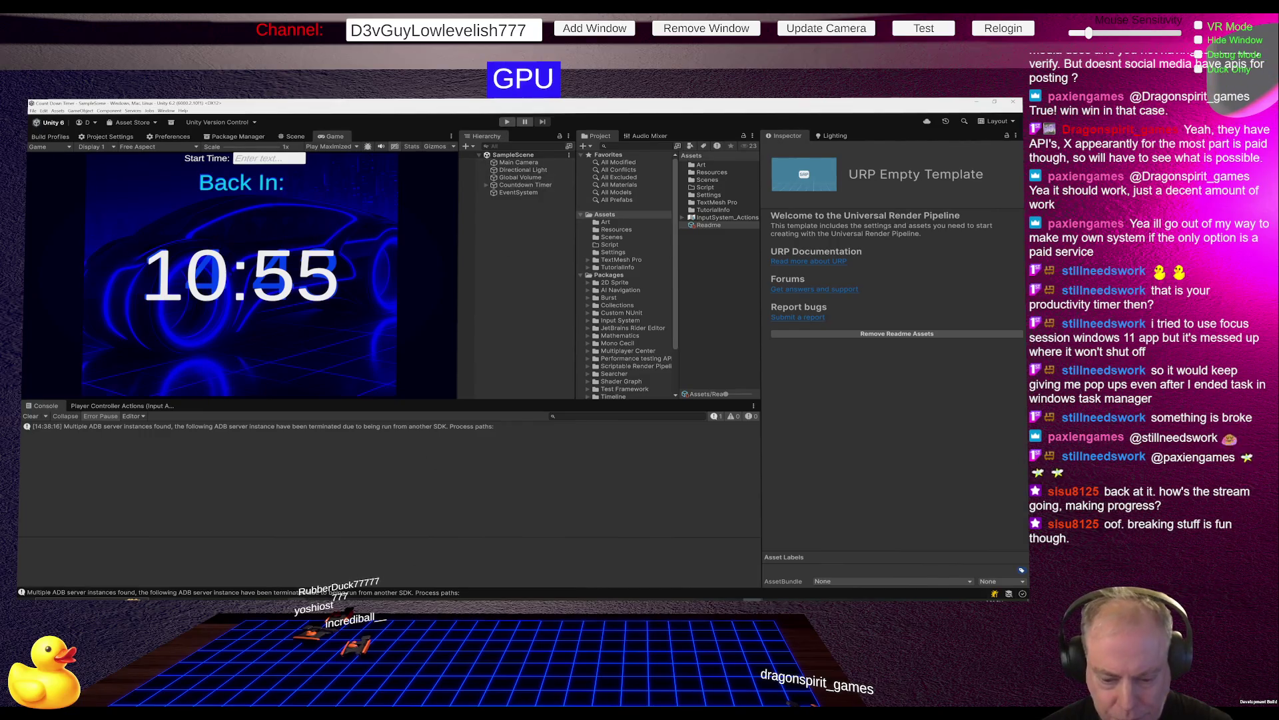
Attempt to delete the Count Down Timer folder, cancel the Folder In Use warning, return to Unity.
{"action": "key", "text": "alt+Tab"}
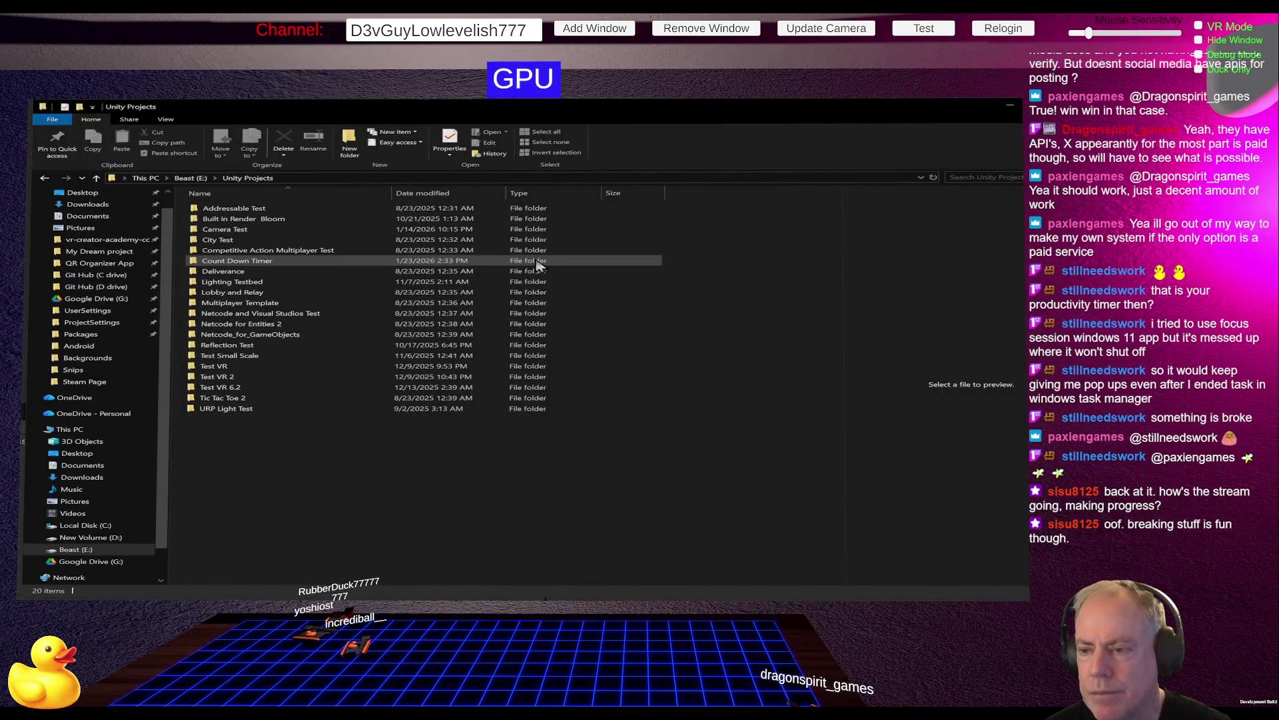
{"action": "left_click", "coordinate": [306, 263]}
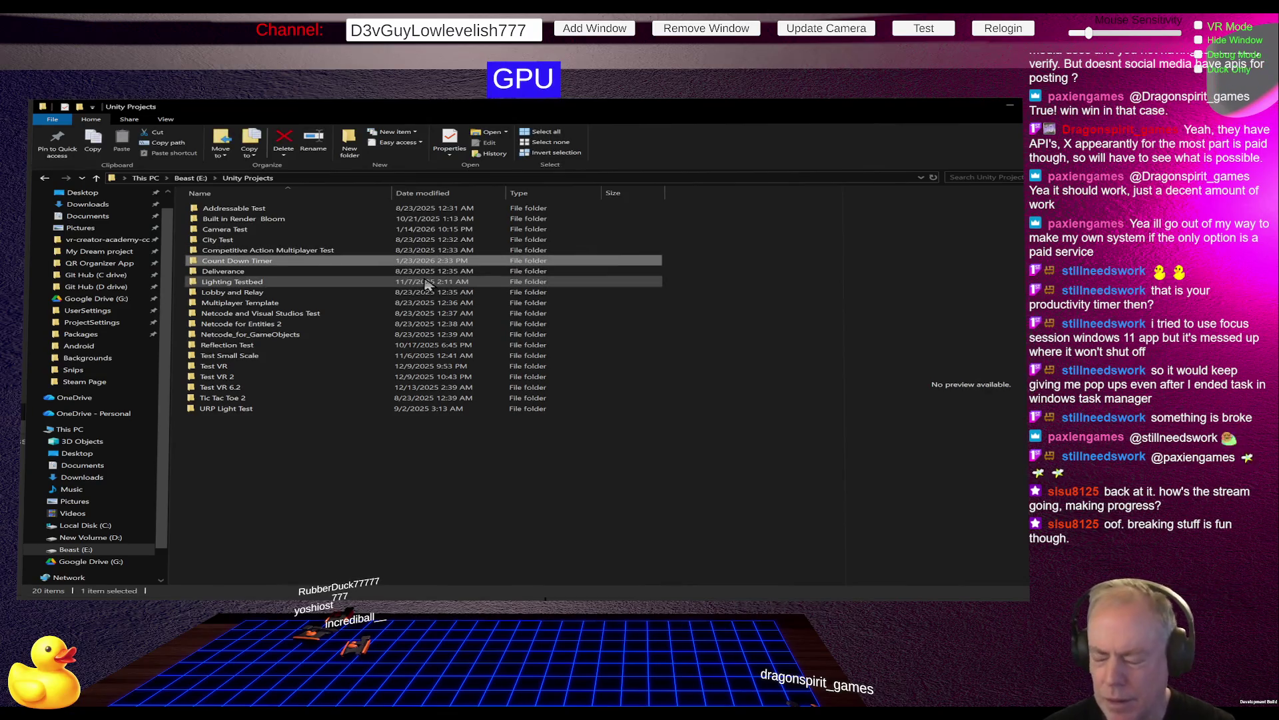
{"action": "key", "text": "Delete"}
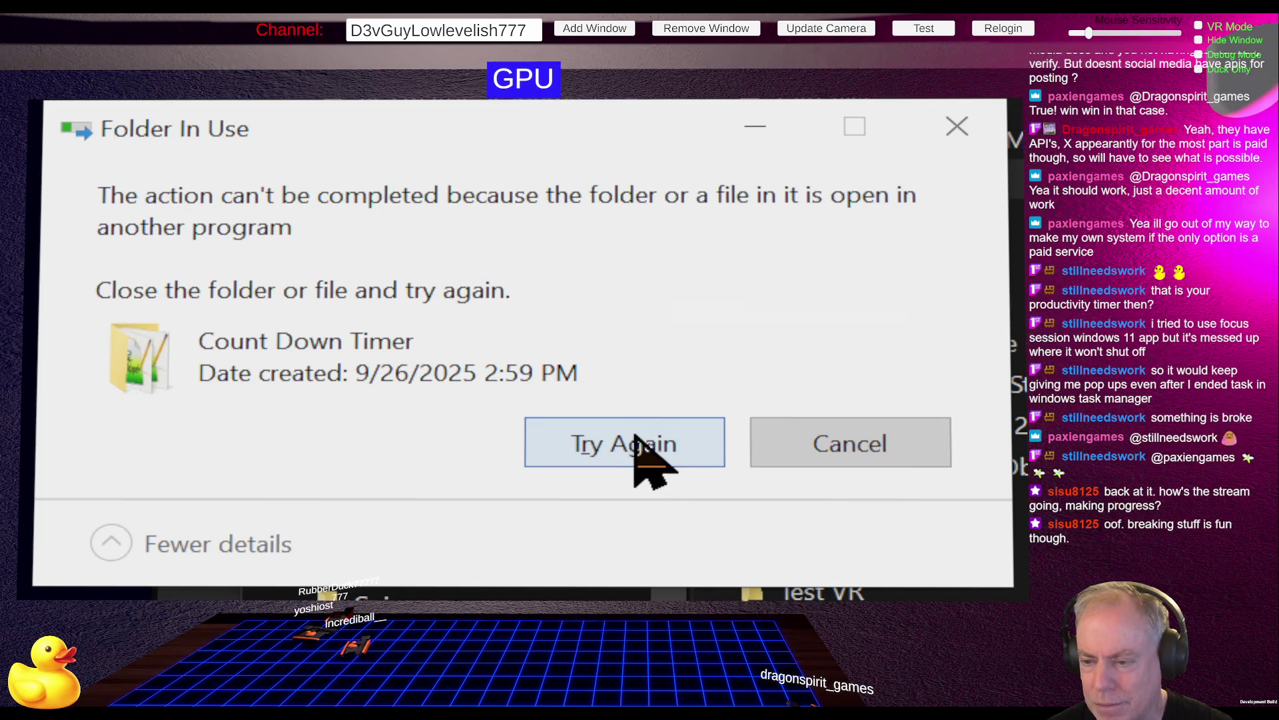
{"action": "left_click", "coordinate": [855, 449]}
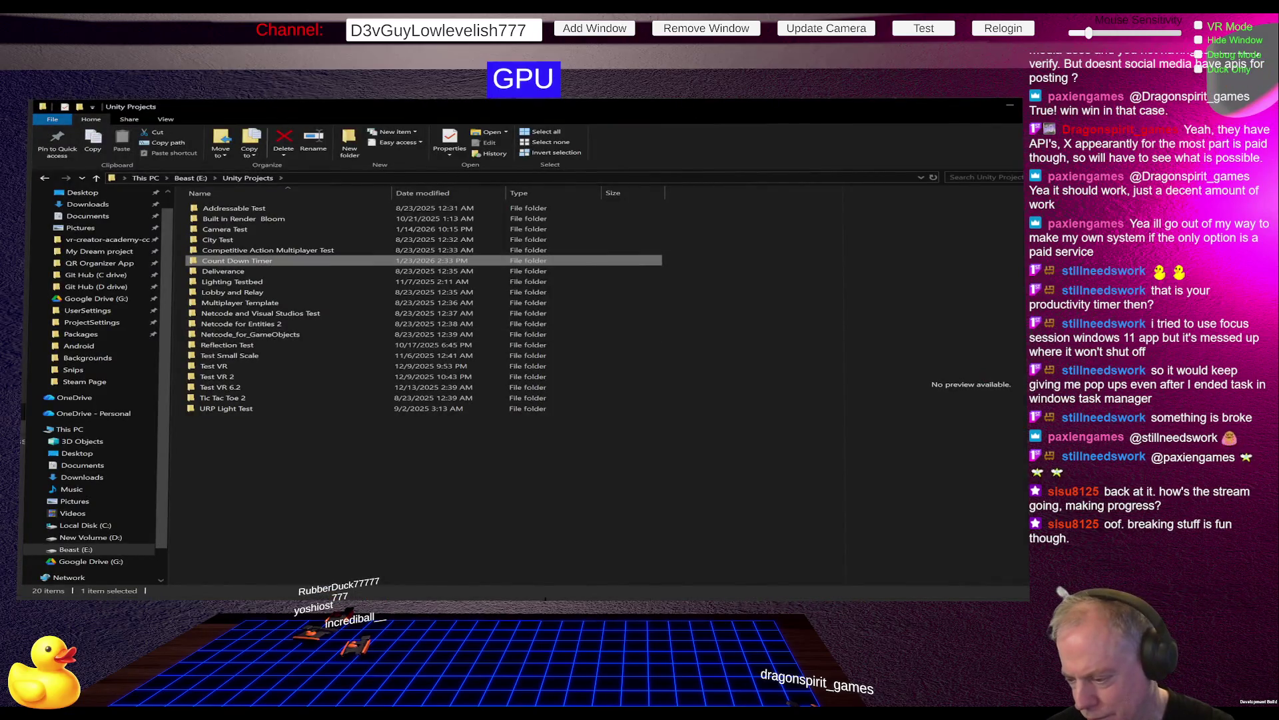
{"action": "key", "text": "alt+Tab"}
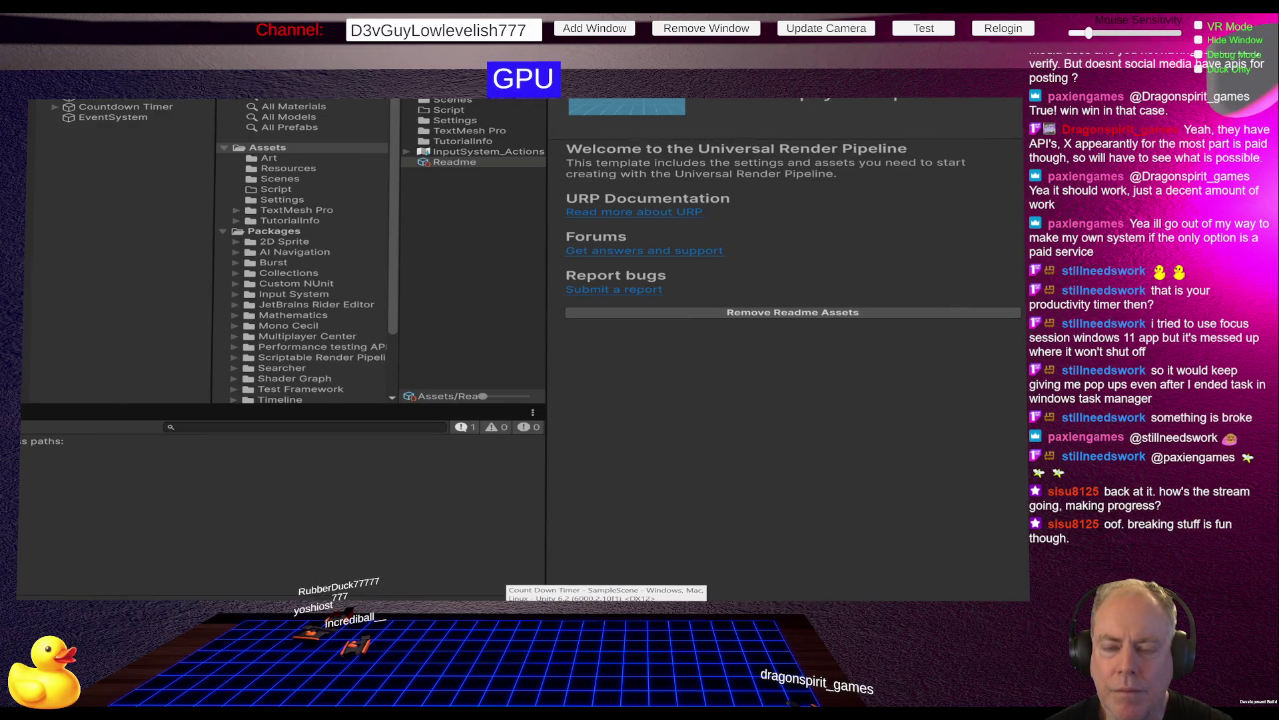
{"action": "key", "text": "alt+Tab"}
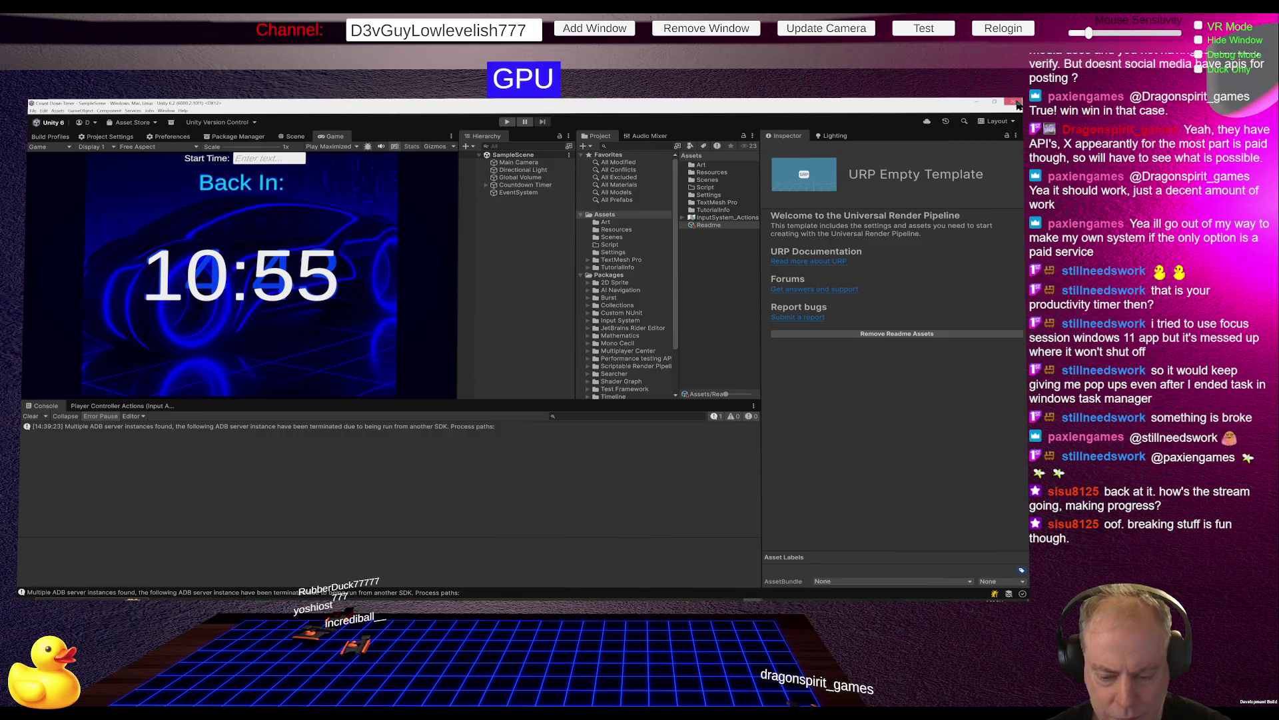
{"action": "left_click", "coordinate": [1015, 102]}
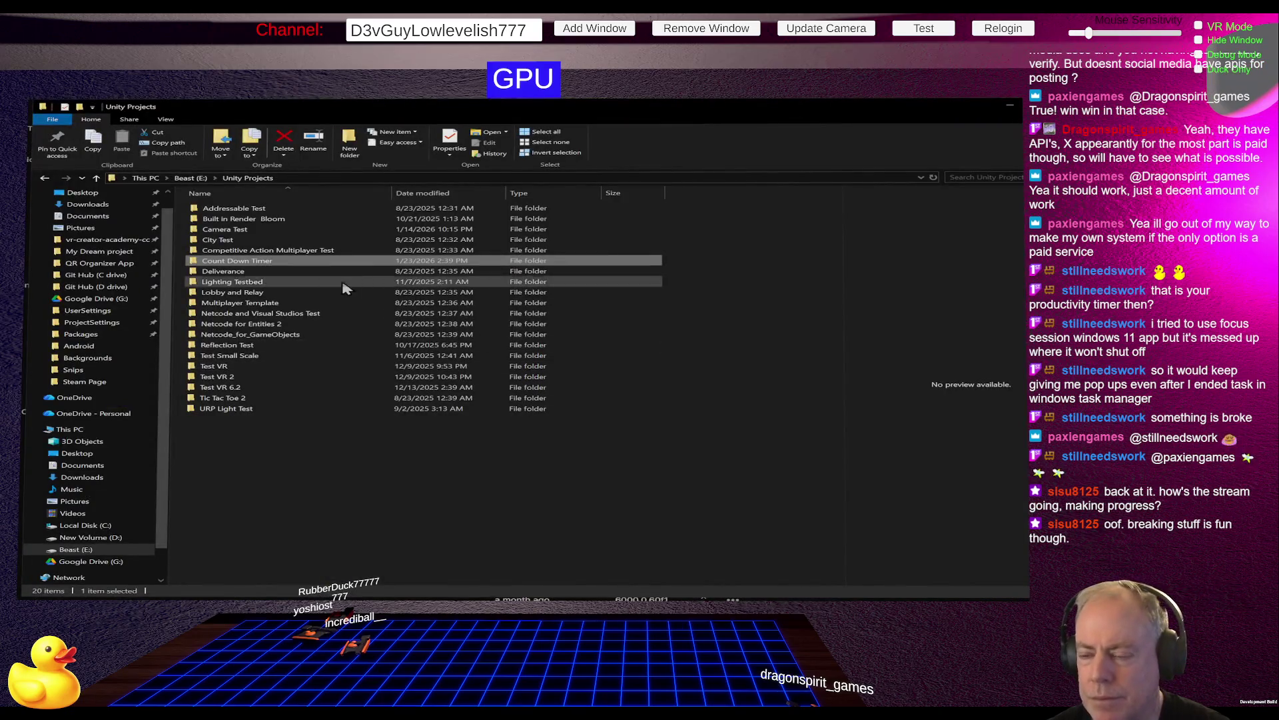
Type a 'Disable' prefix on the Count Down Timer folder name, cancel it, then start renaming again.
{"action": "left_click", "coordinate": [258, 263]}
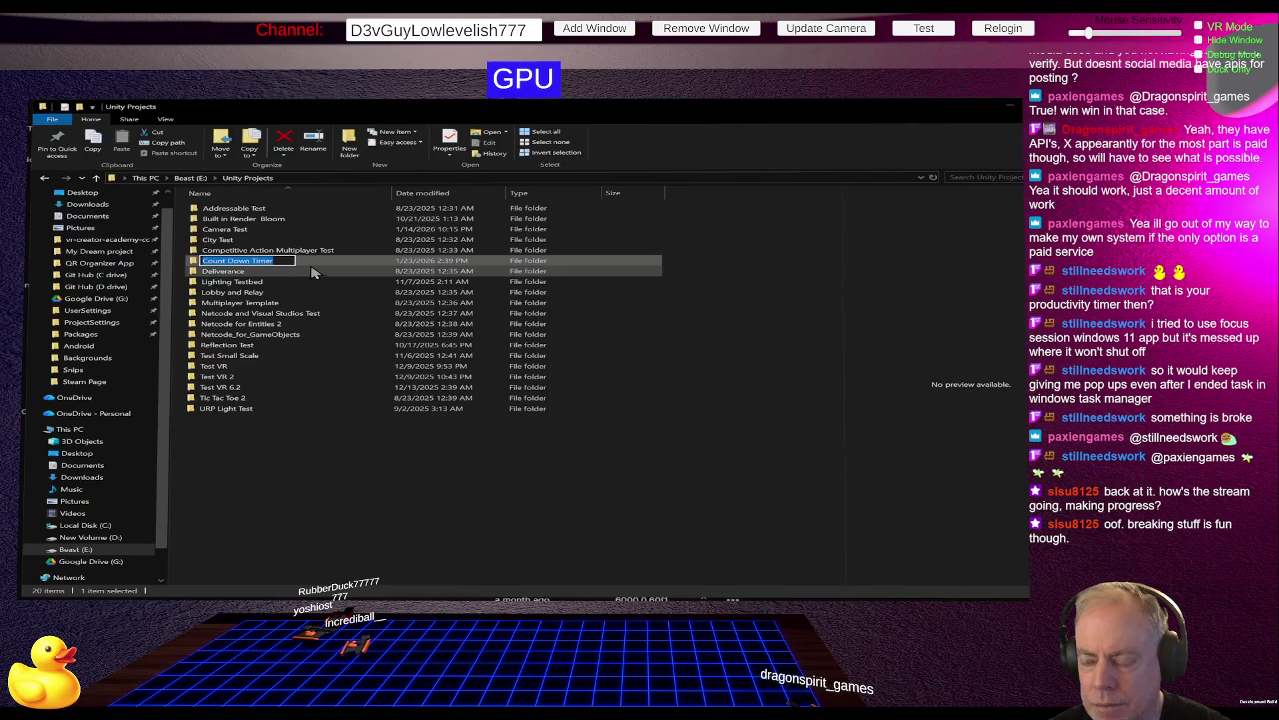
{"action": "key", "text": "Home"}
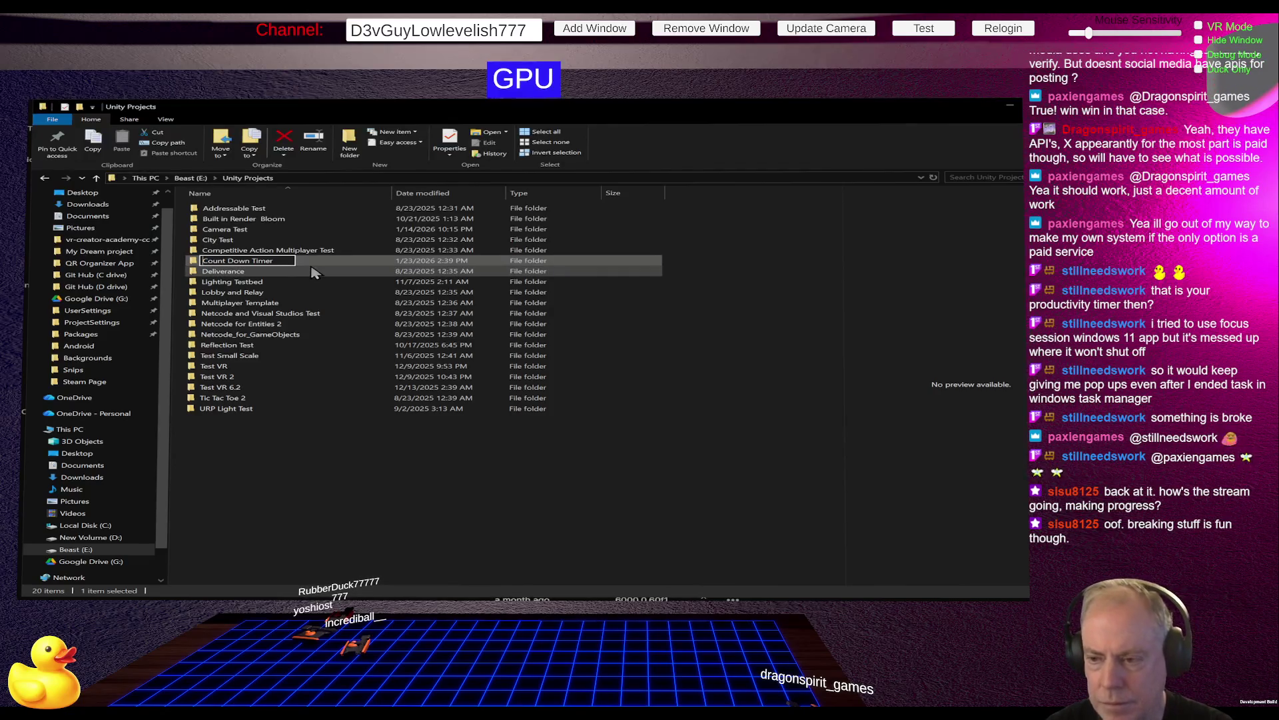
{"action": "type", "text": "Disable"}
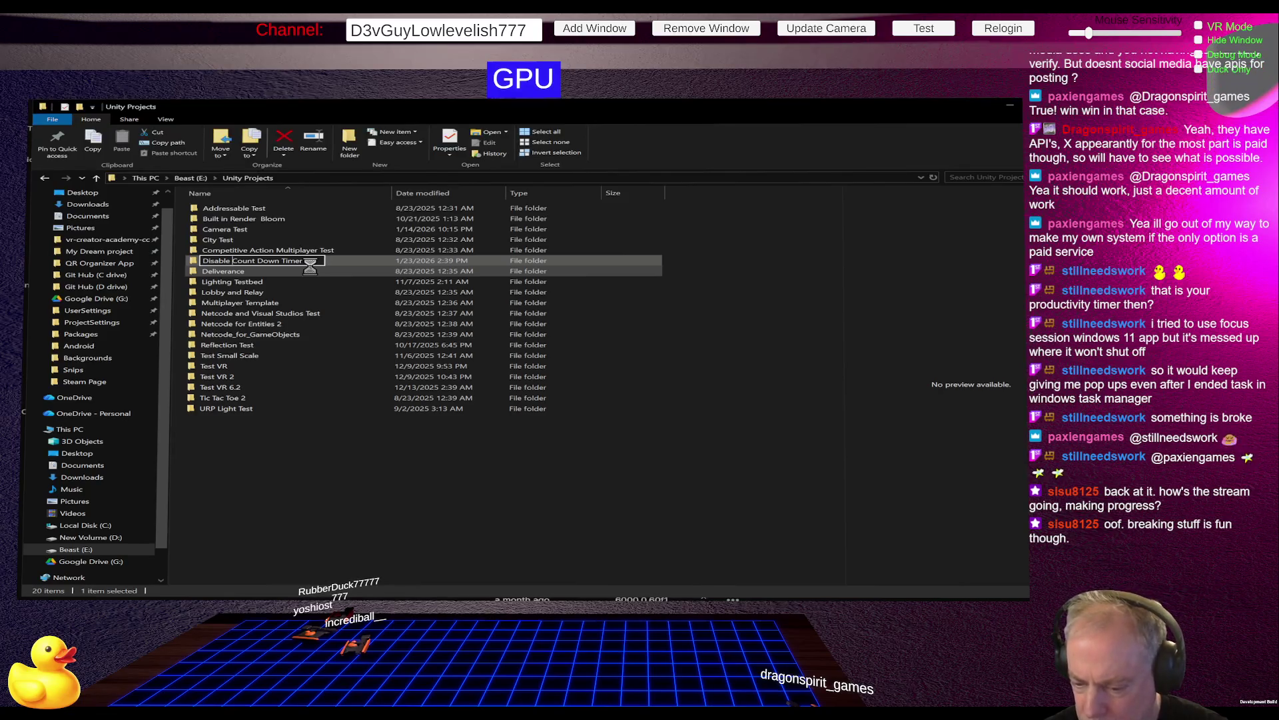
{"action": "key", "text": "Escape"}
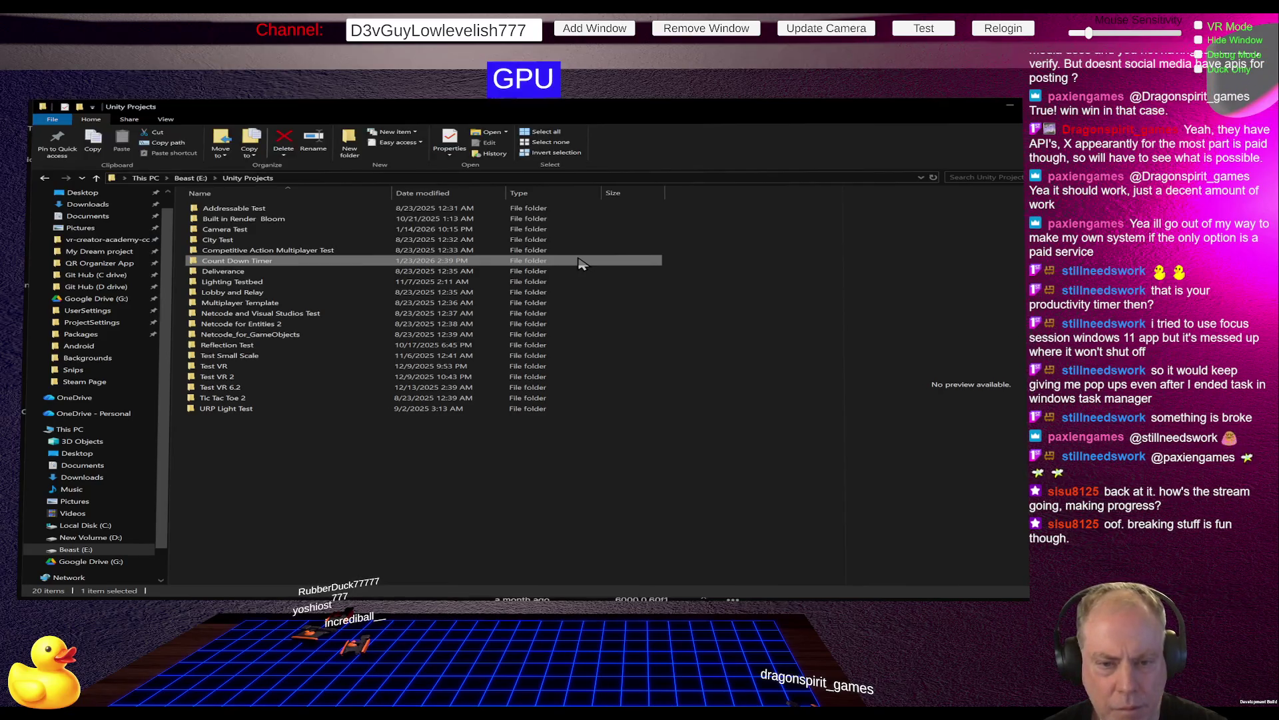
{"action": "left_click", "coordinate": [253, 261]}
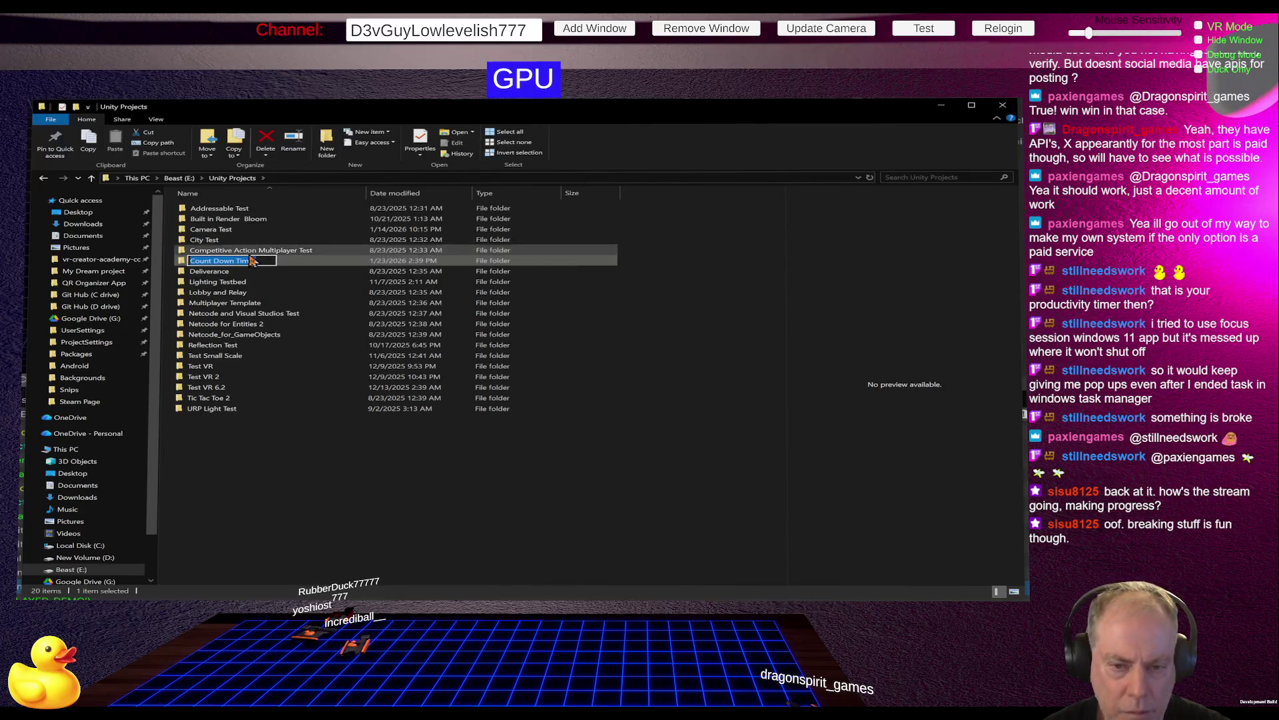
{"action": "key", "text": "Home"}
{"action": "type", "text": "_____"}
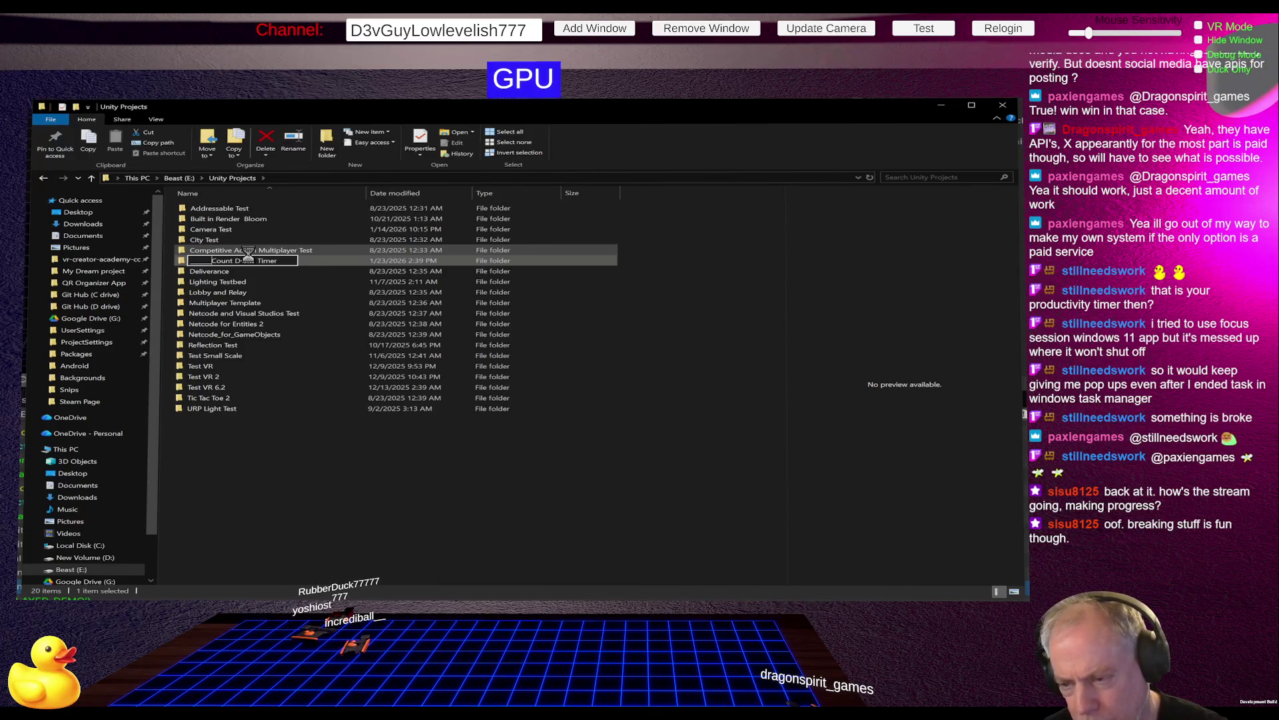
{"action": "key", "text": "Delete"}
{"action": "key", "text": "Return"}
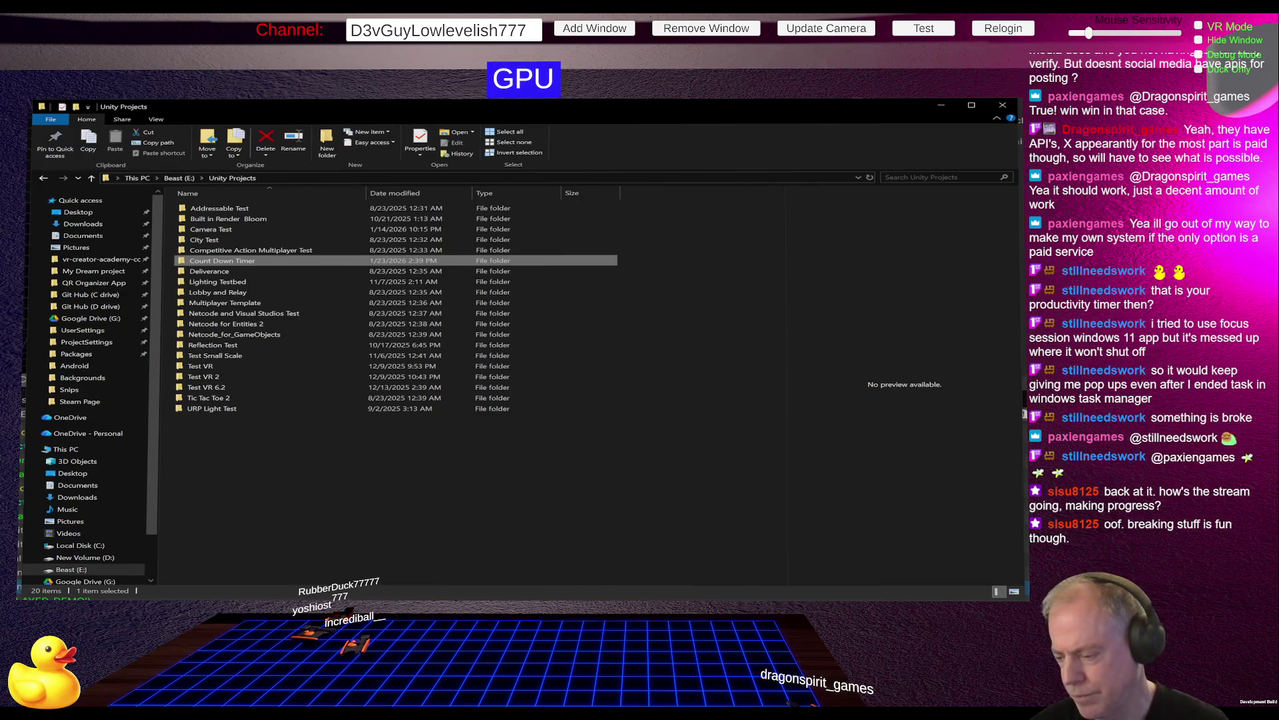
{"action": "key", "text": "alt+Tab"}
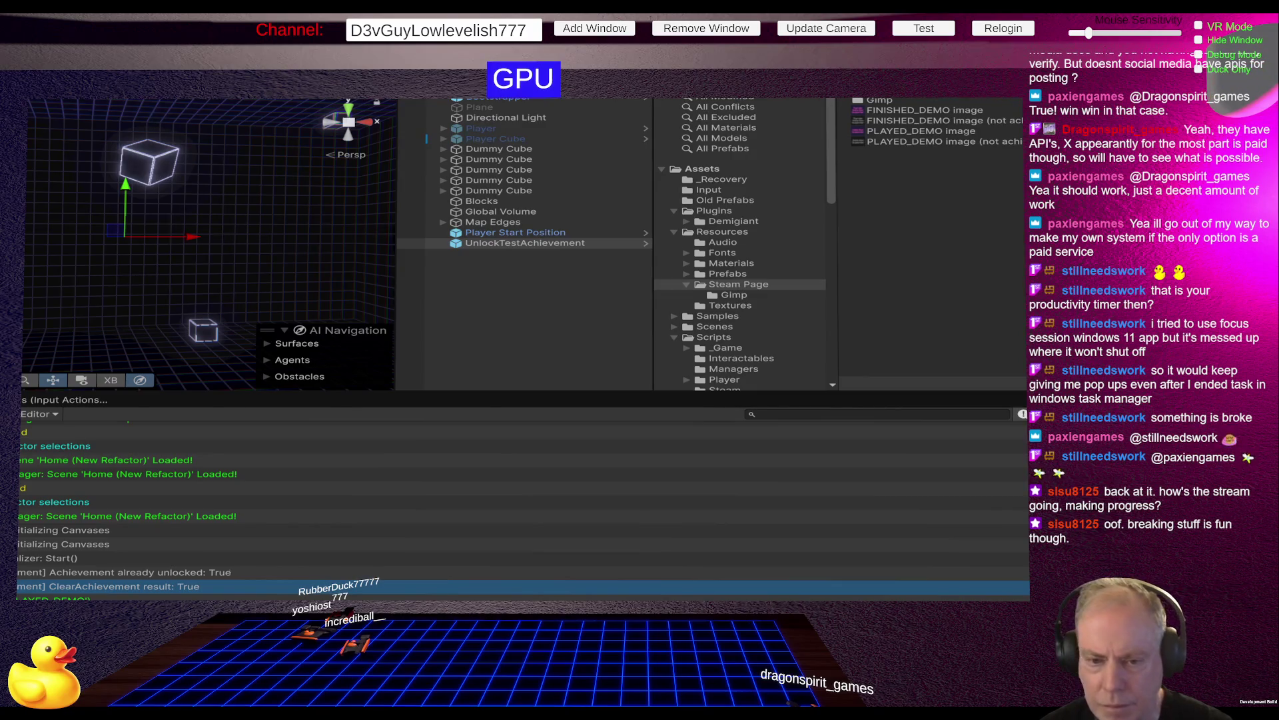
{"action": "key", "text": "alt+Tab"}
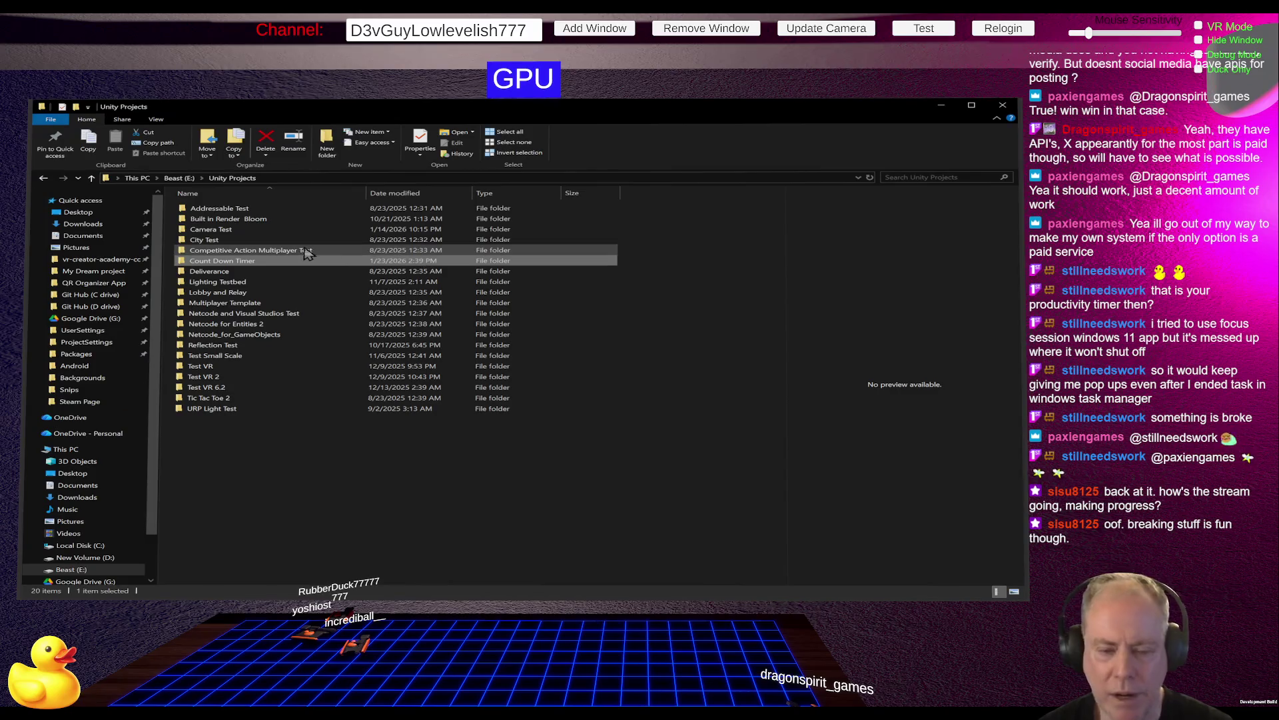
{"action": "left_click", "coordinate": [258, 262]}
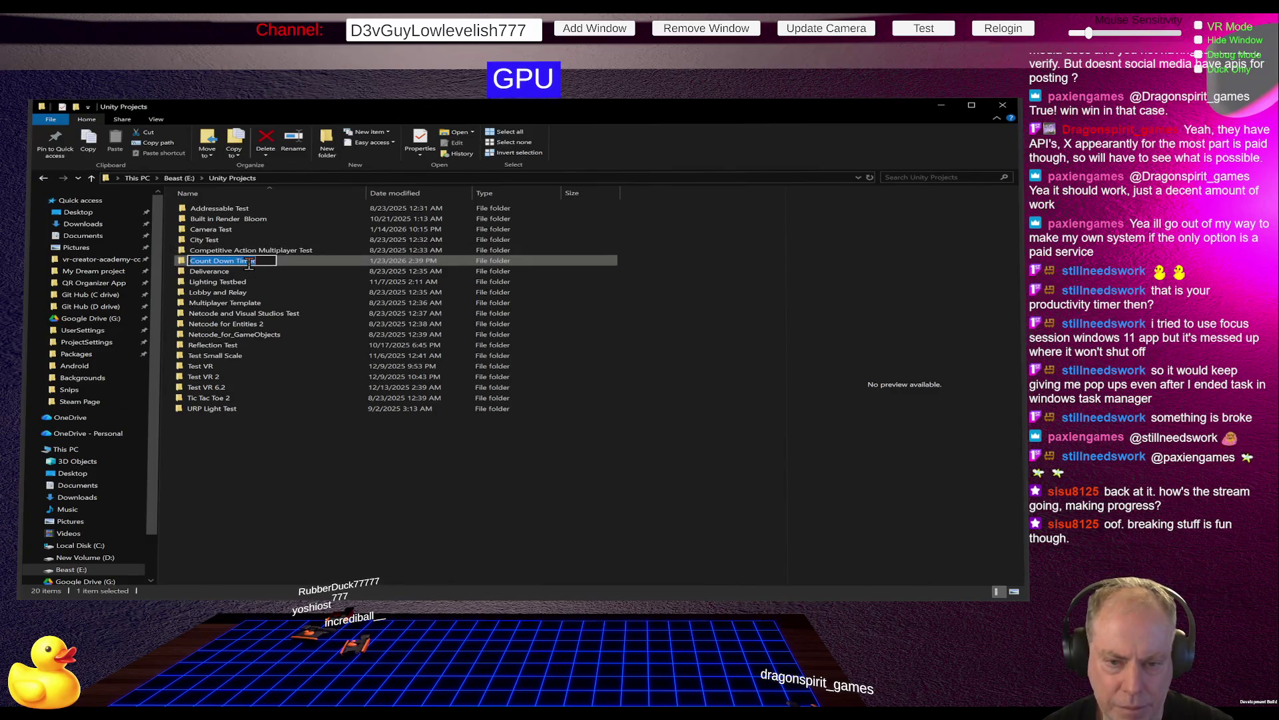
{"action": "key", "text": "Home"}
{"action": "type", "text": "_"}
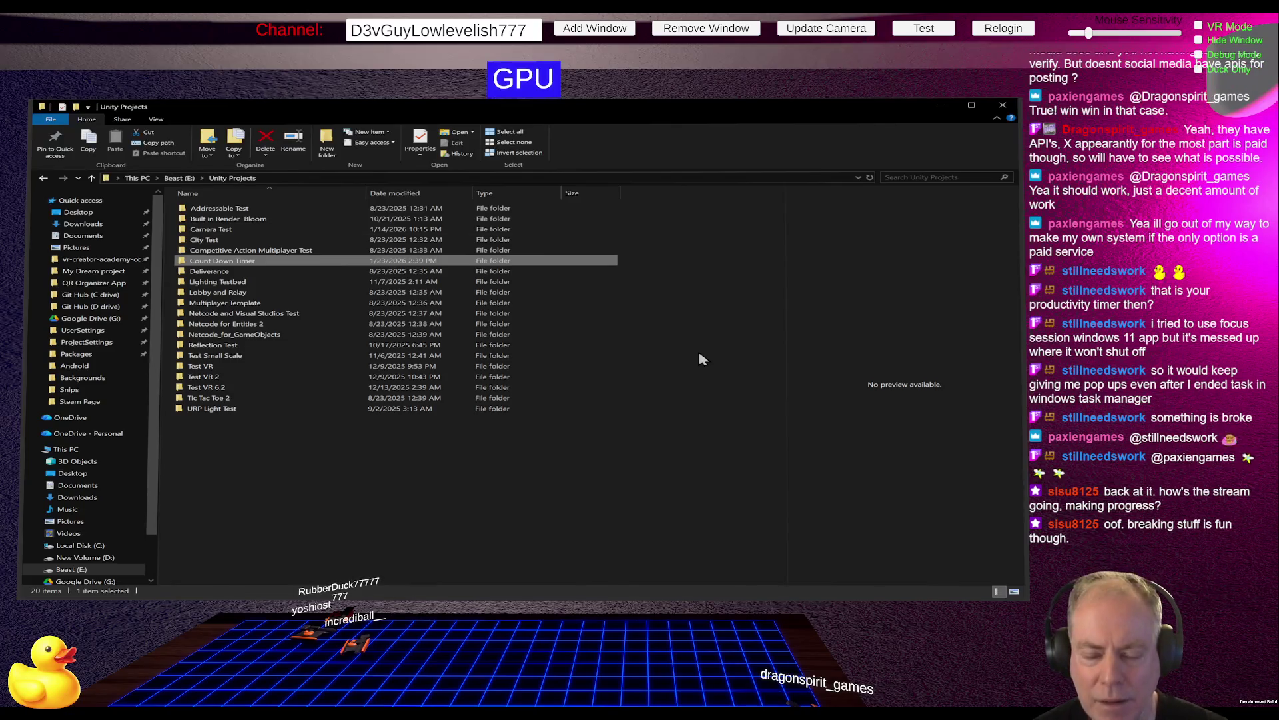
{"action": "key", "text": "alt"}
{"action": "left_click", "coordinate": [233, 262]}
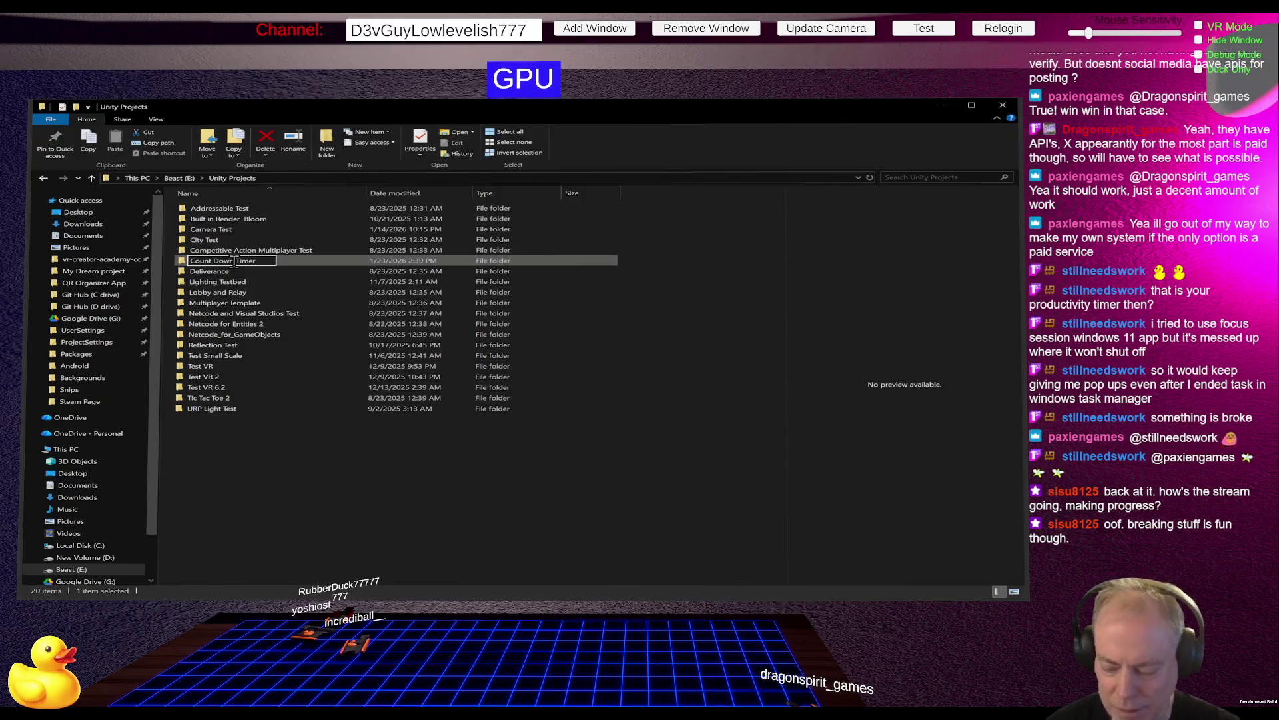
{"action": "key", "text": "Home"}
{"action": "type", "text": "_"}
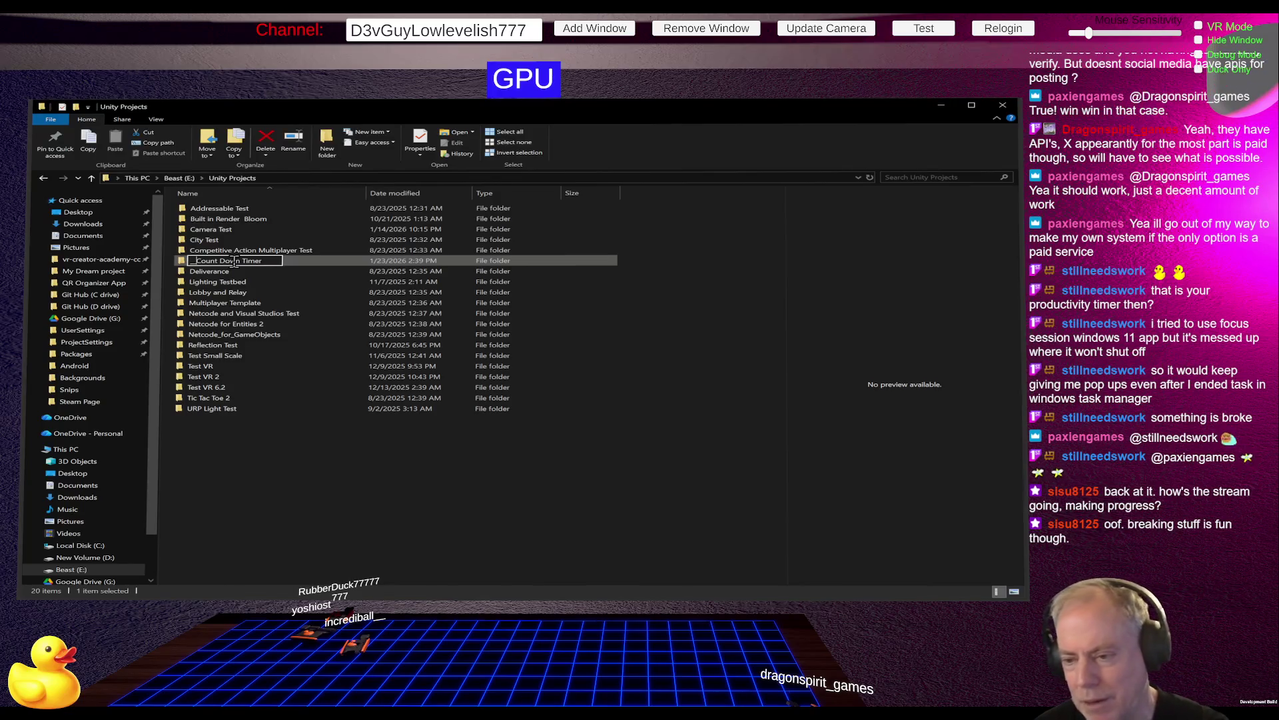
{"action": "key", "text": "Escape"}
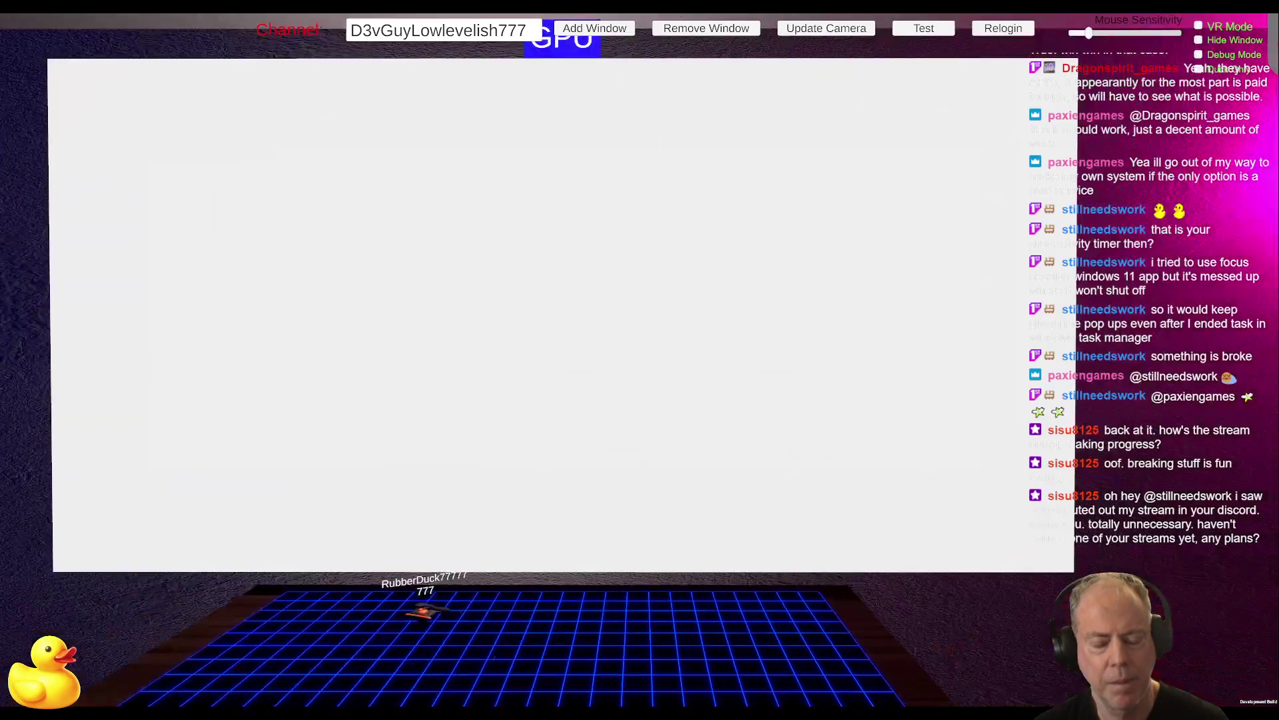
Relogin the captured window, view the Steamworks.NET getting-started page, then switch to Unity Hub.
{"action": "left_click", "coordinate": [995, 30]}
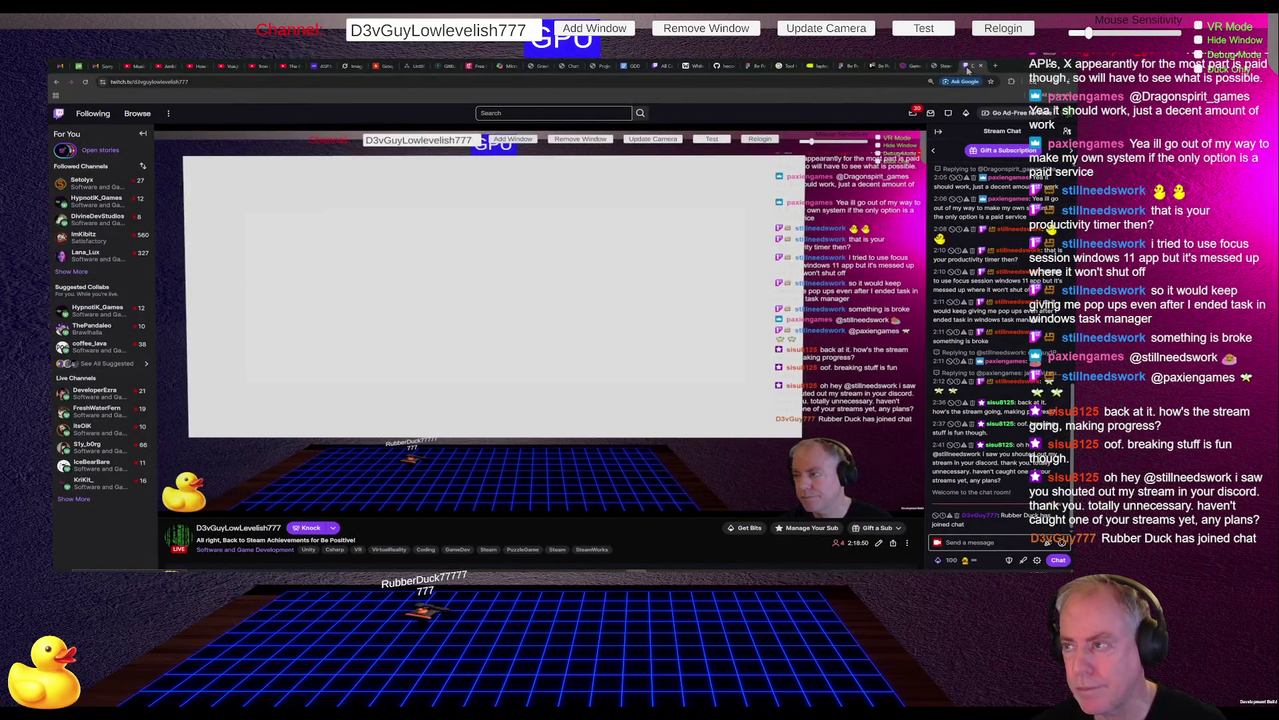
{"action": "left_click", "coordinate": [941, 66]}
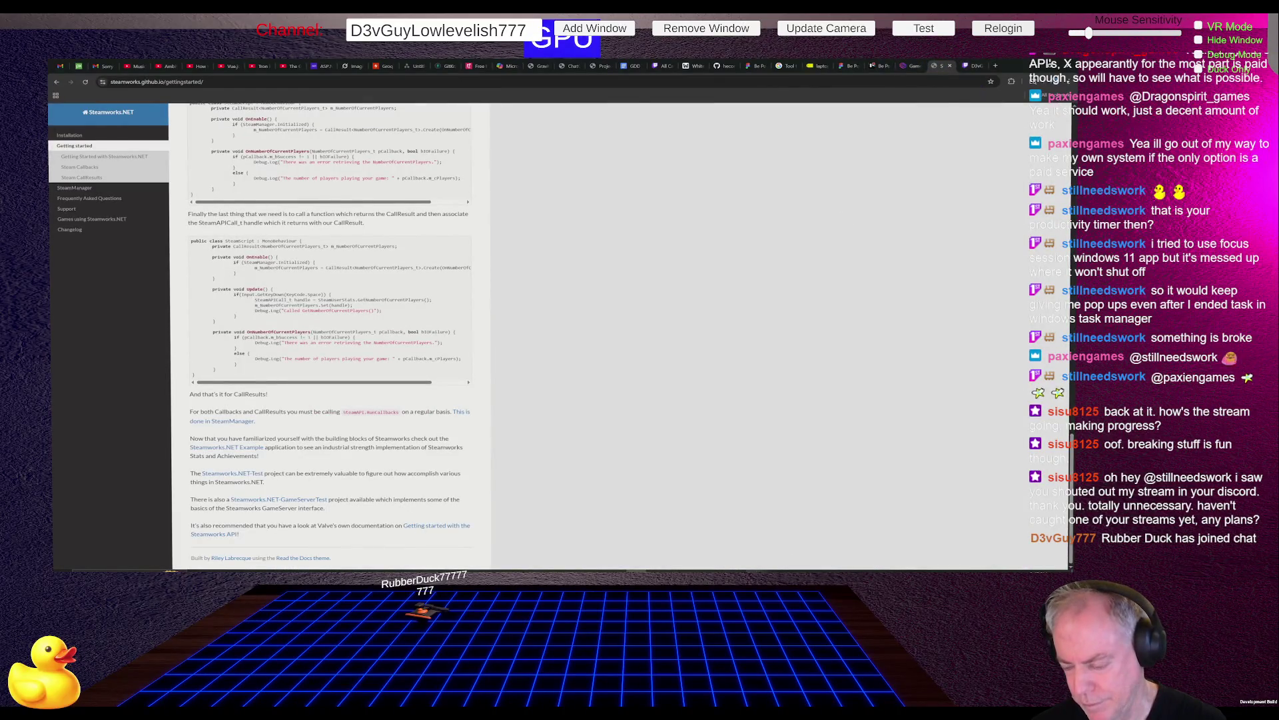
{"action": "key", "text": "alt+Tab"}
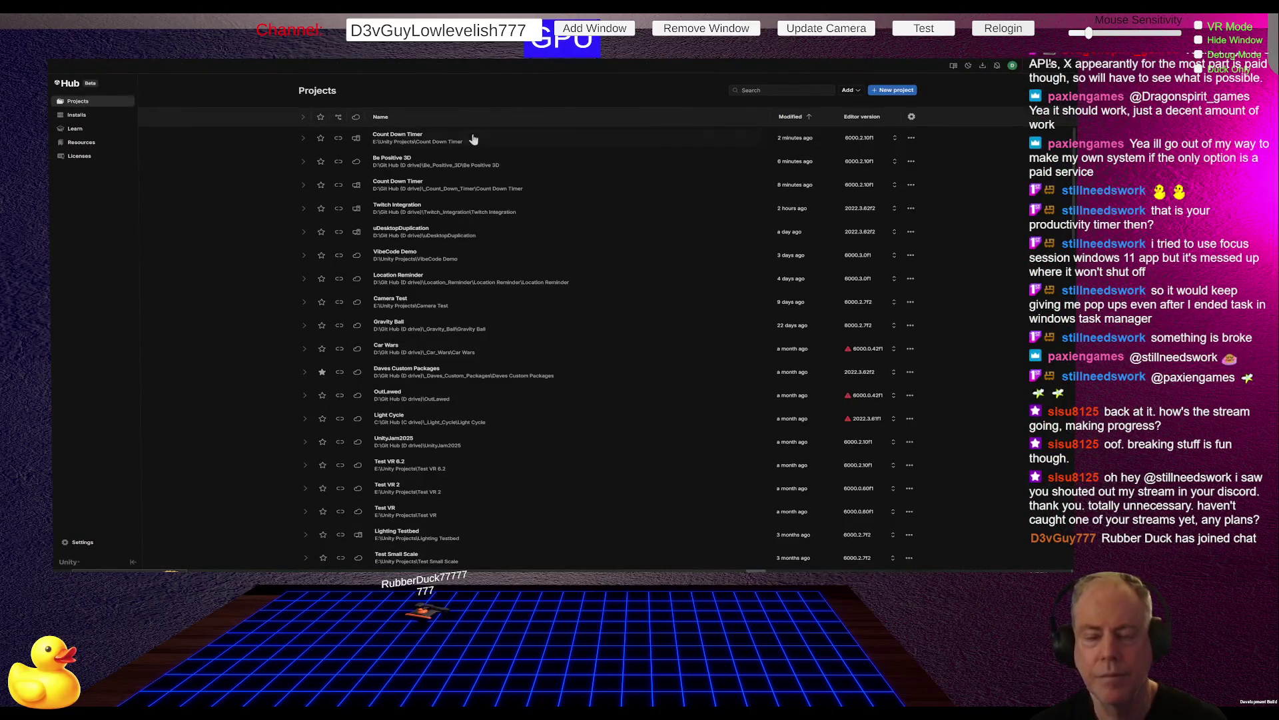
Remove the broken Count Down Timer entry from Unity Hub and open the D-drive Count Down Timer project.
{"action": "left_click", "coordinate": [424, 140]}
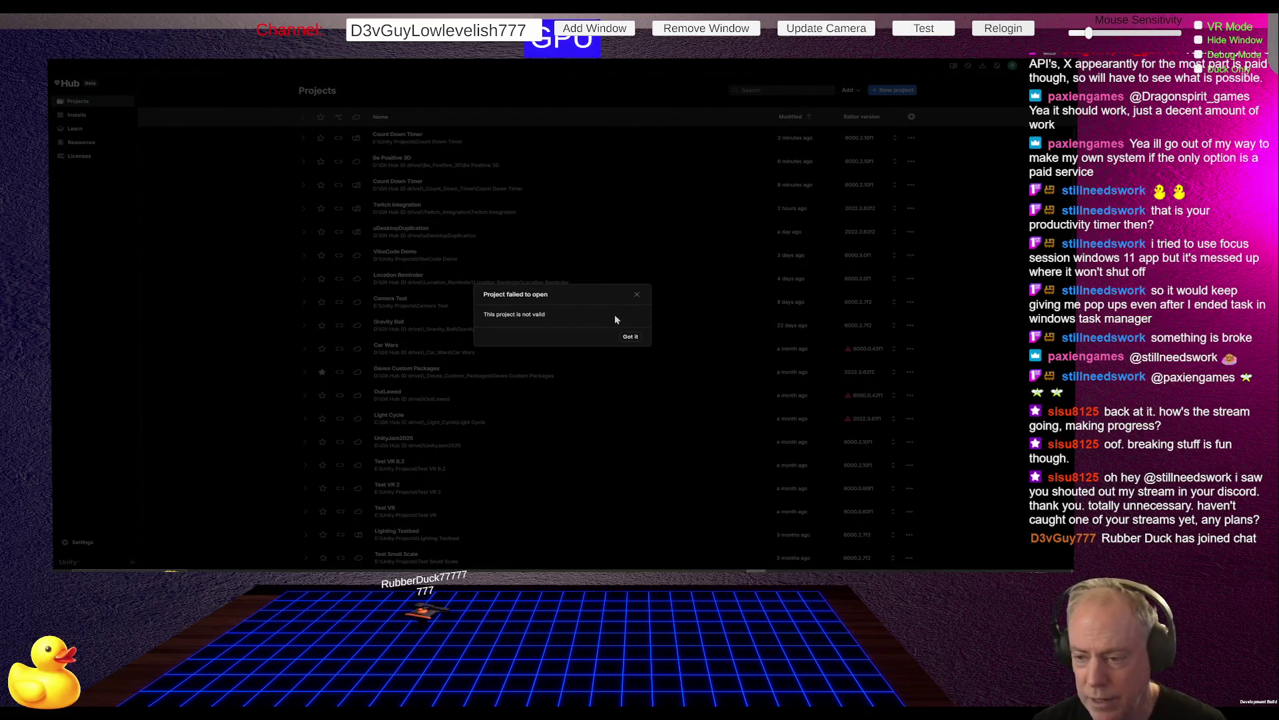
{"action": "left_click", "coordinate": [630, 338]}
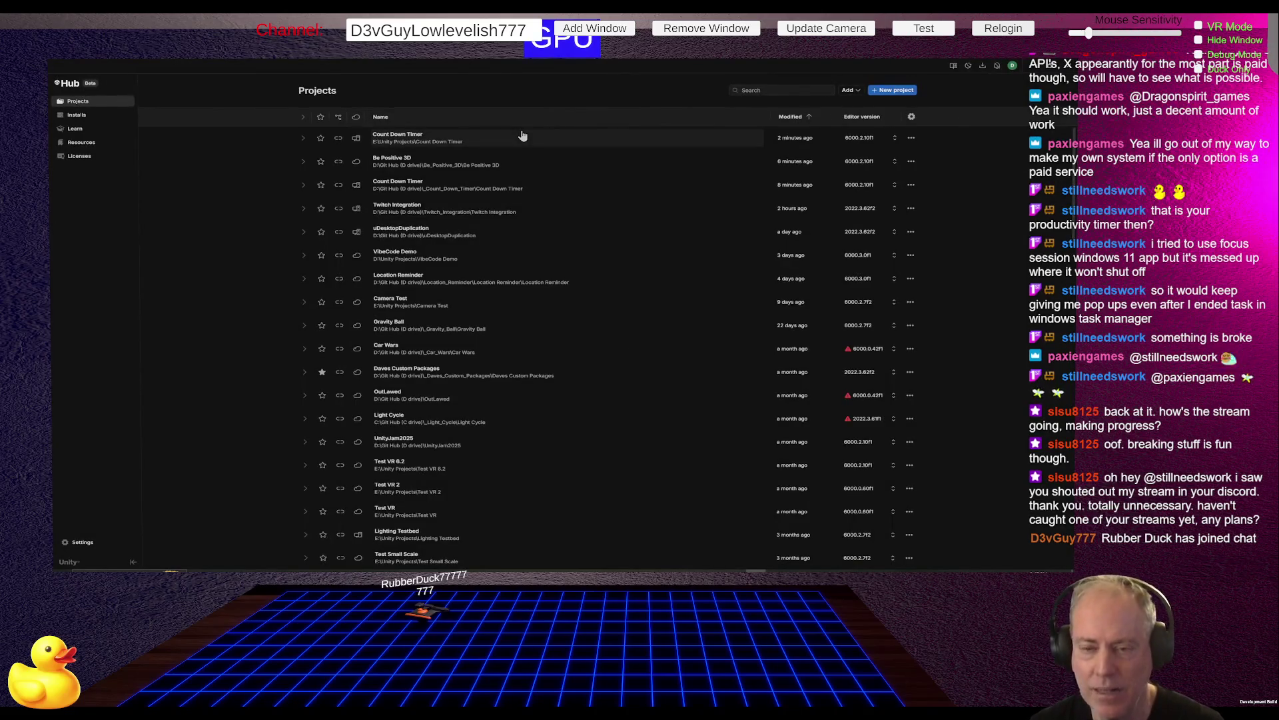
{"action": "left_click", "coordinate": [913, 138]}
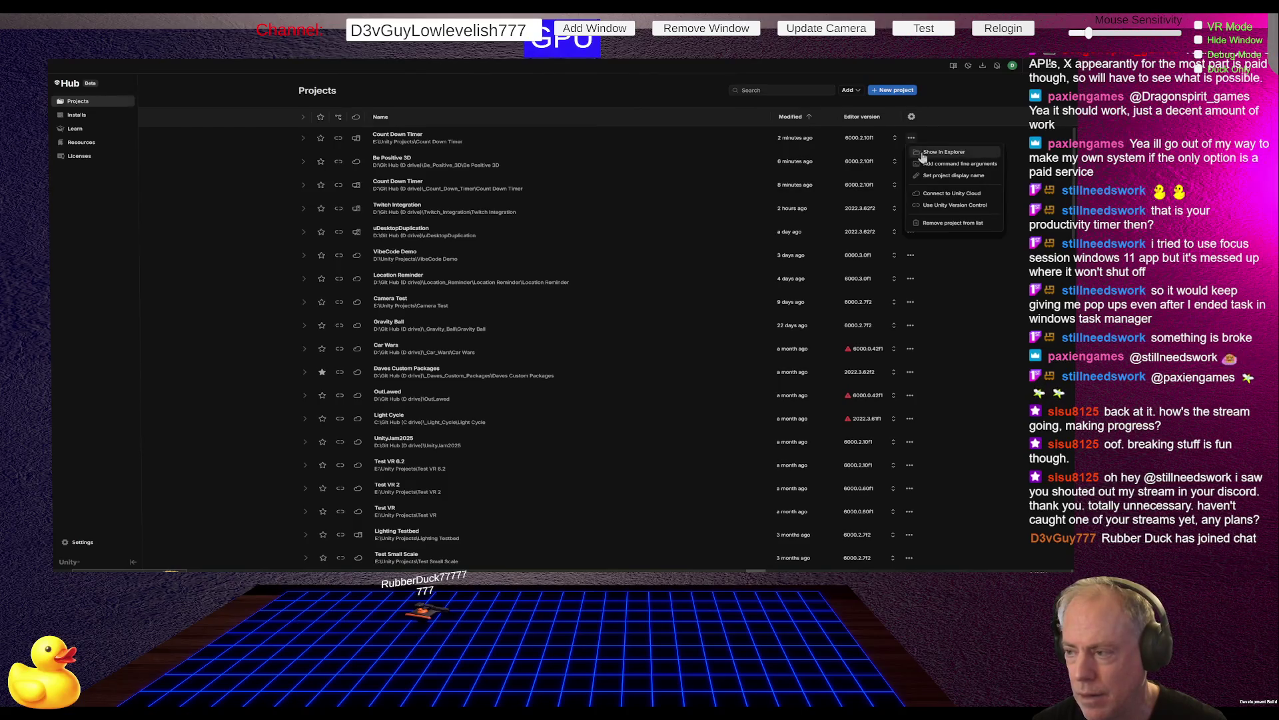
{"action": "left_click", "coordinate": [953, 223]}
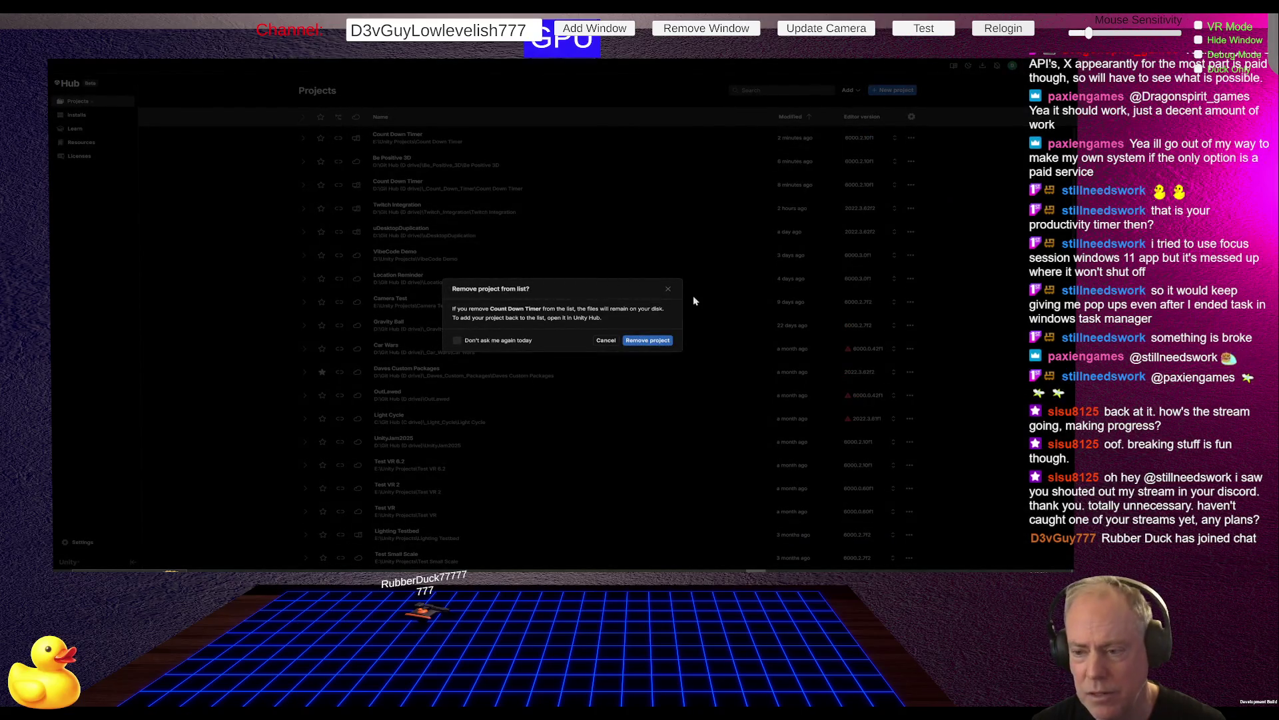
{"action": "left_click", "coordinate": [648, 341]}
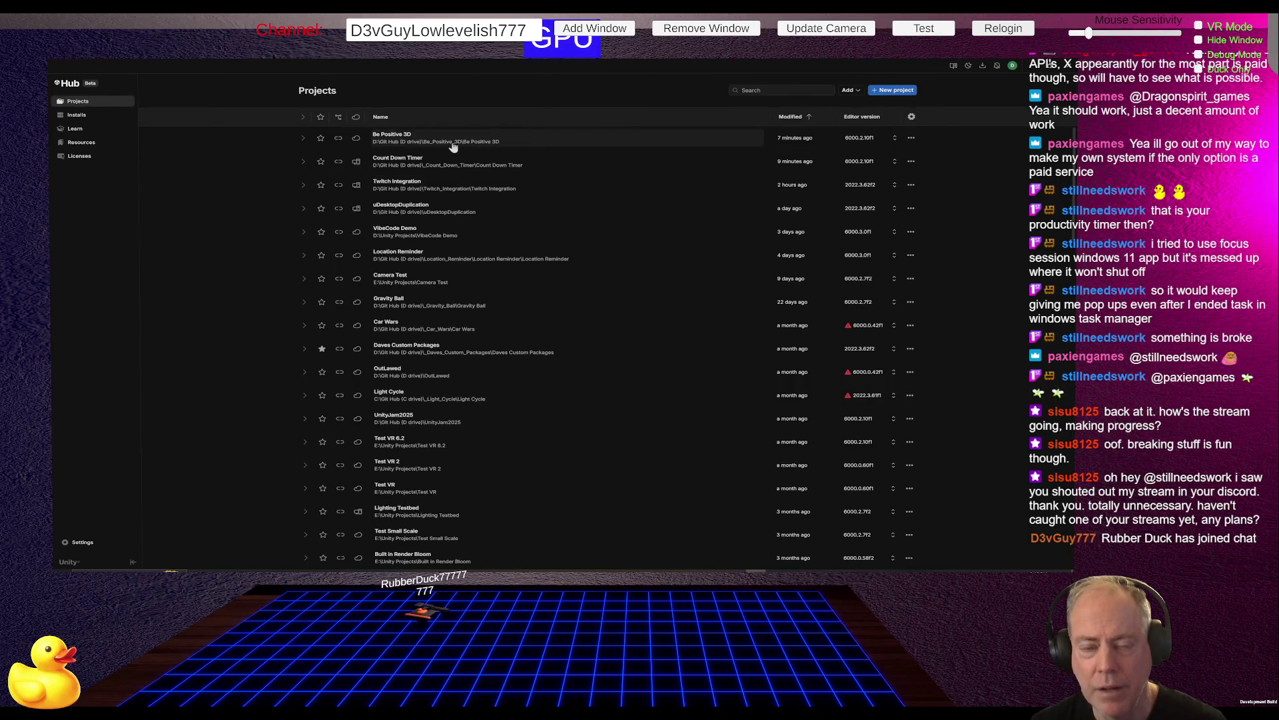
{"action": "left_click", "coordinate": [397, 164]}
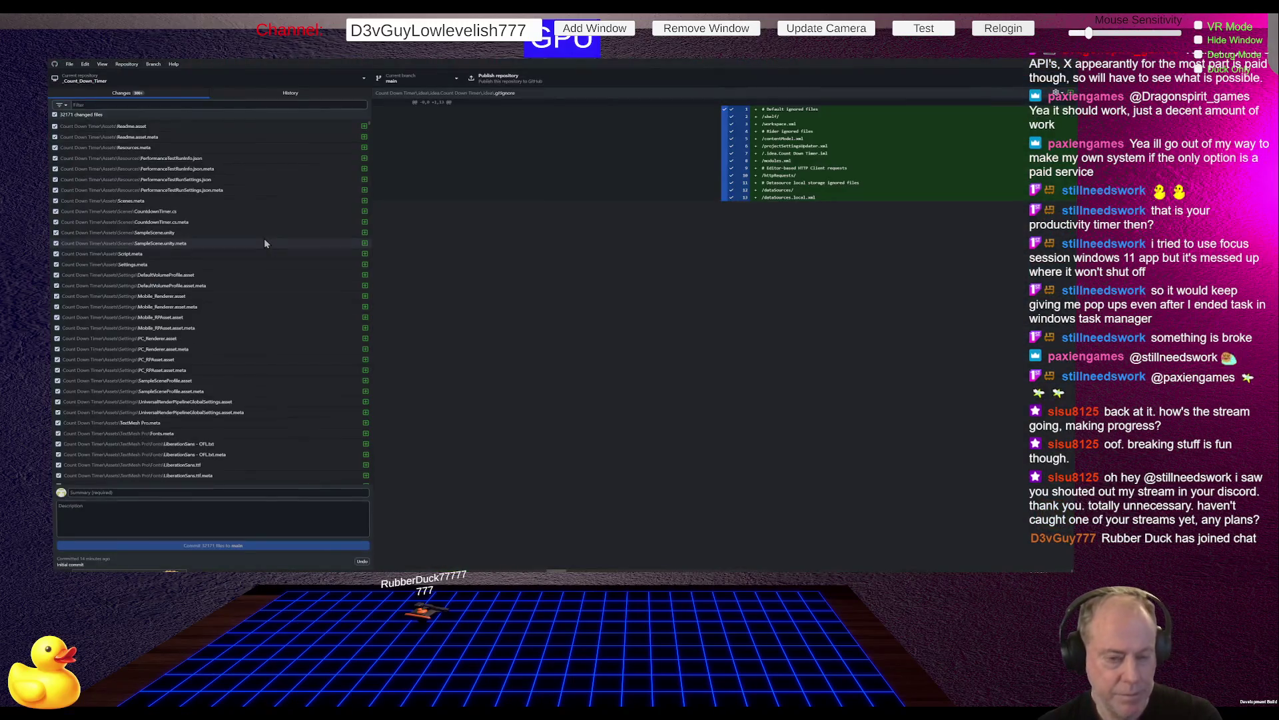
Review the 32,171 changed files, including Build and Library artifacts, in GitHub Desktop's Changes list.
{"action": "scroll", "coordinate": [262, 232], "scroll_direction": "down", "scroll_amount": 1}
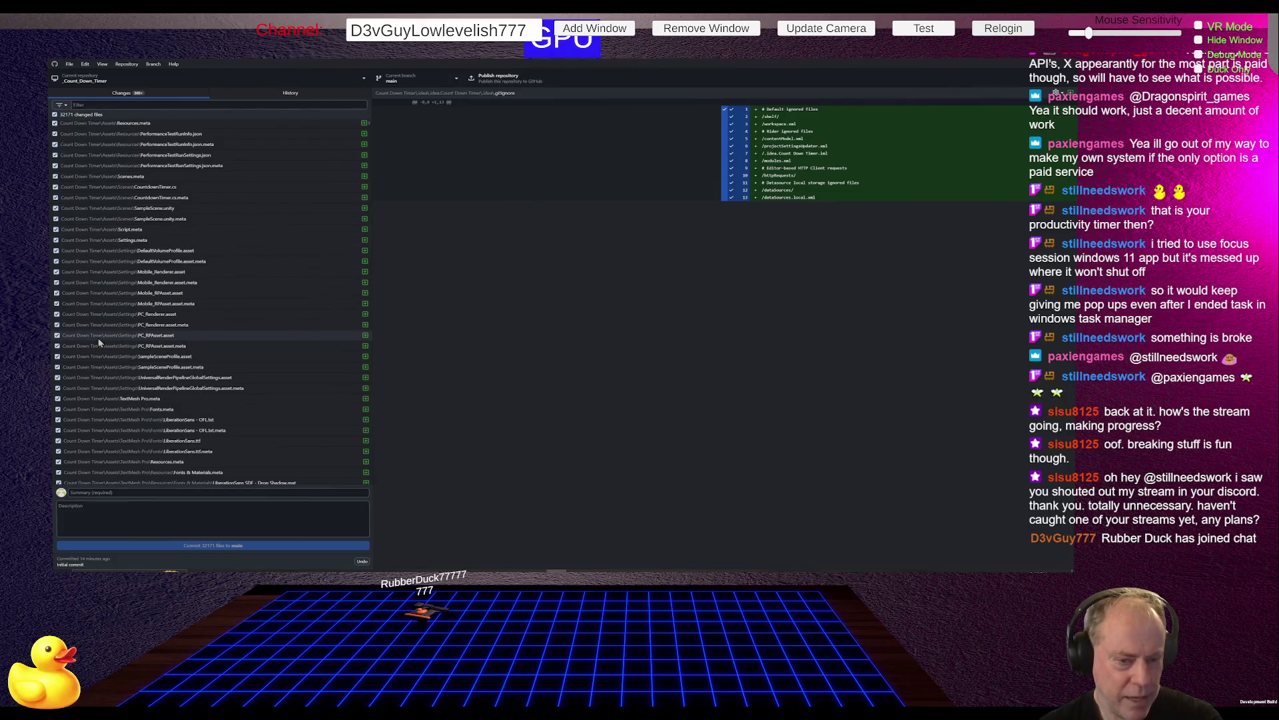
{"action": "scroll", "coordinate": [189, 337], "scroll_direction": "down", "scroll_amount": 15}
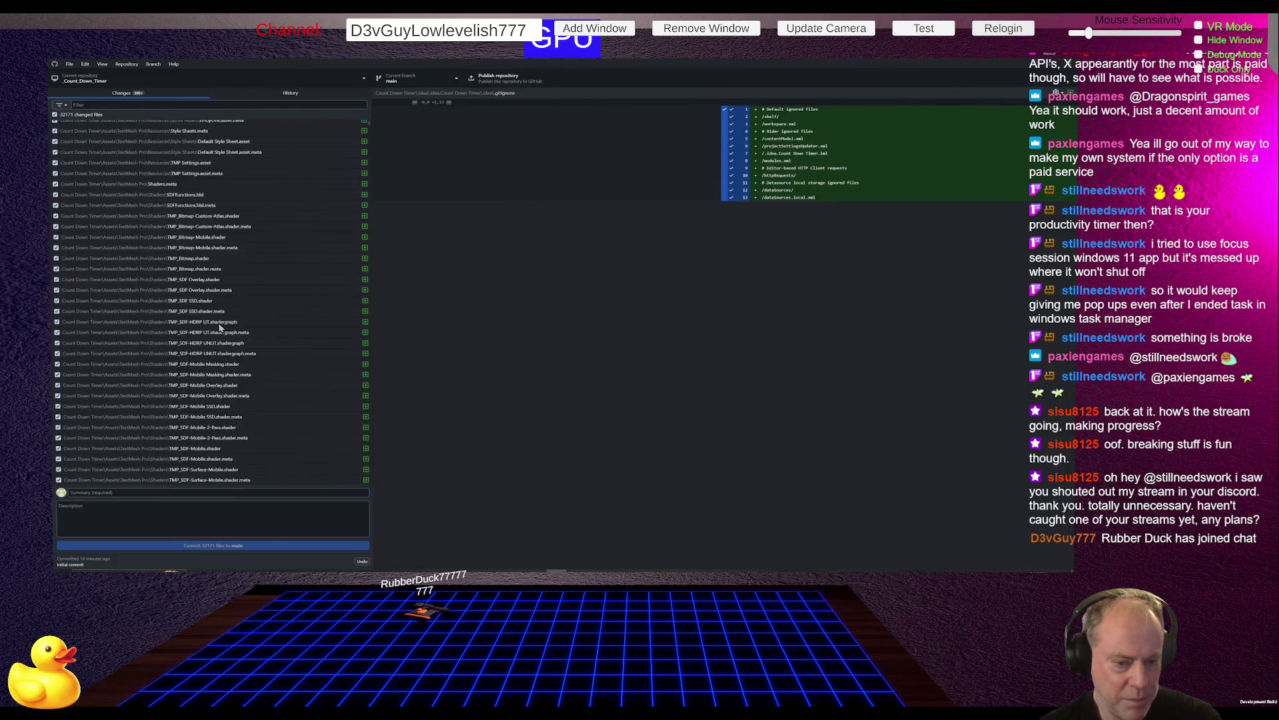
{"action": "scroll", "coordinate": [217, 339], "scroll_direction": "down", "scroll_amount": 10}
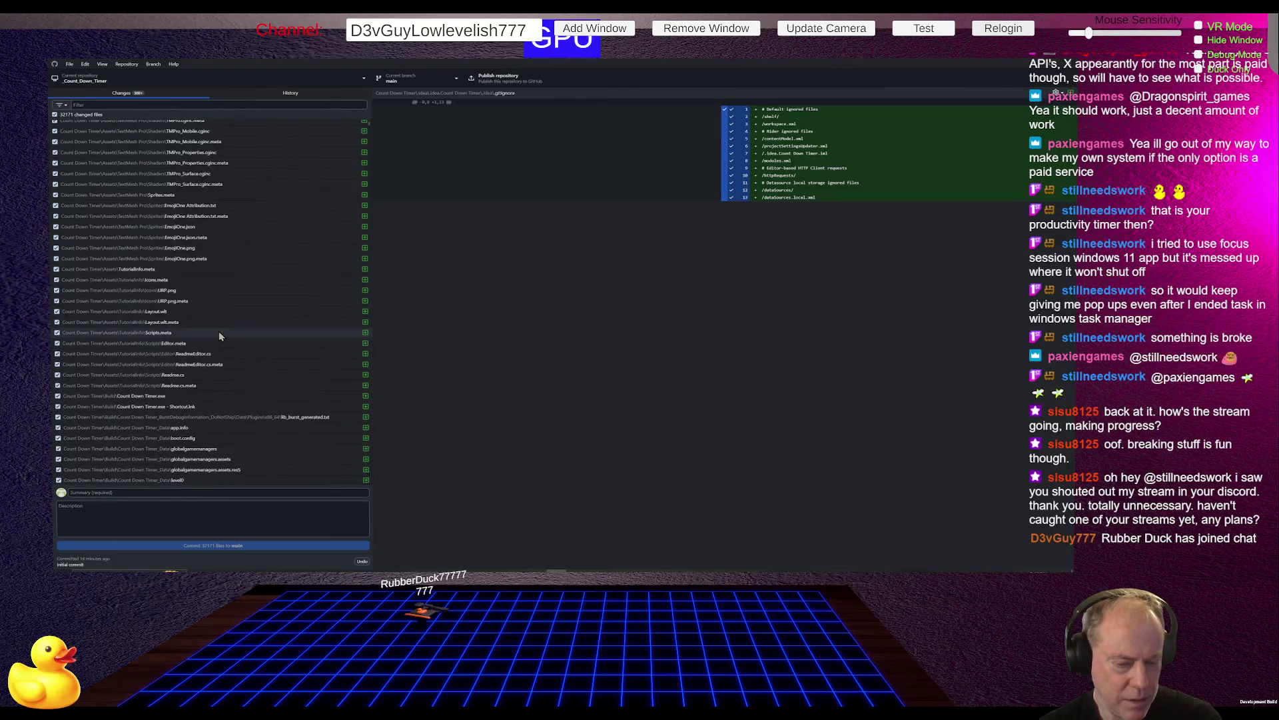
{"action": "scroll", "coordinate": [219, 333], "scroll_direction": "down", "scroll_amount": 10}
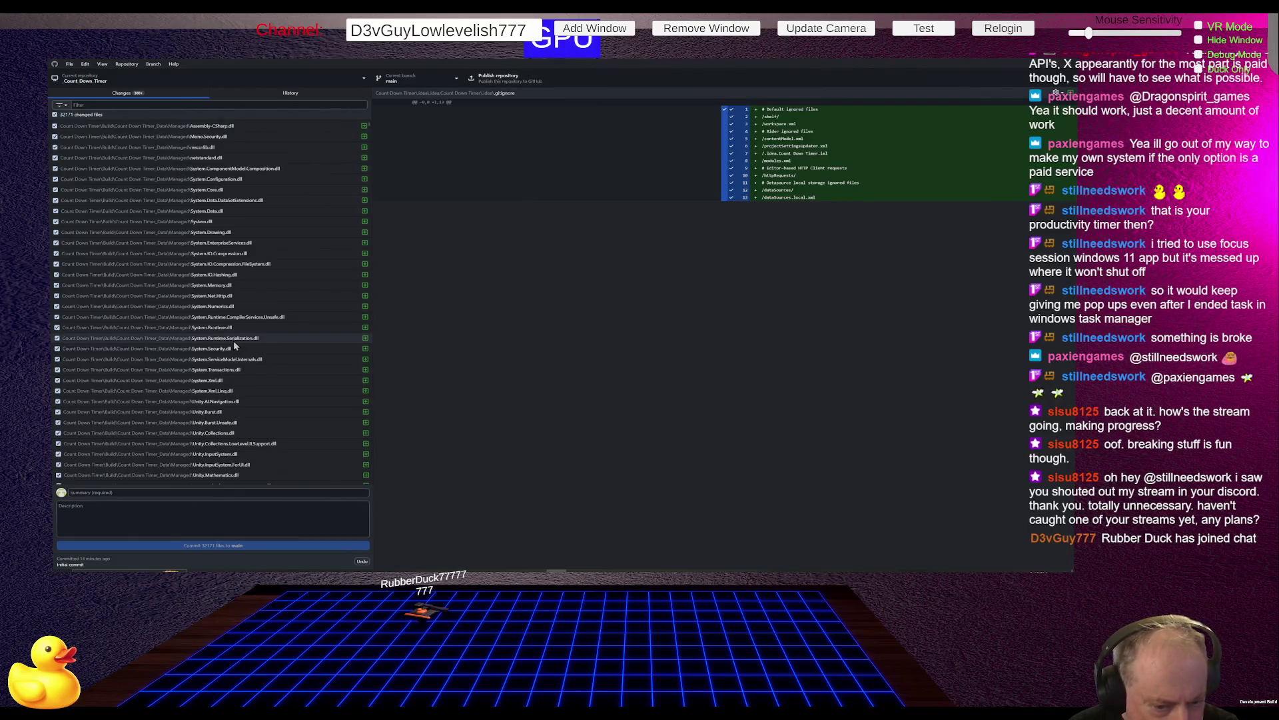
{"action": "scroll", "coordinate": [233, 342], "scroll_direction": "down", "scroll_amount": 10}
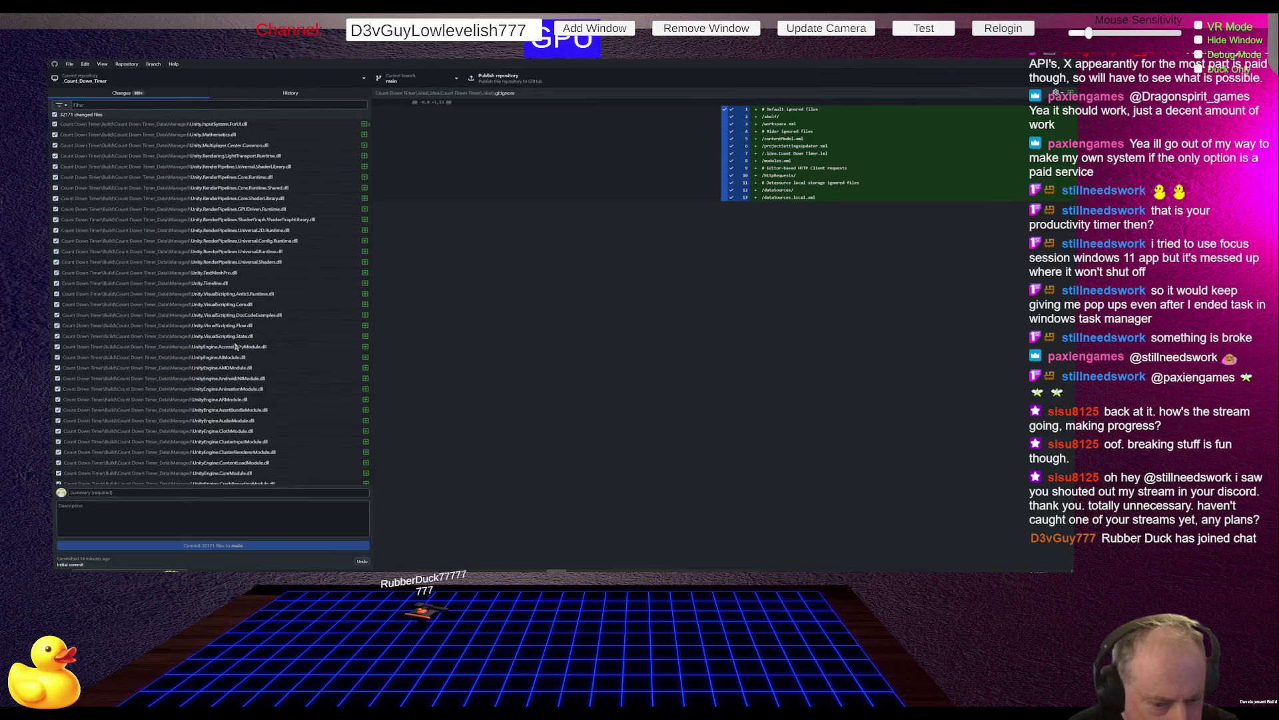
{"action": "scroll", "coordinate": [231, 361], "scroll_direction": "down", "scroll_amount": 5}
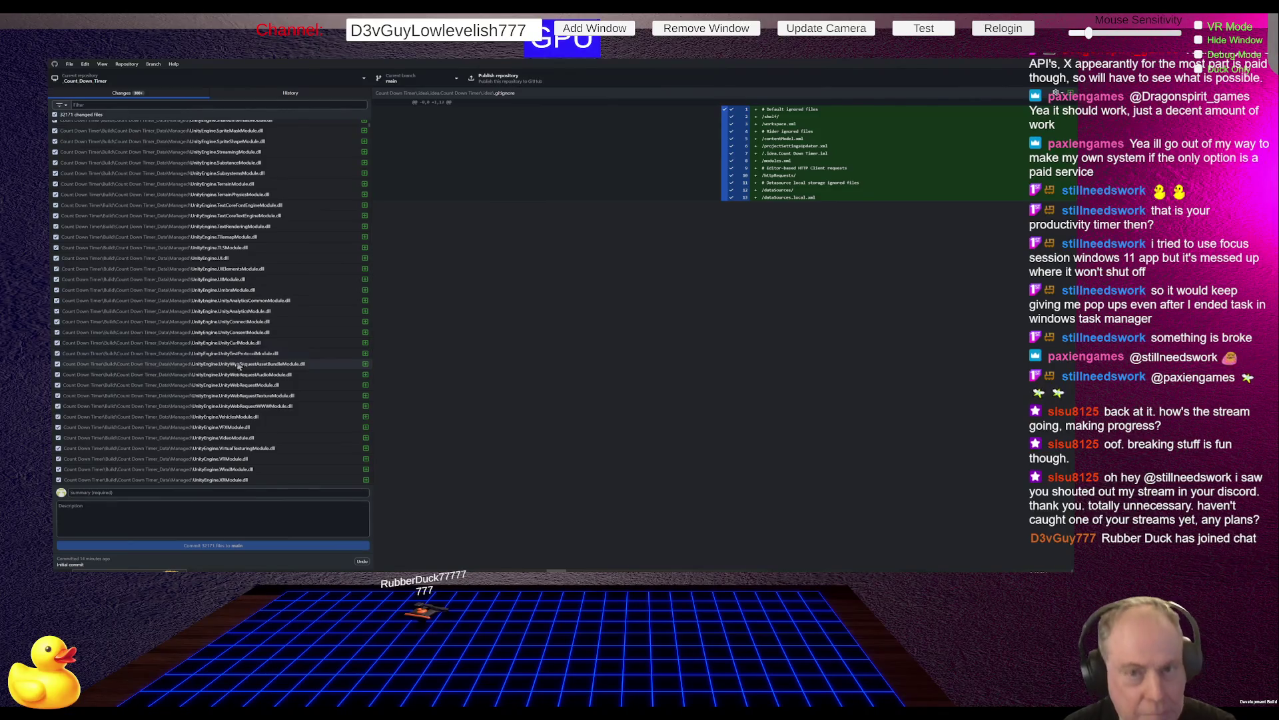
{"action": "scroll", "coordinate": [193, 277], "scroll_direction": "down", "scroll_amount": 15}
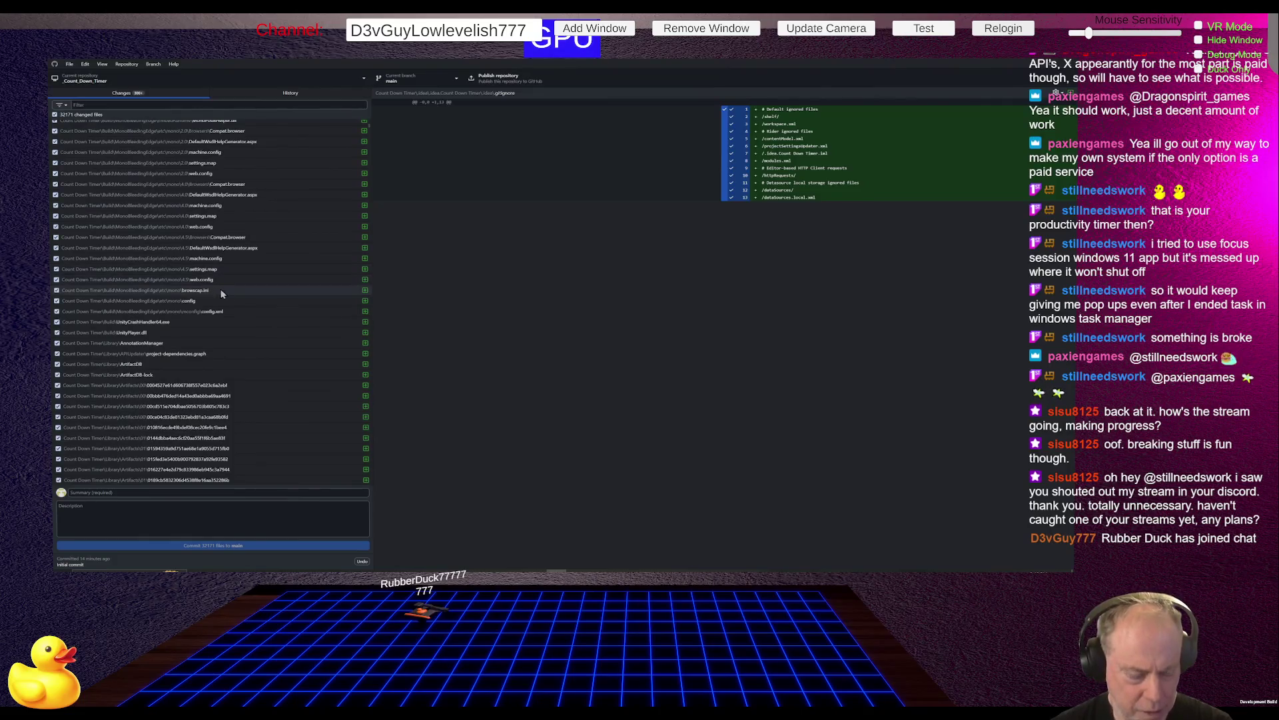
{"action": "scroll", "coordinate": [224, 292], "scroll_direction": "down", "scroll_amount": 2}
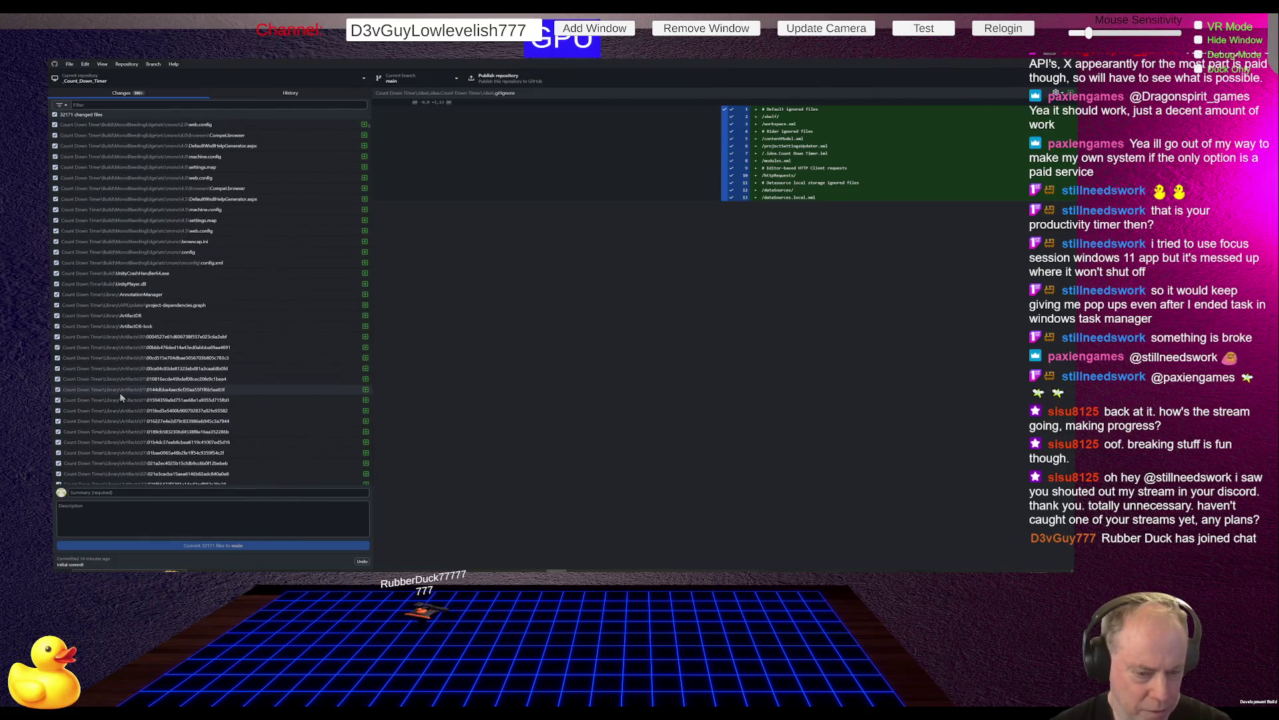
{"action": "scroll", "coordinate": [122, 386], "scroll_direction": "down", "scroll_amount": 10}
{"action": "scroll", "coordinate": [118, 393], "scroll_direction": "down", "scroll_amount": 20}
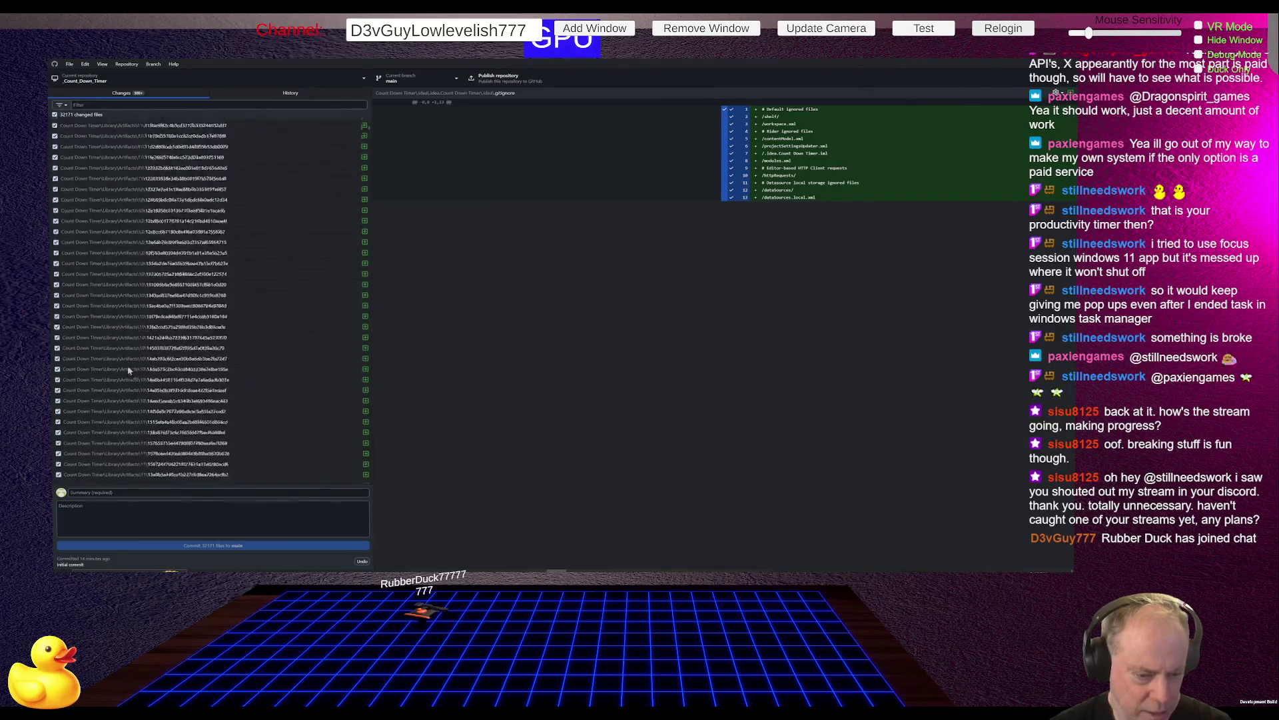
{"action": "scroll", "coordinate": [198, 358], "scroll_direction": "down", "scroll_amount": 10}
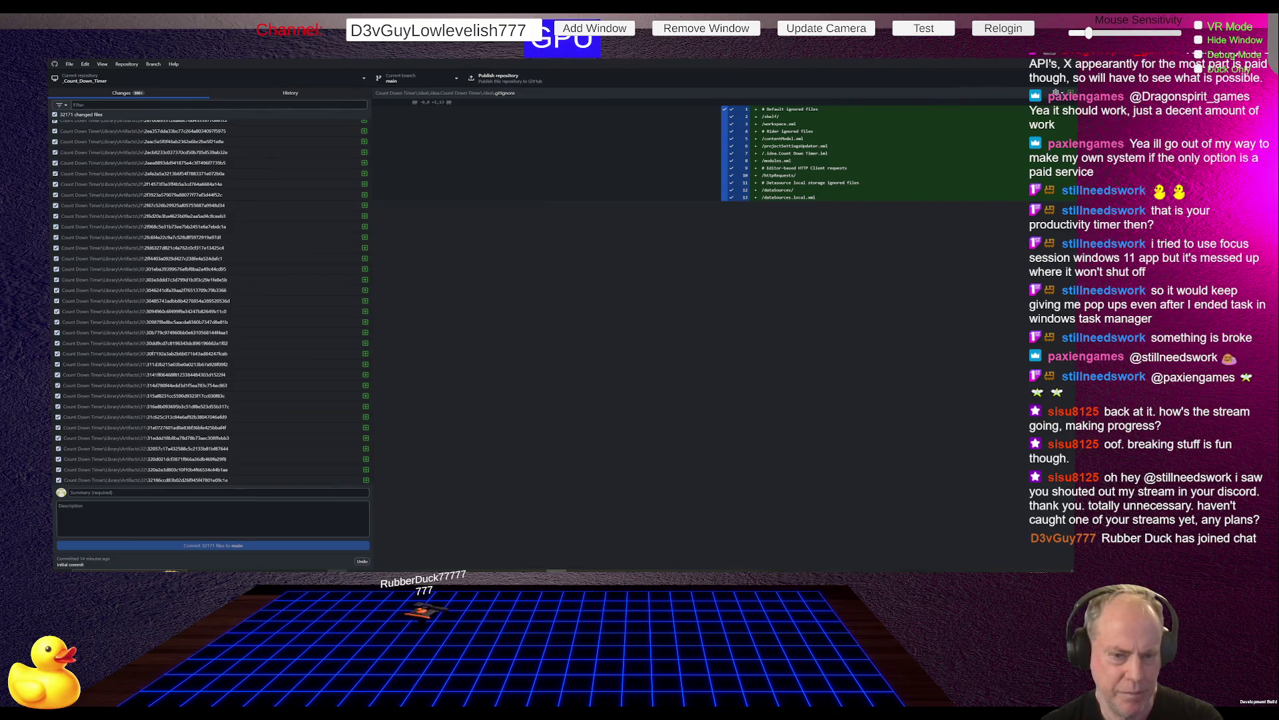
{"action": "key", "text": "alt+Tab"}
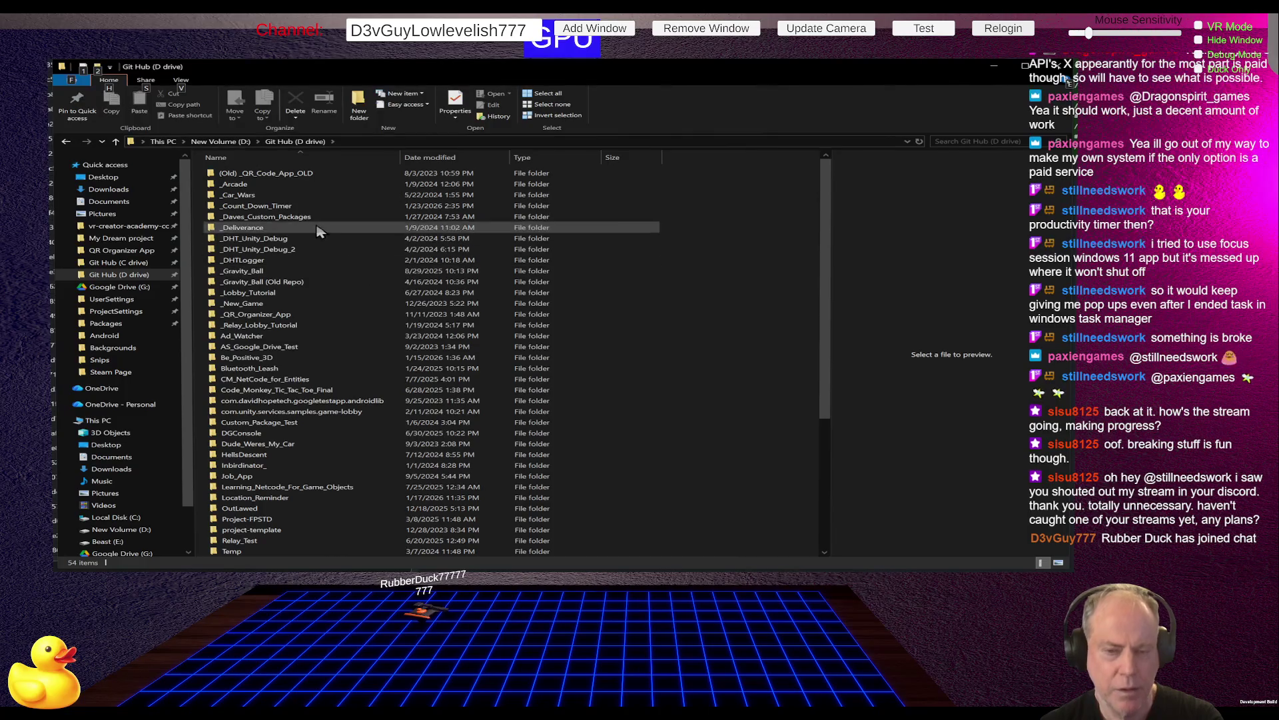
Open _Count_Down_Timer, check the updated .gitignore, and return to GitHub Desktop showing 157 changes.
{"action": "double_click", "coordinate": [270, 206]}
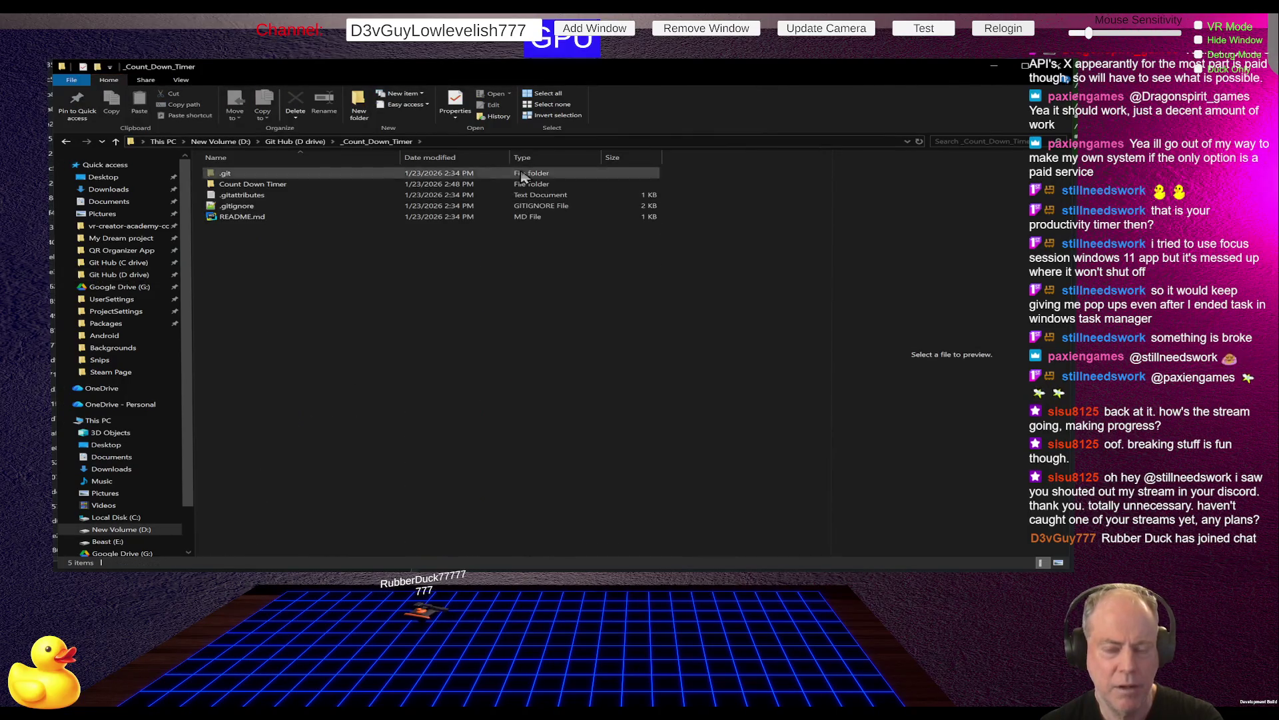
{"action": "left_click", "coordinate": [282, 185]}
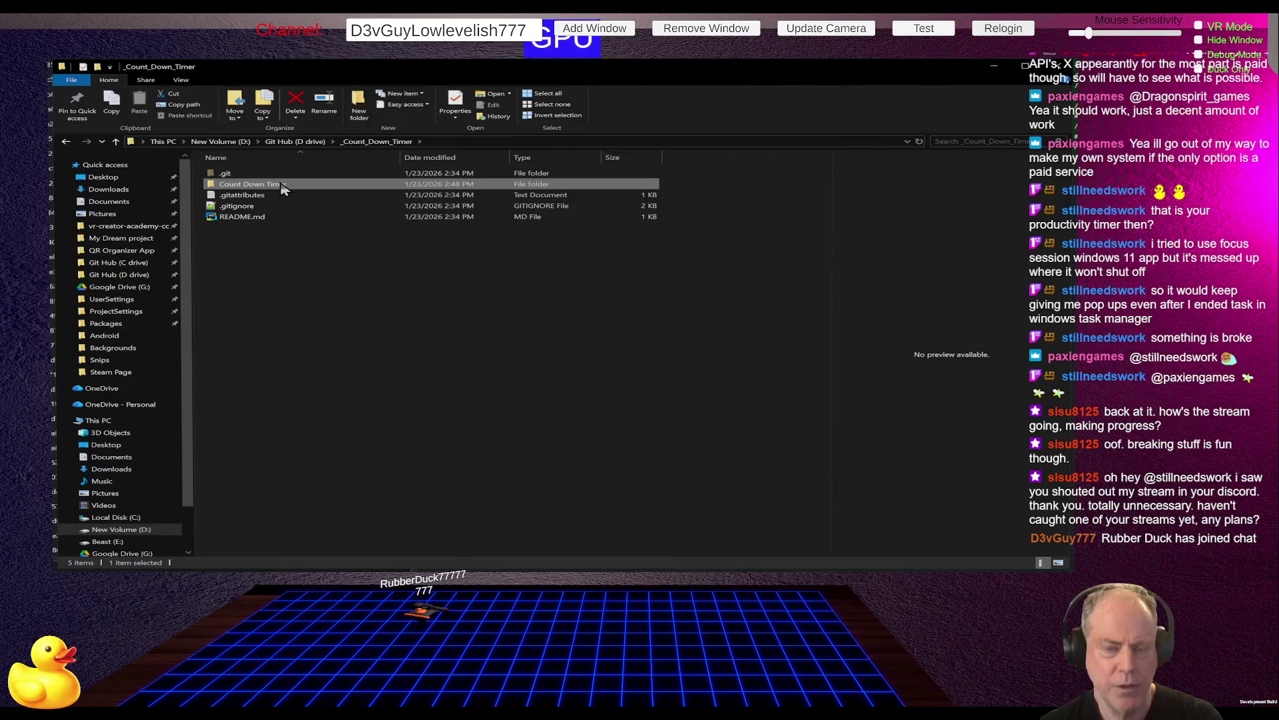
{"action": "left_click", "coordinate": [293, 186]}
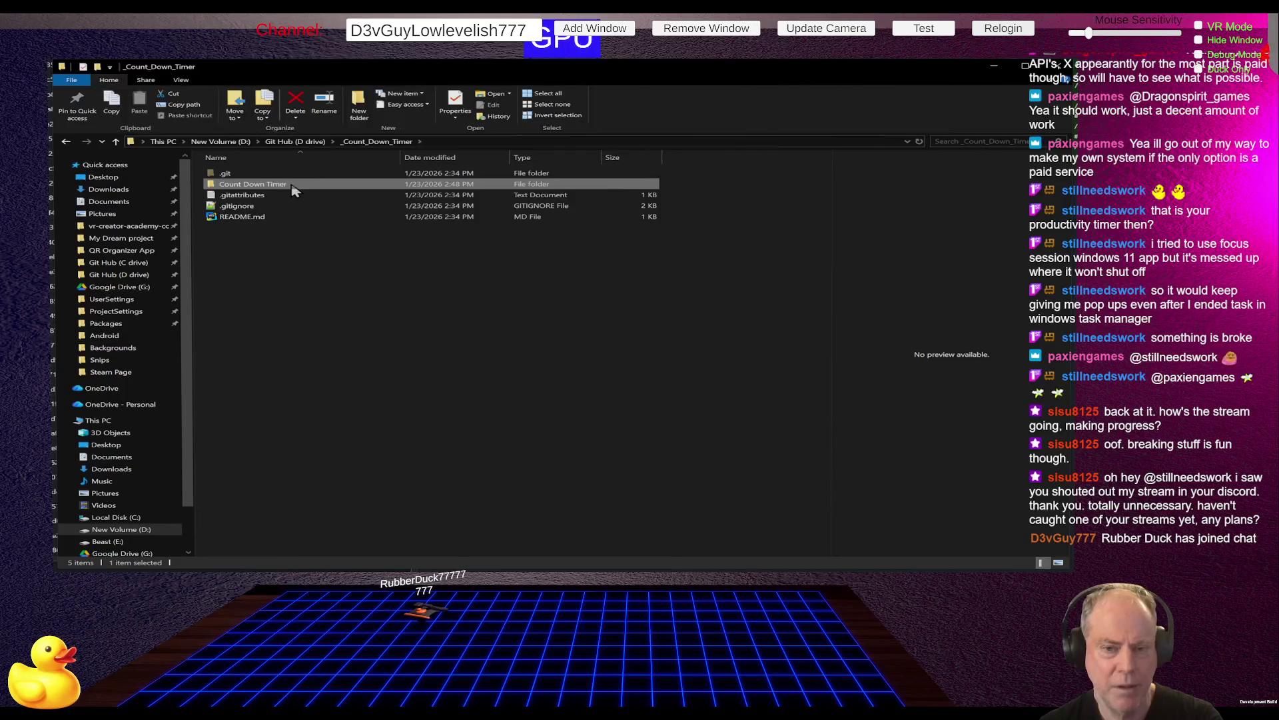
{"action": "left_click", "coordinate": [293, 280]}
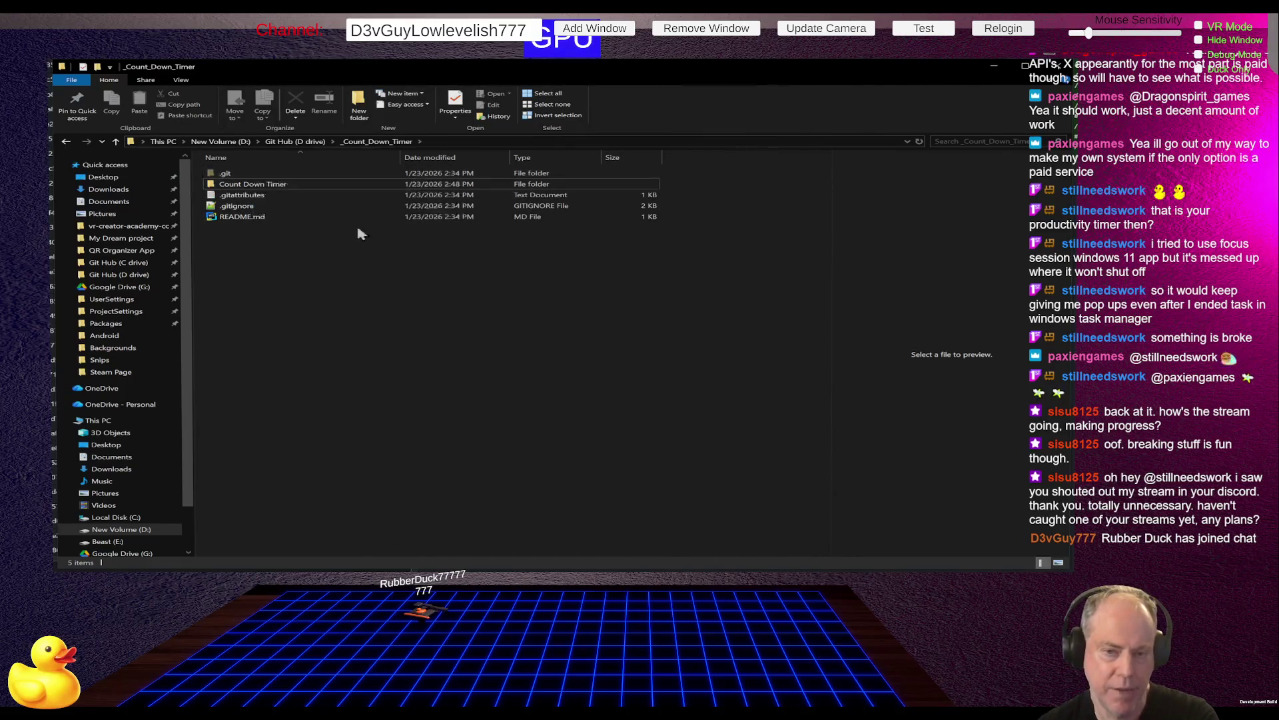
{"action": "left_click", "coordinate": [251, 209]}
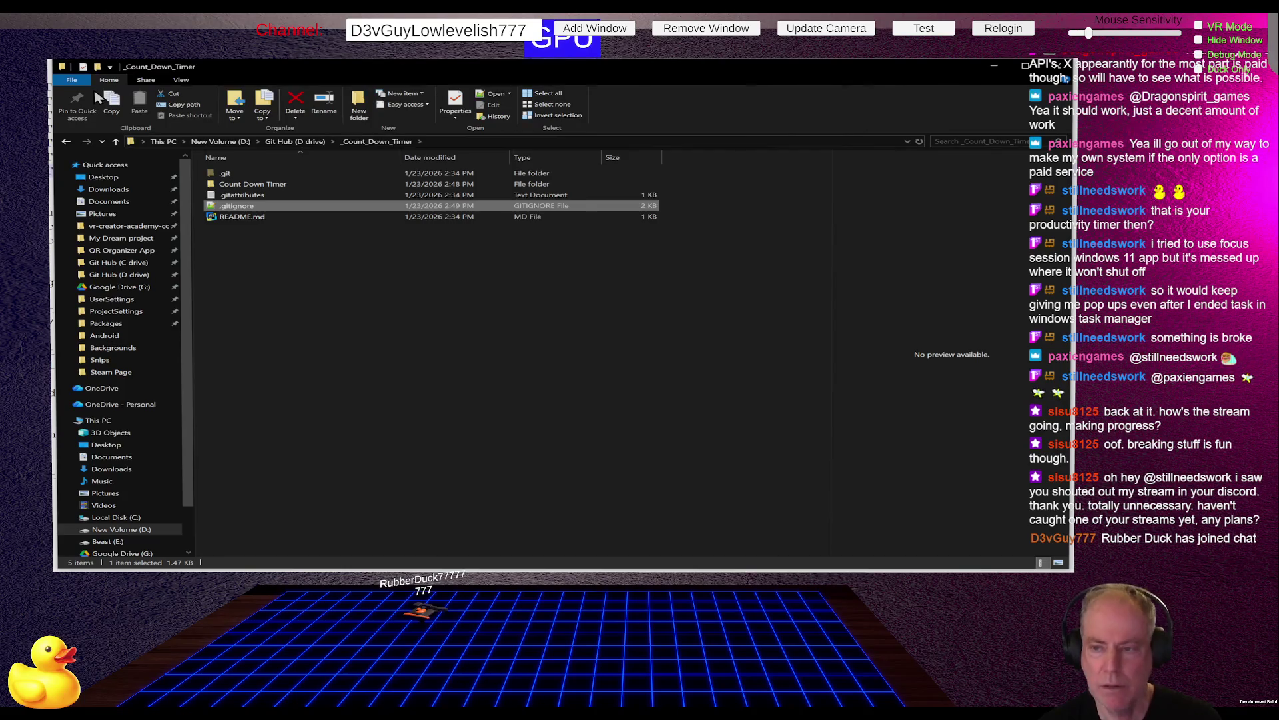
{"action": "key", "text": "alt+Tab"}
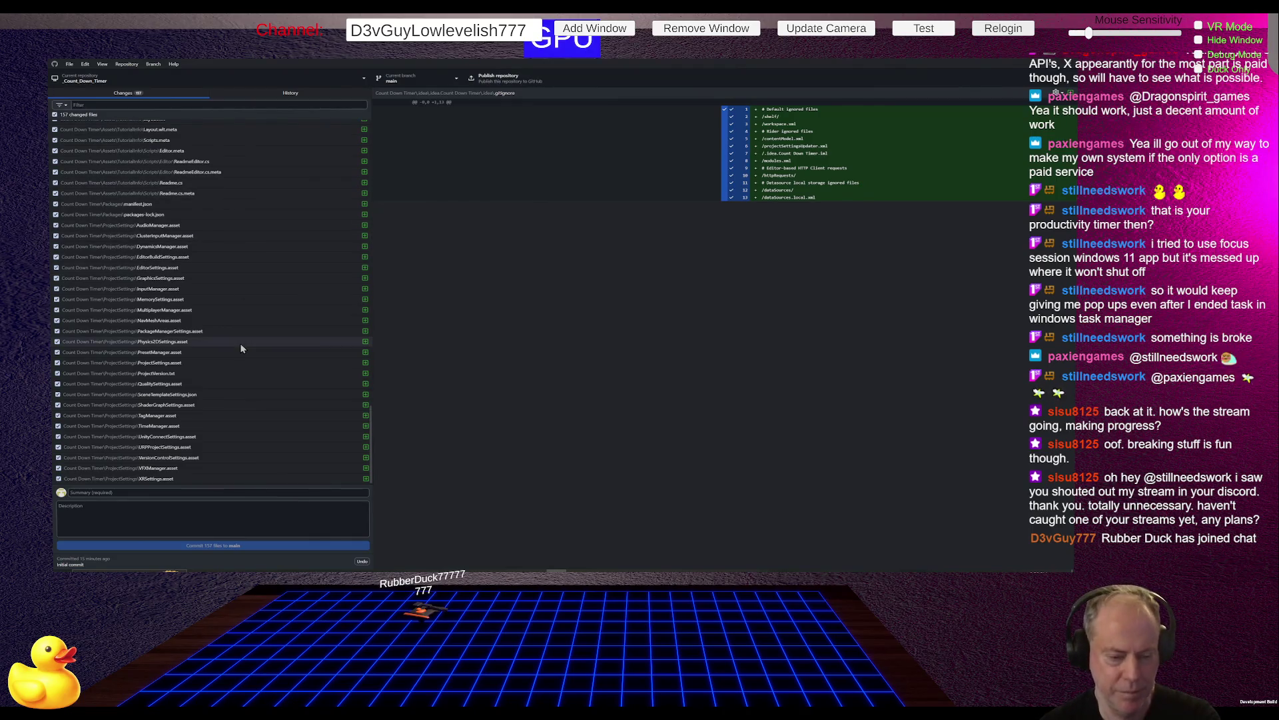
Commit all 157 changed files to main with the summary 'Initial File Load'.
{"action": "left_click", "coordinate": [127, 495]}
{"action": "type", "text": "Initial File Load"}
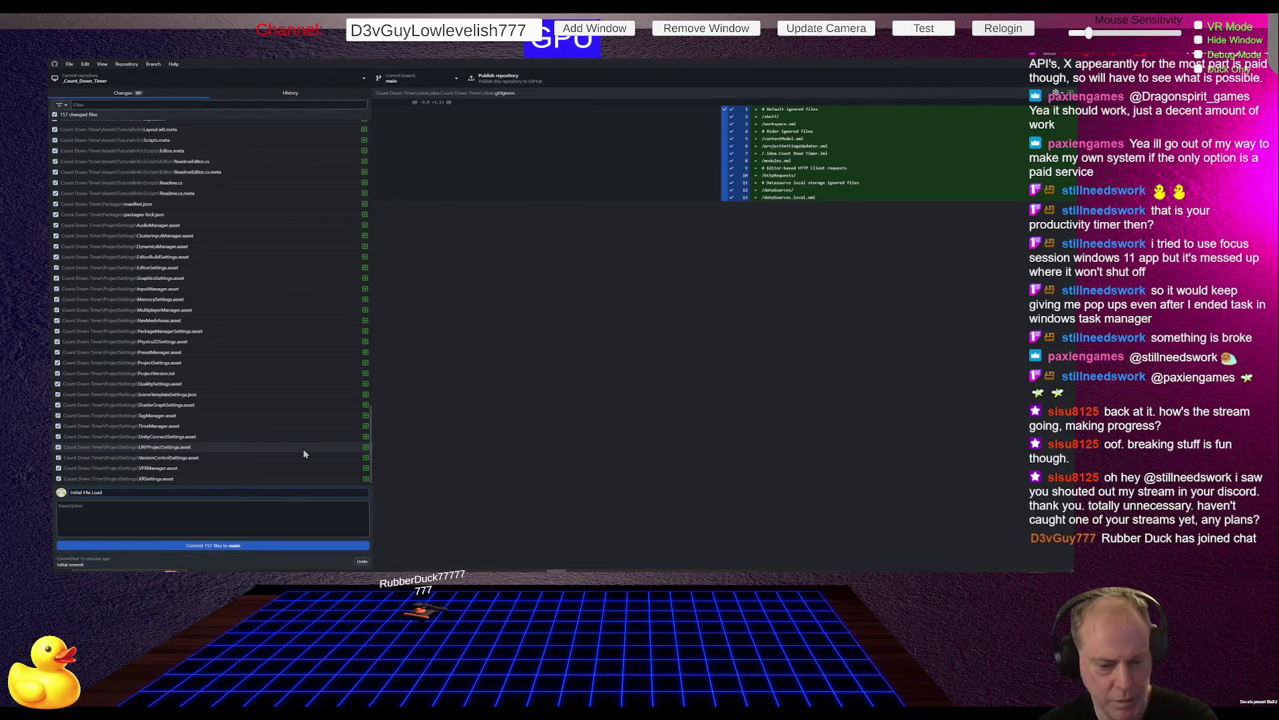
{"action": "left_click", "coordinate": [251, 546]}
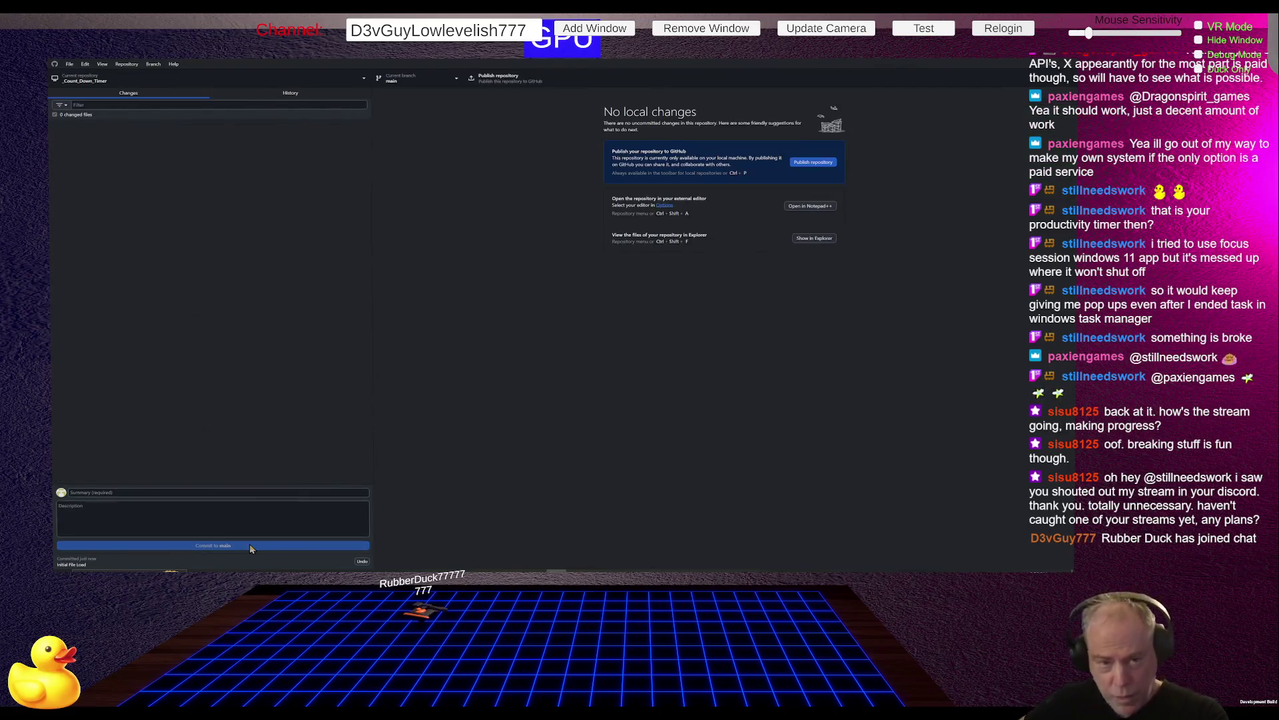
Publish the _Count_Down_Timer repository to GitHub.
{"action": "left_click", "coordinate": [825, 164]}
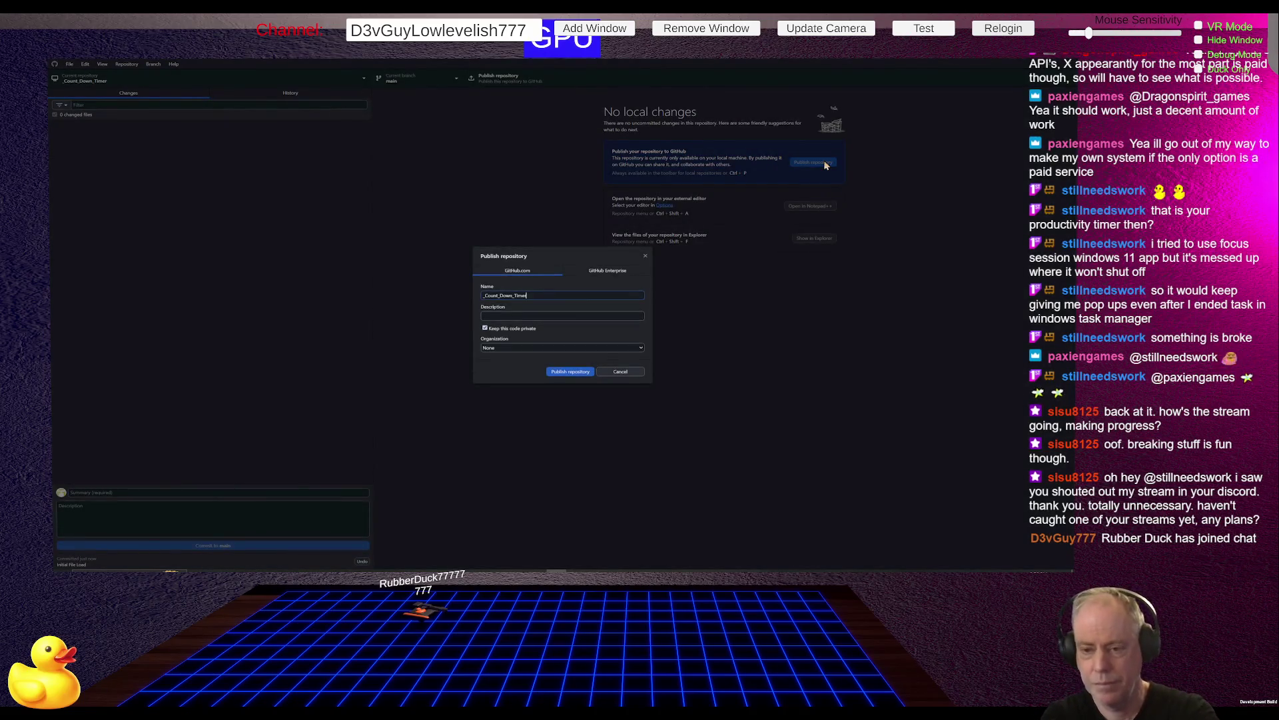
{"action": "left_click", "coordinate": [571, 375]}
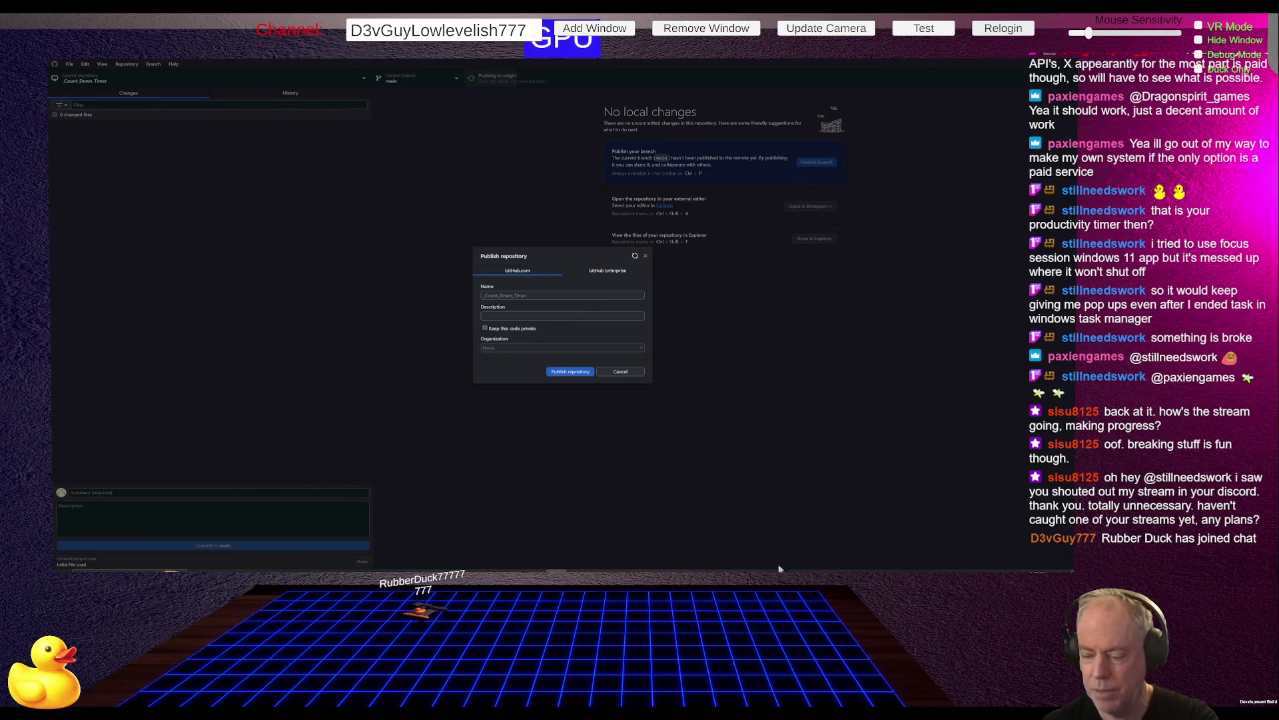
{"action": "mouse_move", "coordinate": [775, 572]}
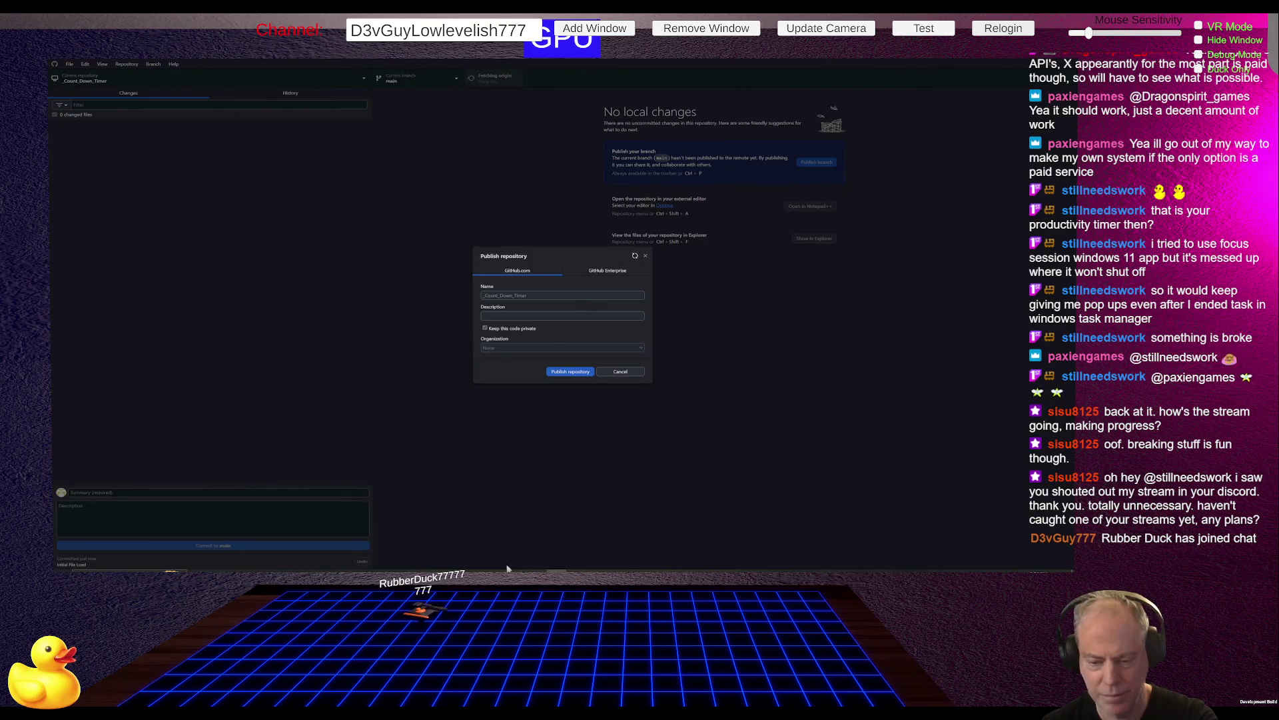
{"action": "key", "text": "alt+Tab"}
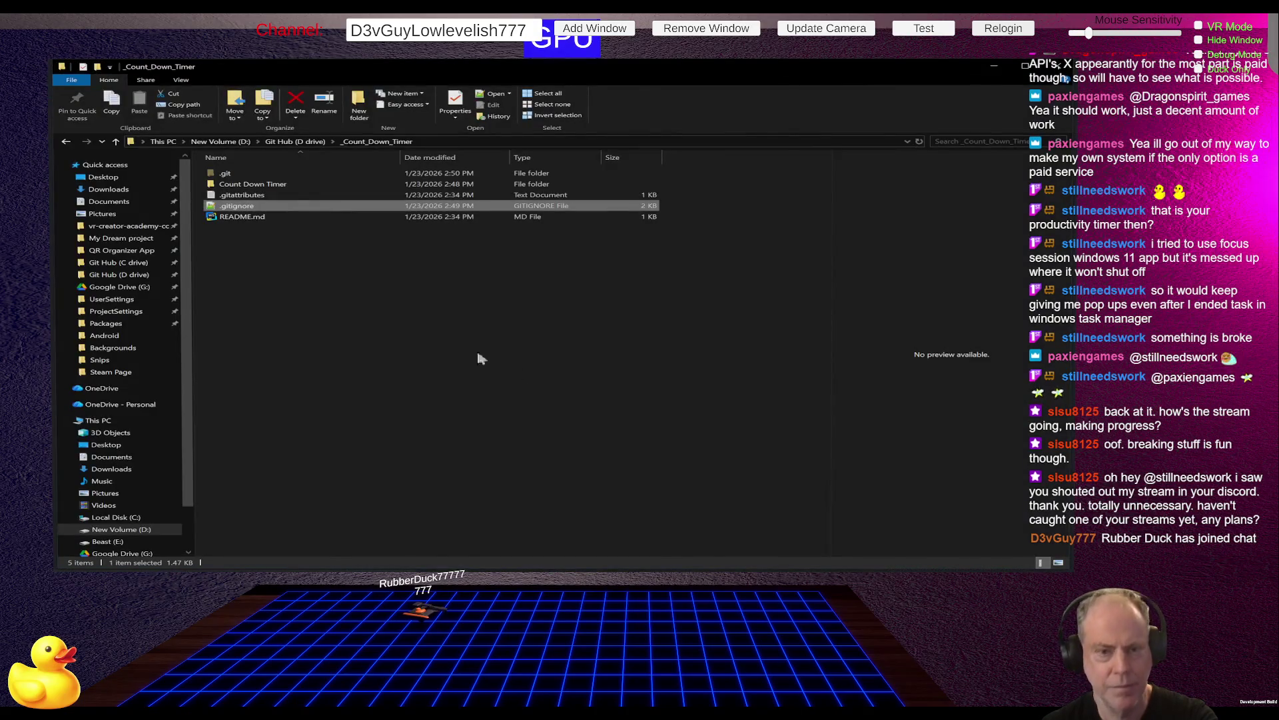
Show the Downloads folder in Large icons view.
{"action": "left_click", "coordinate": [100, 190]}
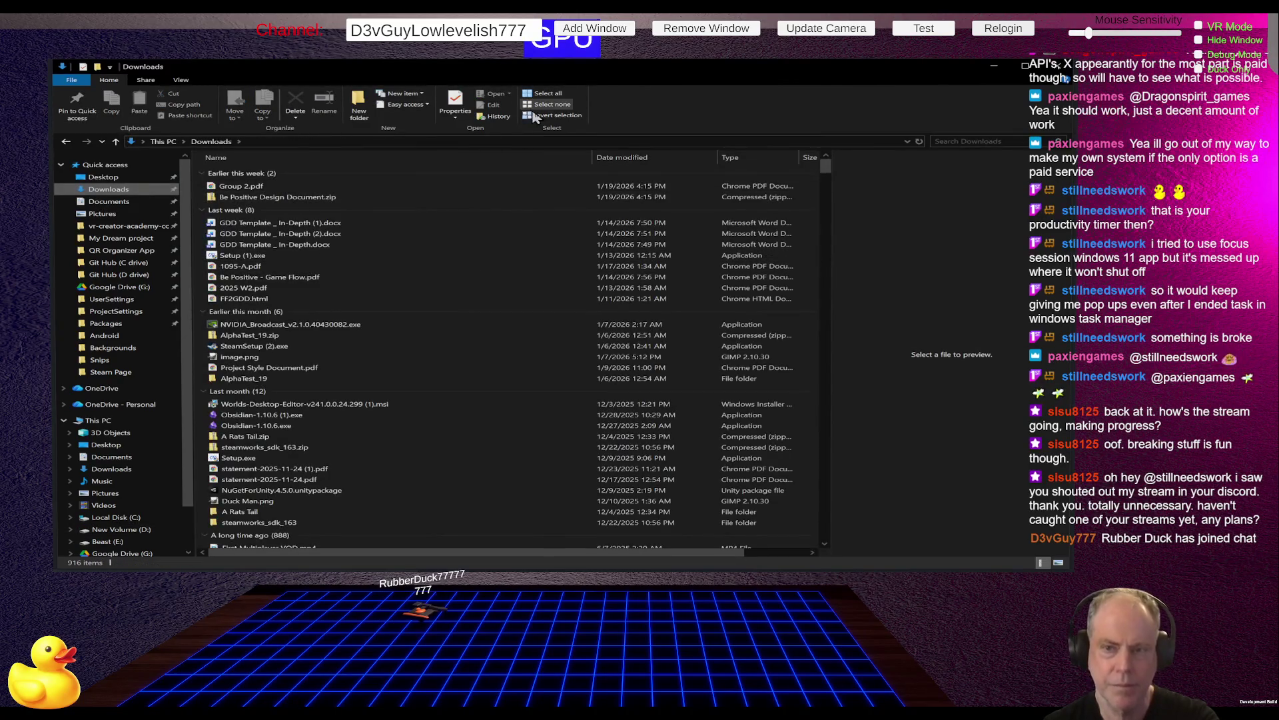
{"action": "left_click", "coordinate": [182, 80]}
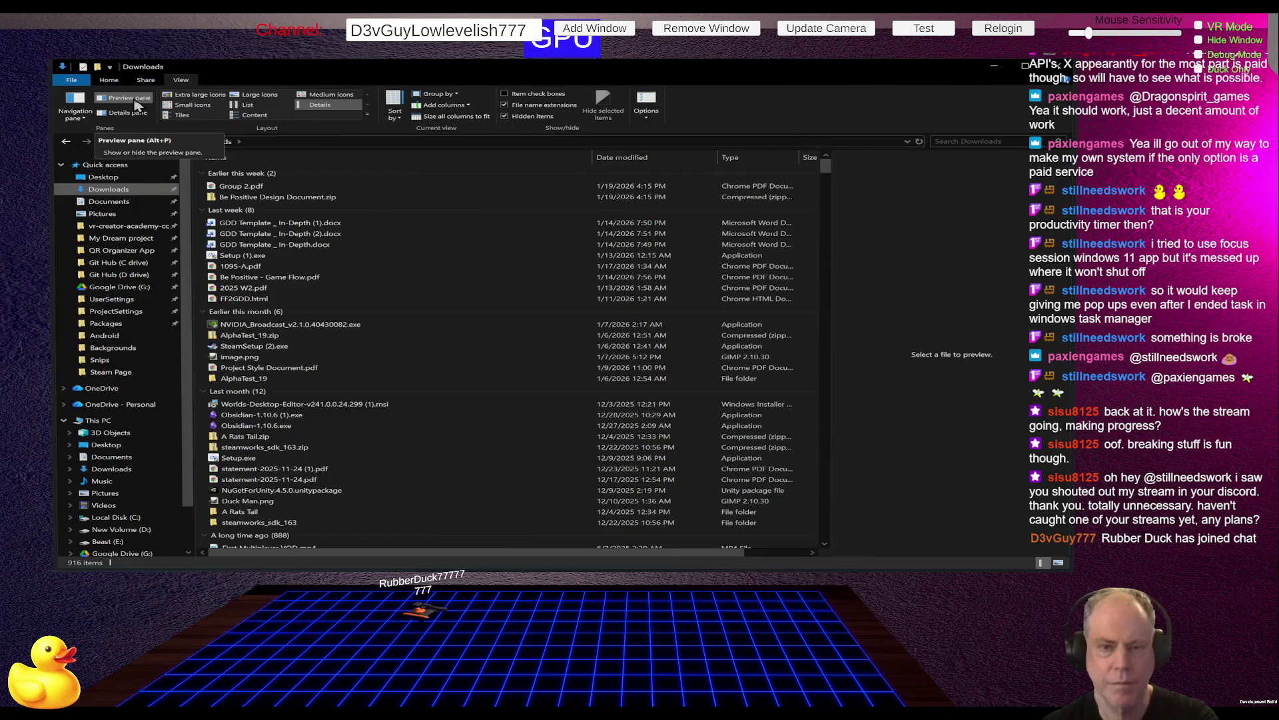
{"action": "left_click", "coordinate": [260, 95]}
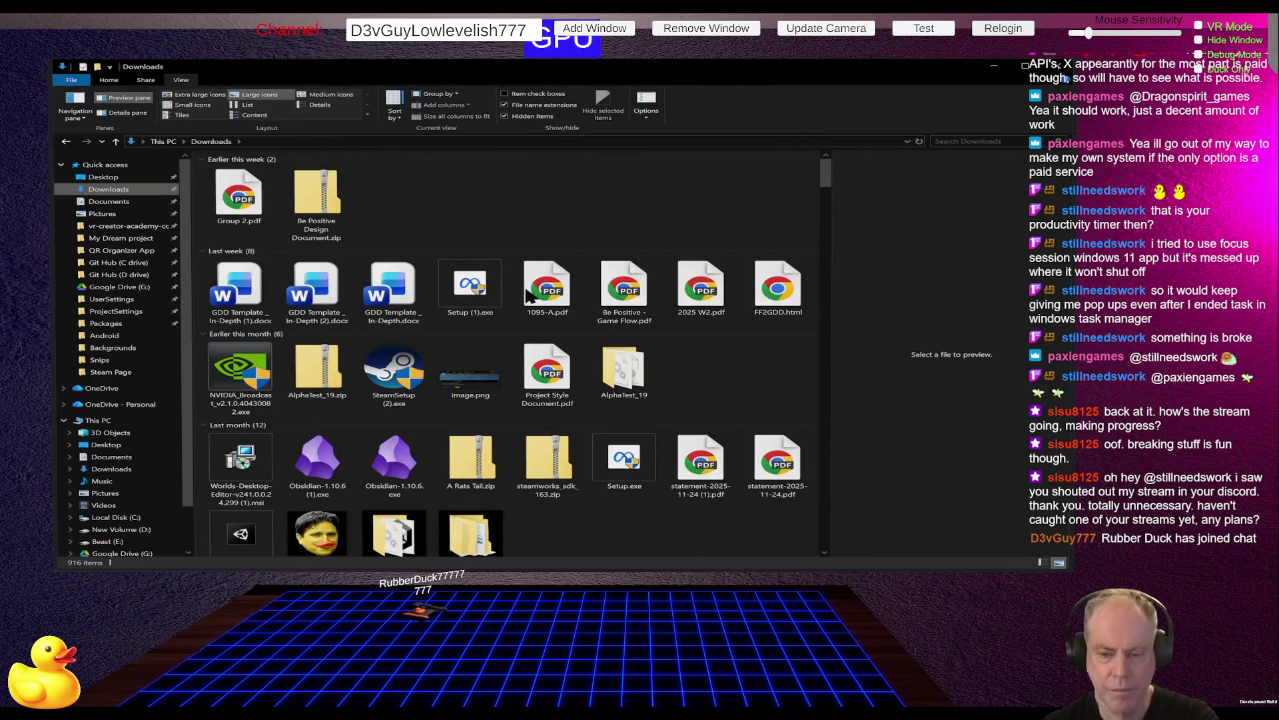
Scroll through Downloads and select the Futuristic Energy Cannon in Space image.
{"action": "scroll", "coordinate": [626, 373], "scroll_direction": "down", "scroll_amount": 10}
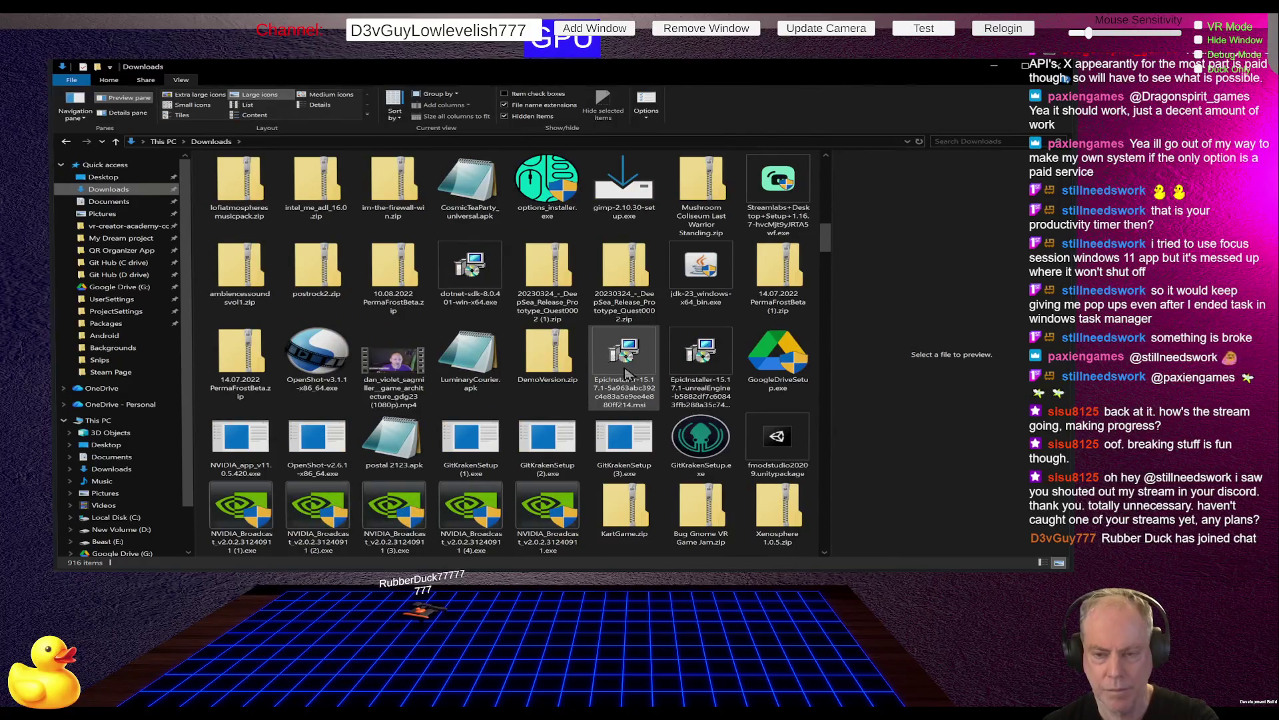
{"action": "scroll", "coordinate": [627, 373], "scroll_direction": "down", "scroll_amount": 15}
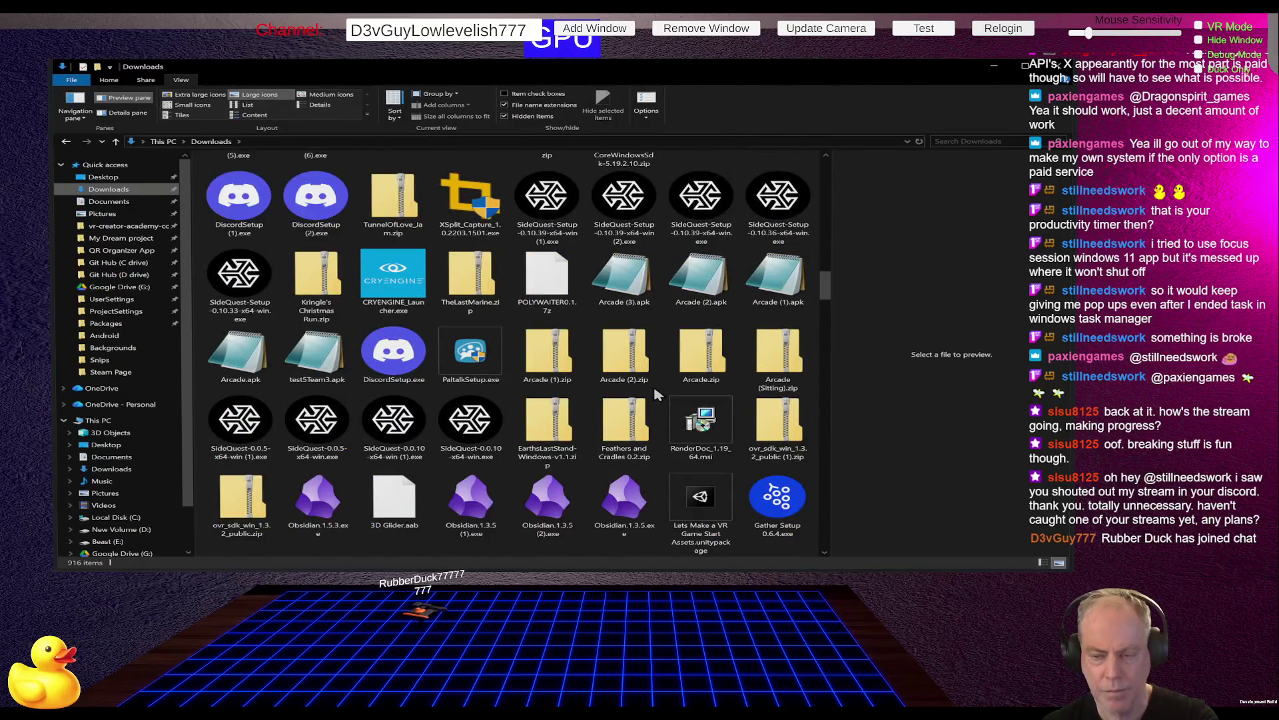
{"action": "scroll", "coordinate": [656, 395], "scroll_direction": "down", "scroll_amount": 15}
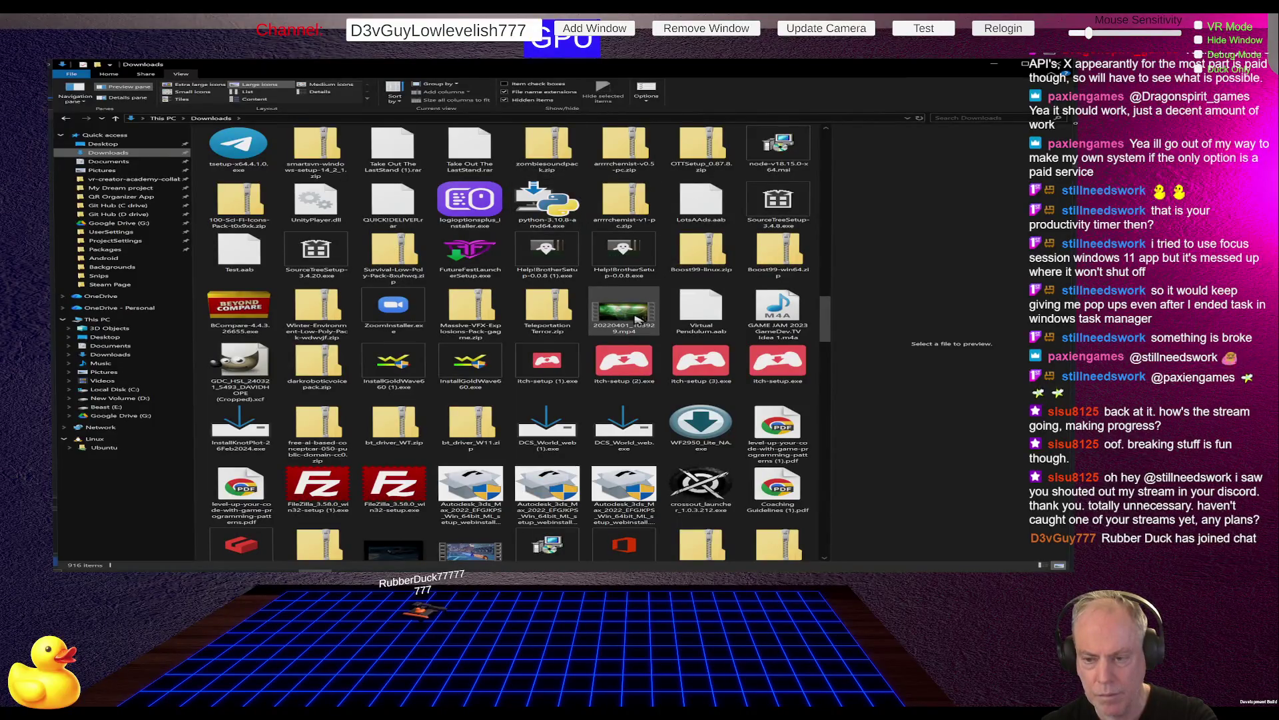
{"action": "scroll", "coordinate": [637, 319], "scroll_direction": "down", "scroll_amount": 5}
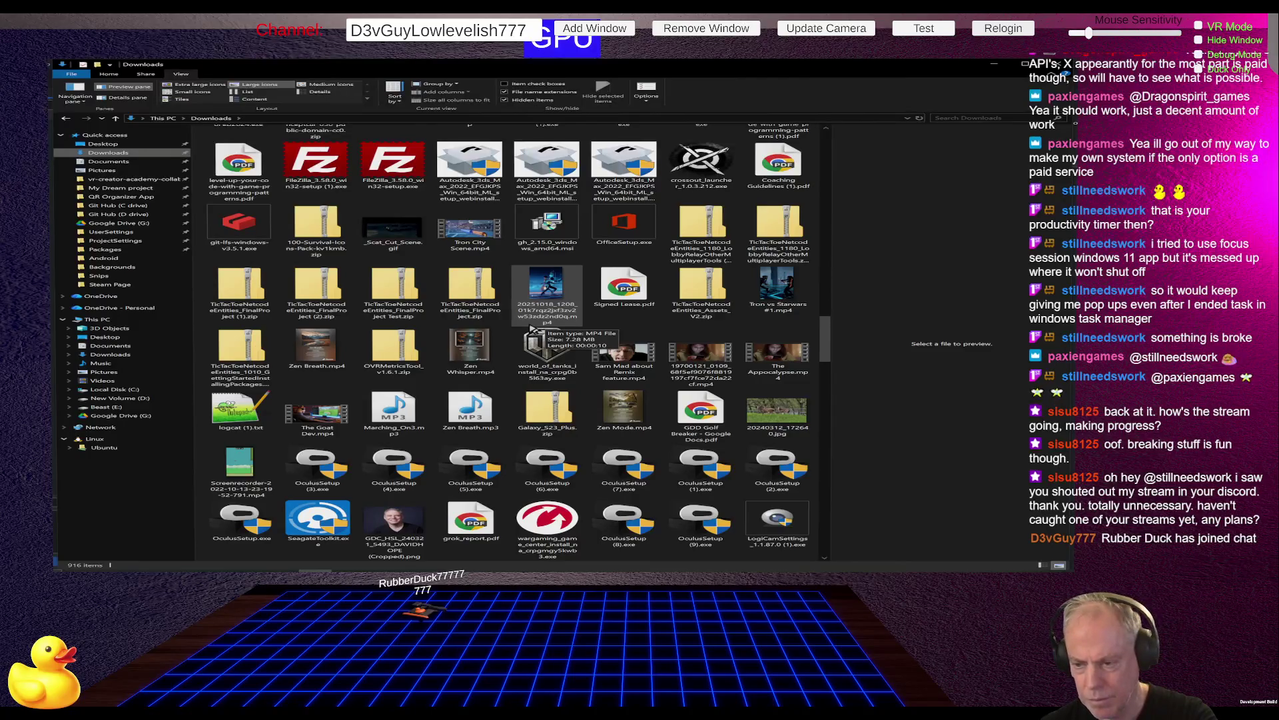
{"action": "scroll", "coordinate": [533, 328], "scroll_direction": "down", "scroll_amount": 3}
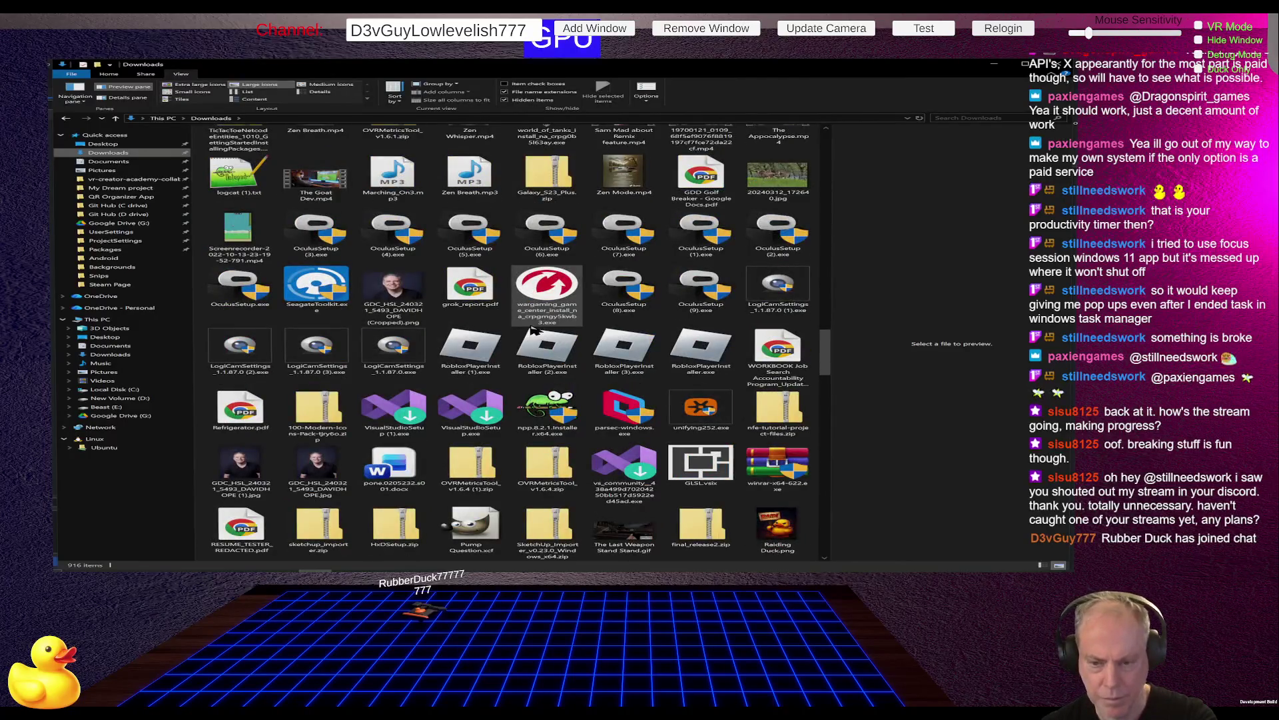
{"action": "scroll", "coordinate": [534, 329], "scroll_direction": "down", "scroll_amount": 5}
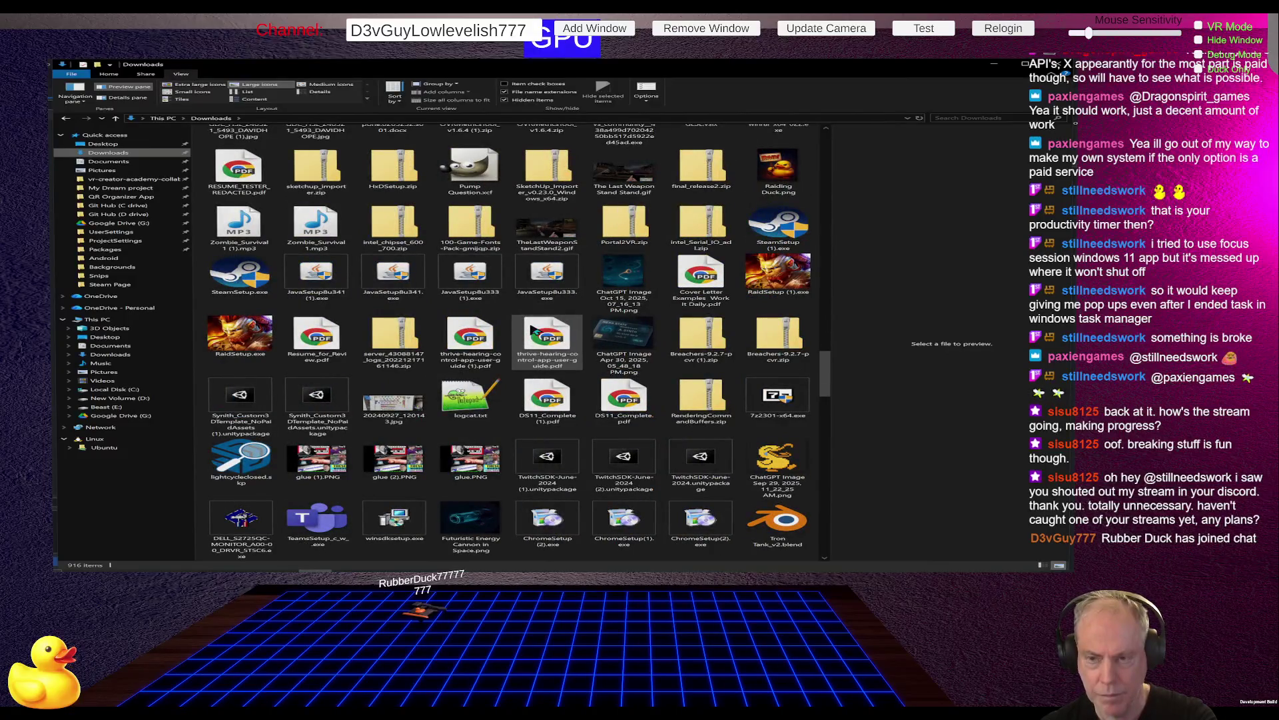
{"action": "scroll", "coordinate": [531, 329], "scroll_direction": "down", "scroll_amount": 5}
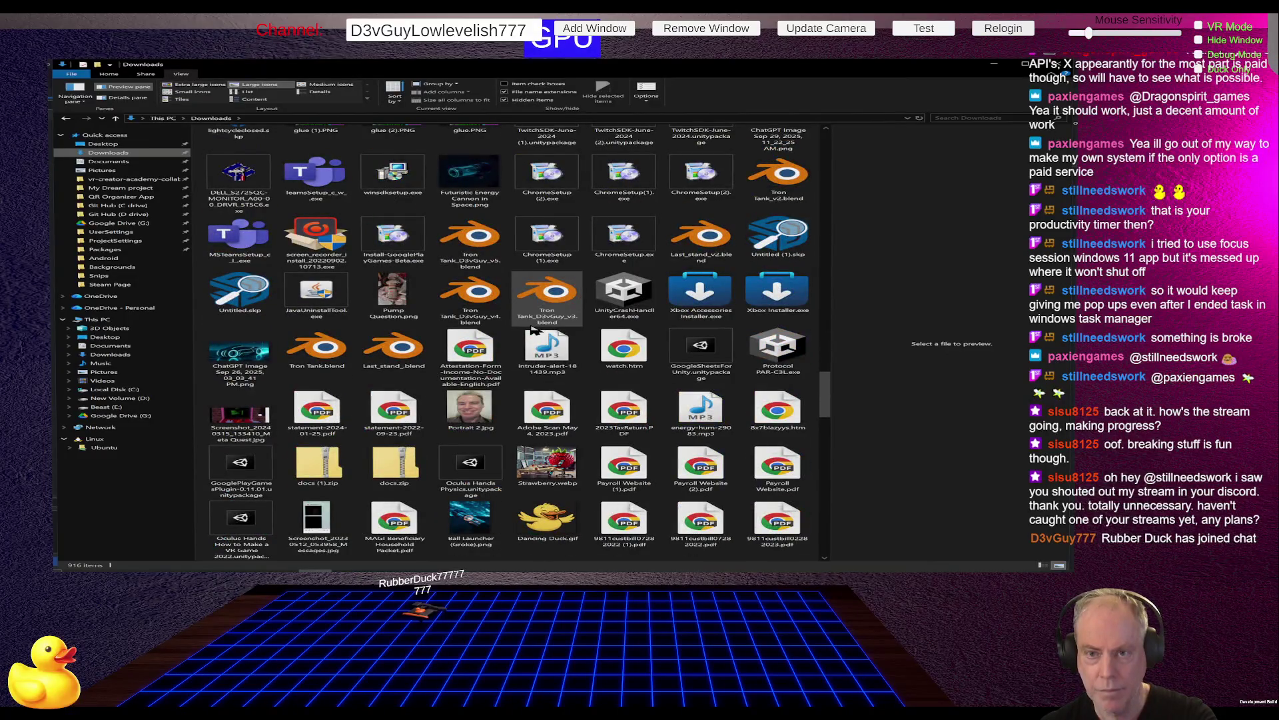
{"action": "scroll", "coordinate": [533, 328], "scroll_direction": "up", "scroll_amount": 3}
{"action": "left_click", "coordinate": [475, 396]}
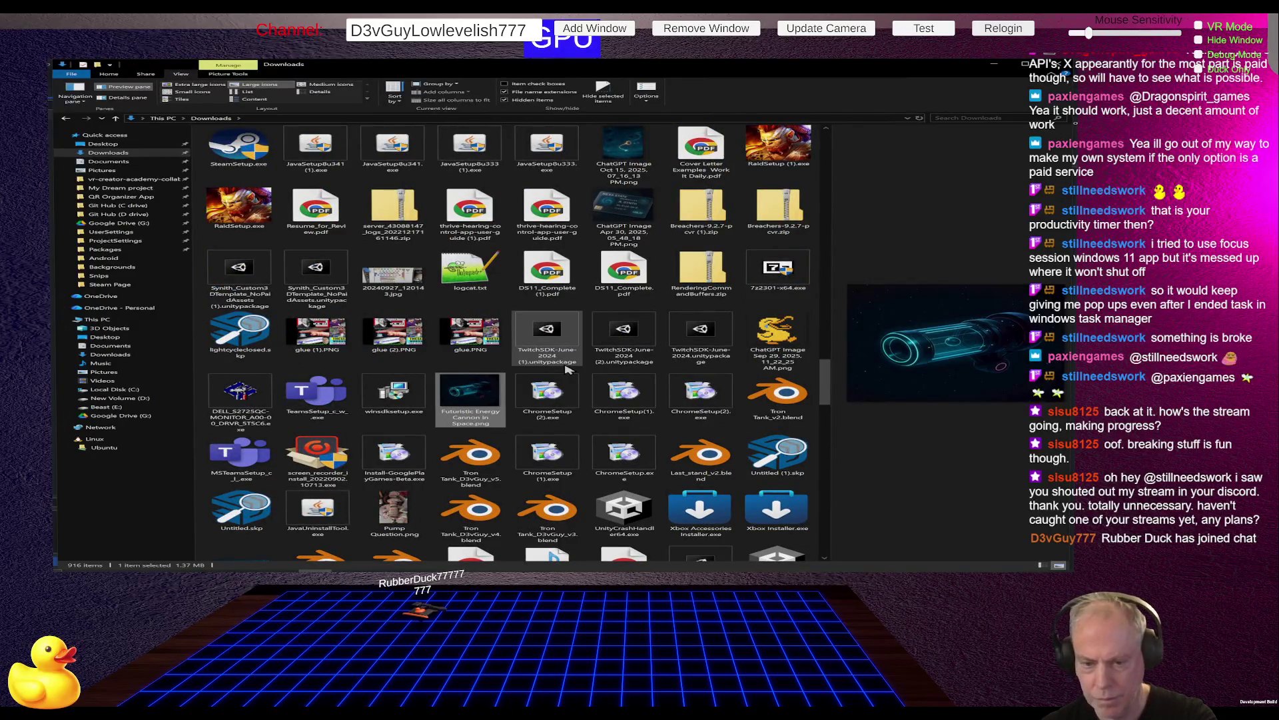
Preview a downloaded video, Tron City Scene.mp4 and the _Scat_Cut_Scene.gif animation.
{"action": "scroll", "coordinate": [575, 349], "scroll_direction": "down", "scroll_amount": 10}
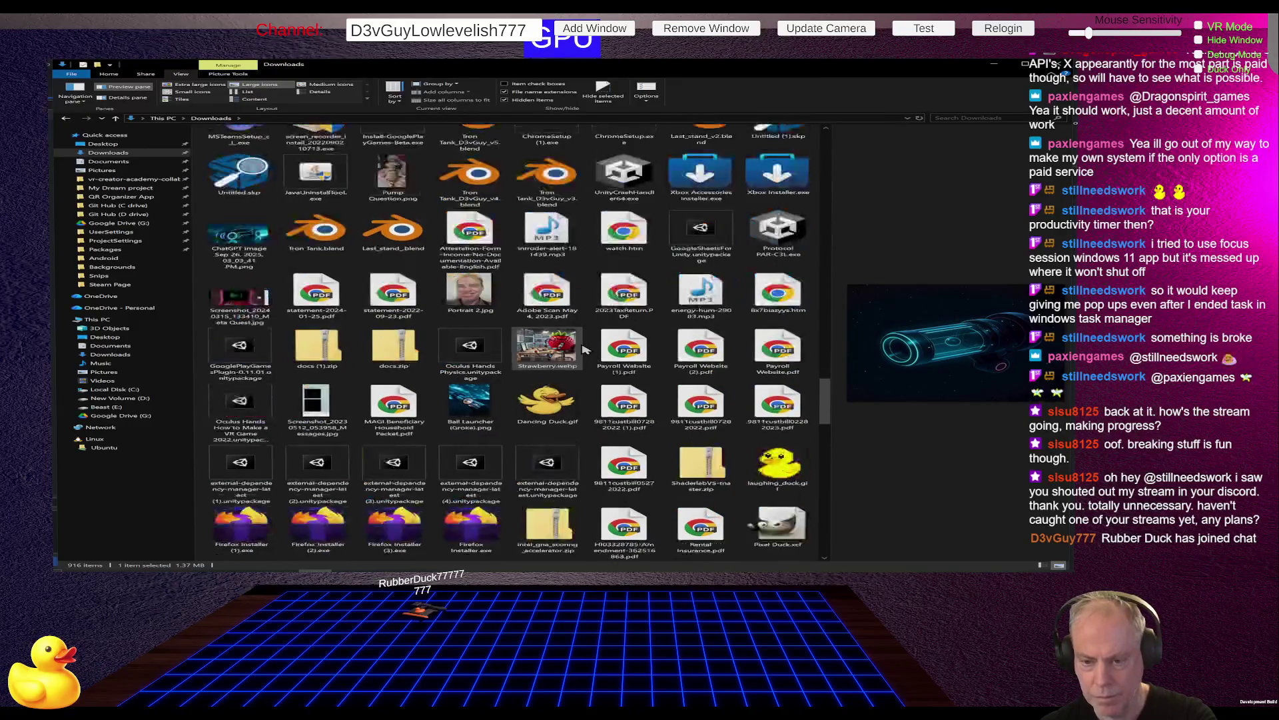
{"action": "scroll", "coordinate": [584, 349], "scroll_direction": "down", "scroll_amount": 10}
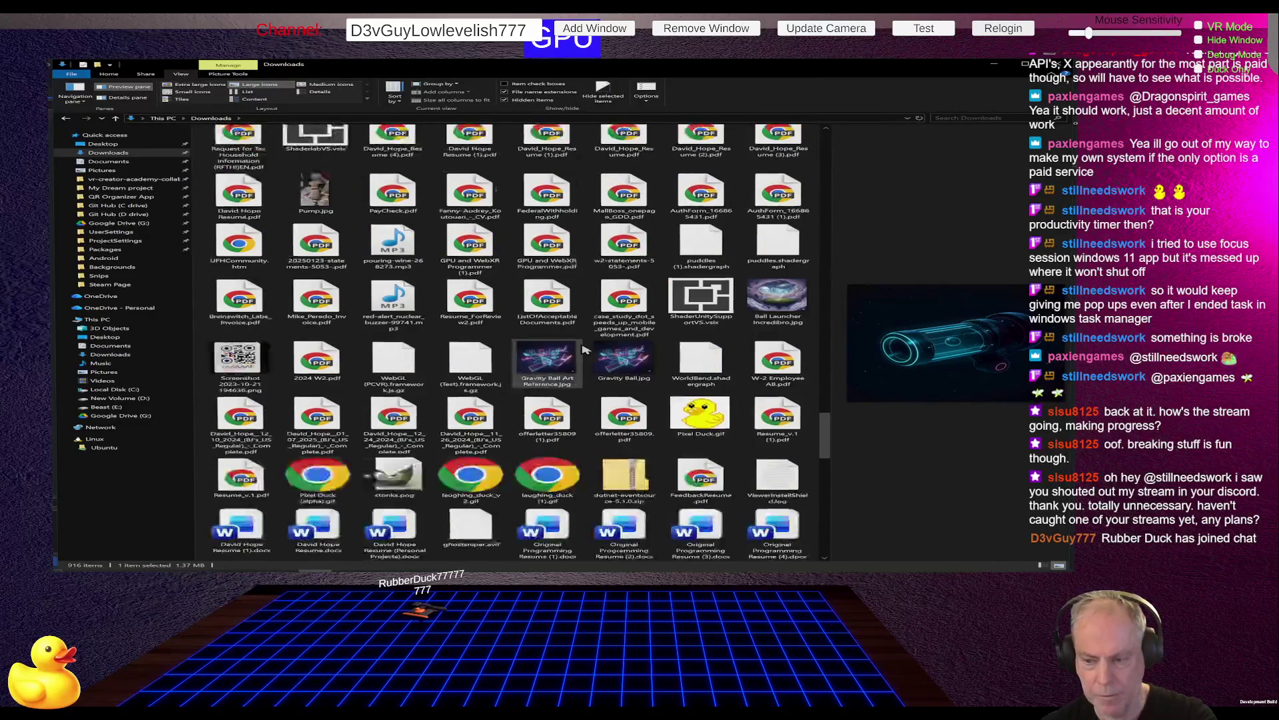
{"action": "scroll", "coordinate": [584, 349], "scroll_direction": "down", "scroll_amount": 10}
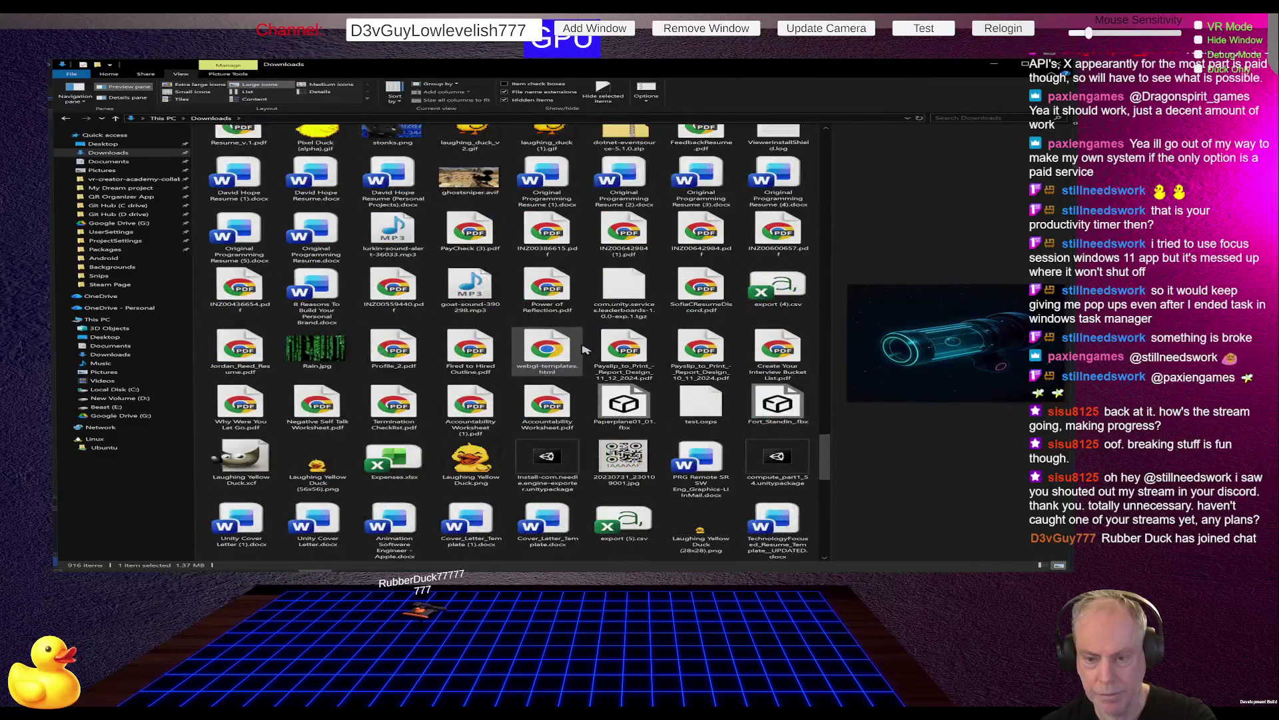
{"action": "scroll", "coordinate": [583, 350], "scroll_direction": "down", "scroll_amount": 5}
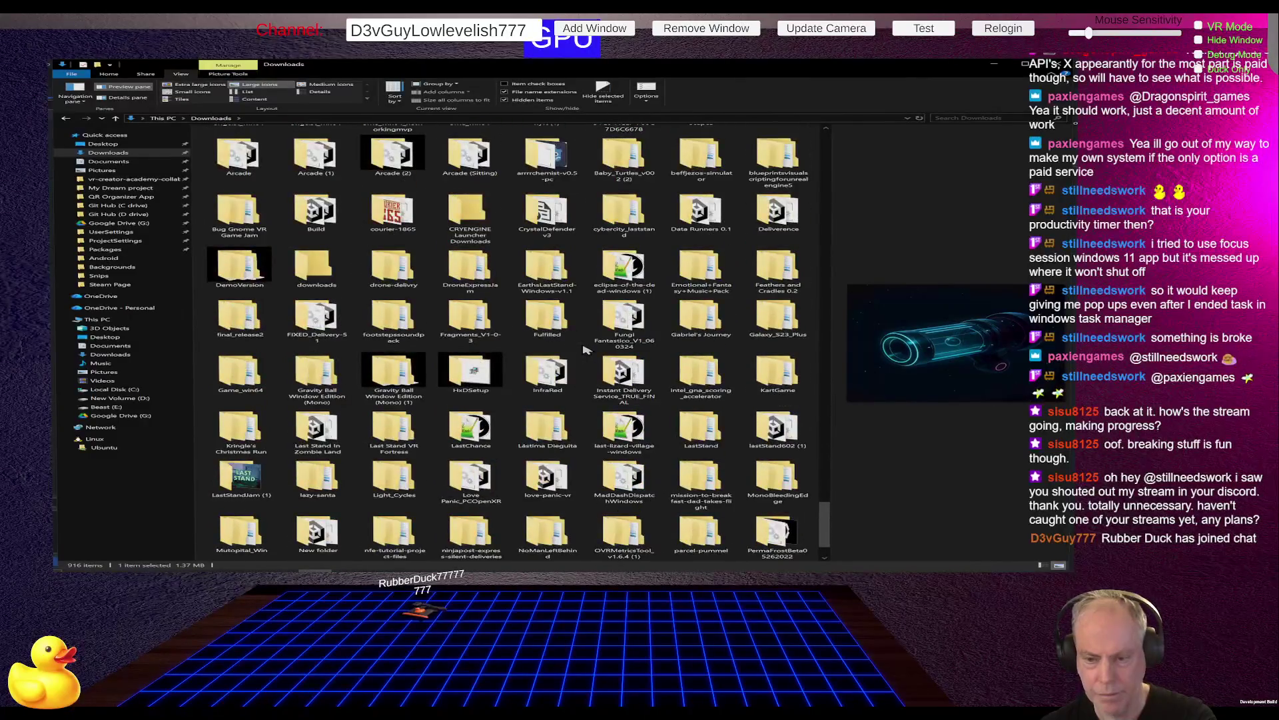
{"action": "scroll", "coordinate": [584, 349], "scroll_direction": "down", "scroll_amount": 6}
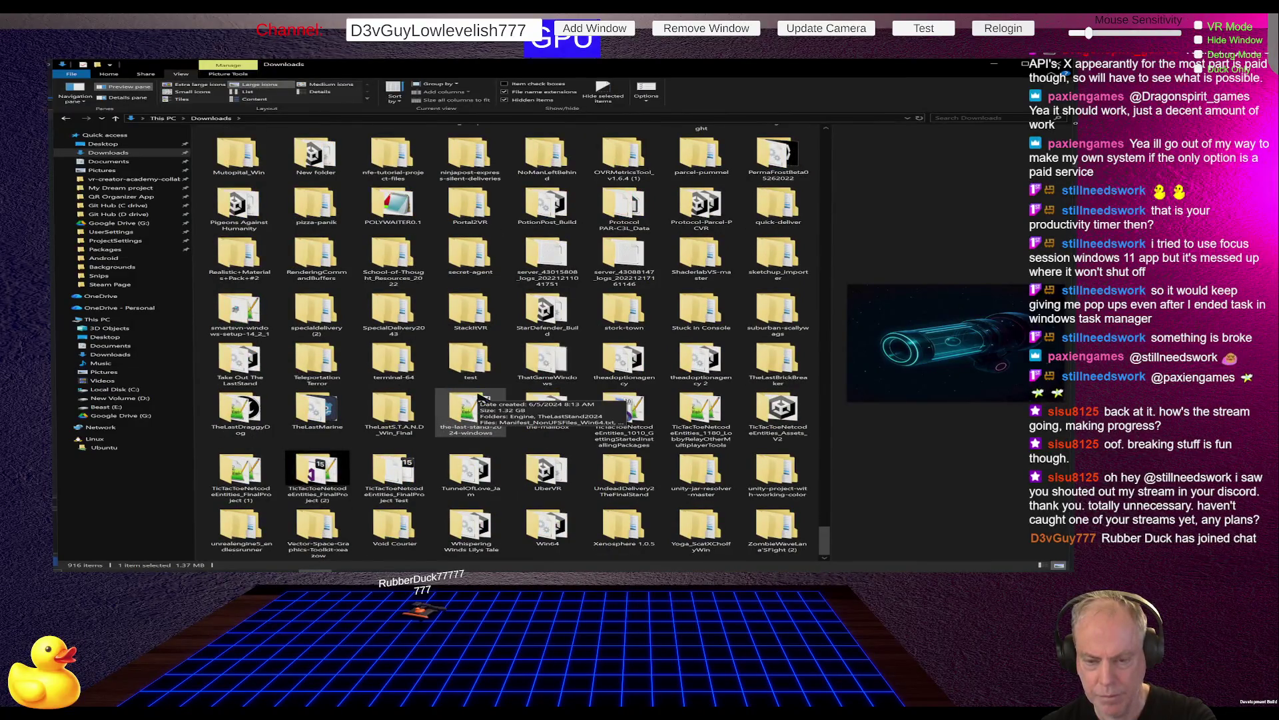
{"action": "scroll", "coordinate": [479, 399], "scroll_direction": "up", "scroll_amount": 10}
{"action": "scroll", "coordinate": [478, 398], "scroll_direction": "up", "scroll_amount": 5}
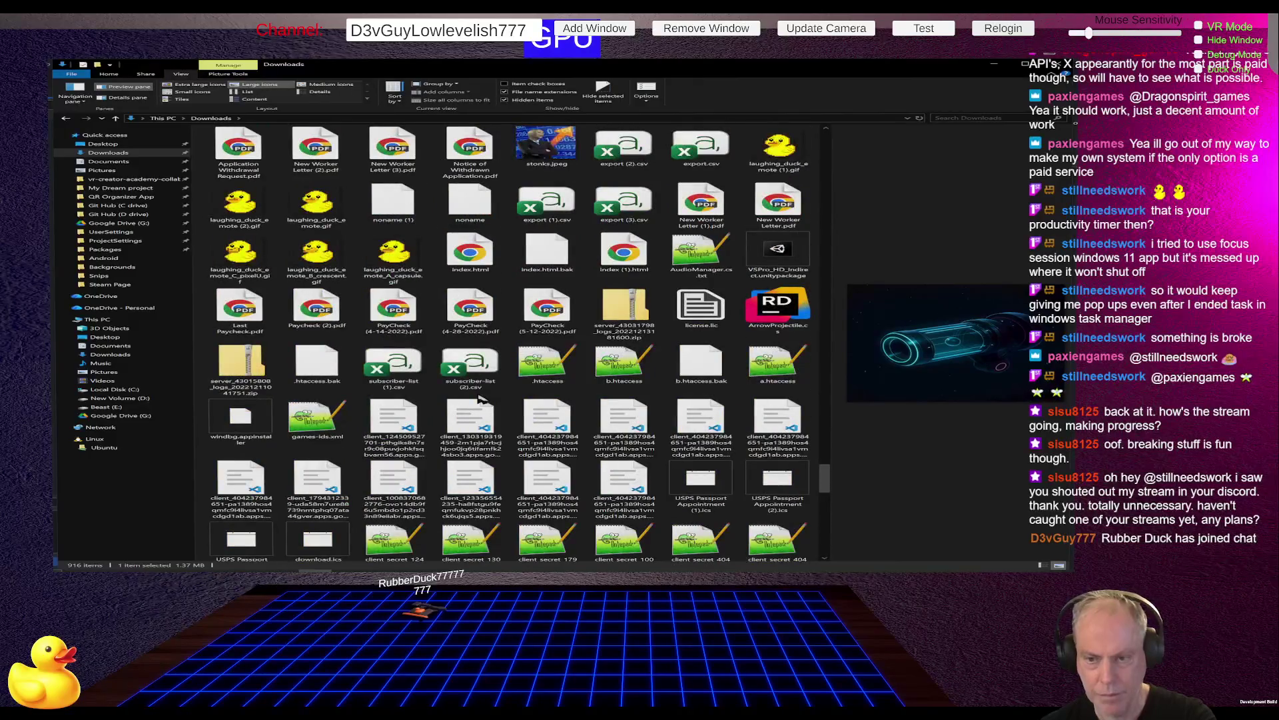
{"action": "scroll", "coordinate": [478, 398], "scroll_direction": "up", "scroll_amount": 20}
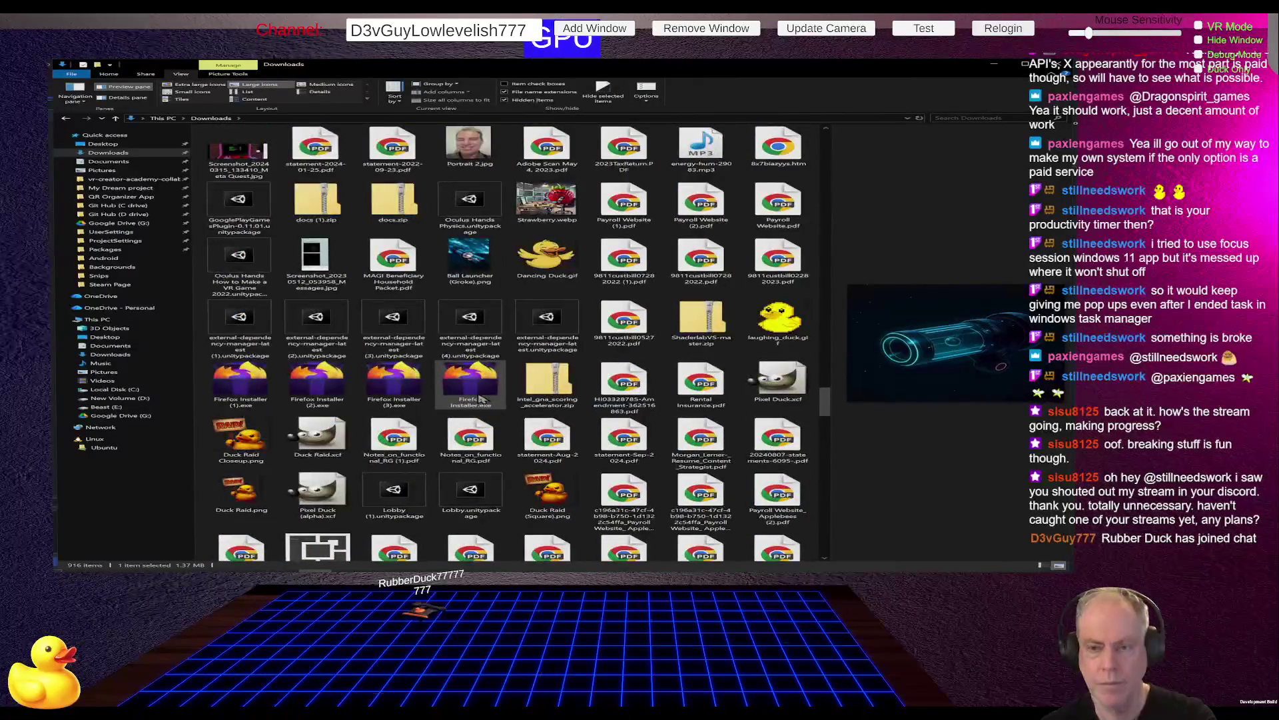
{"action": "scroll", "coordinate": [480, 398], "scroll_direction": "up", "scroll_amount": 10}
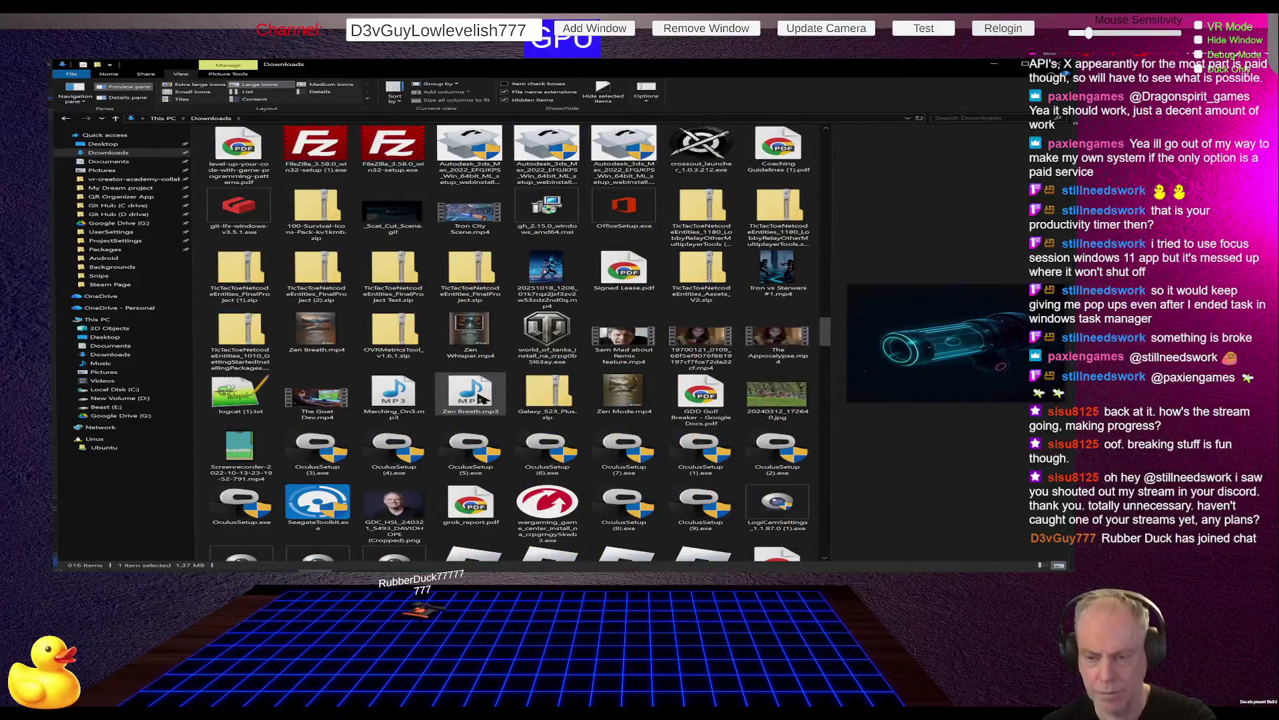
{"action": "scroll", "coordinate": [479, 399], "scroll_direction": "up", "scroll_amount": 2}
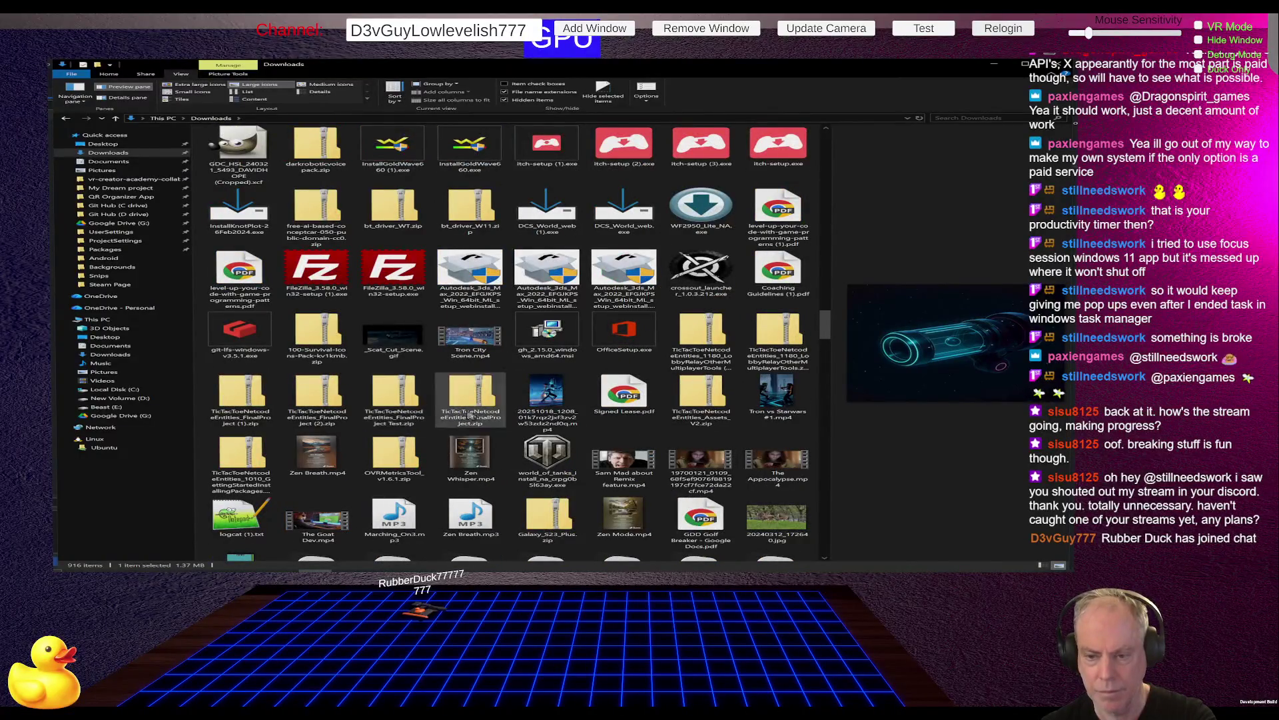
{"action": "left_click", "coordinate": [541, 397]}
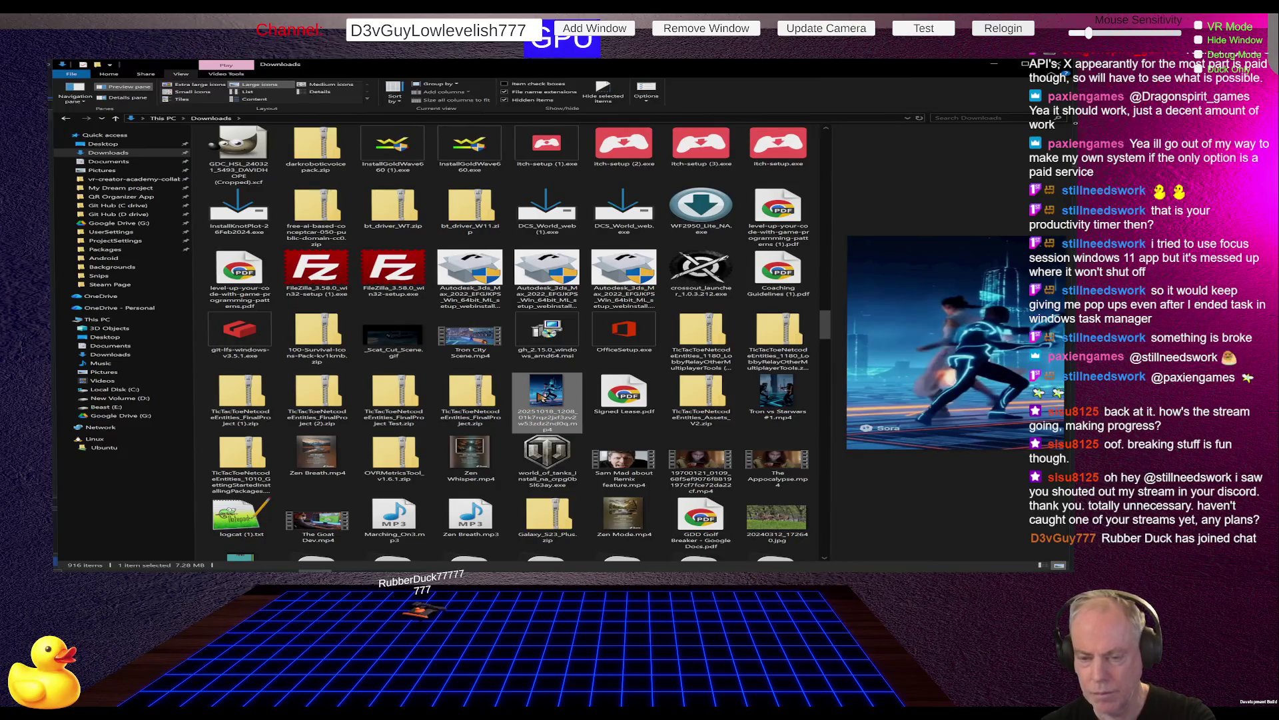
{"action": "left_click", "coordinate": [471, 341]}
{"action": "left_click", "coordinate": [393, 342]}
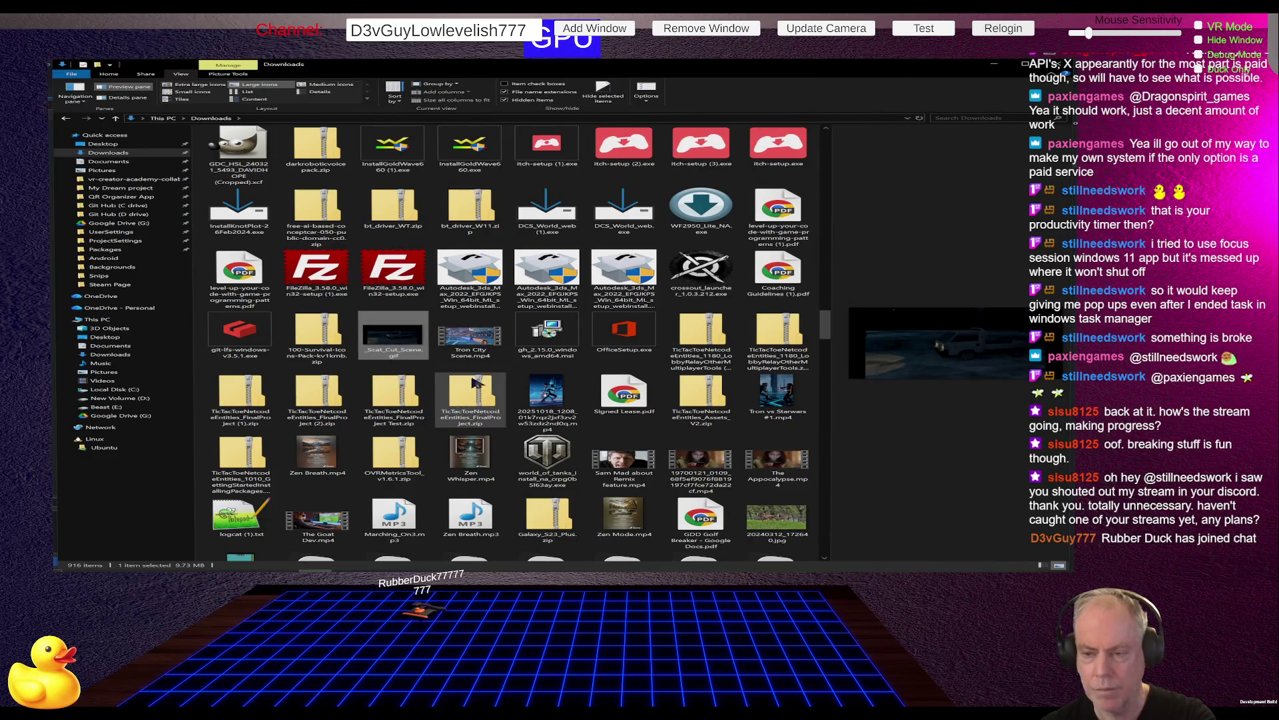
Scroll back up to the top of the Downloads folder.
{"action": "scroll", "coordinate": [457, 396], "scroll_direction": "up", "scroll_amount": 5}
{"action": "scroll", "coordinate": [457, 396], "scroll_direction": "up", "scroll_amount": 10}
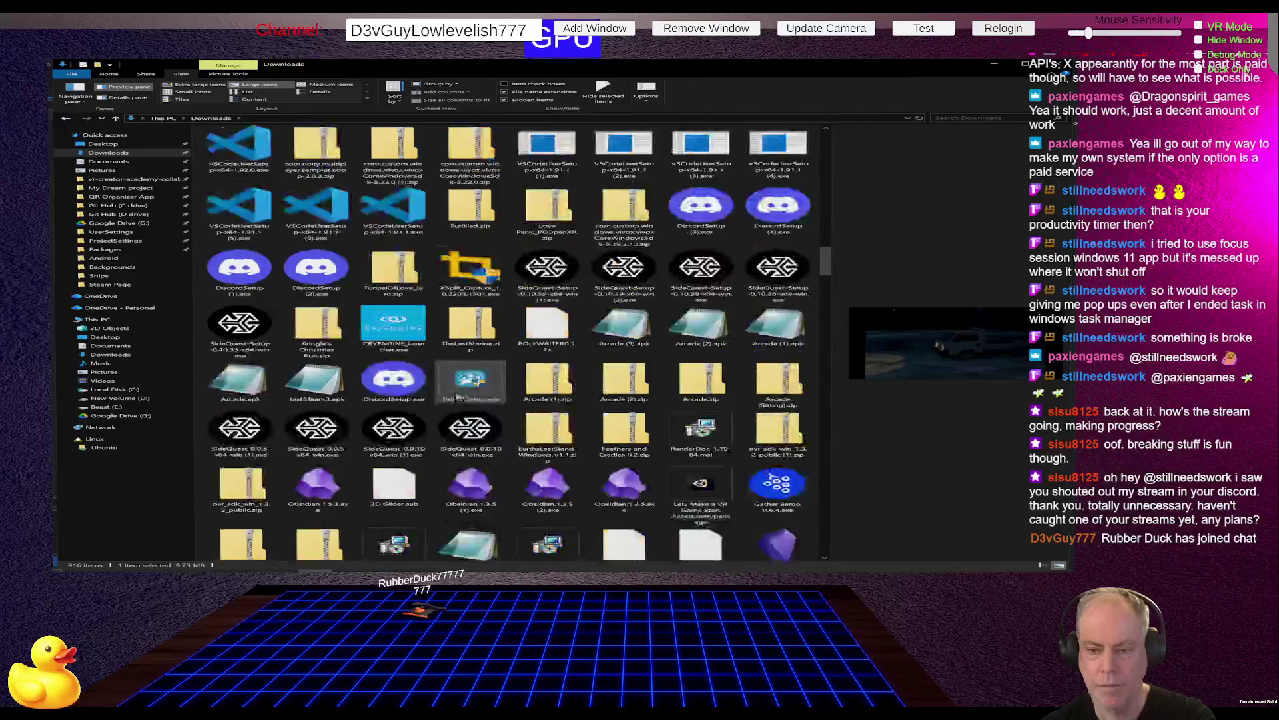
{"action": "scroll", "coordinate": [458, 396], "scroll_direction": "up", "scroll_amount": 10}
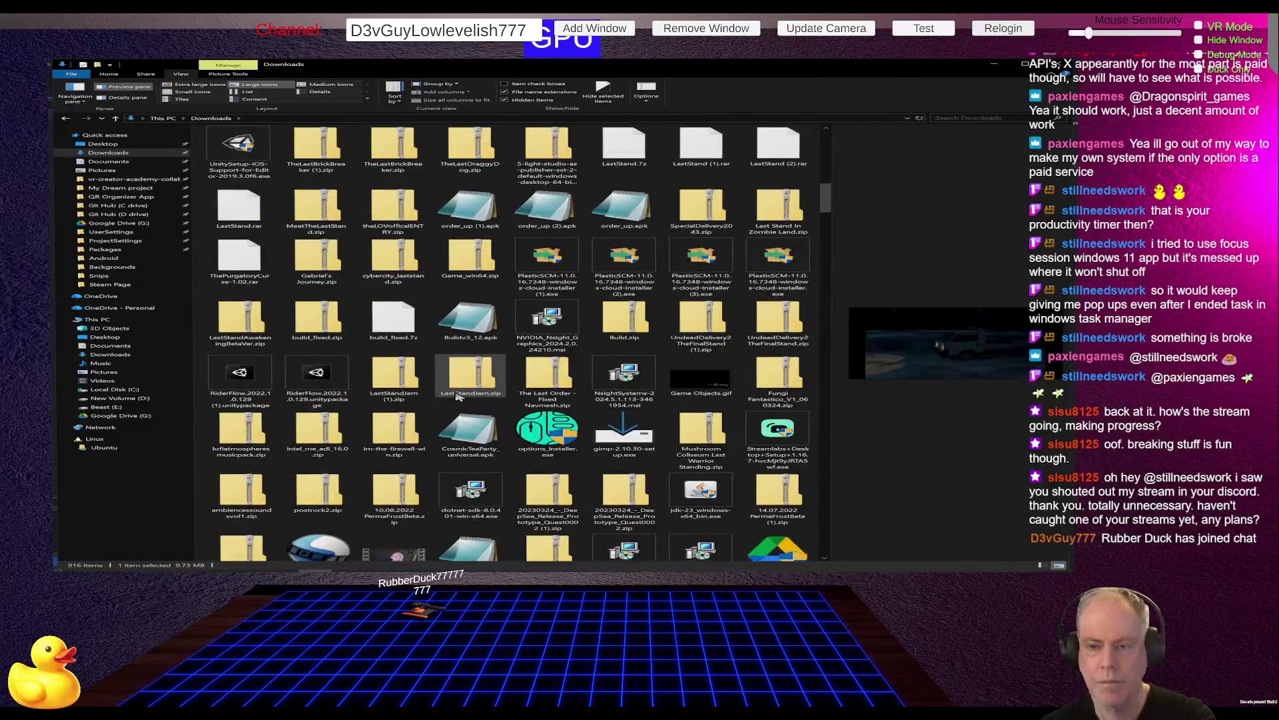
{"action": "scroll", "coordinate": [457, 396], "scroll_direction": "up", "scroll_amount": 1}
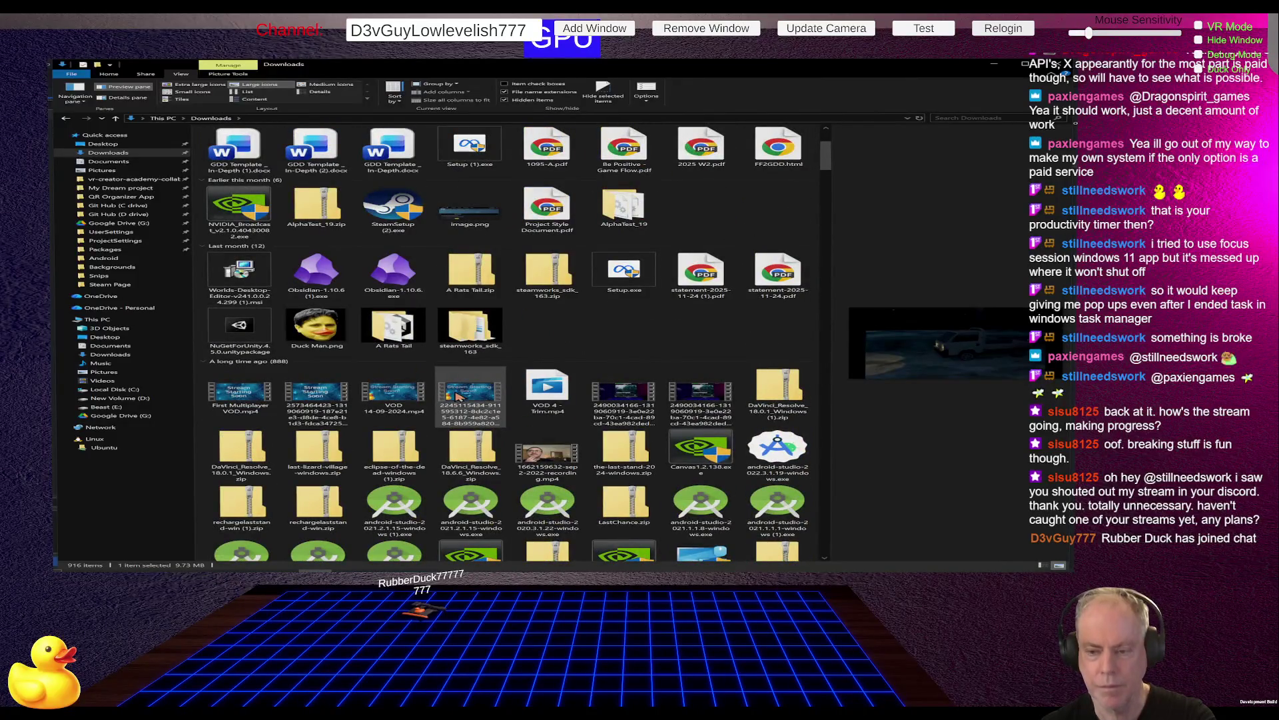
{"action": "scroll", "coordinate": [457, 395], "scroll_direction": "up", "scroll_amount": 1}
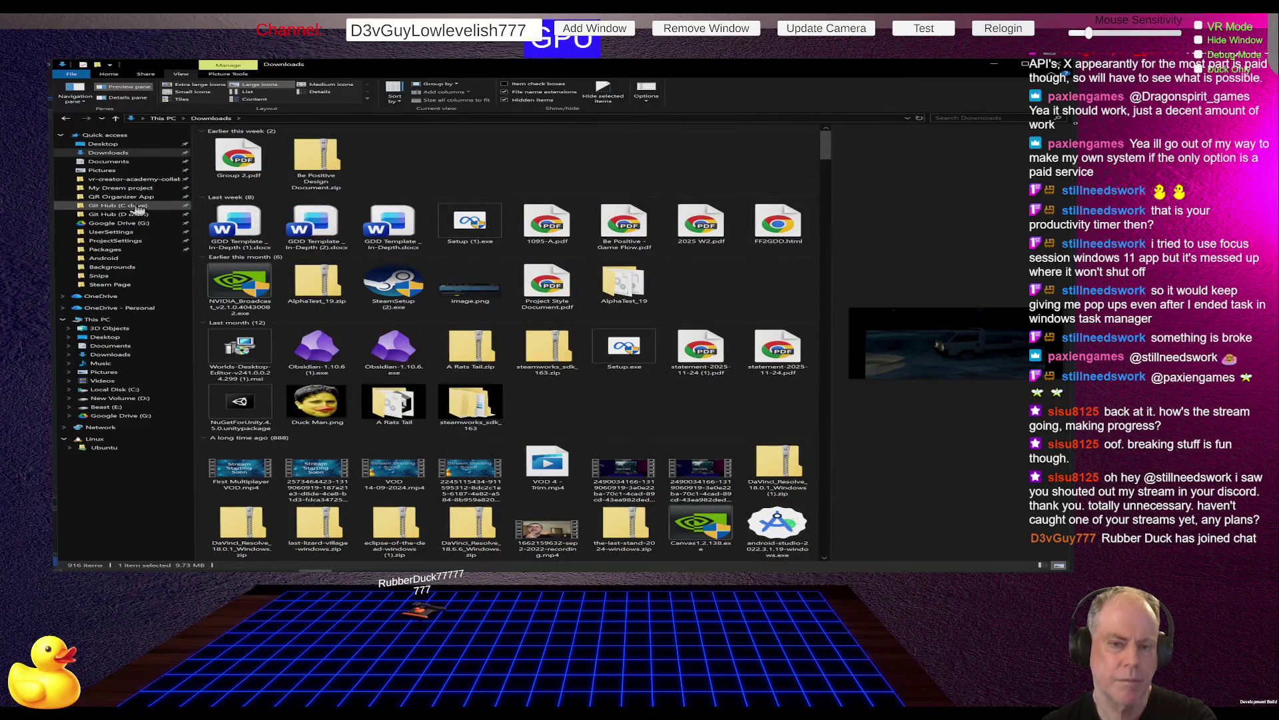
{"action": "key", "text": "alt+Tab"}
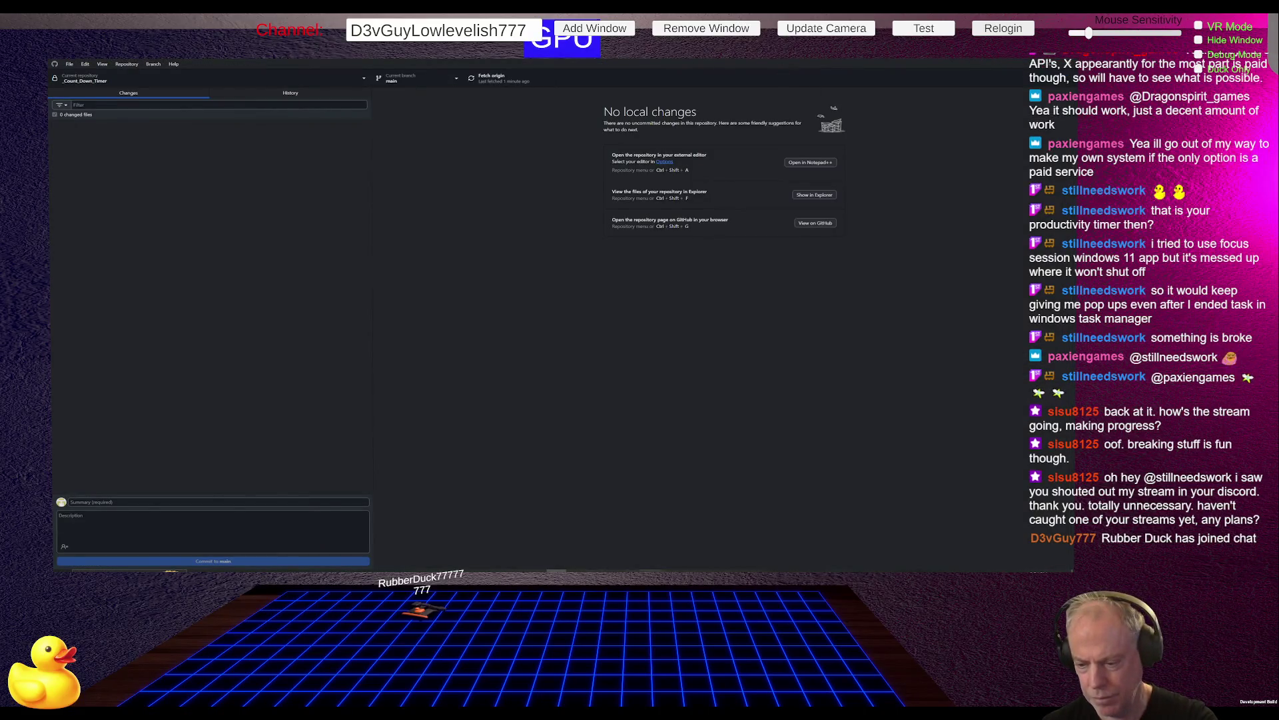
Check GitHub Desktop's Changes tab for Count_Down_Timer, which shows nothing left to commit.
{"action": "mouse_move", "coordinate": [636, 568]}
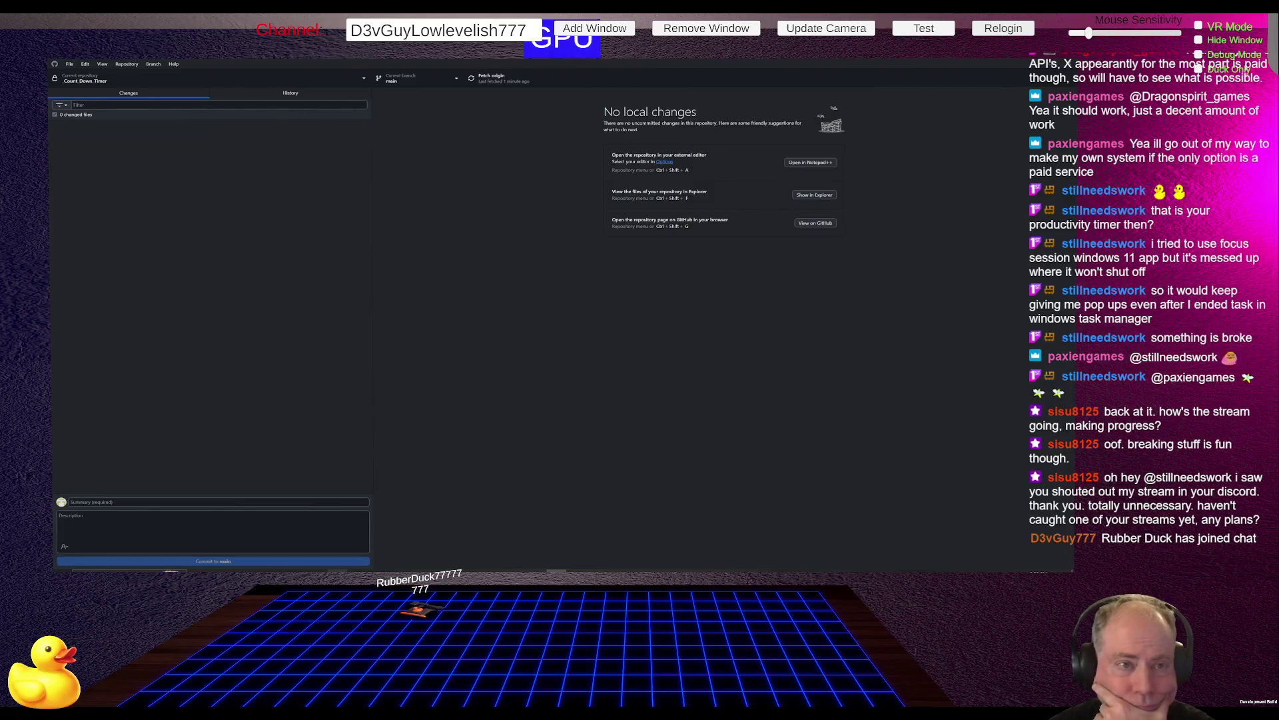
{"action": "key", "text": "alt+Tab"}
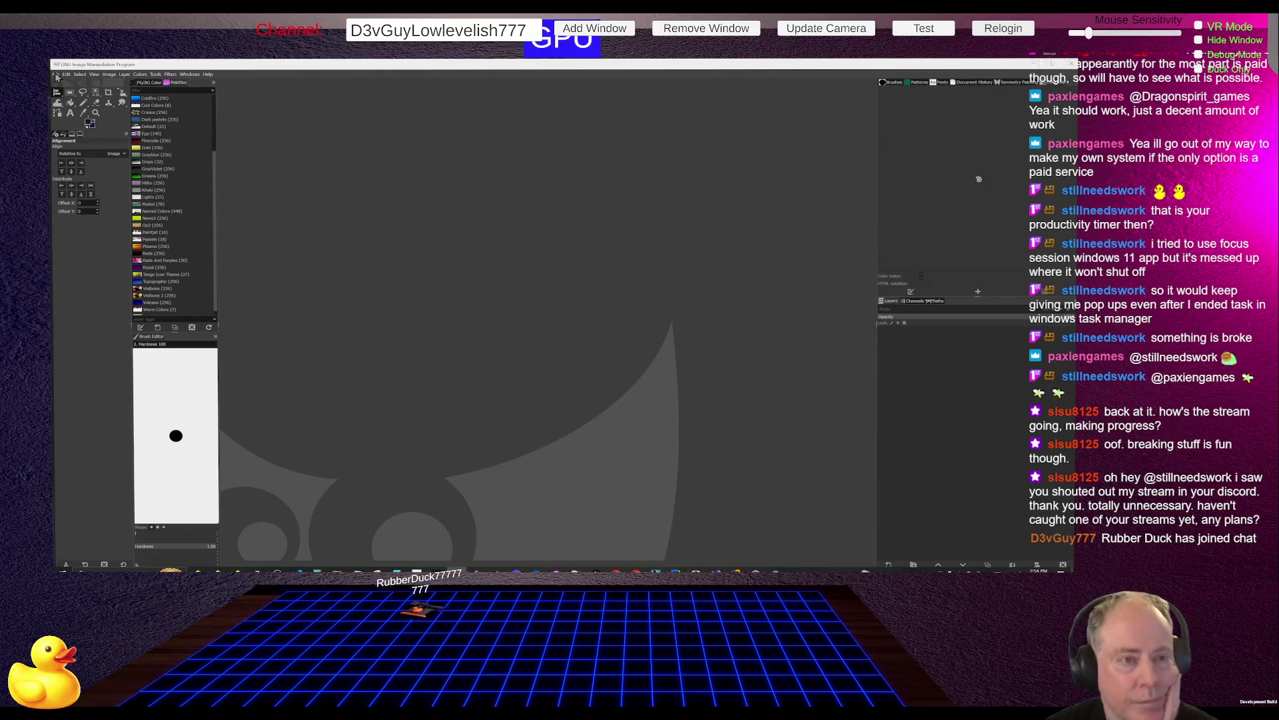
Reopen Light Cycle - ChatGPT.png from File > Open Recent, trying it twice.
{"action": "left_click", "coordinate": [56, 74]}
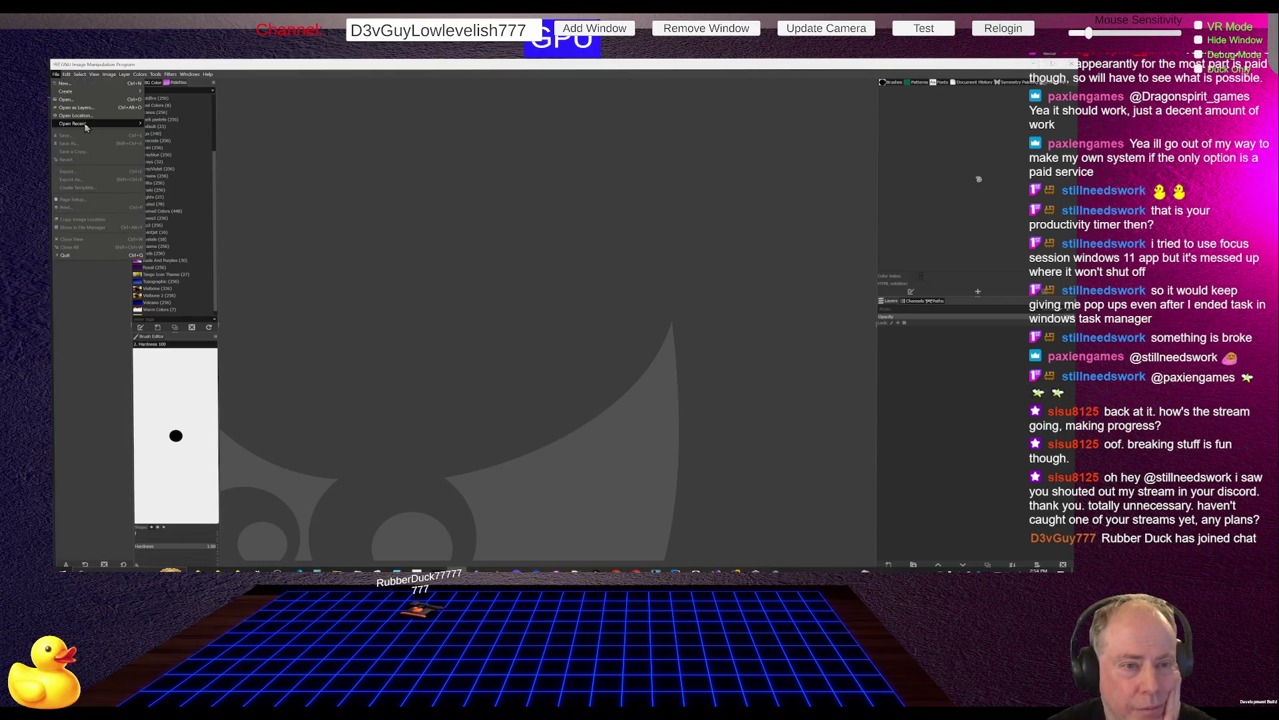
{"action": "mouse_move", "coordinate": [86, 127]}
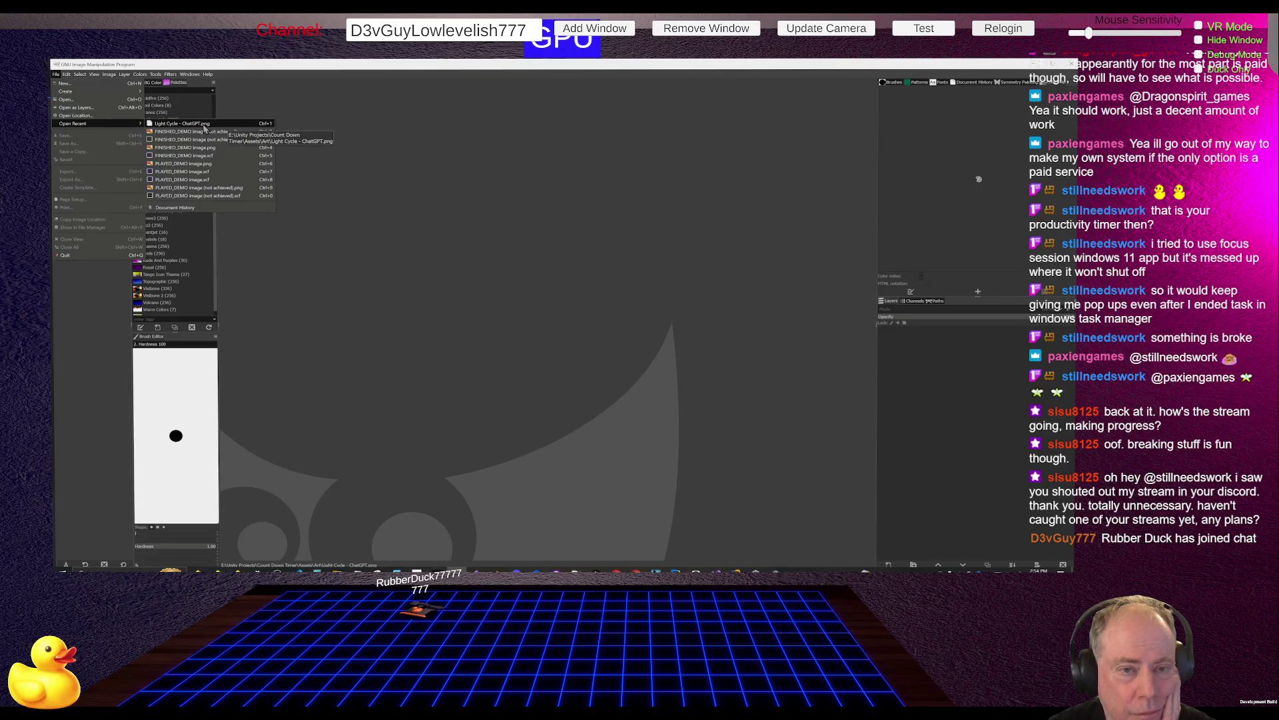
{"action": "left_click", "coordinate": [205, 125]}
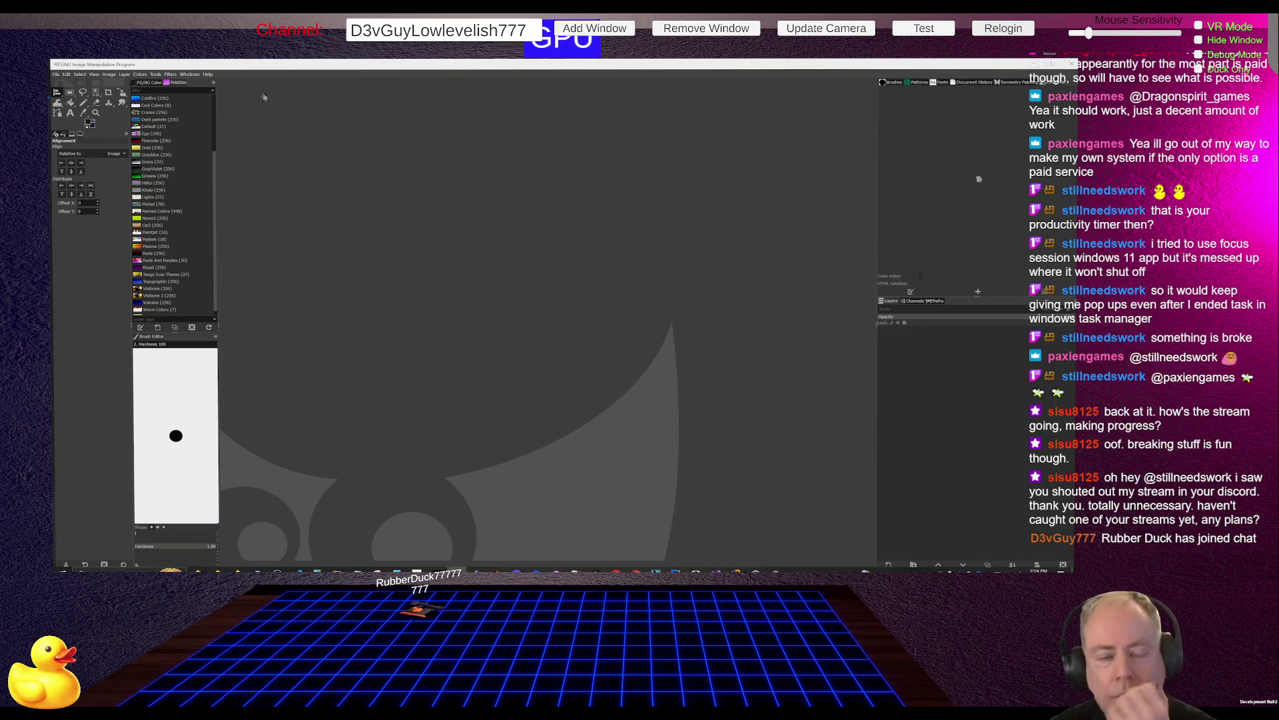
{"action": "left_click", "coordinate": [56, 75]}
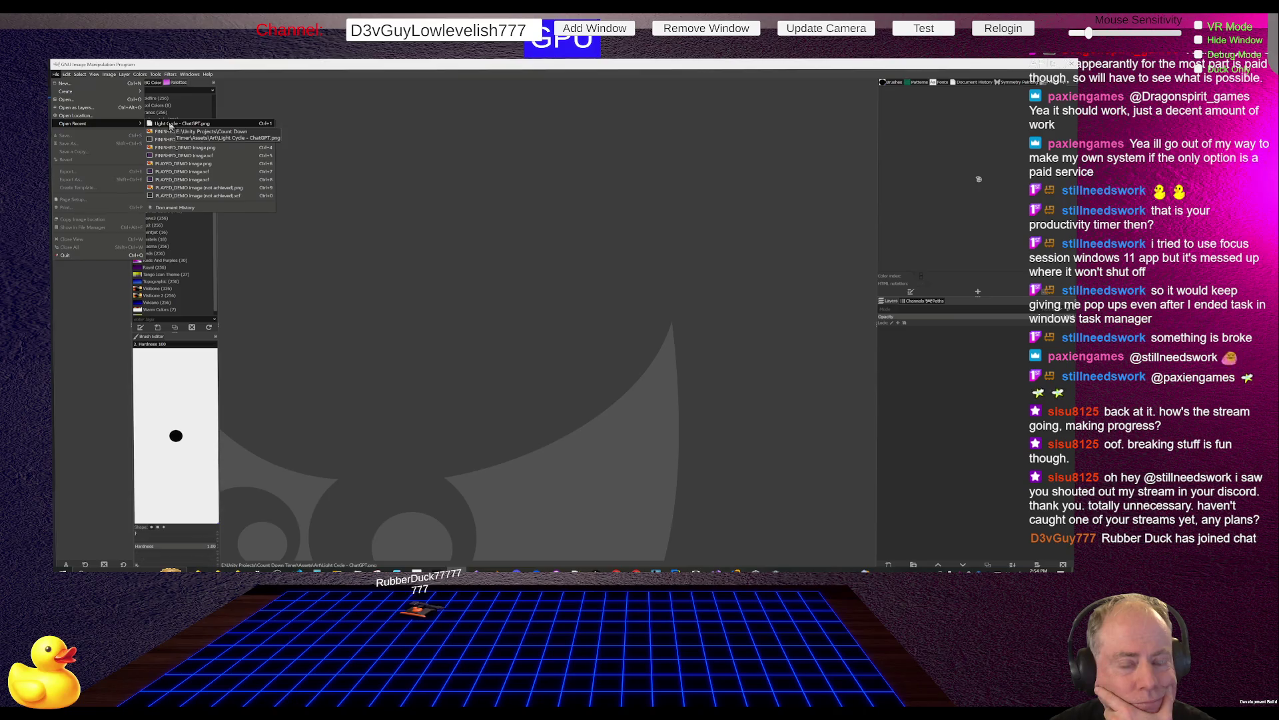
{"action": "left_click", "coordinate": [171, 126]}
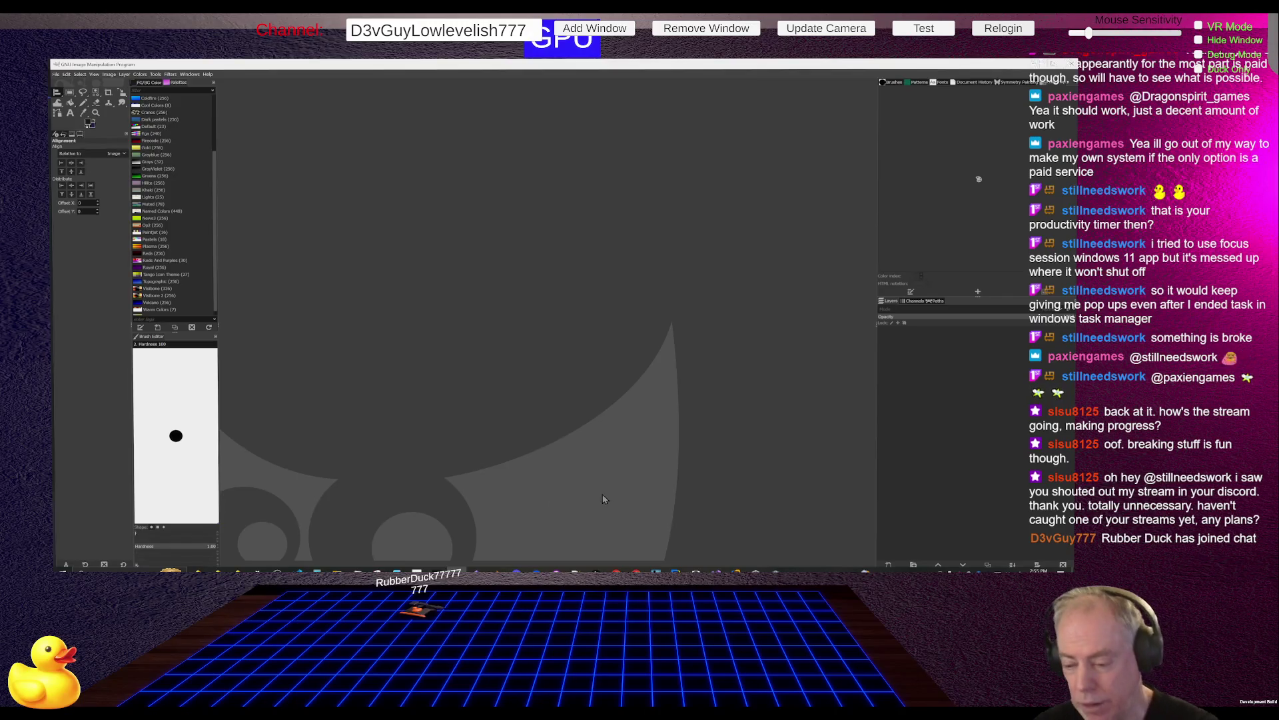
Switch from GIMP to Chrome's 'Neon Speed through Digital City' ChatGPT image.
{"action": "mouse_move", "coordinate": [636, 572]}
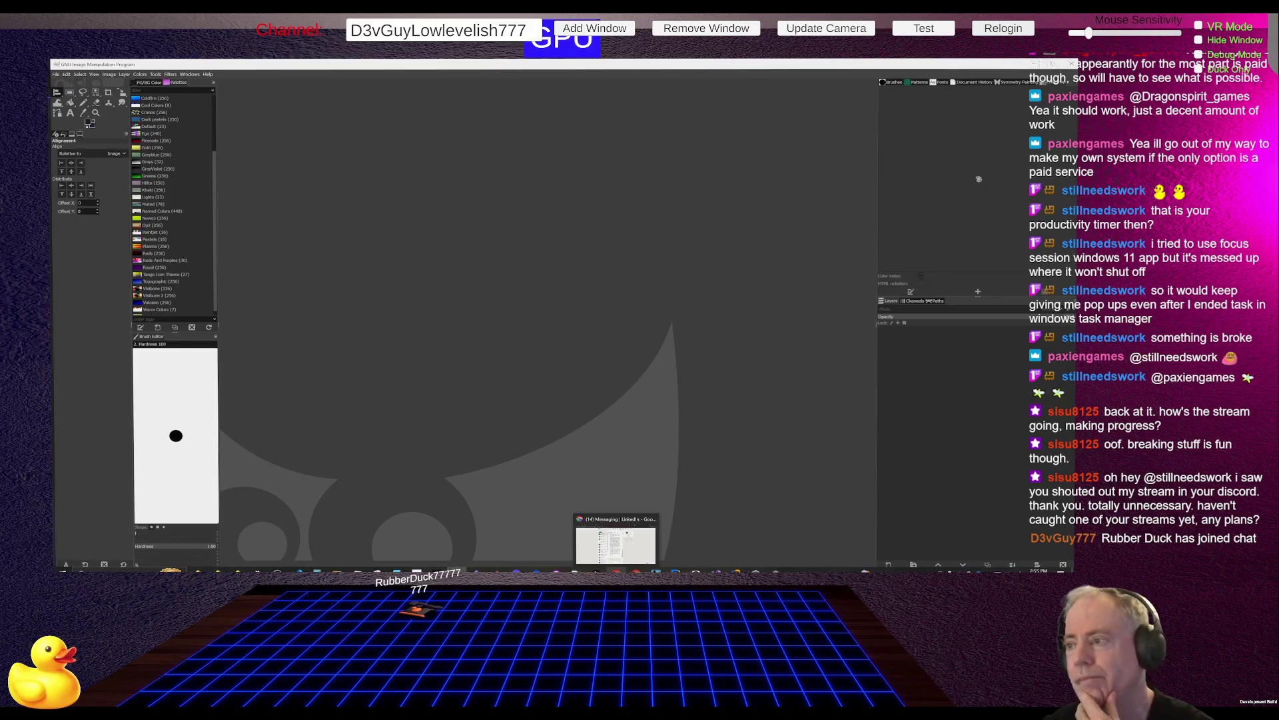
{"action": "key", "text": "alt+Tab"}
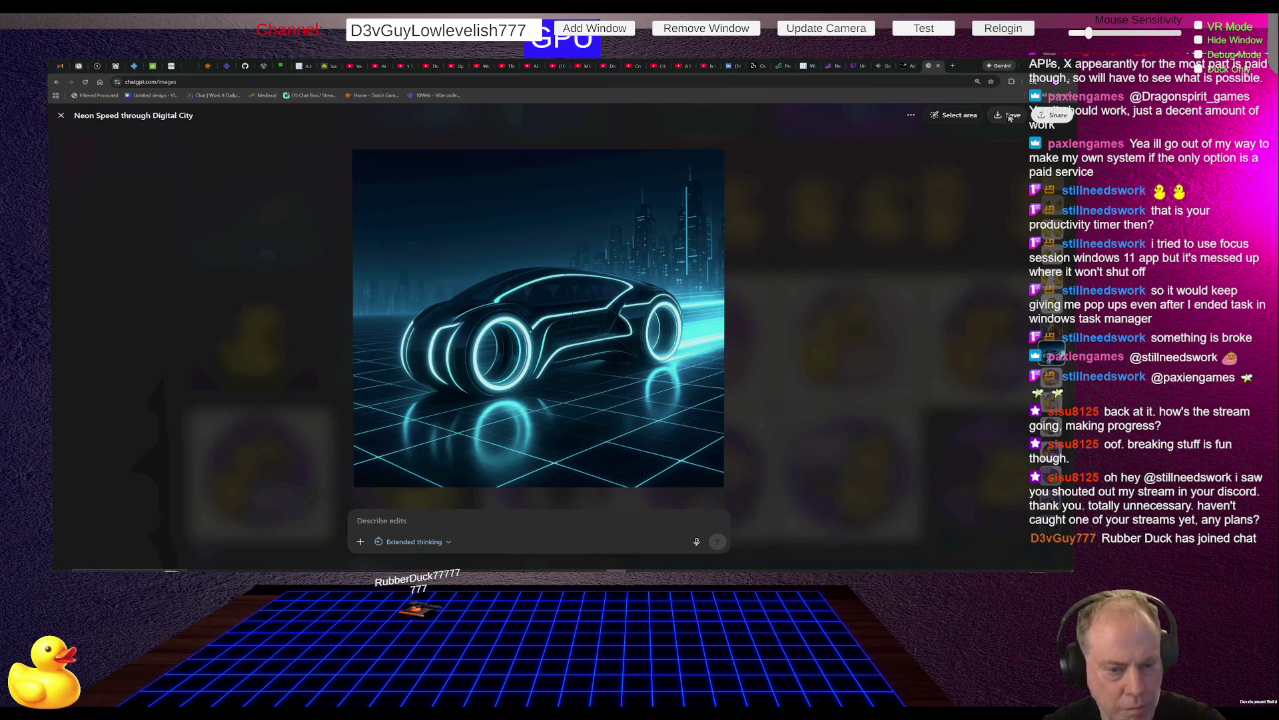
Download the neon car image as ChatGPT Tron Cycle.png into the project's Art folder.
{"action": "left_click", "coordinate": [1010, 116]}
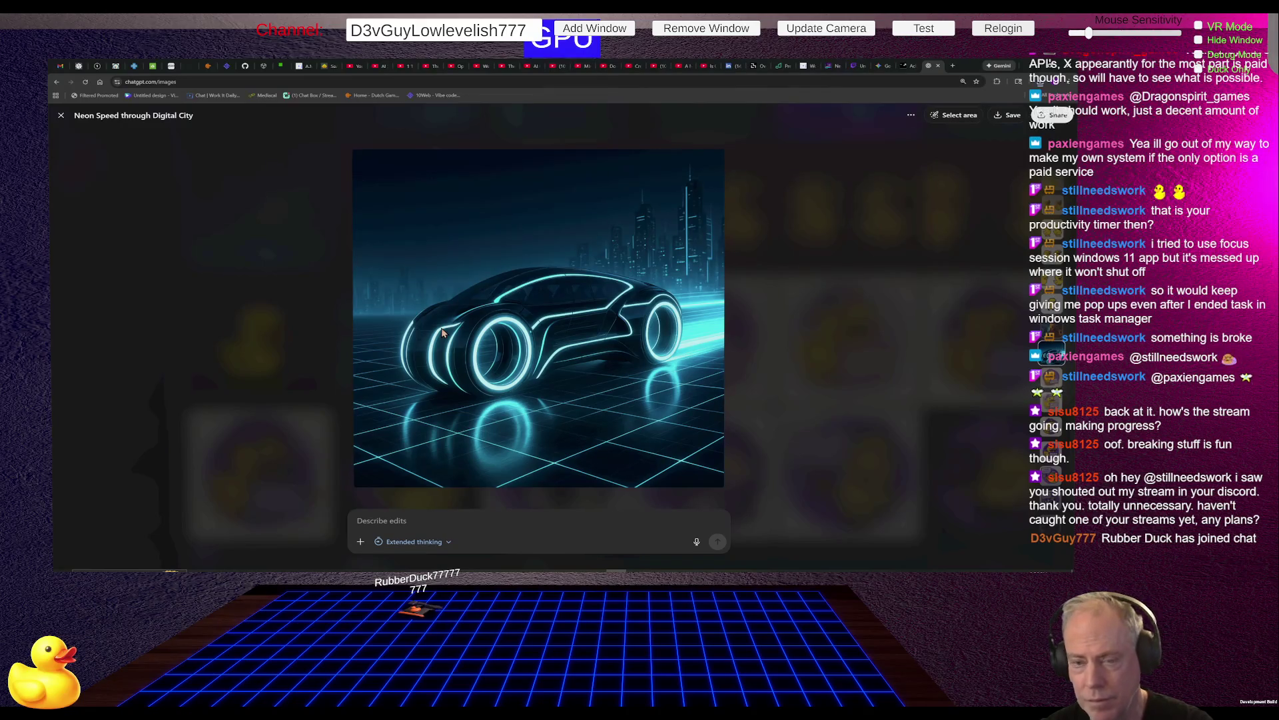
{"action": "key", "text": "alt+Tab"}
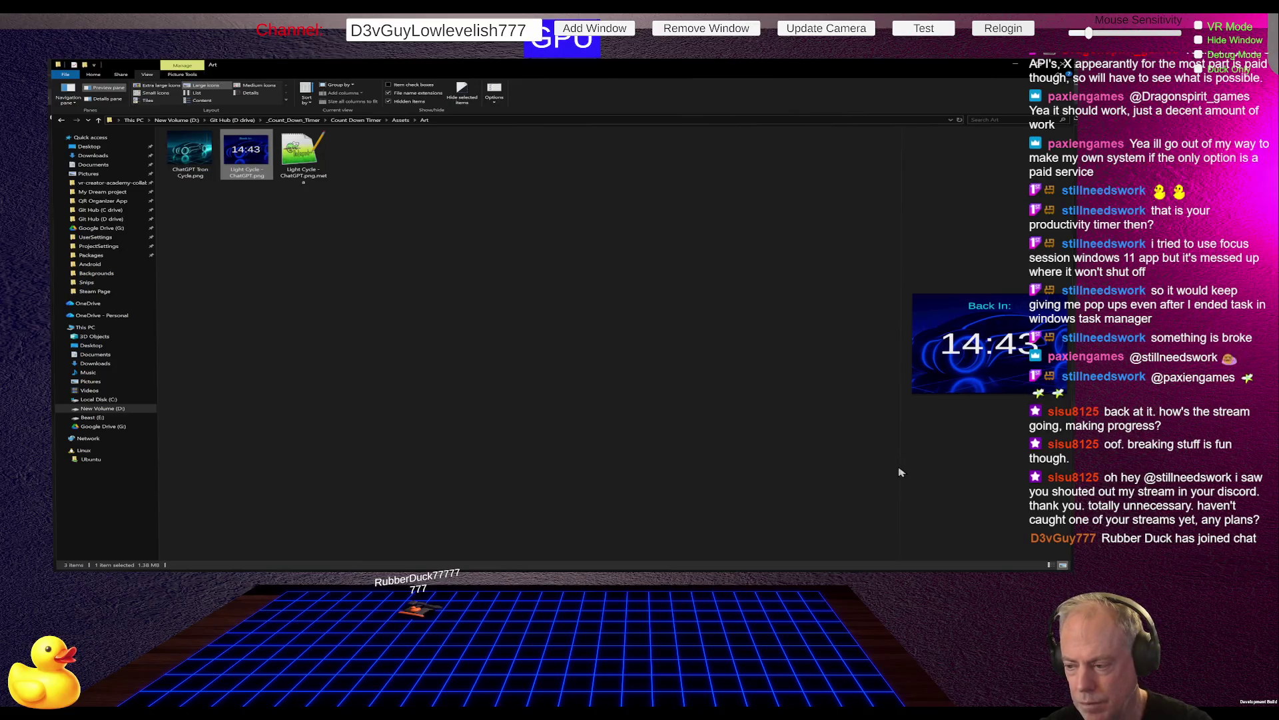
Widen the Back In timer preview and select ChatGPT Tron Cycle.png in the Art folder.
{"action": "left_click_drag", "start_coordinate": [905, 468], "coordinate": [520, 458]}
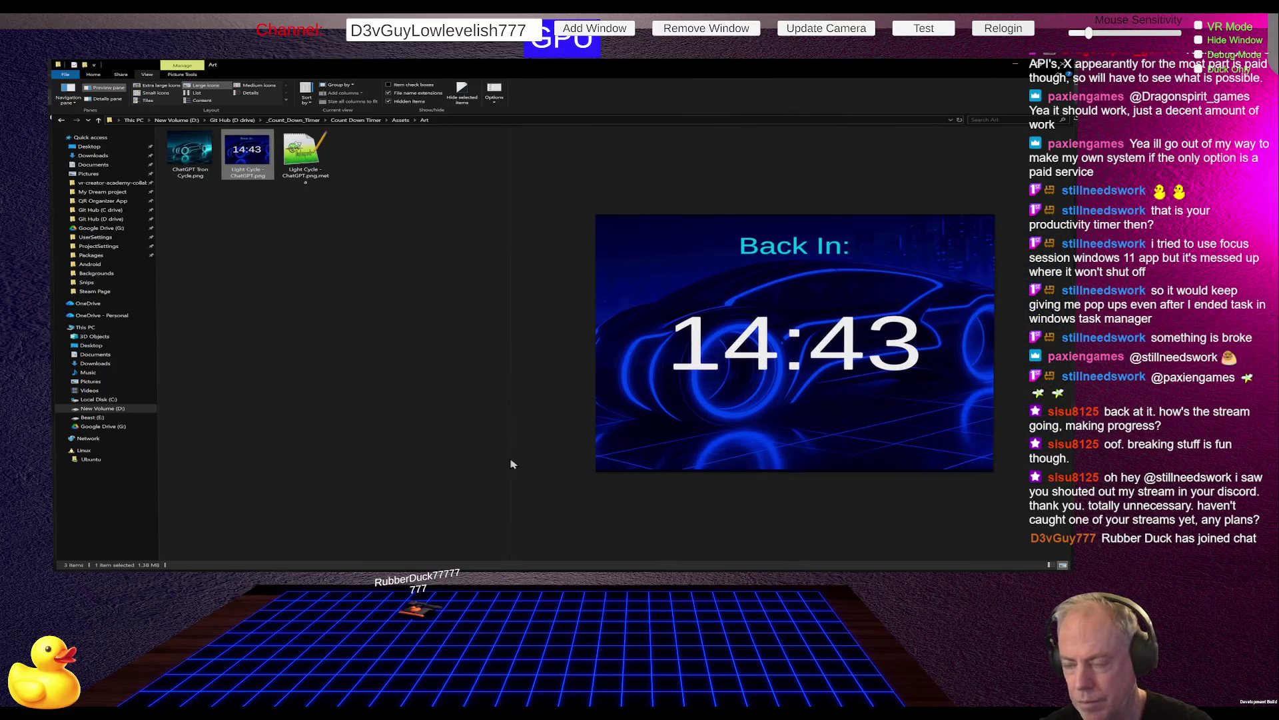
{"action": "key", "text": "alt+Tab"}
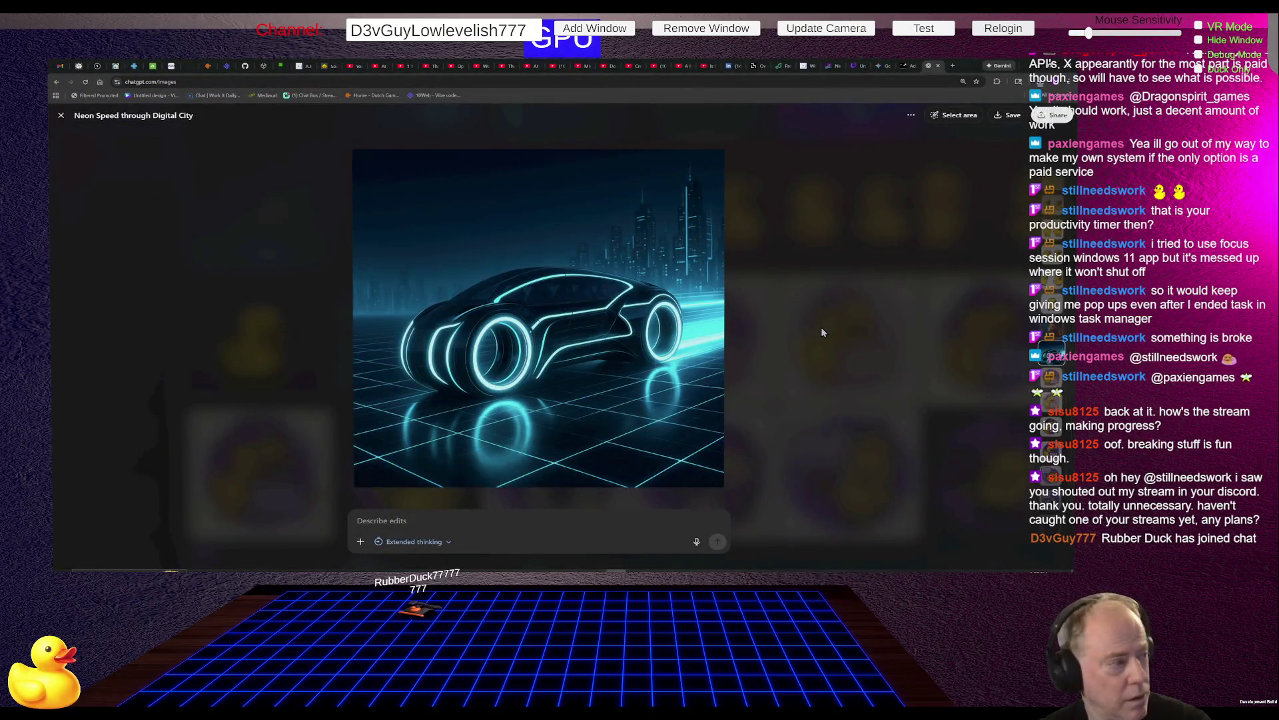
{"action": "key", "text": "alt+Tab"}
{"action": "key", "text": "alt+Tab"}
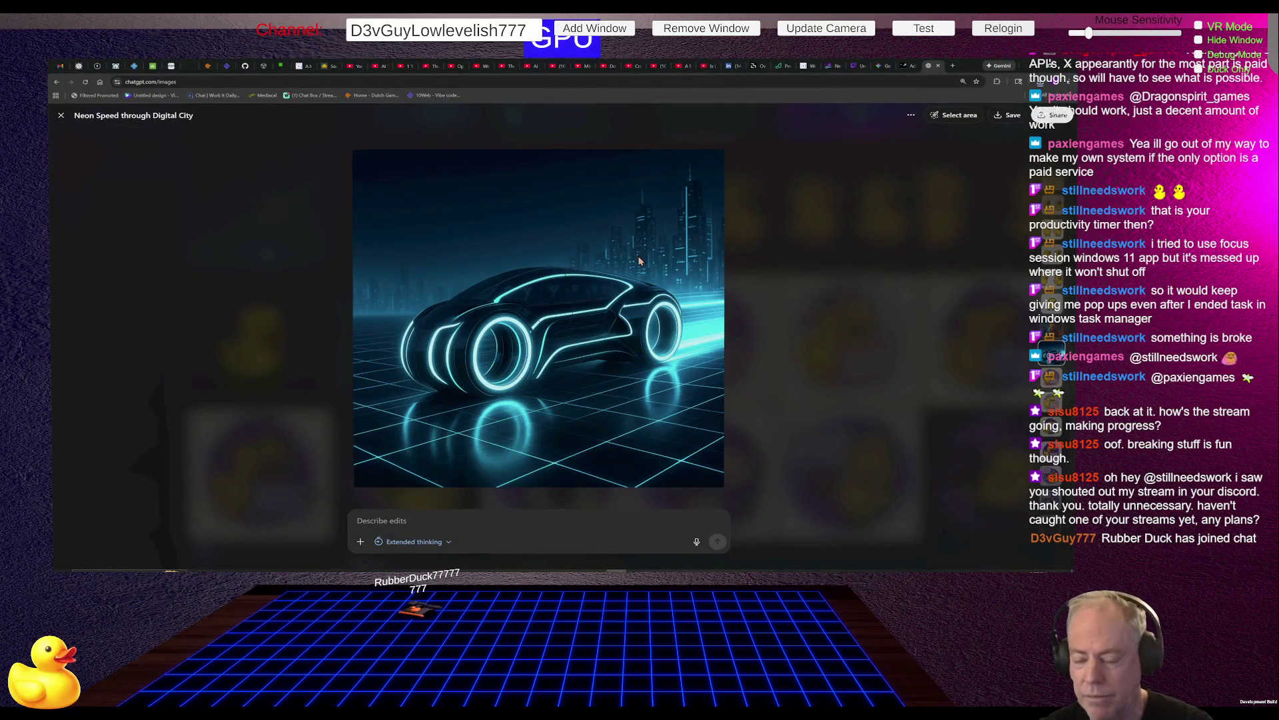
{"action": "key", "text": "alt+Tab"}
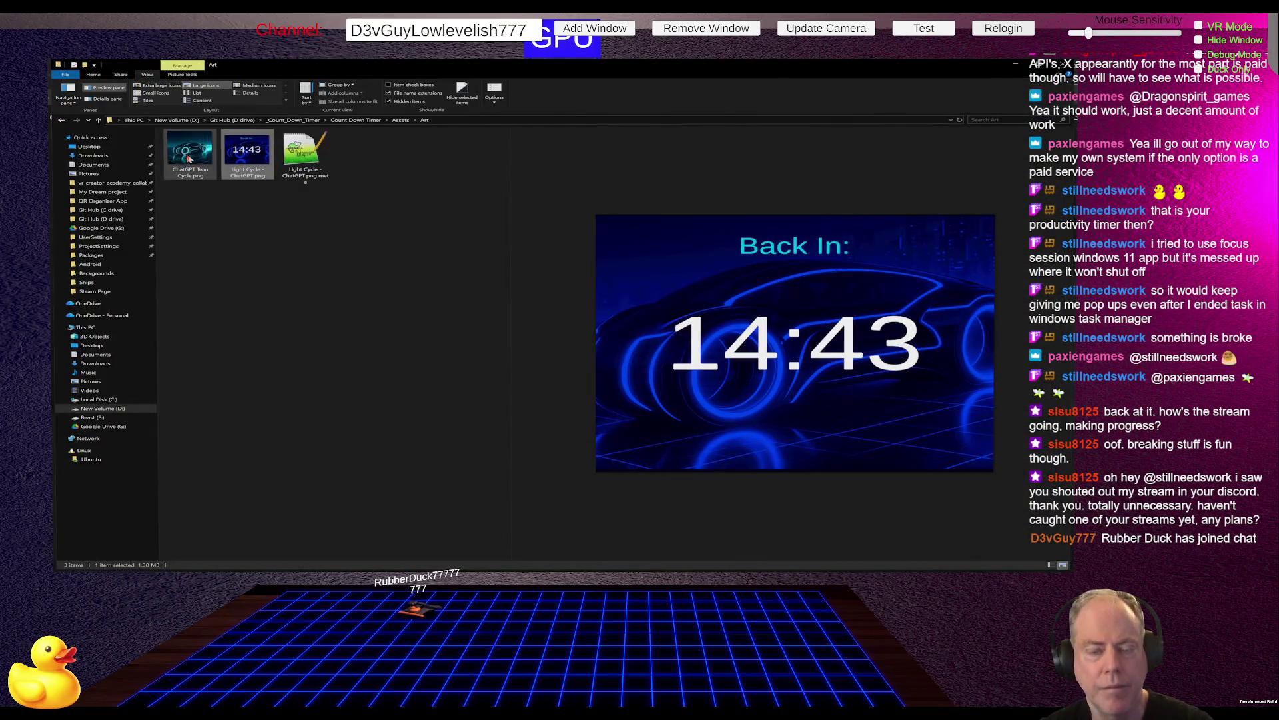
{"action": "left_click", "coordinate": [189, 158]}
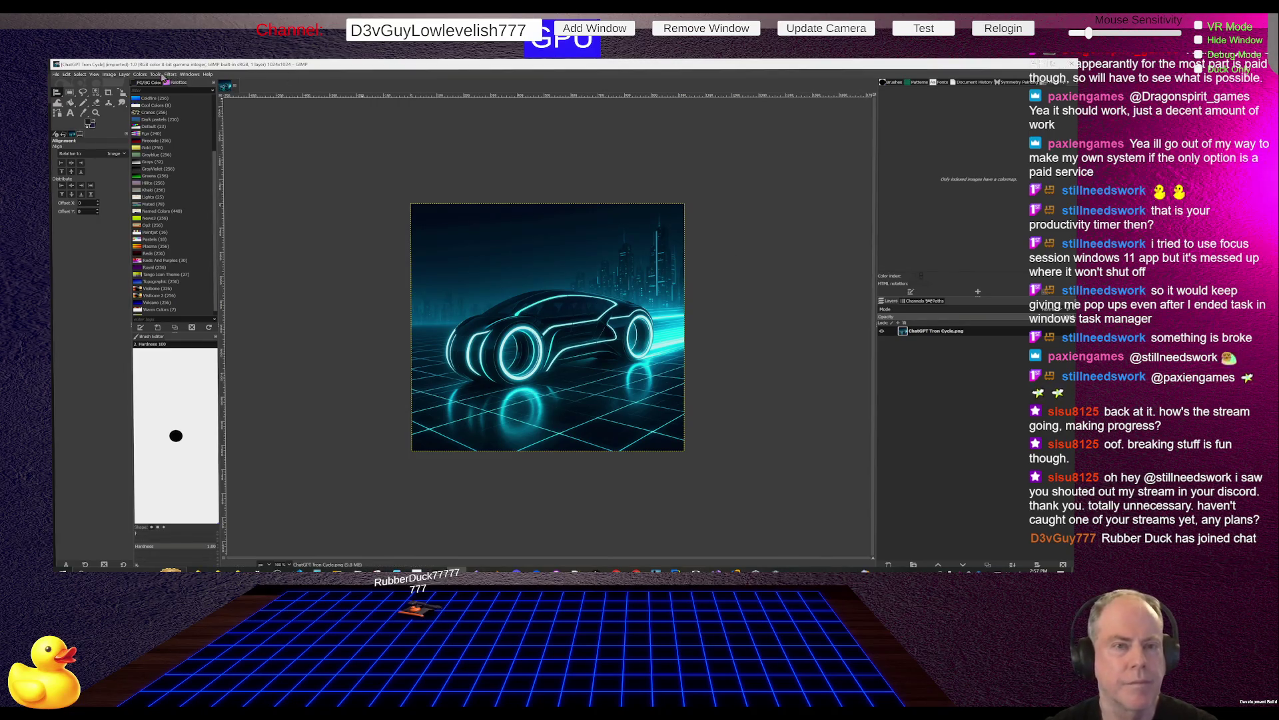
Open Colors > Hue-Chroma on the Tron car image.
{"action": "left_click", "coordinate": [163, 76]}
{"action": "mouse_move", "coordinate": [141, 79]}
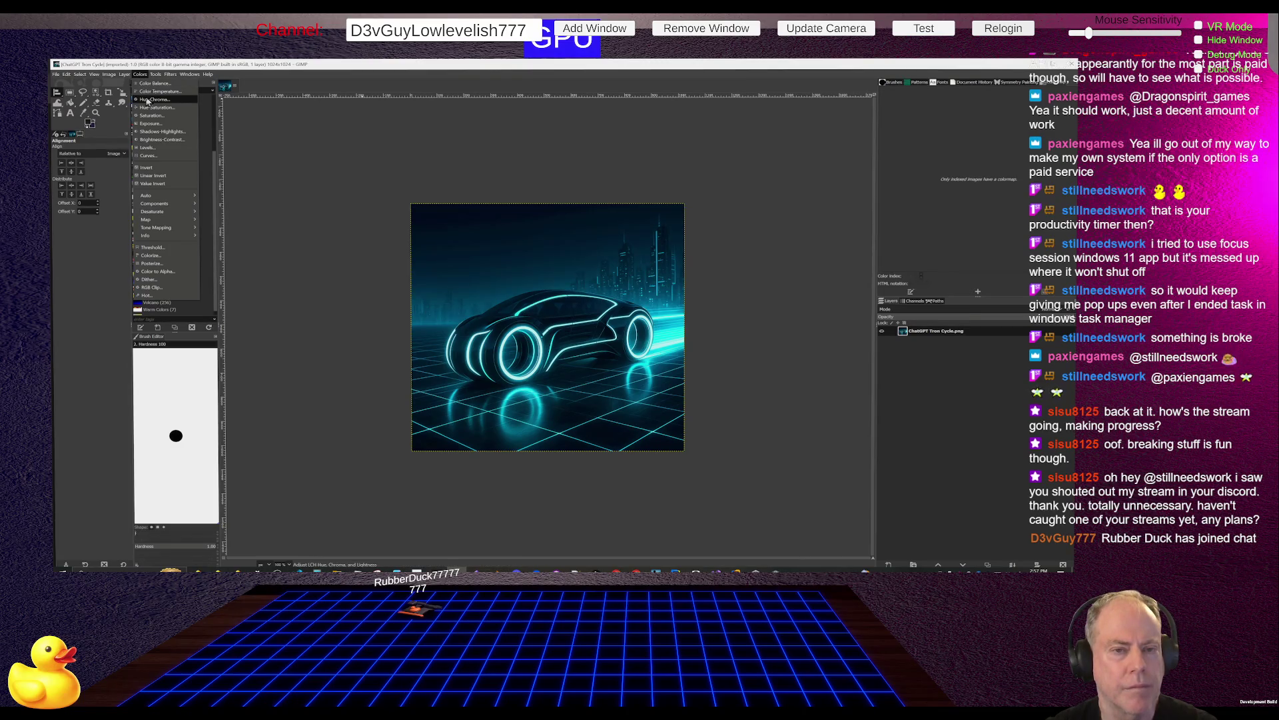
{"action": "left_click", "coordinate": [147, 100]}
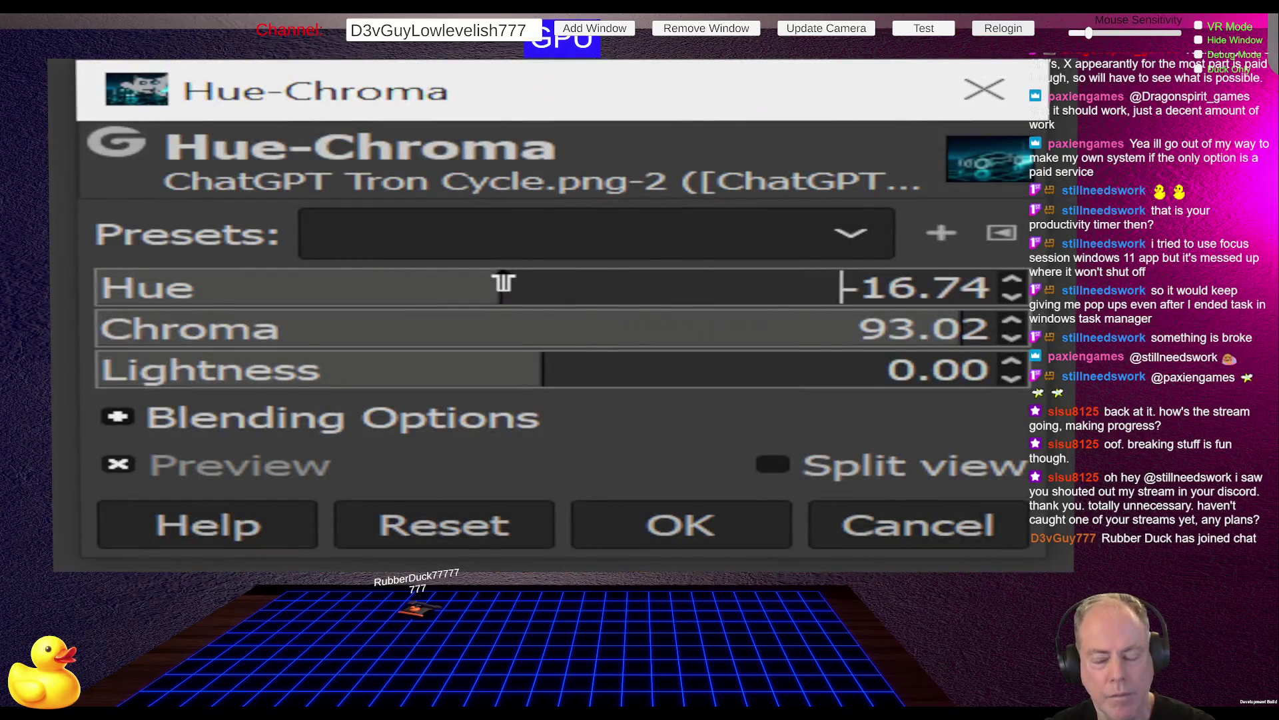
Try hue 42.91, chroma about 43.60 and lightness -20.93 on the image.
{"action": "left_click_drag", "start_coordinate": [500, 285], "coordinate": [652, 286]}
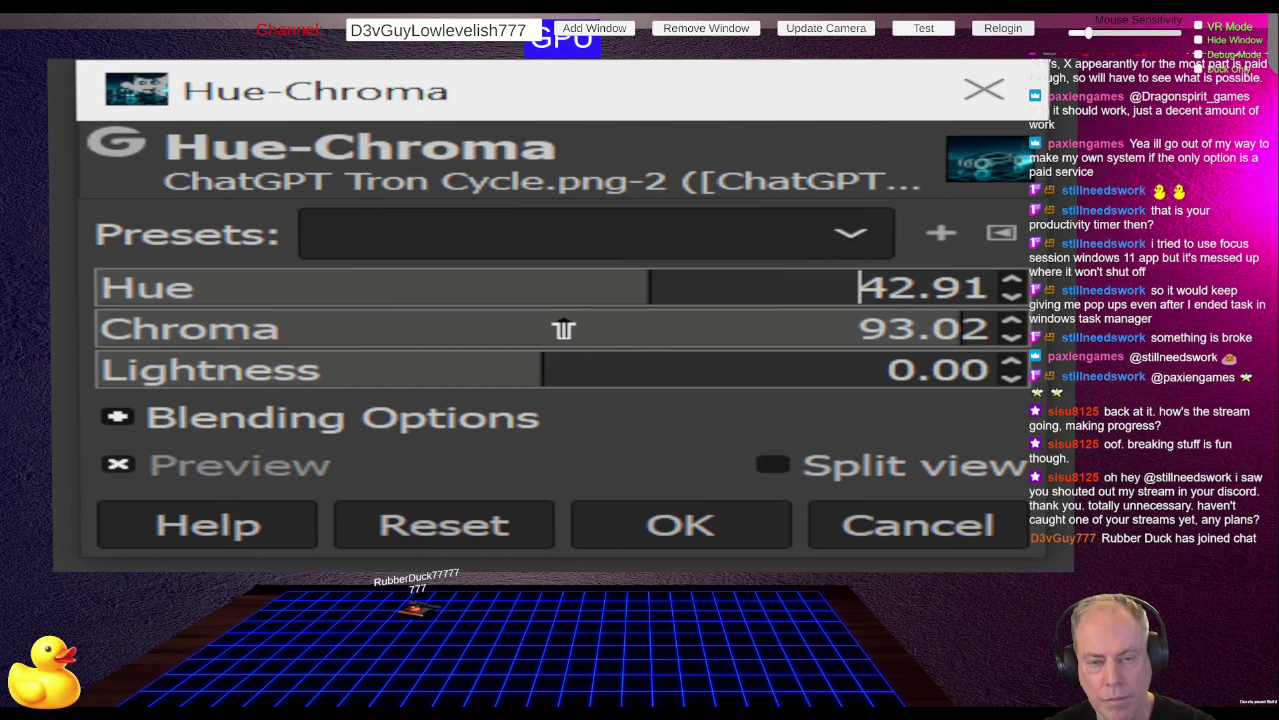
{"action": "mouse_move", "coordinate": [557, 329]}
{"action": "left_mouse_down"}
{"action": "mouse_move", "coordinate": [580, 328]}
{"action": "mouse_move", "coordinate": [519, 328]}
{"action": "mouse_move", "coordinate": [765, 326]}
{"action": "left_mouse_up"}
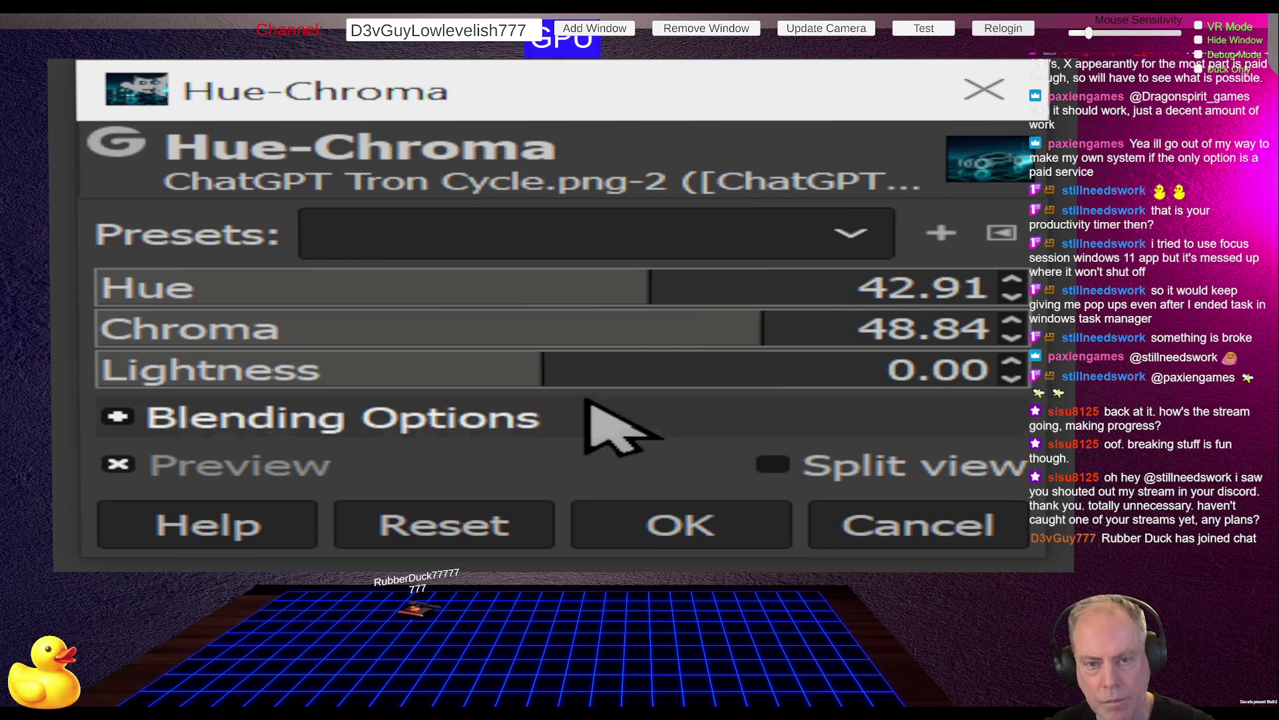
{"action": "left_click_drag", "start_coordinate": [600, 370], "coordinate": [451, 367]}
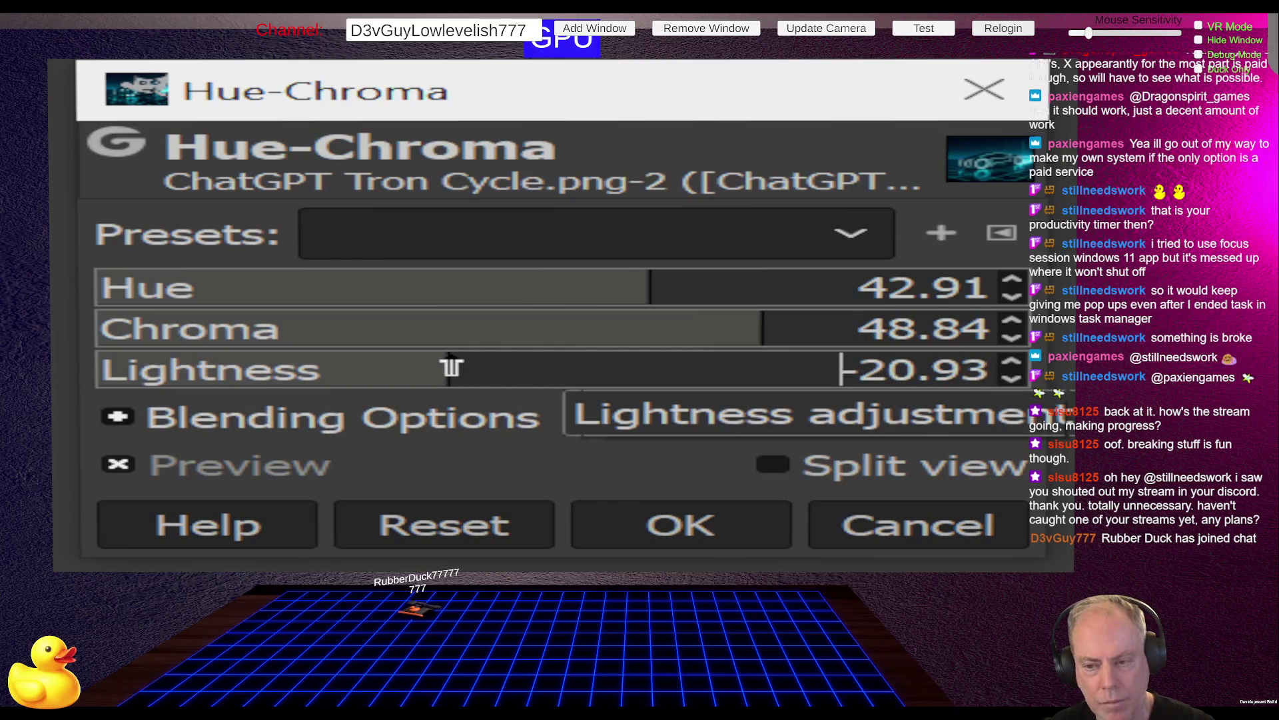
{"action": "mouse_move", "coordinate": [594, 334]}
{"action": "left_mouse_down"}
{"action": "mouse_move", "coordinate": [802, 352]}
{"action": "mouse_move", "coordinate": [740, 352]}
{"action": "left_mouse_up"}
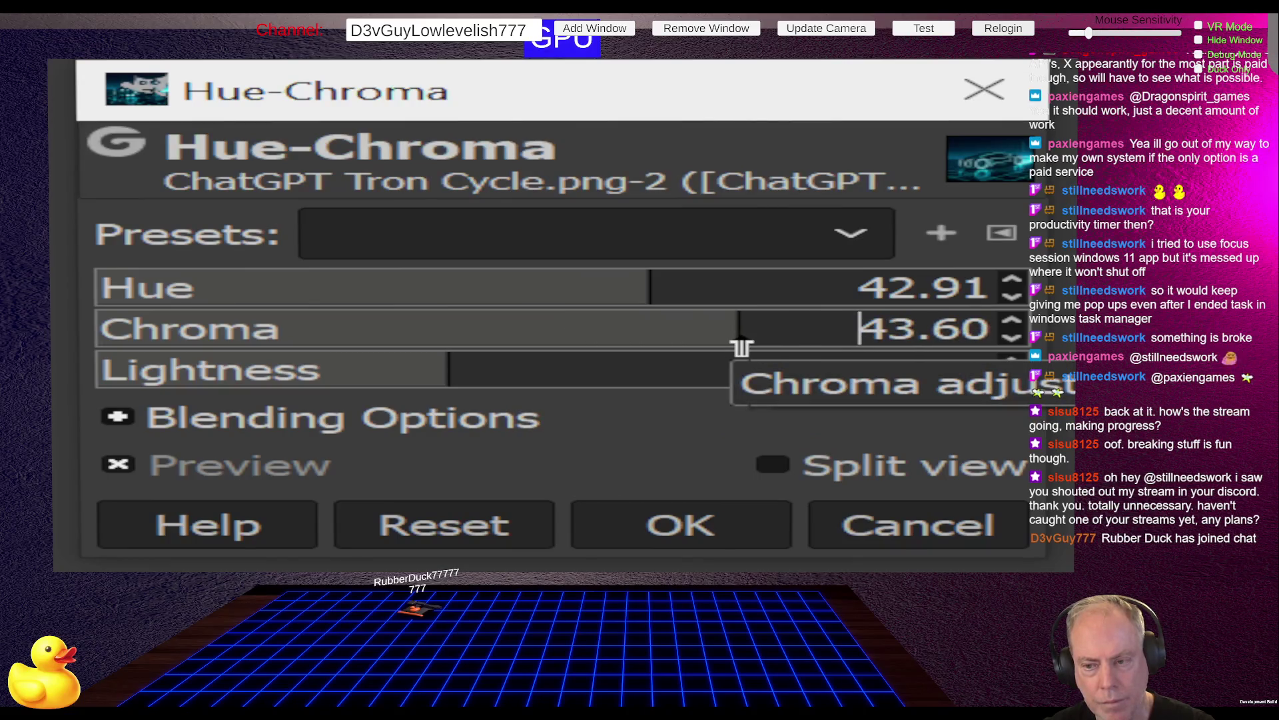
Compare the adjusted image against the 14:43 timer preview in File Explorer.
{"action": "key", "text": "alt+Tab"}
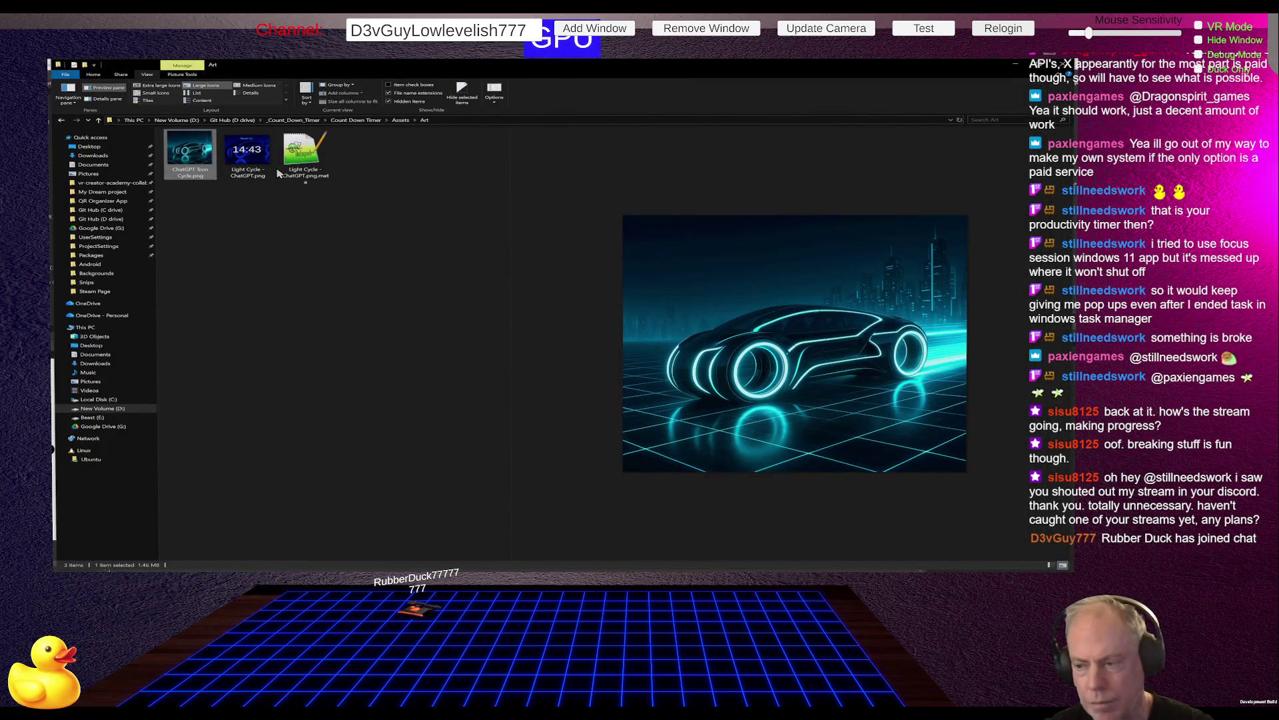
{"action": "key", "text": "alt"}
{"action": "key", "text": "alt+Tab"}
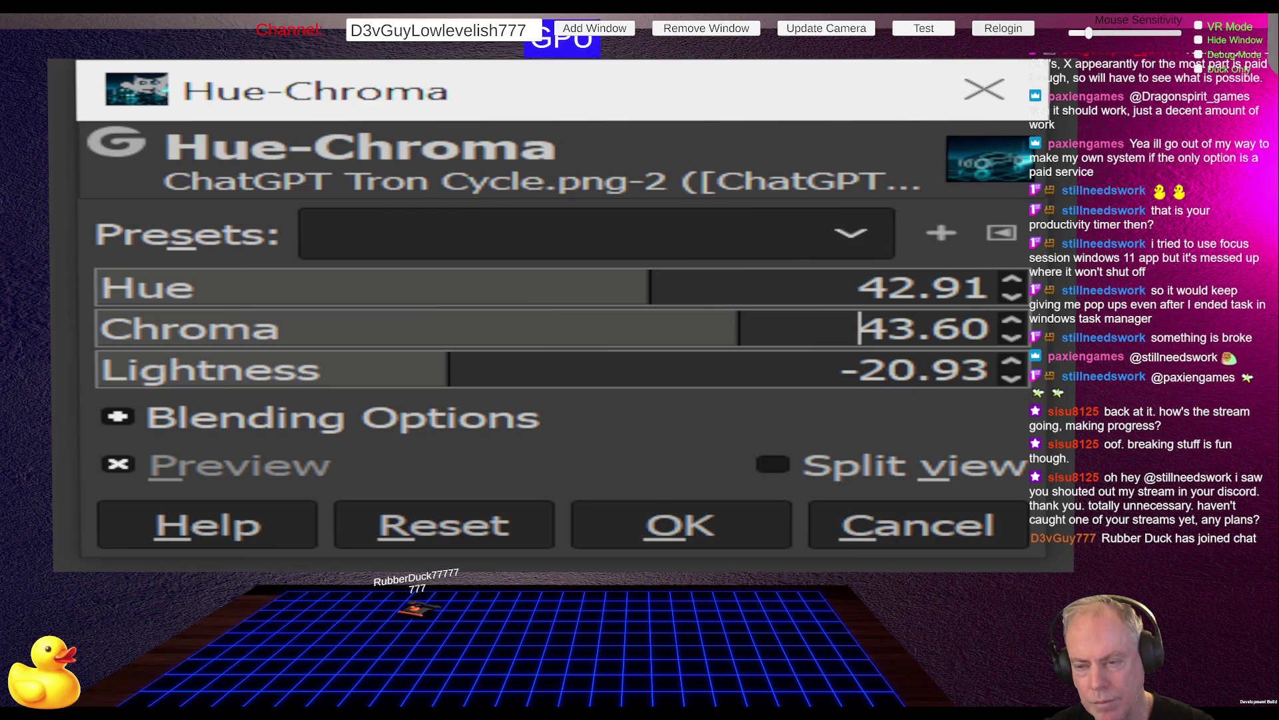
{"action": "key", "text": "Escape"}
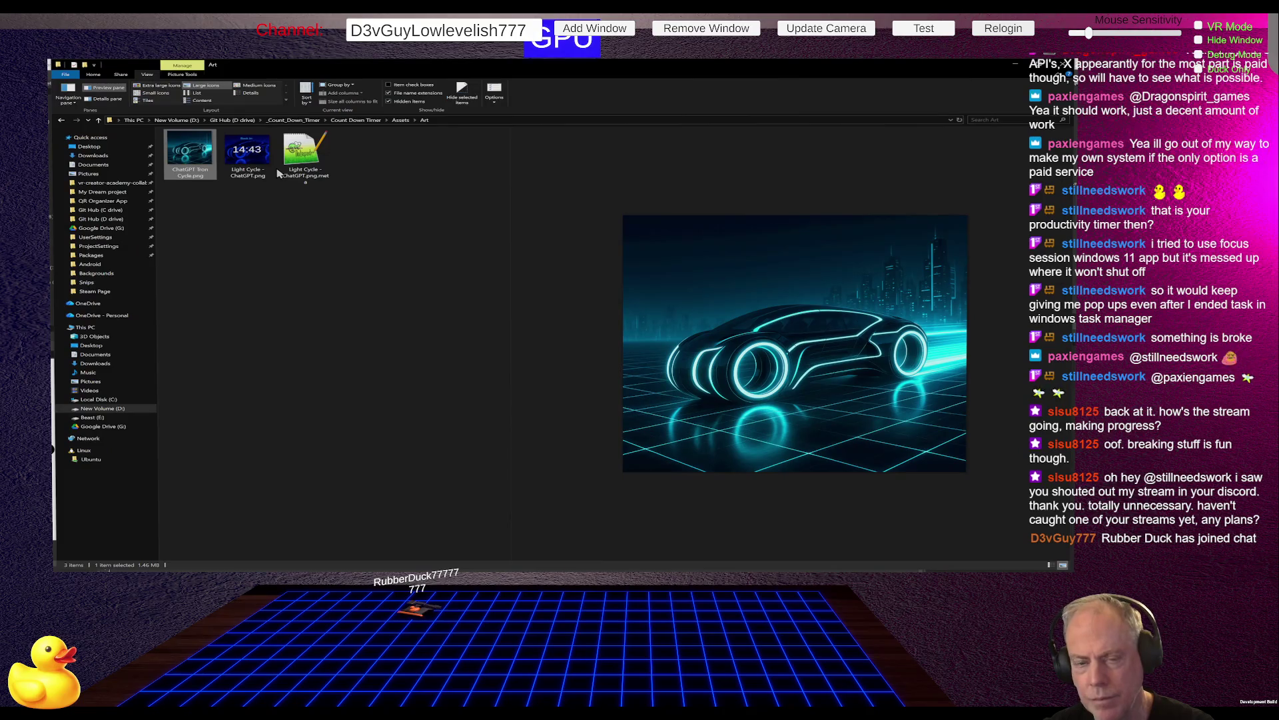
{"action": "left_click", "coordinate": [277, 170]}
{"action": "key", "text": "alt+Tab"}
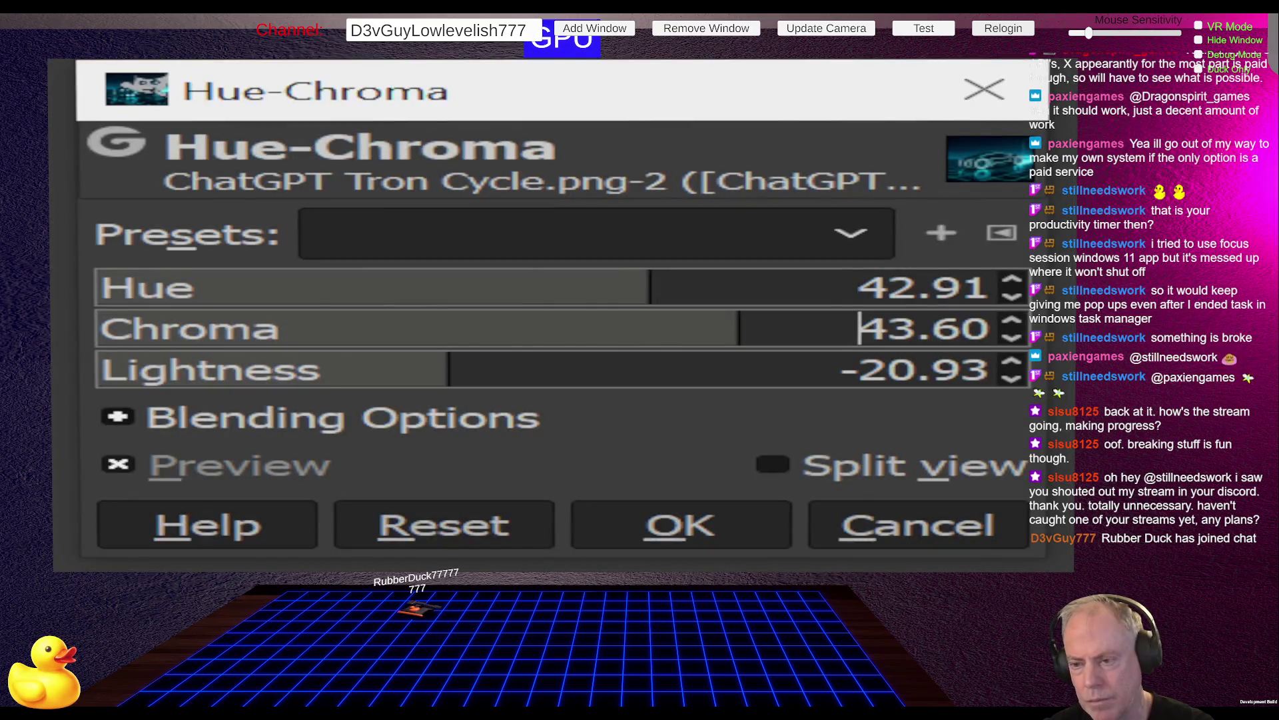
{"action": "key", "text": "alt+Tab"}
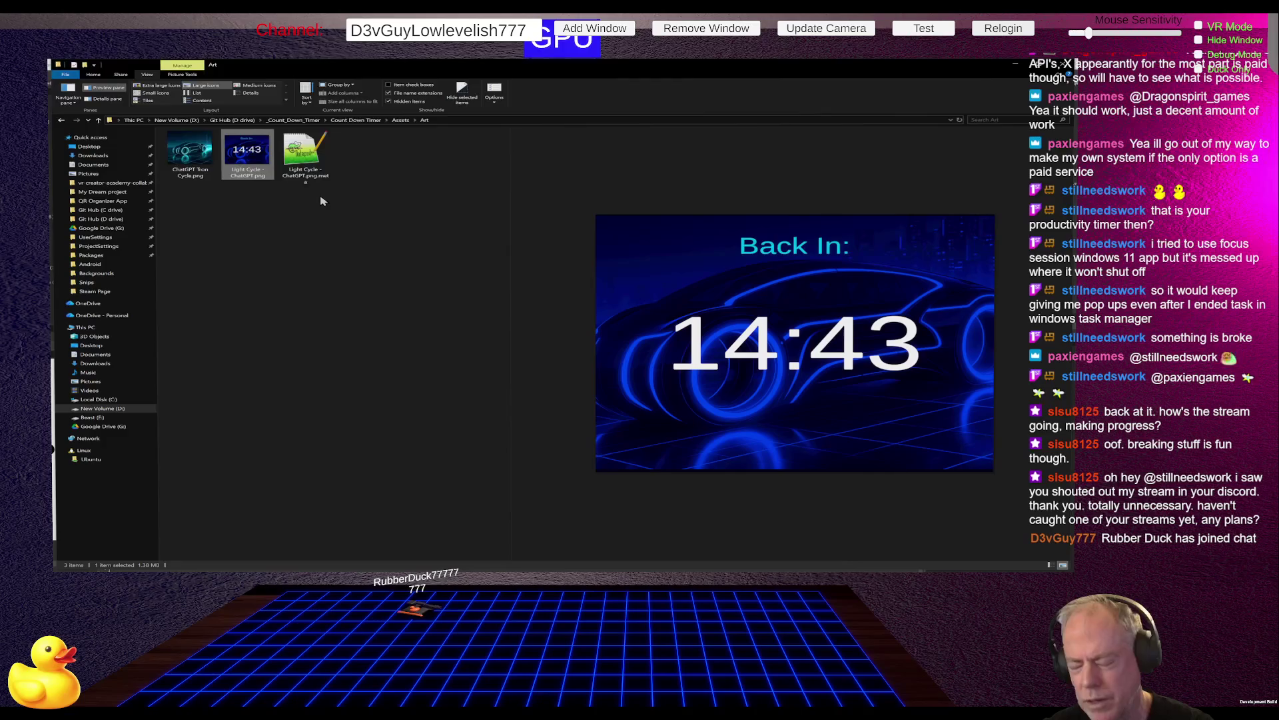
{"action": "key", "text": "alt+Tab"}
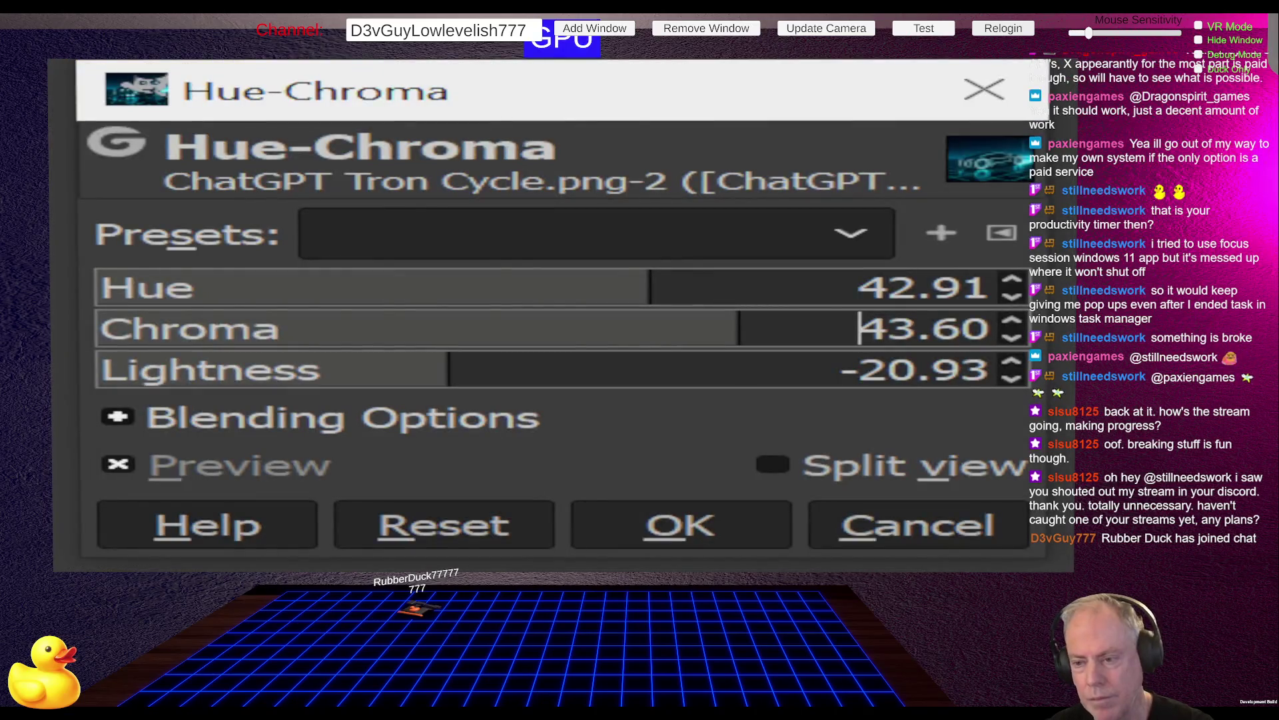
{"action": "key", "text": "alt+Tab"}
{"action": "key", "text": "alt+Tab"}
{"action": "key", "text": "alt+Tab"}
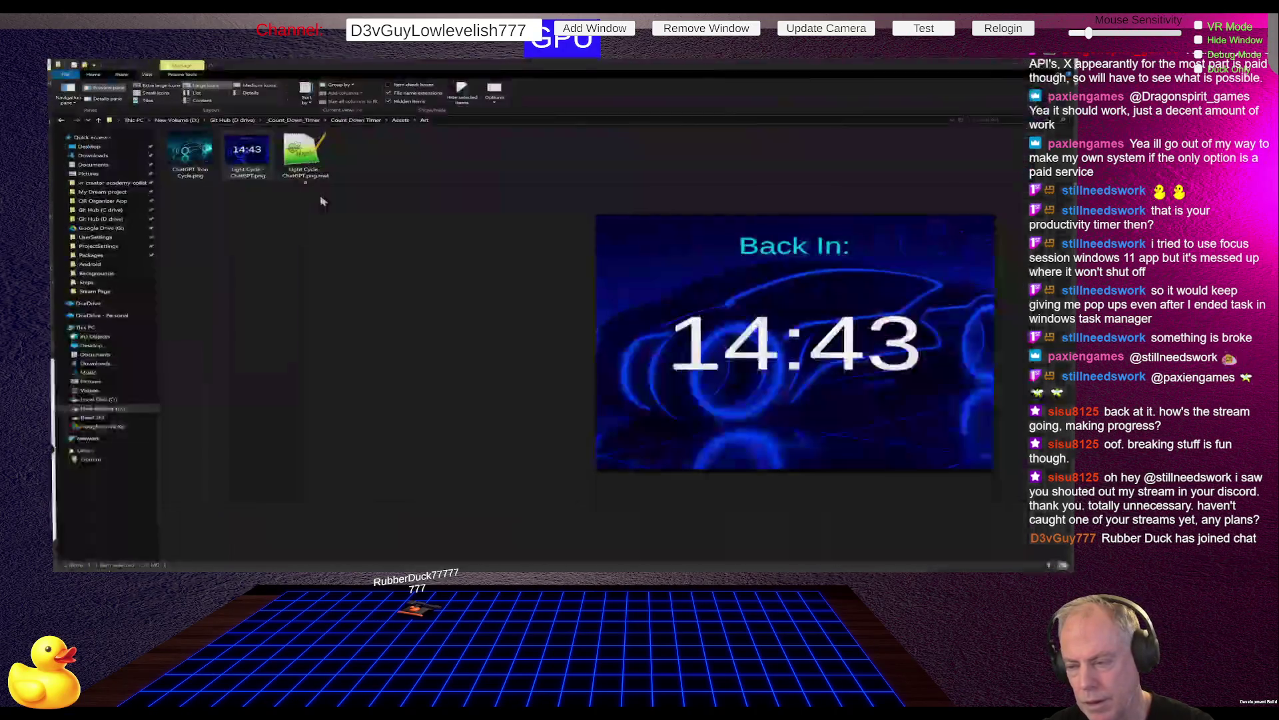
{"action": "key", "text": "alt+Tab"}
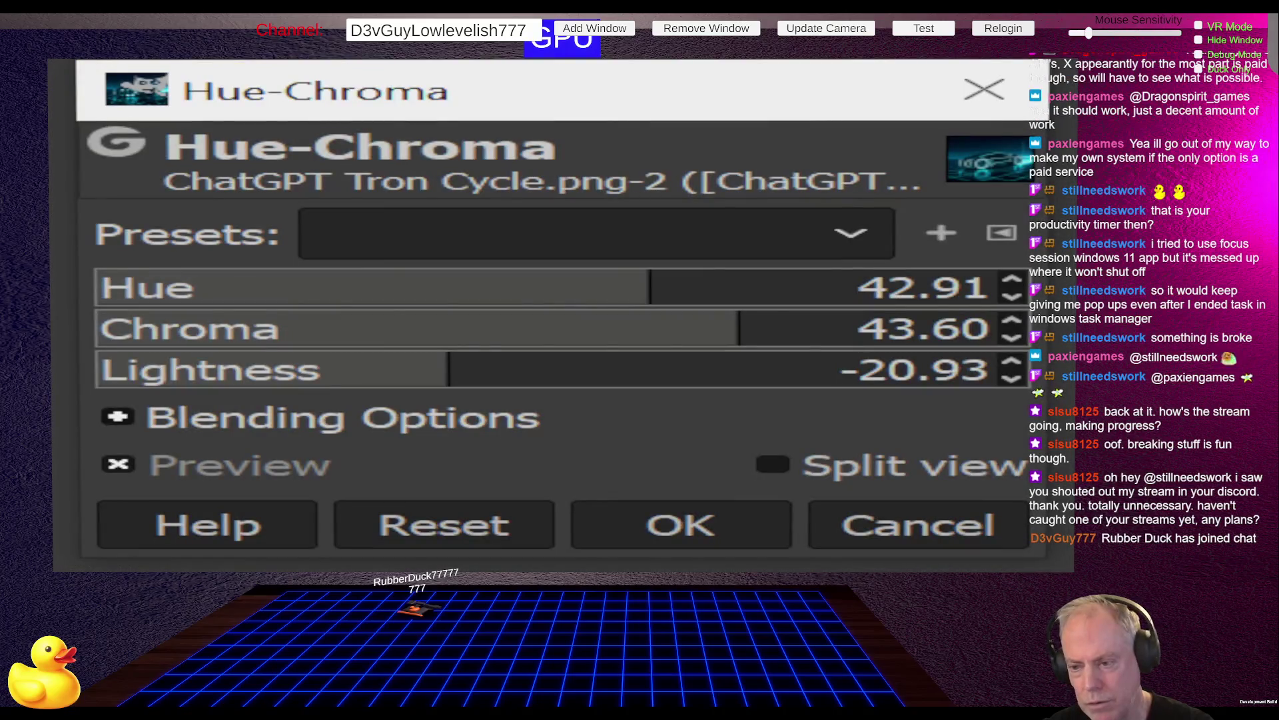
{"action": "key", "text": "alt+Tab"}
{"action": "key", "text": "alt+Tab"}
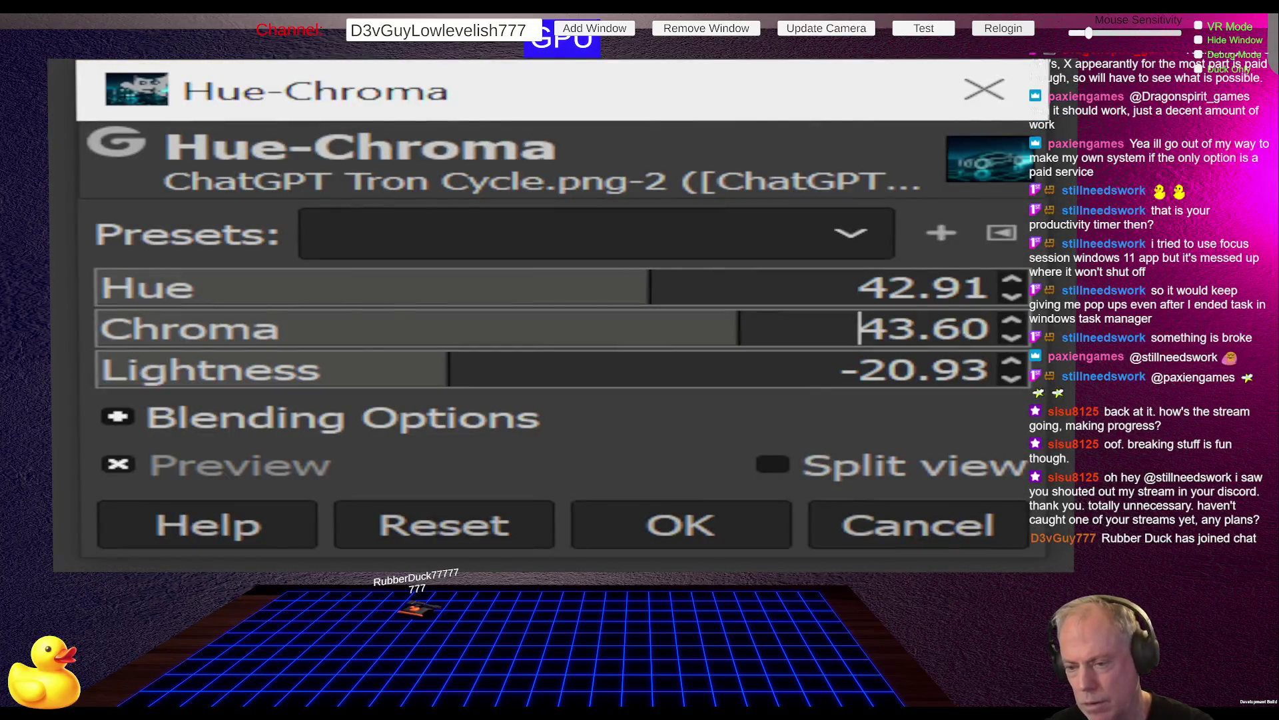
Try chroma 40.70 and lightness -27.33, then reset to zero and cancel.
{"action": "left_click", "coordinate": [575, 322]}
{"action": "left_click_drag", "start_coordinate": [578, 322], "coordinate": [726, 365]}
{"action": "mouse_move", "coordinate": [463, 380]}
{"action": "left_mouse_down"}
{"action": "mouse_move", "coordinate": [328, 365]}
{"action": "mouse_move", "coordinate": [410, 387]}
{"action": "mouse_move", "coordinate": [421, 370]}
{"action": "left_mouse_up"}
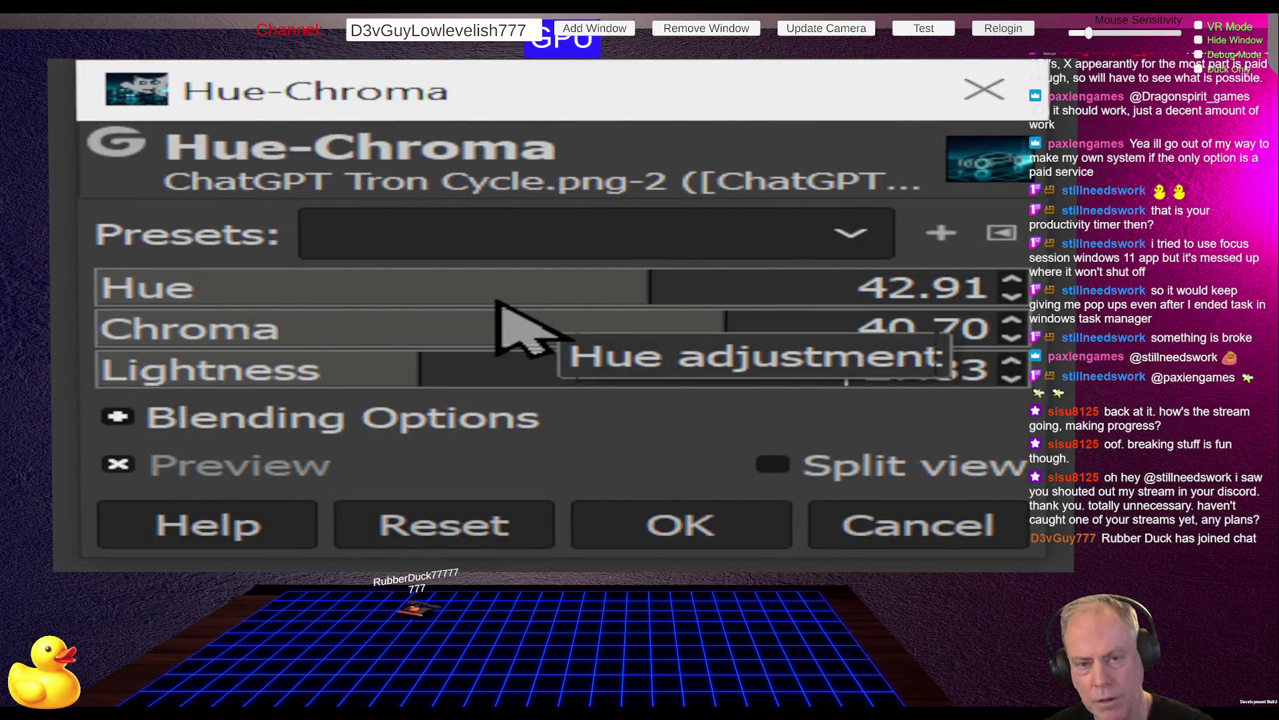
{"action": "left_click", "coordinate": [478, 523]}
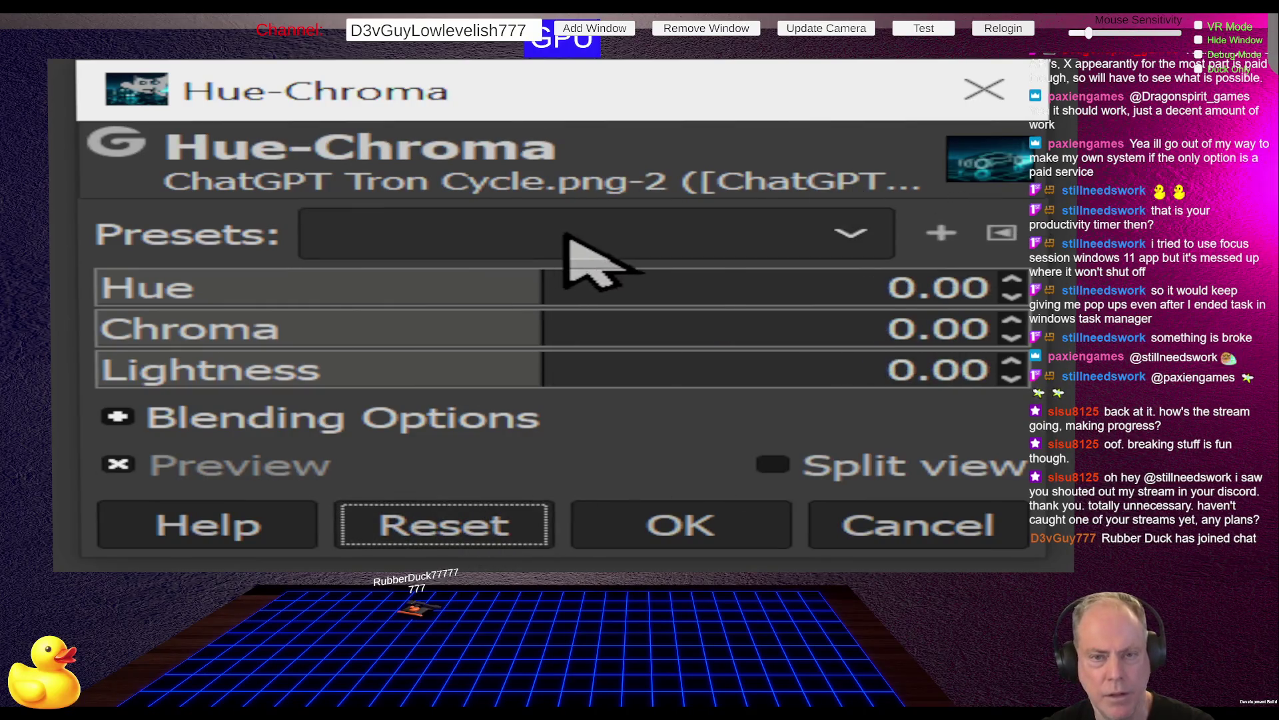
{"action": "left_click", "coordinate": [910, 543]}
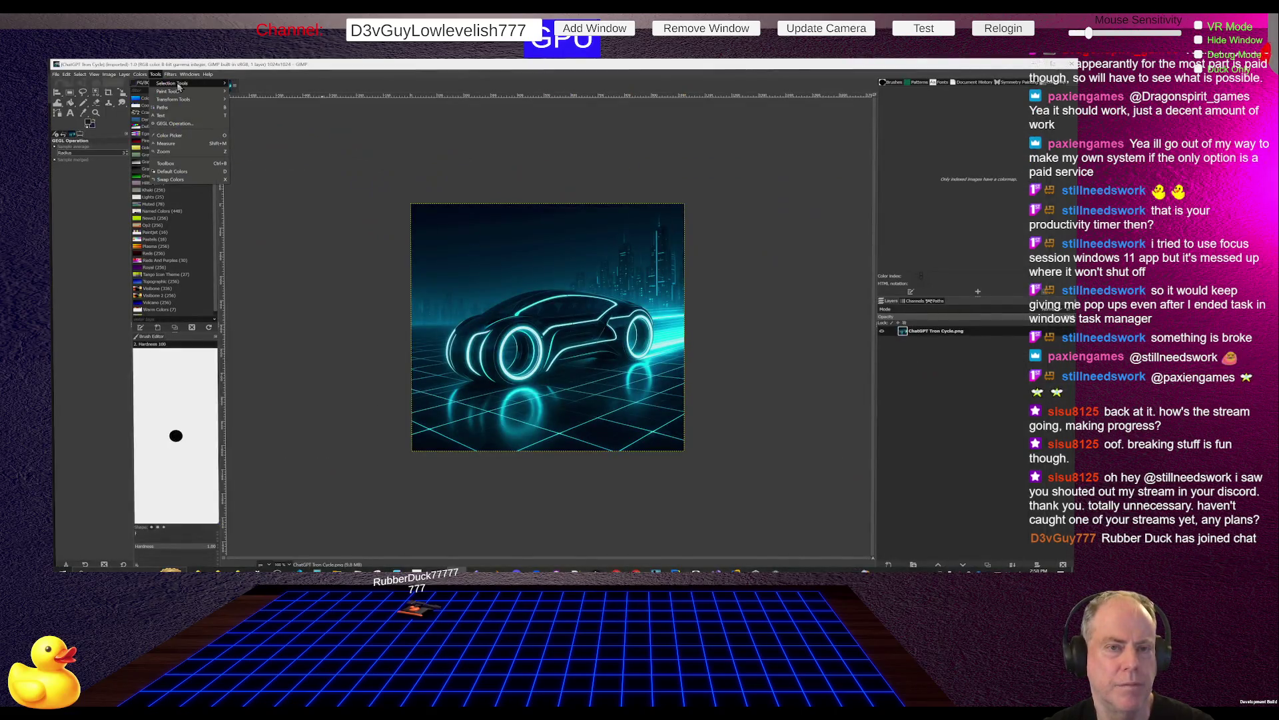
{"action": "left_click", "coordinate": [139, 74]}
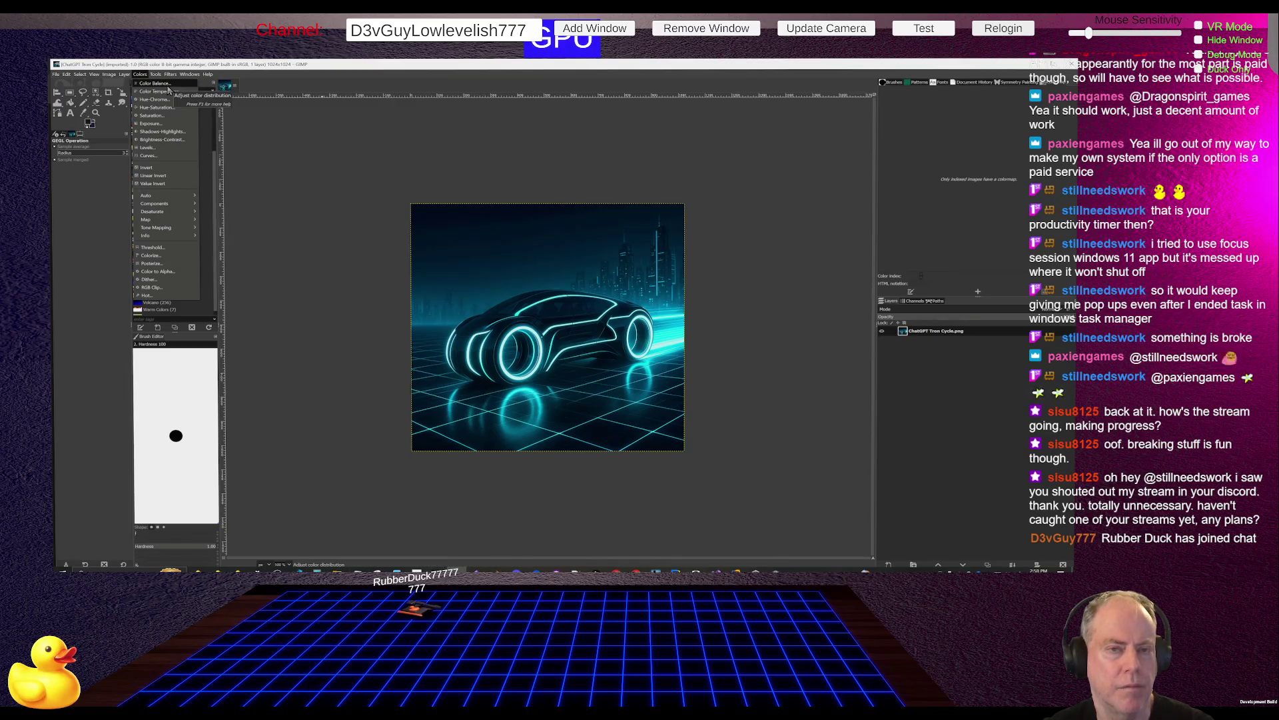
Open and close the Colors menu several times, browsing its adjustments.
{"action": "left_click", "coordinate": [169, 85]}
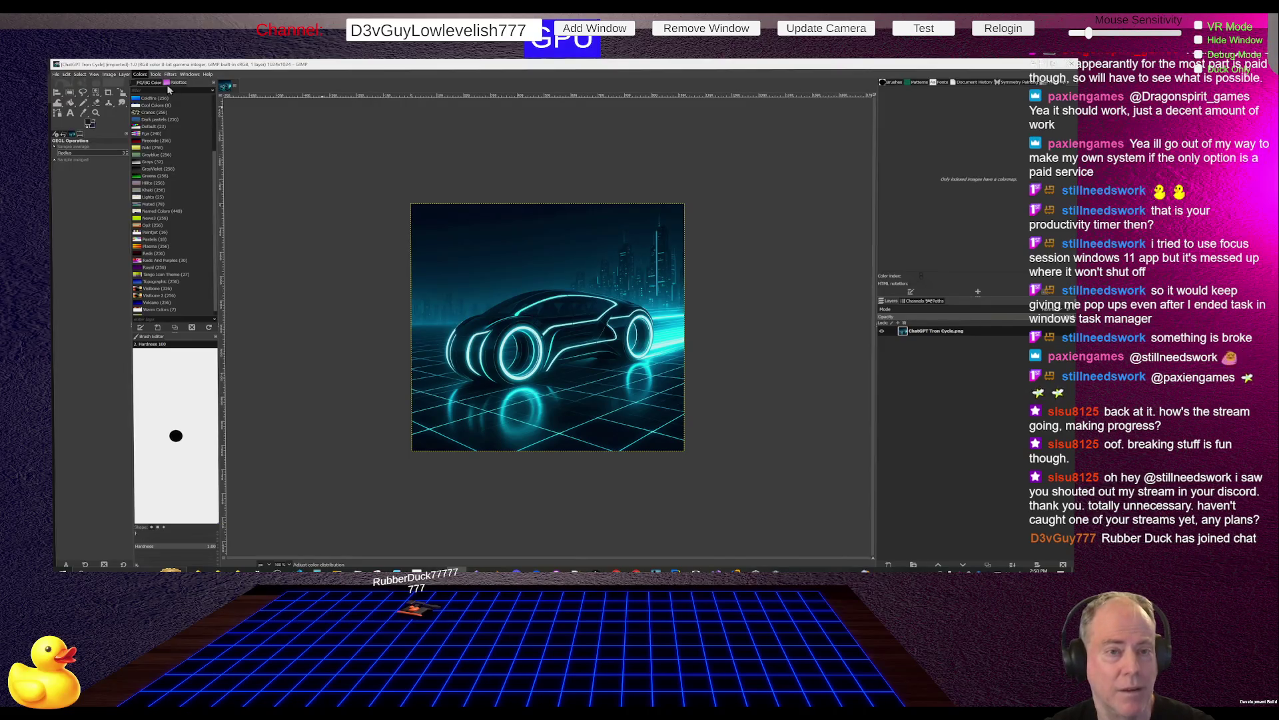
{"action": "left_click", "coordinate": [139, 74]}
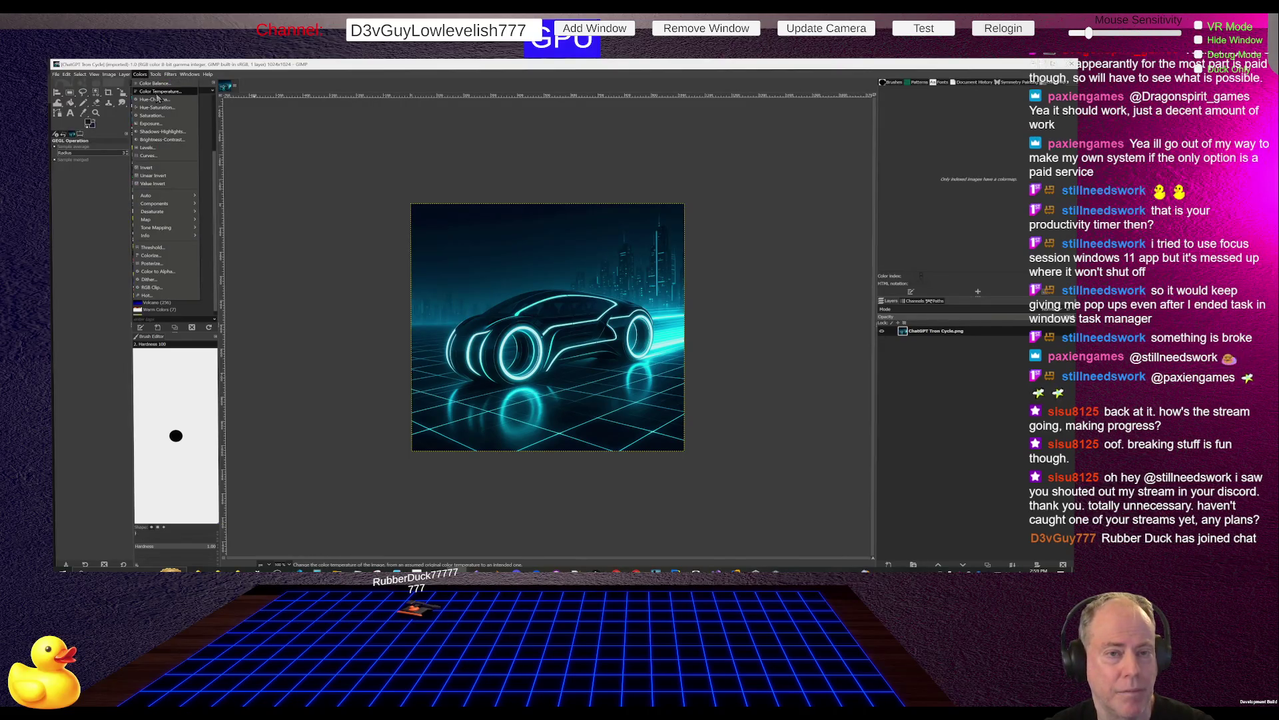
{"action": "left_click", "coordinate": [156, 93]}
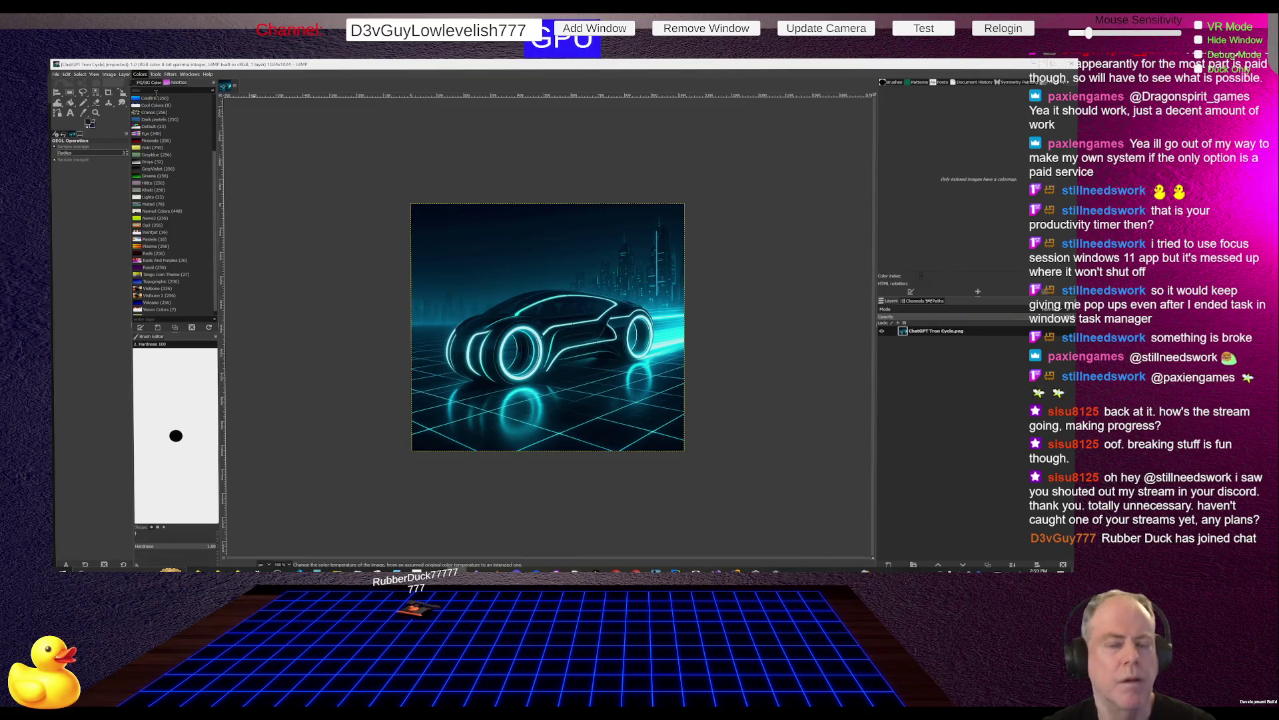
{"action": "left_click", "coordinate": [144, 75]}
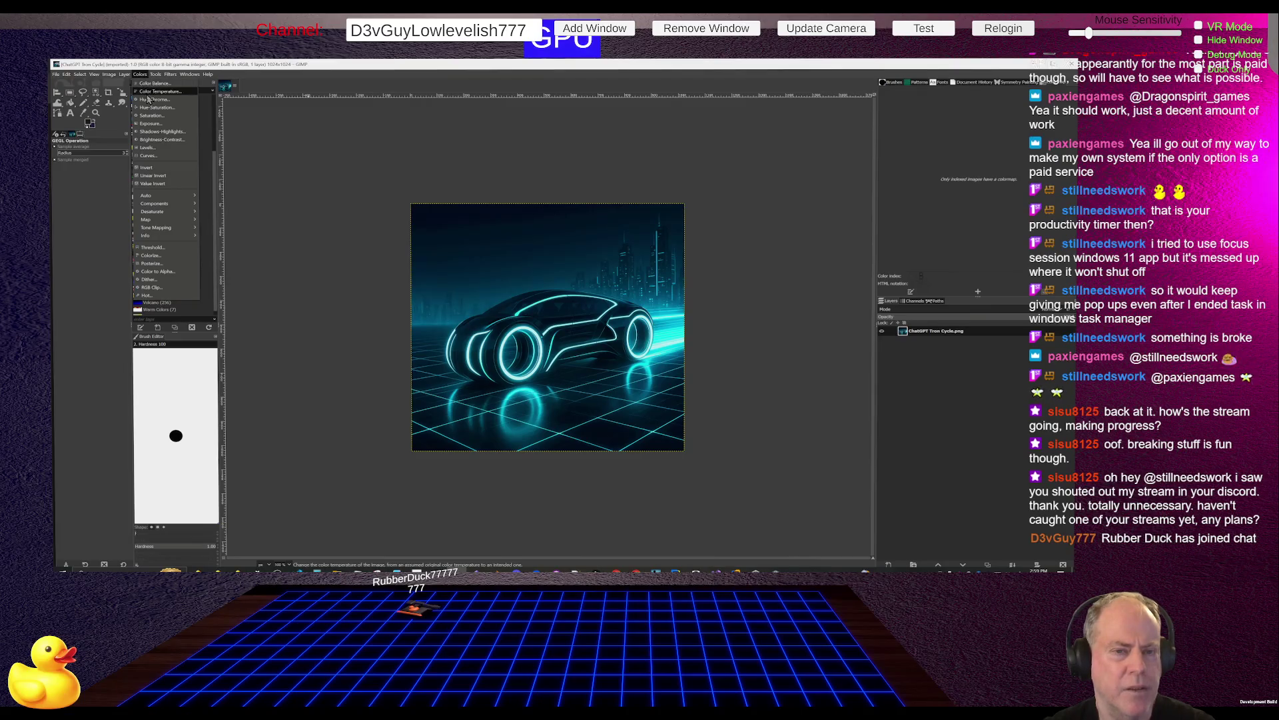
{"action": "left_click", "coordinate": [150, 109]}
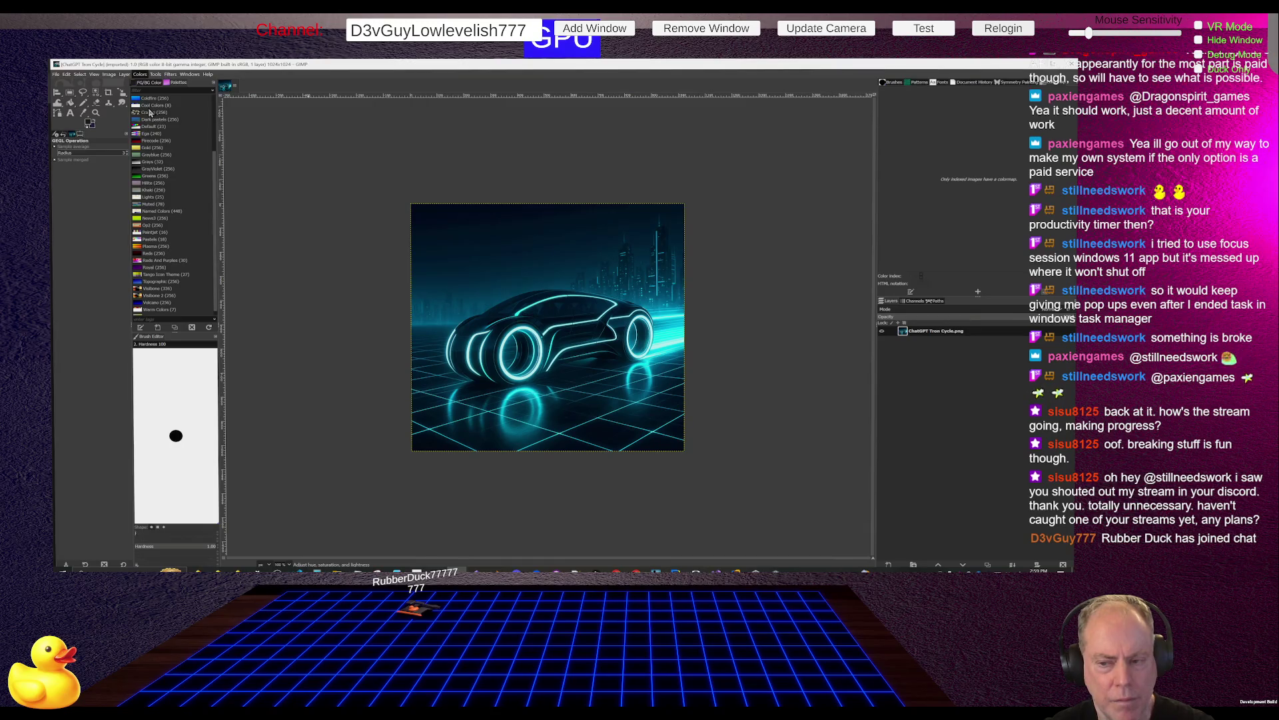
Look over the timer image in File Explorer, then reopen GIMP's Colors menu.
{"action": "key", "text": "alt+Tab"}
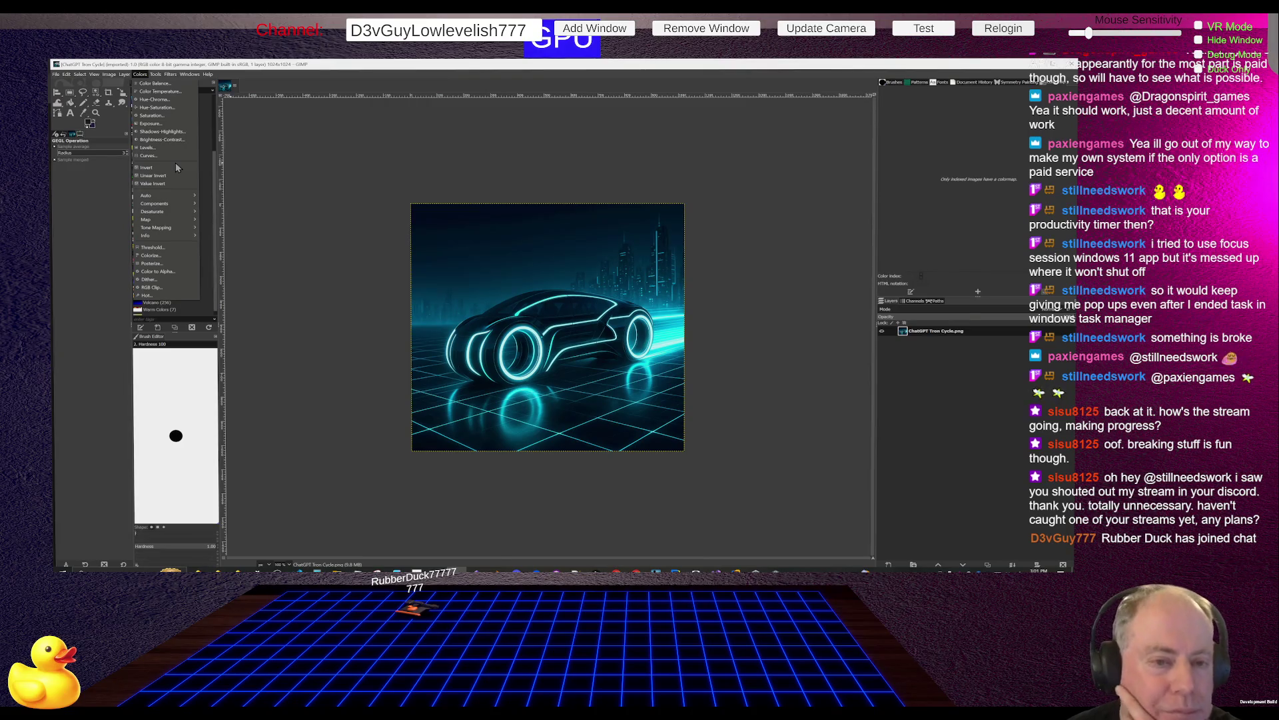
{"action": "mouse_move", "coordinate": [179, 206]}
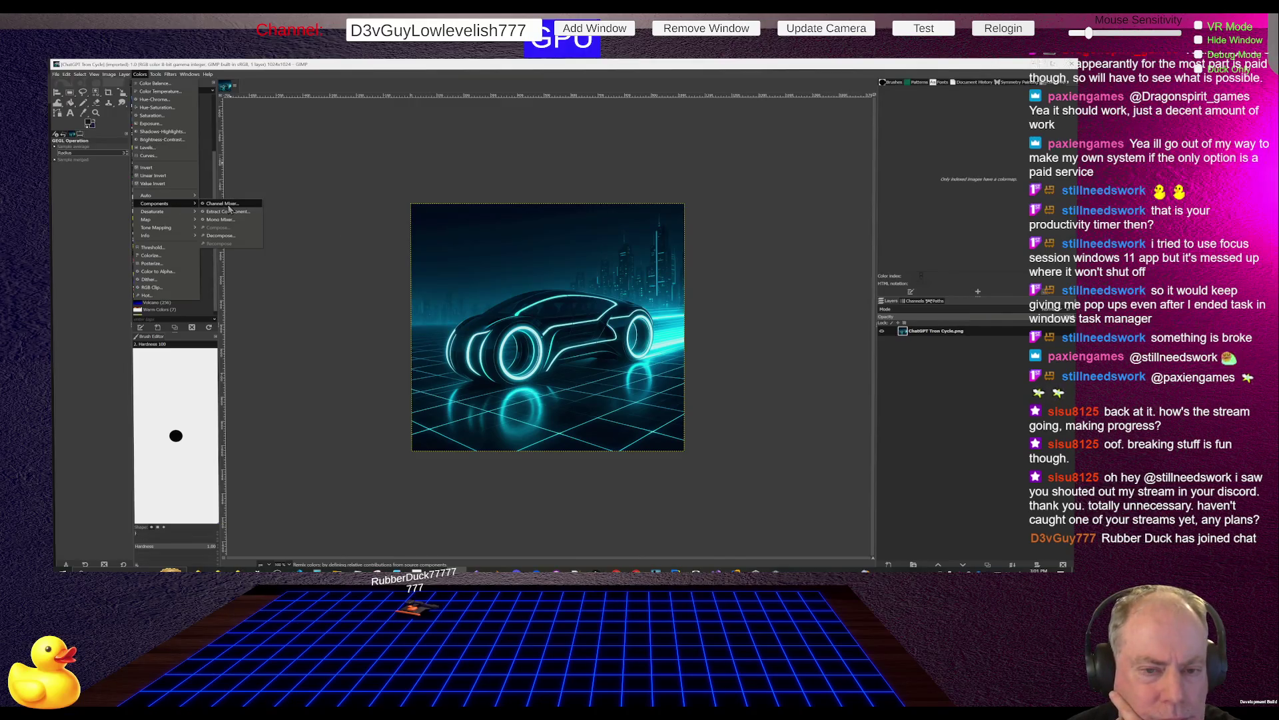
{"action": "left_click", "coordinate": [224, 204]}
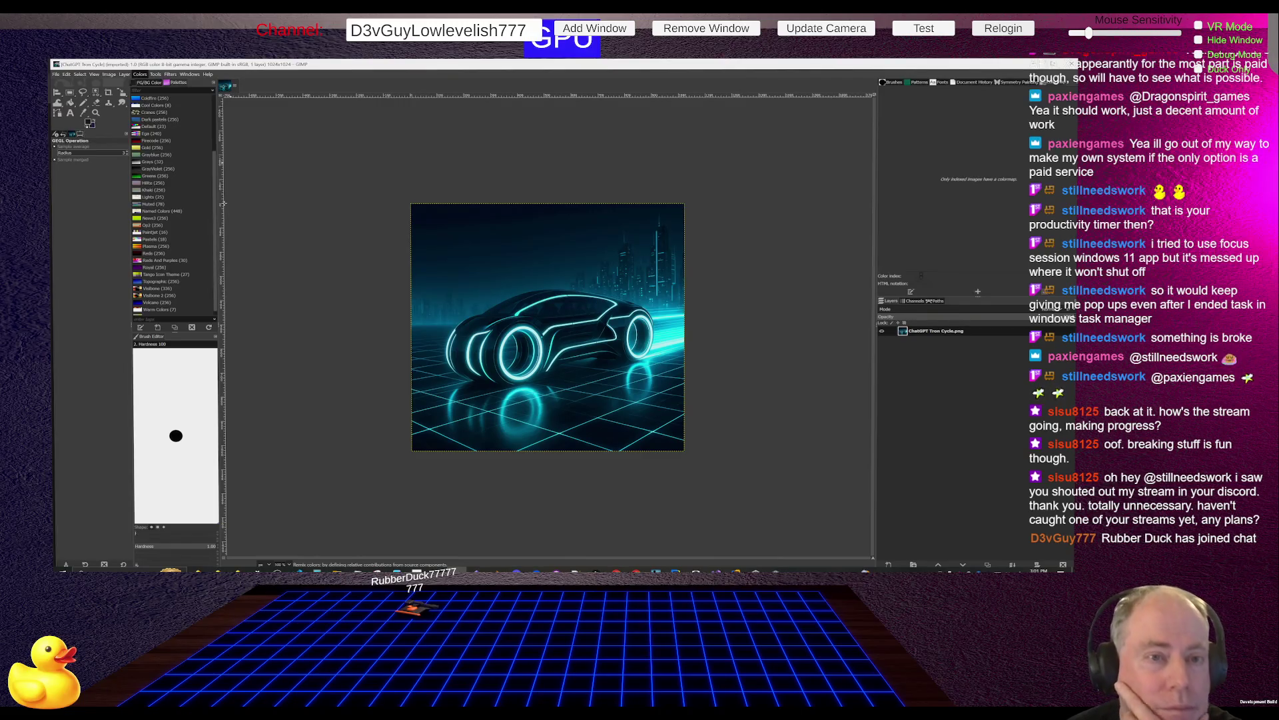
{"action": "left_click", "coordinate": [140, 74]}
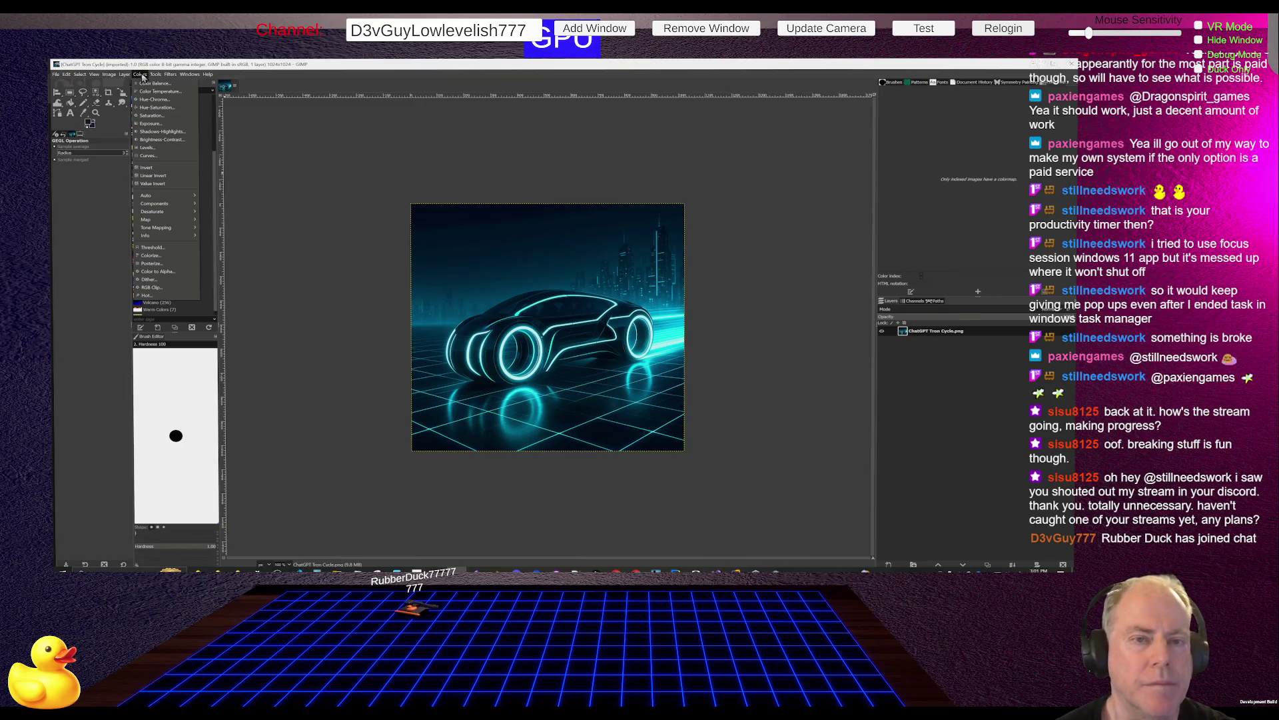
{"action": "mouse_move", "coordinate": [172, 77]}
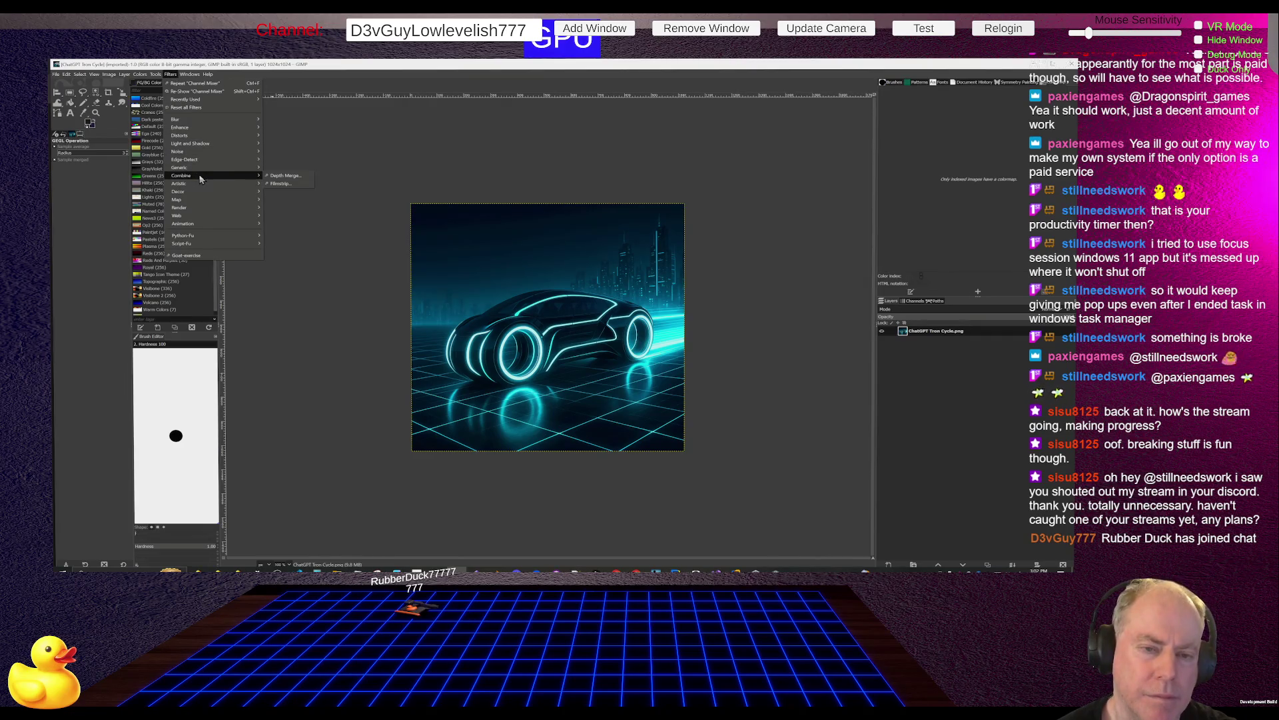
{"action": "mouse_move", "coordinate": [207, 192]}
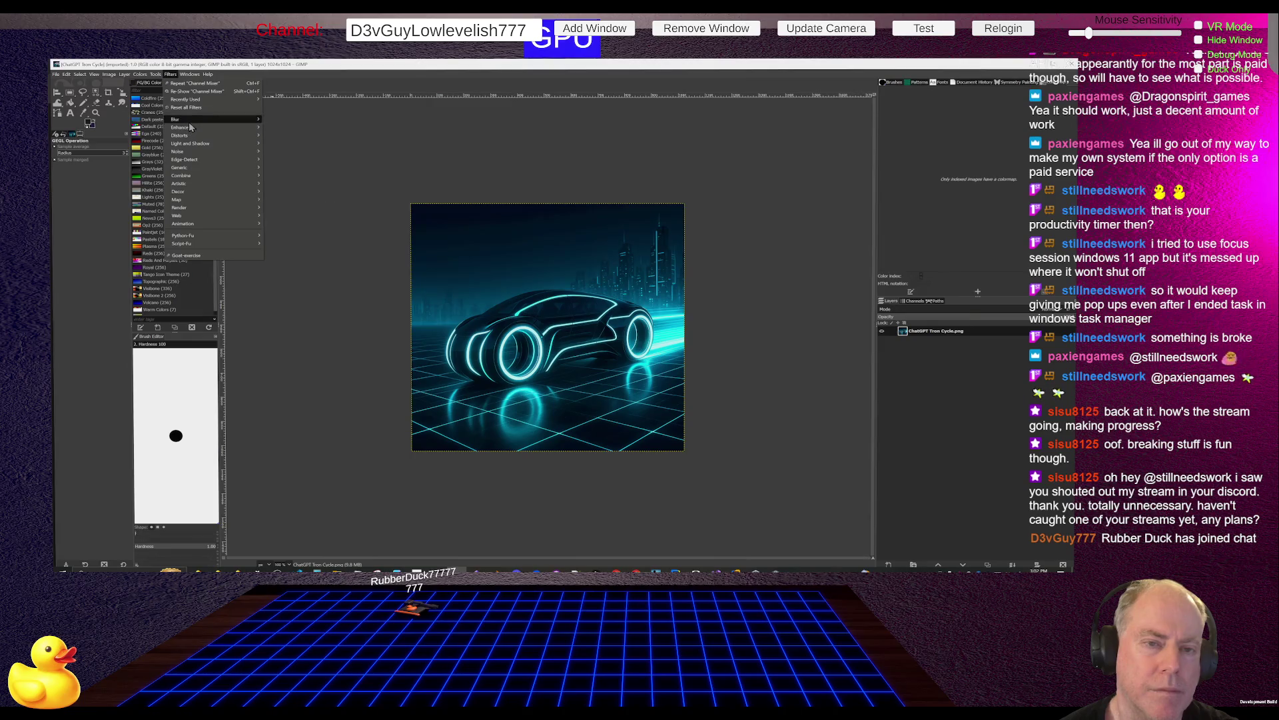
{"action": "mouse_move", "coordinate": [189, 123]}
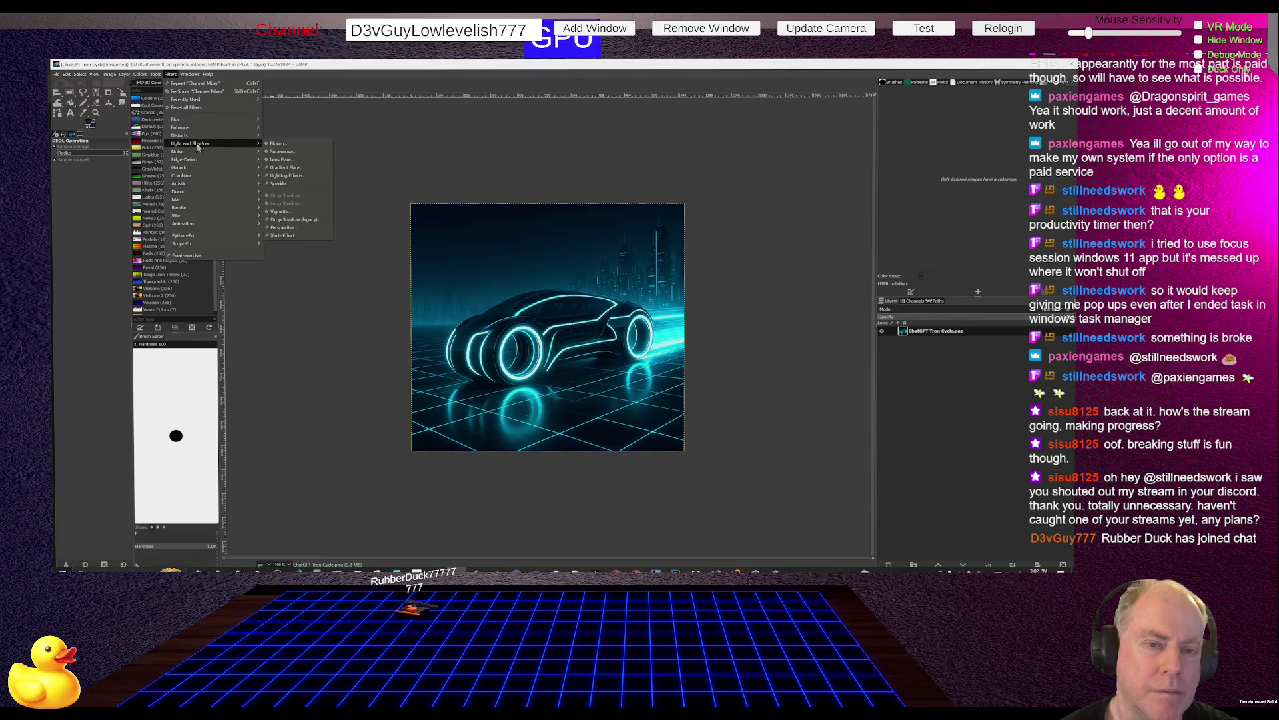
{"action": "mouse_move", "coordinate": [181, 155]}
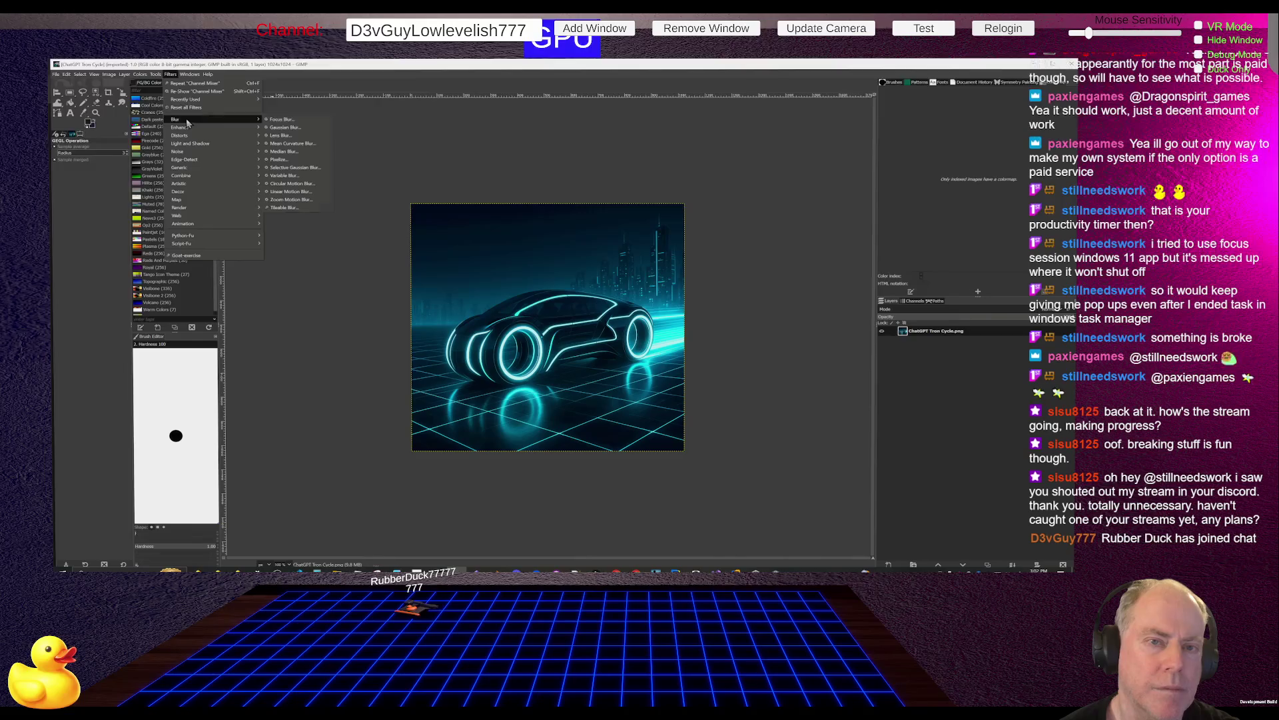
{"action": "left_click", "coordinate": [154, 76]}
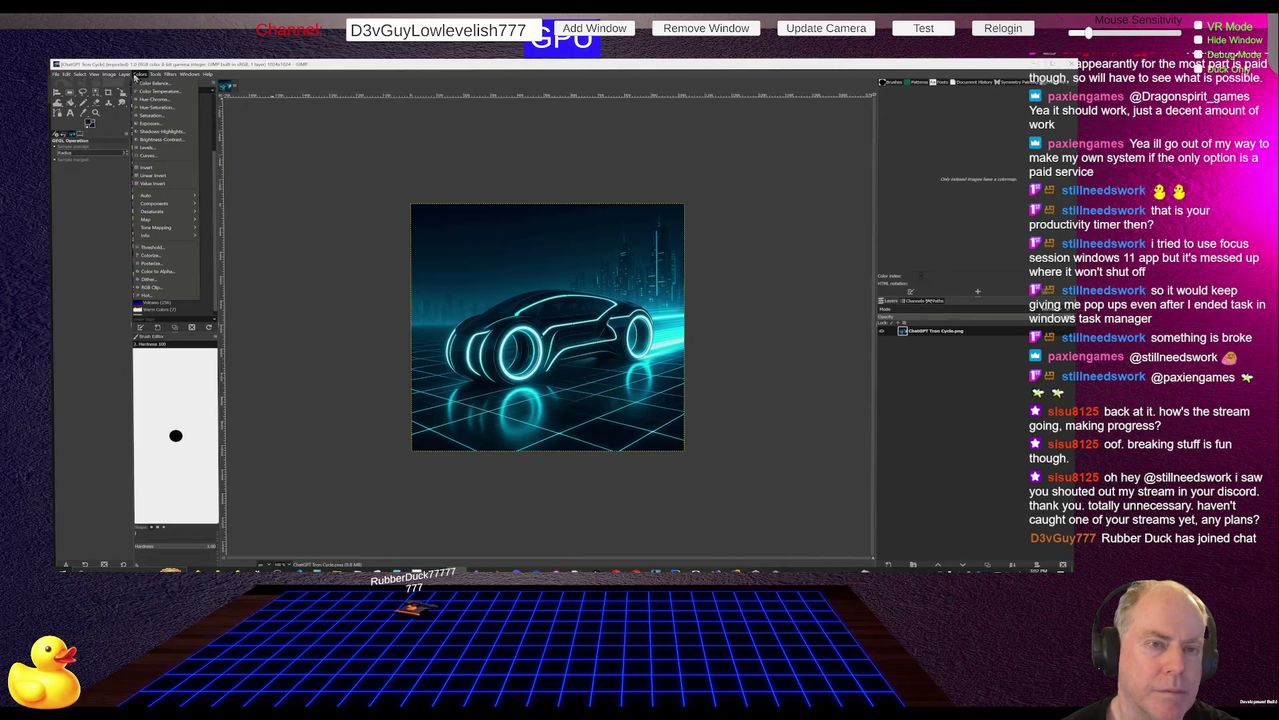
{"action": "left_click", "coordinate": [126, 74]}
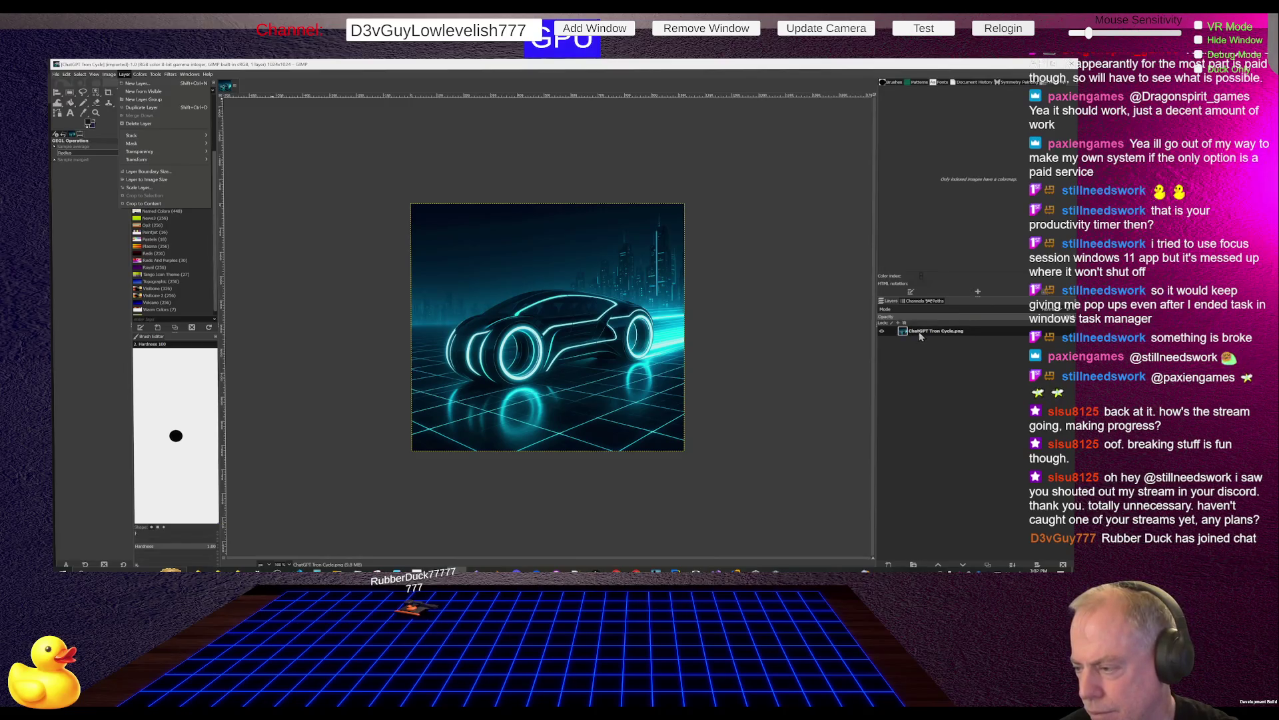
{"action": "left_click", "coordinate": [905, 326]}
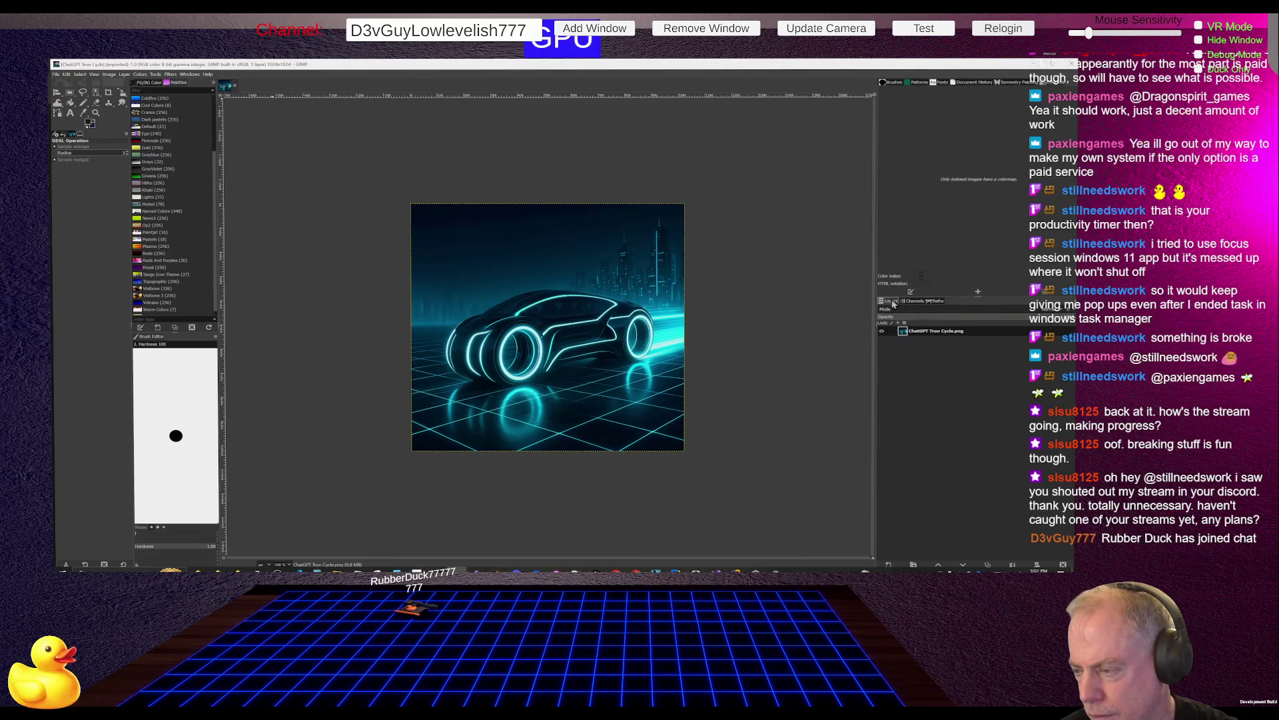
In the Channels tab, hide the Green channel and test Red and Blue visibility, including a magenta glow.
{"action": "left_click", "coordinate": [914, 302]}
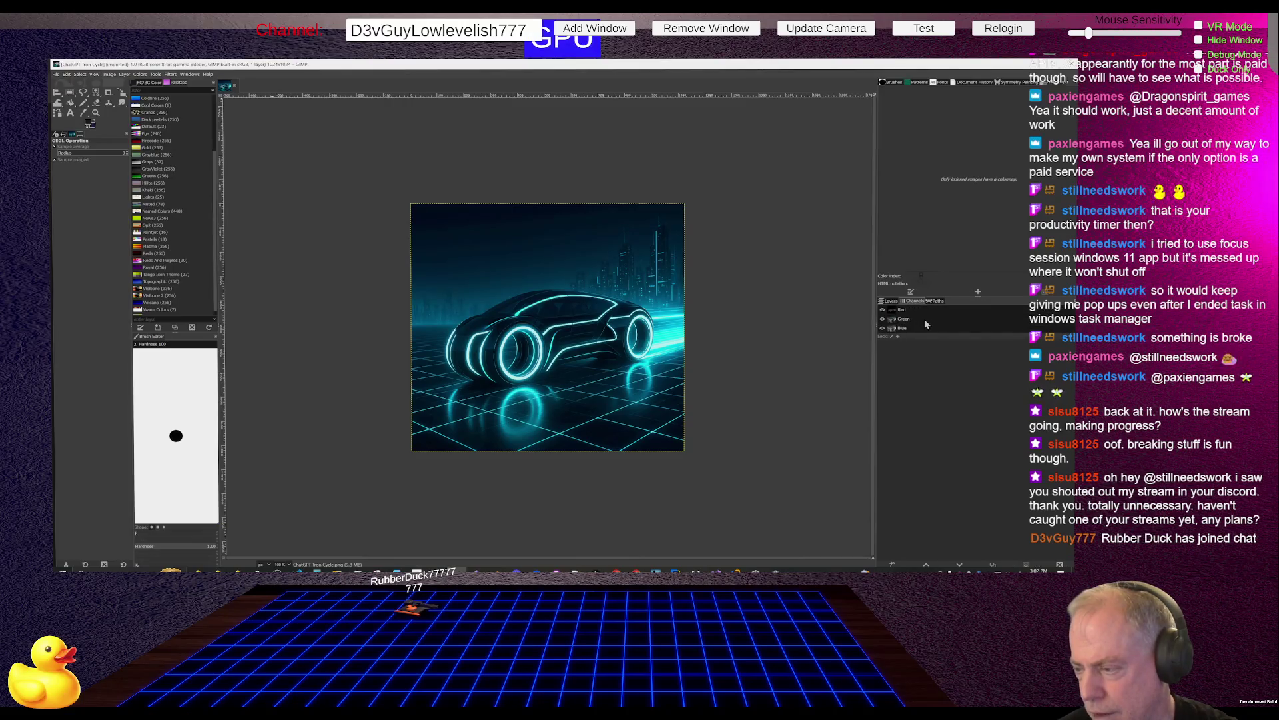
{"action": "left_click", "coordinate": [925, 320]}
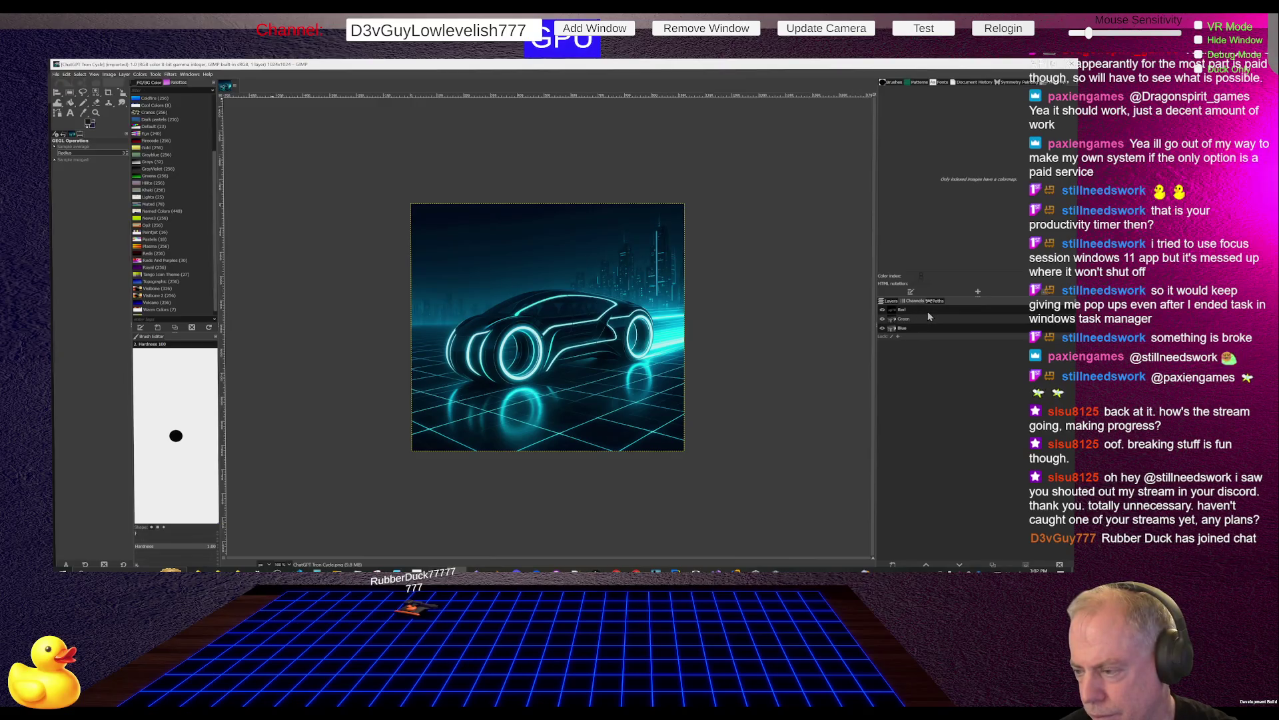
{"action": "left_click", "coordinate": [883, 319]}
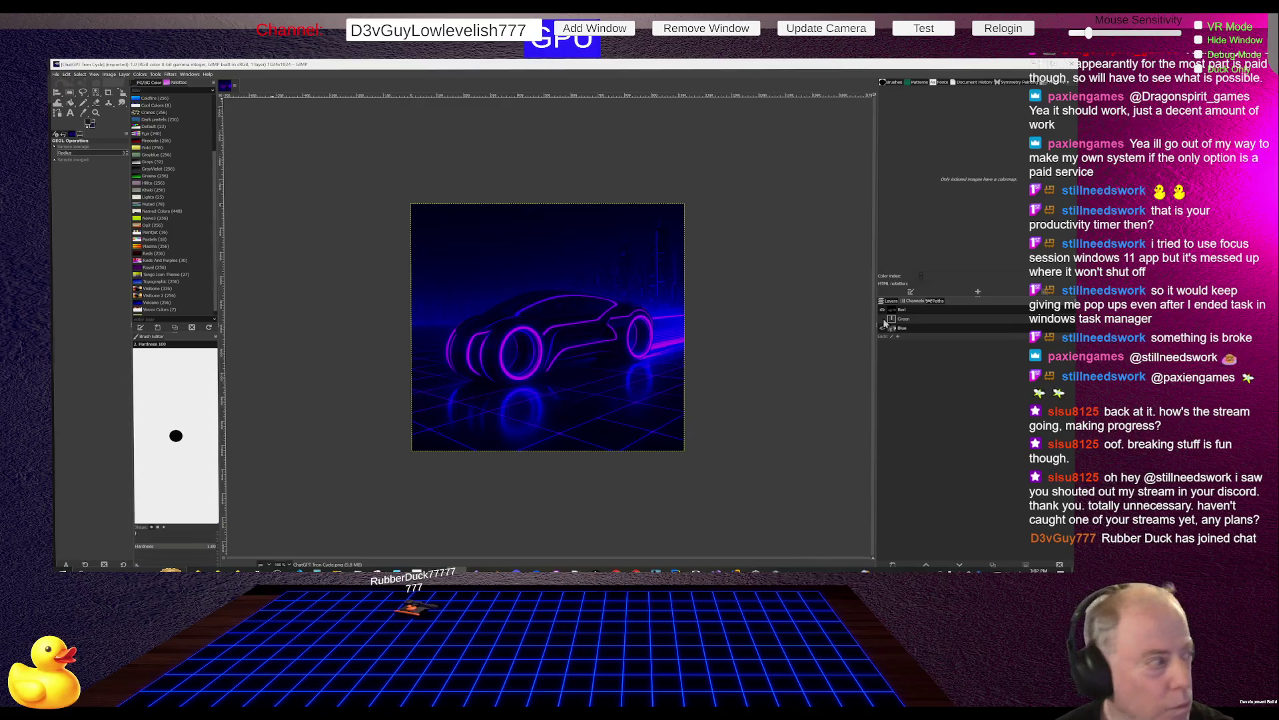
{"action": "left_click", "coordinate": [883, 327]}
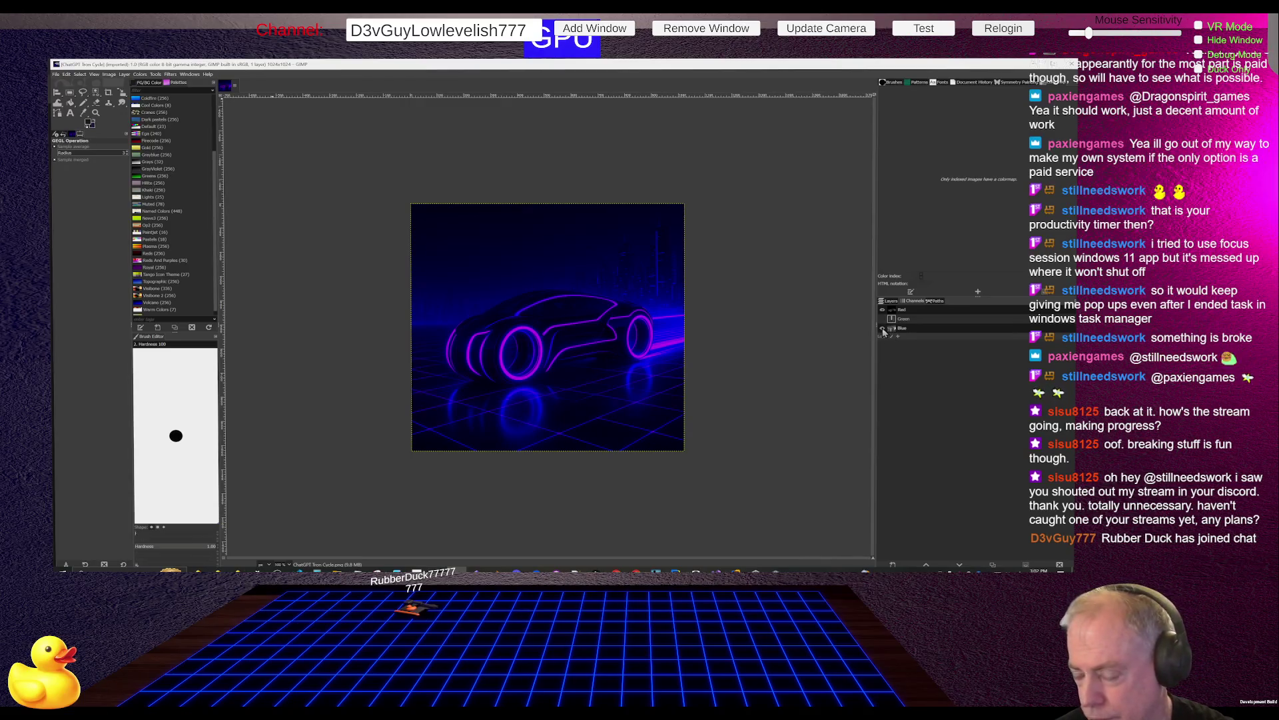
{"action": "left_click", "coordinate": [883, 327]}
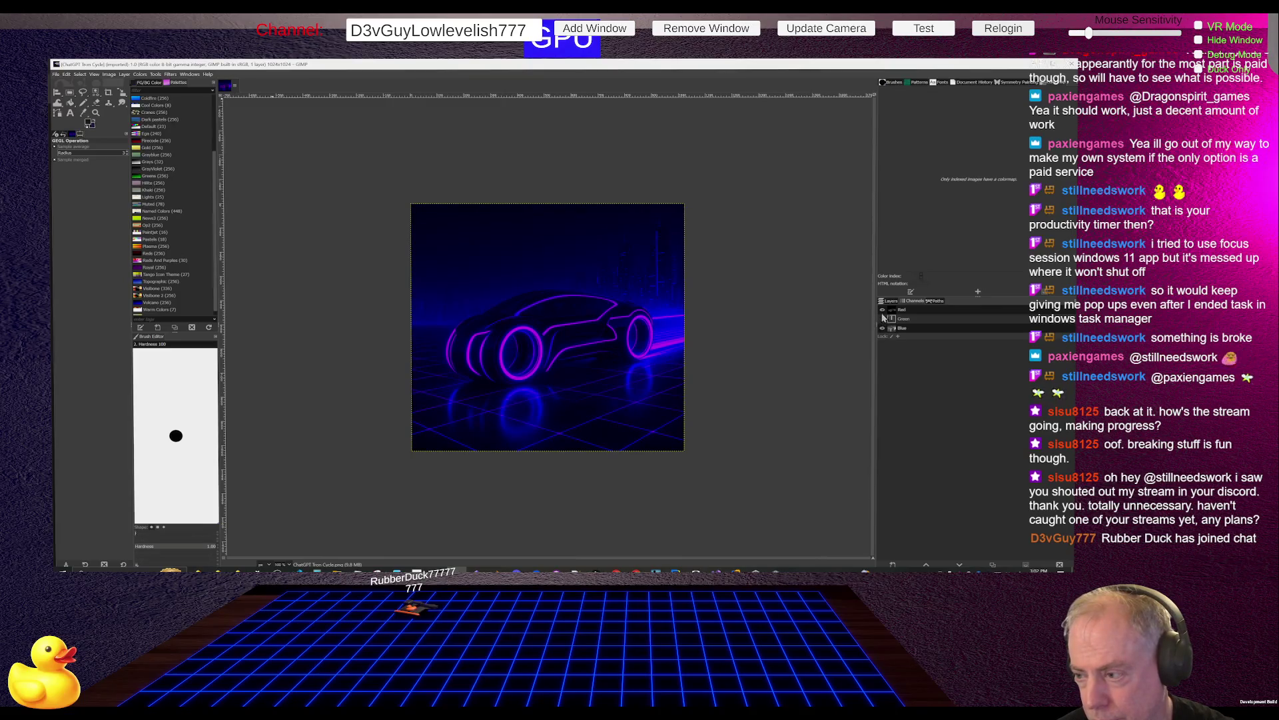
{"action": "left_click", "coordinate": [883, 310]}
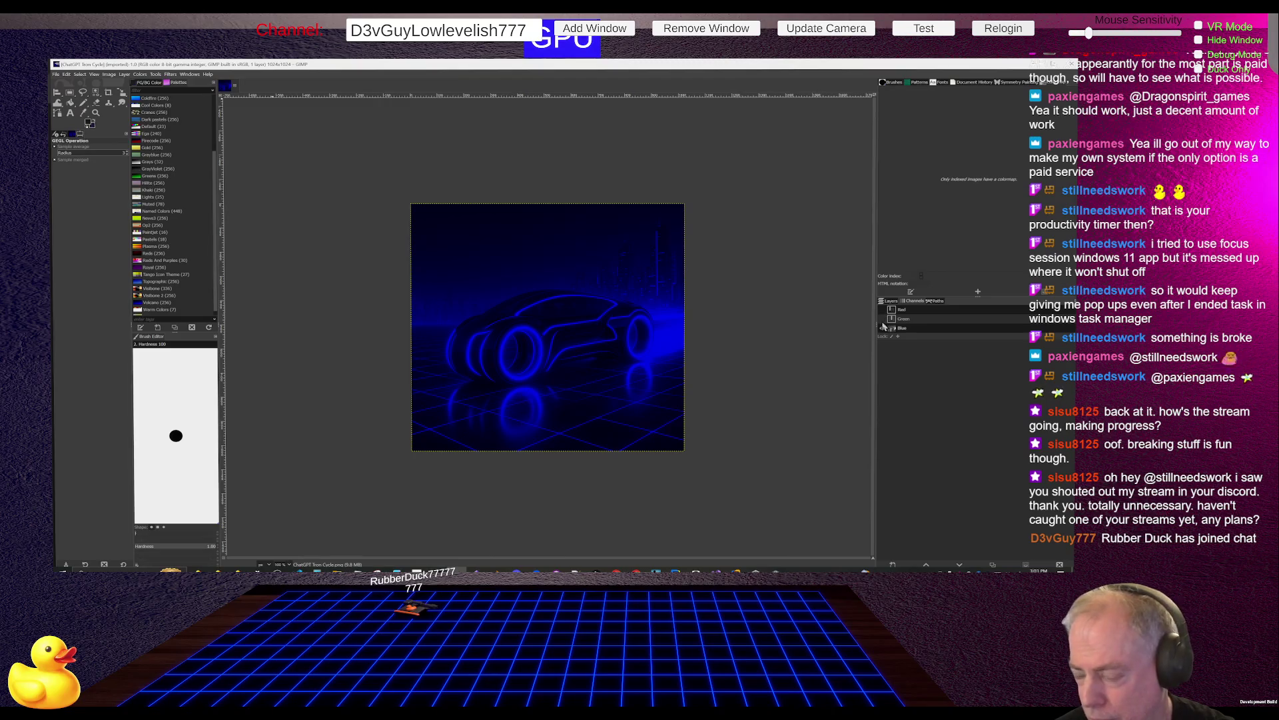
{"action": "left_click", "coordinate": [883, 310]}
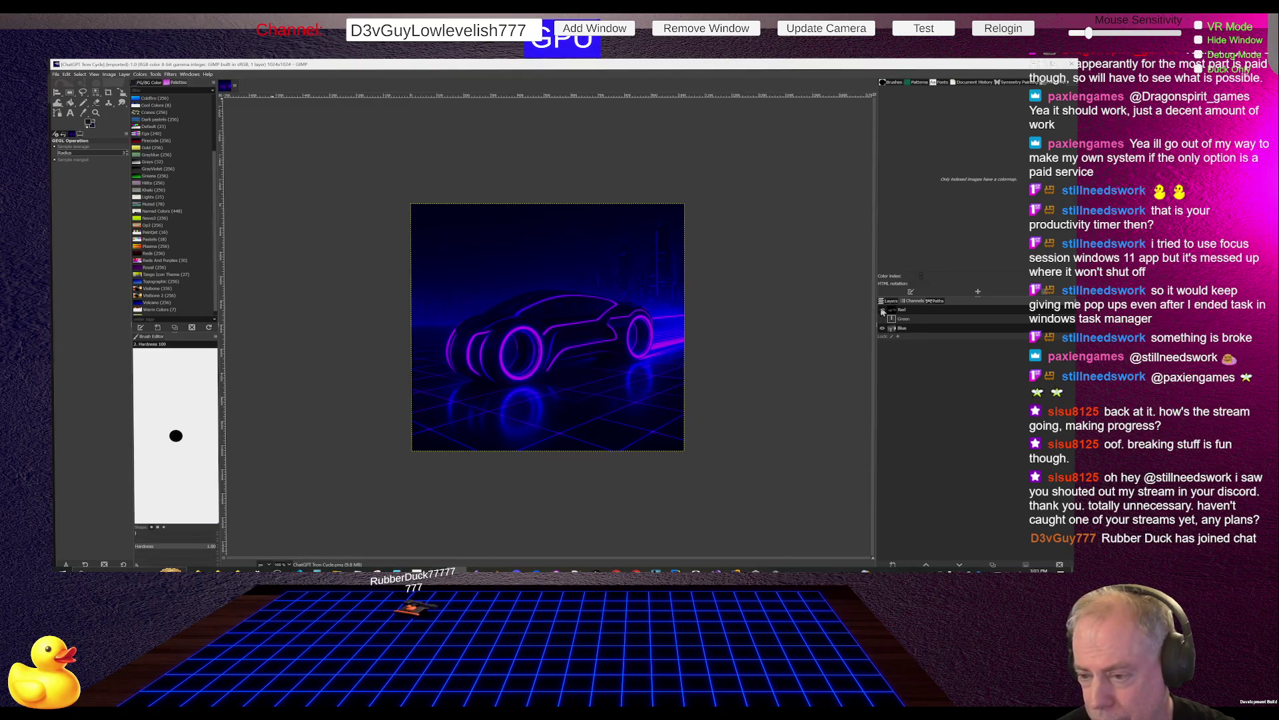
Compare red and magenta glows, then leave only the Blue channel visible for a pure blue glow.
{"action": "left_click", "coordinate": [883, 310]}
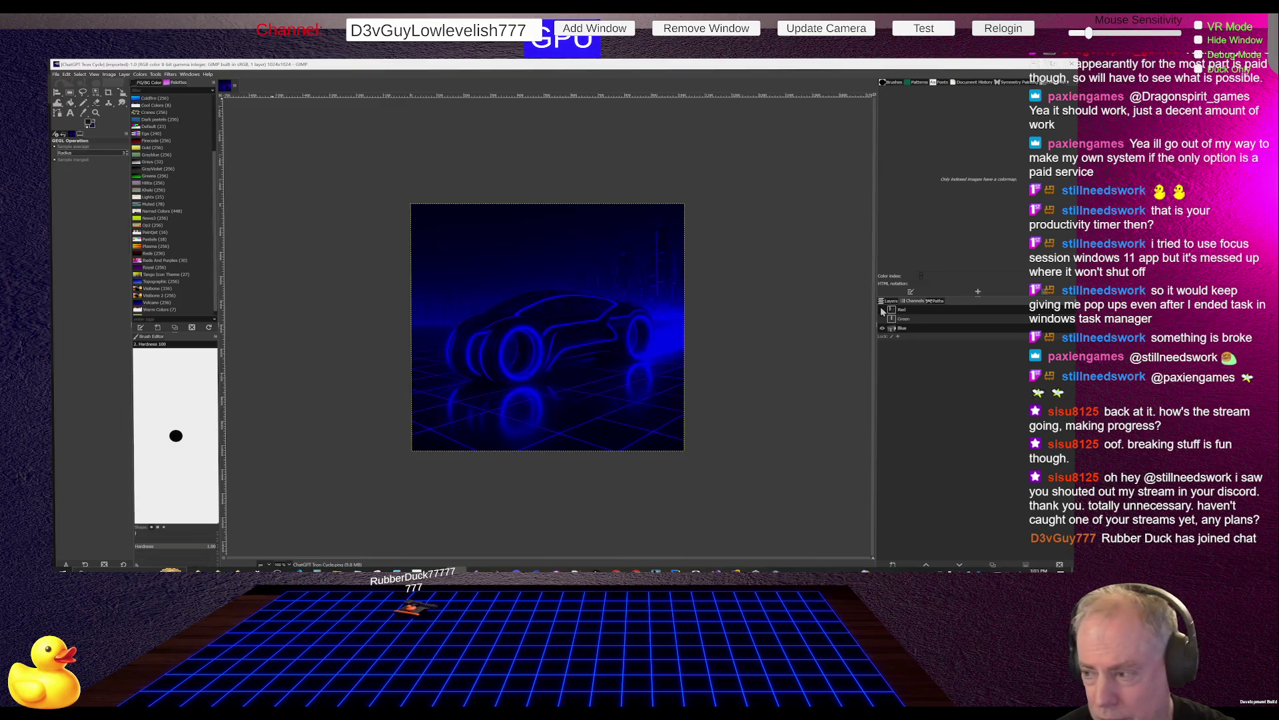
{"action": "left_click", "coordinate": [883, 319]}
{"action": "left_click", "coordinate": [884, 319]}
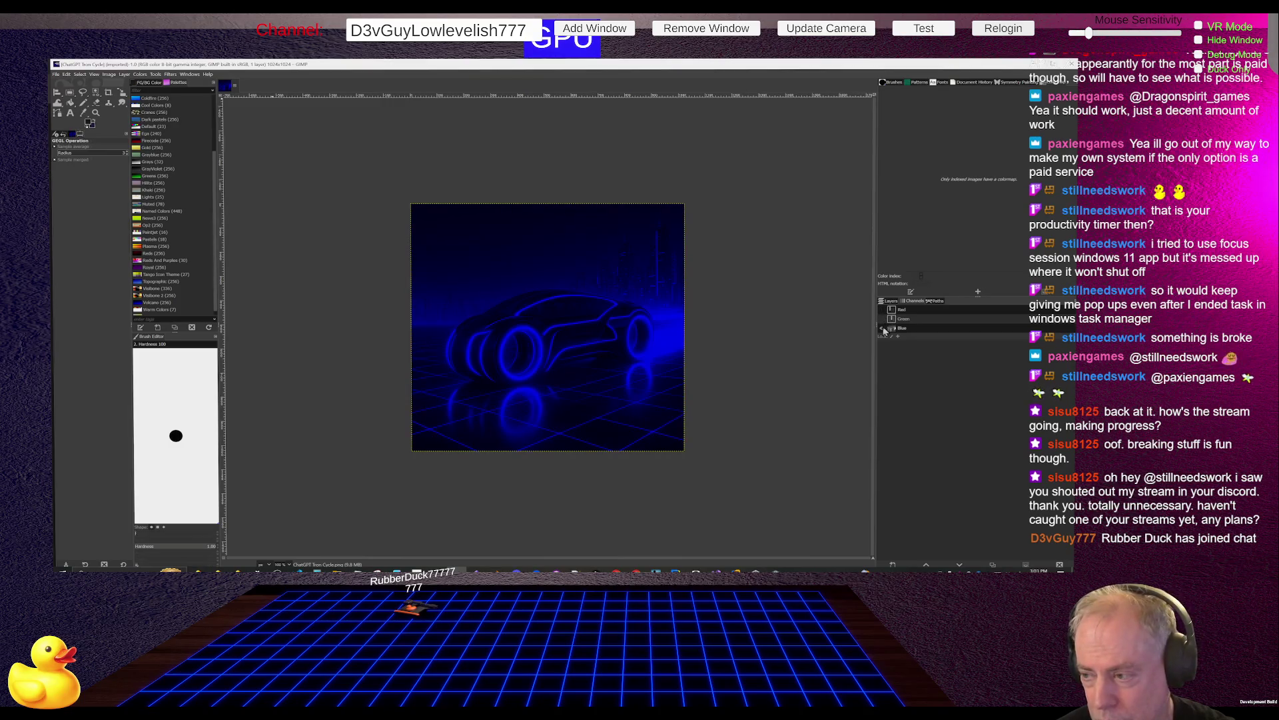
{"action": "left_click", "coordinate": [883, 328]}
{"action": "left_click", "coordinate": [883, 309]}
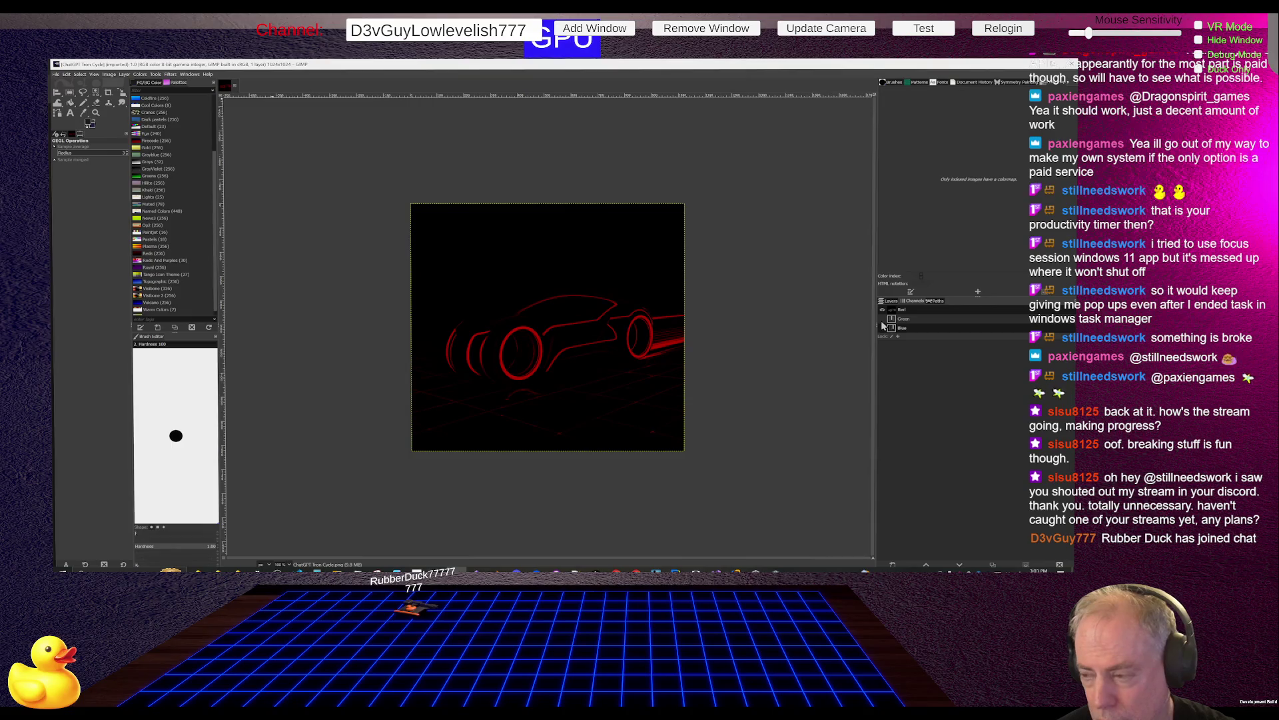
{"action": "left_click", "coordinate": [883, 319]}
{"action": "left_click", "coordinate": [883, 319]}
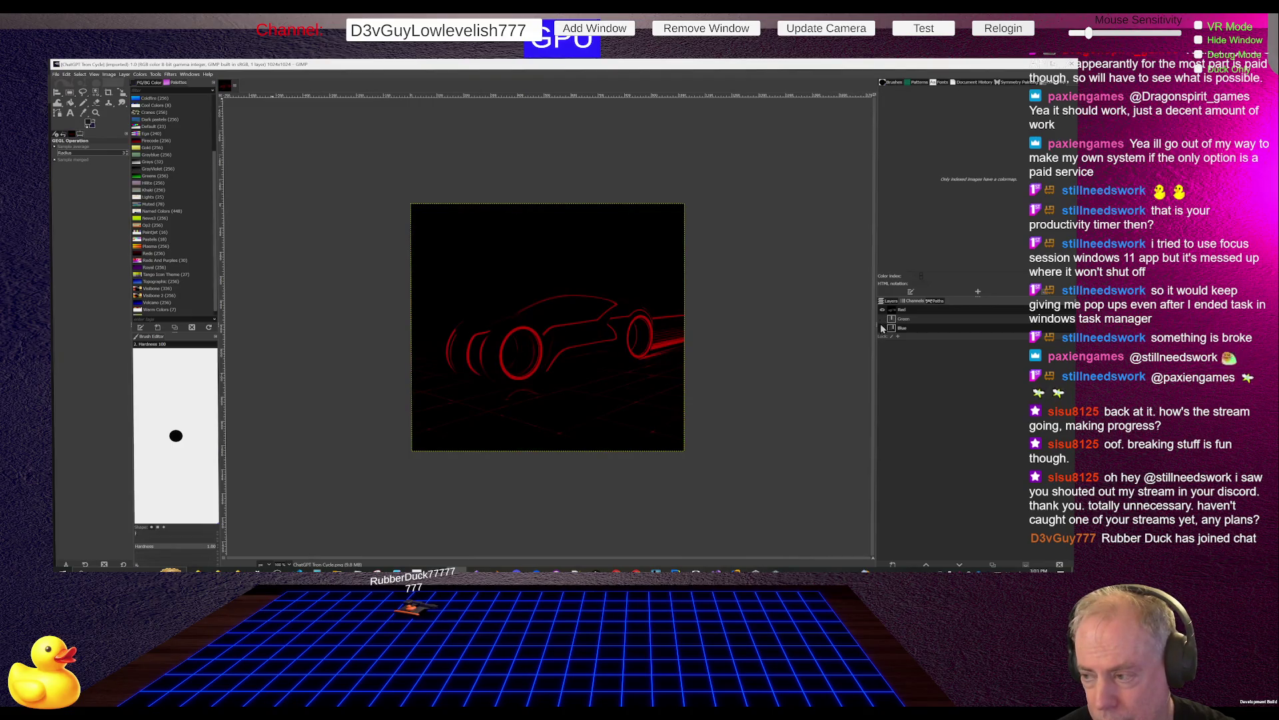
{"action": "left_click", "coordinate": [883, 327]}
{"action": "left_click", "coordinate": [883, 311]}
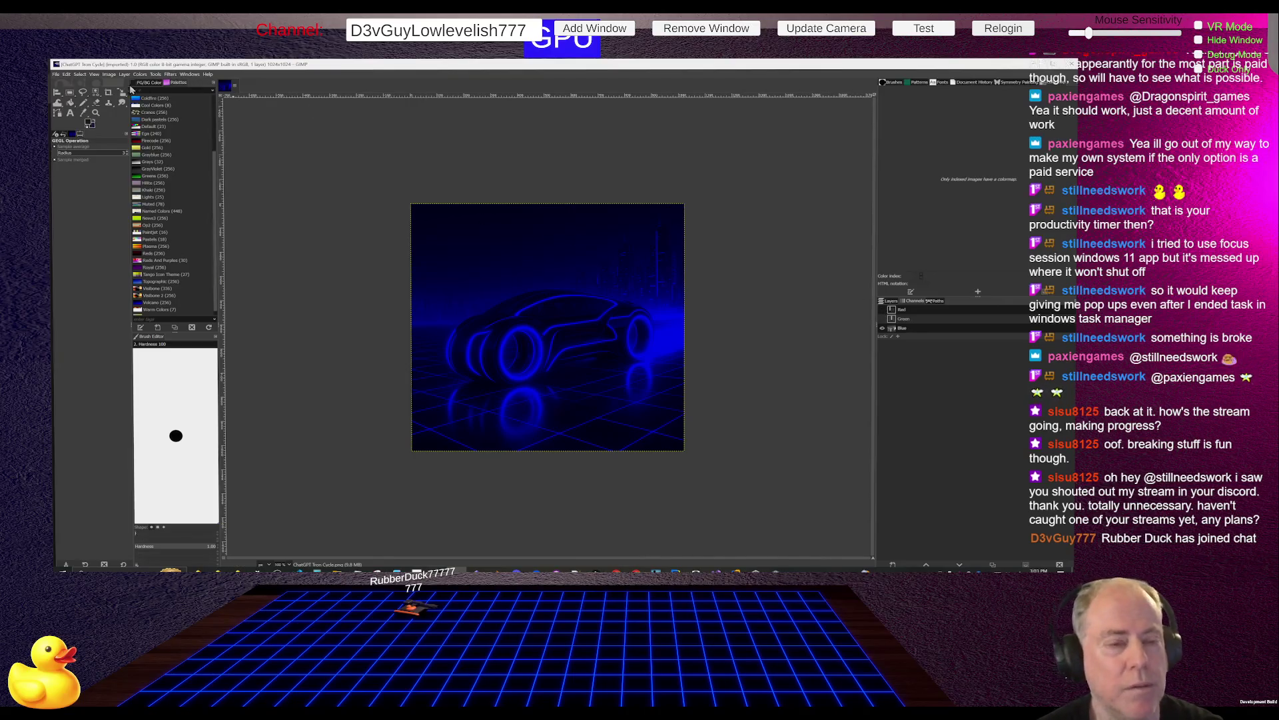
{"action": "left_click", "coordinate": [56, 75]}
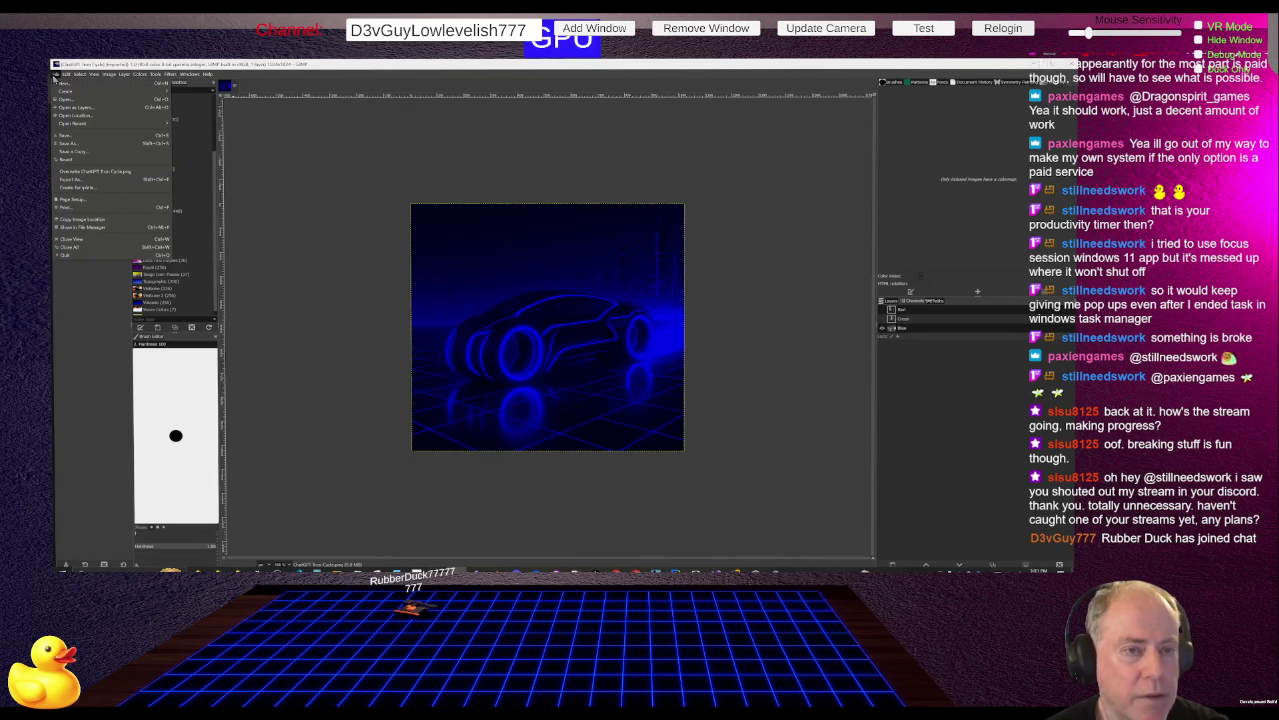
Save the blue-tinted image as ChatGPT Tron Cycle.xcf in the timer project's Art folder.
{"action": "left_click", "coordinate": [77, 142]}
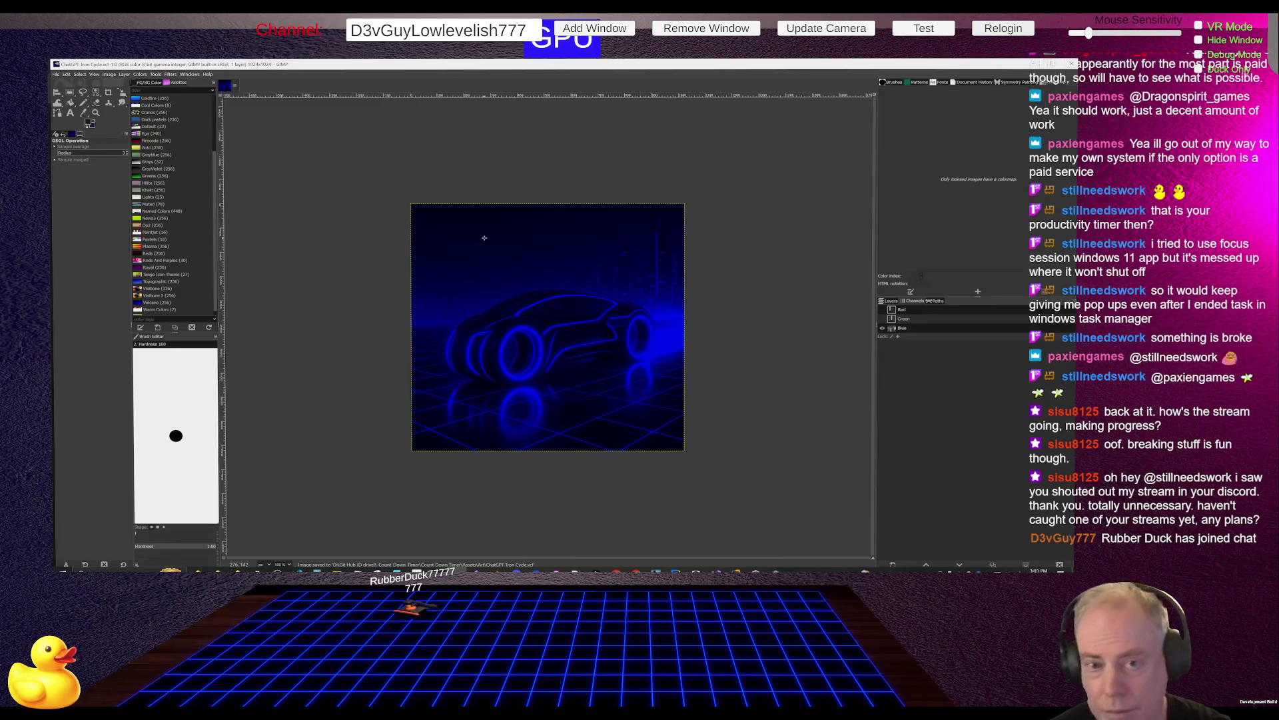
{"action": "left_click", "coordinate": [56, 76]}
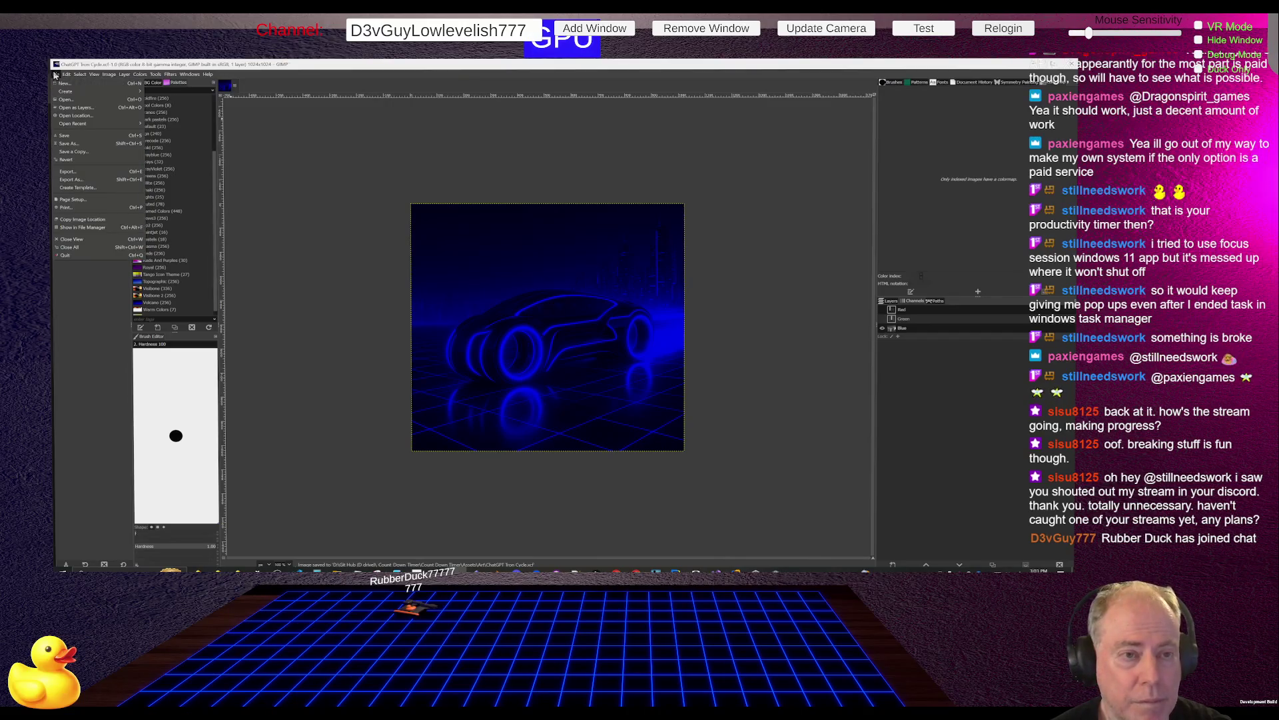
{"action": "left_click", "coordinate": [56, 76]}
{"action": "left_click", "coordinate": [56, 76]}
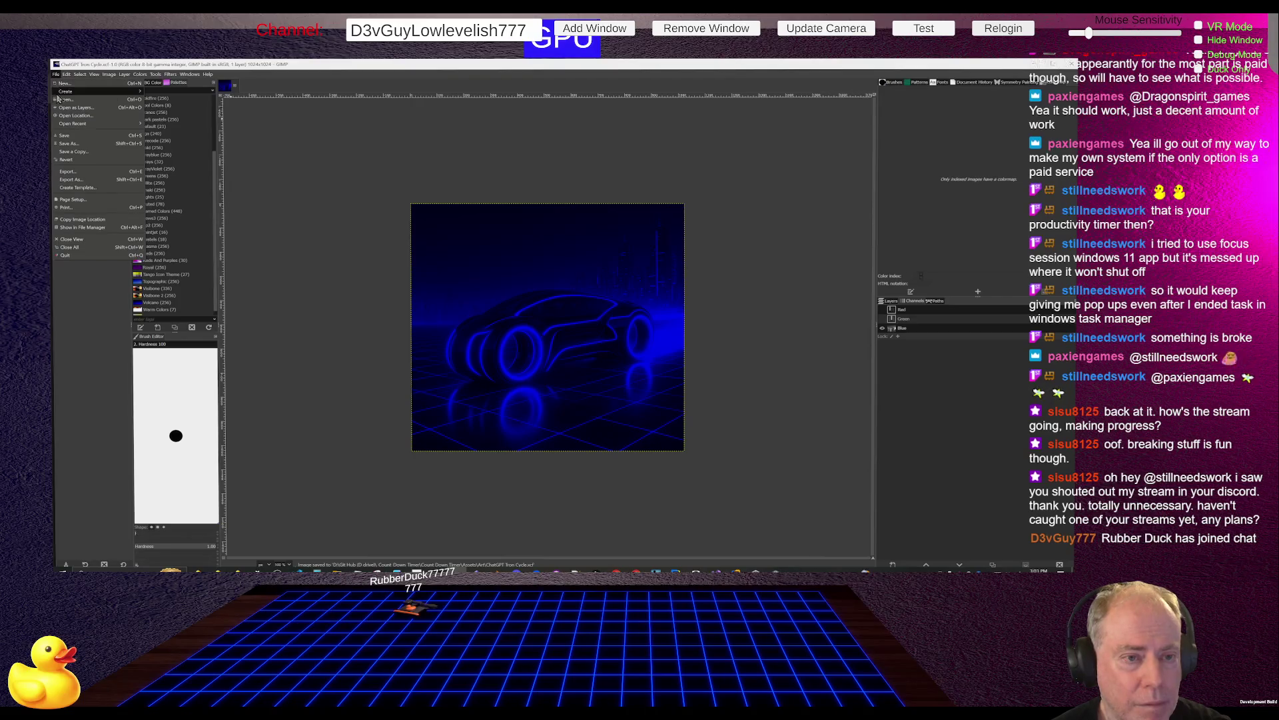
{"action": "left_click", "coordinate": [78, 179]}
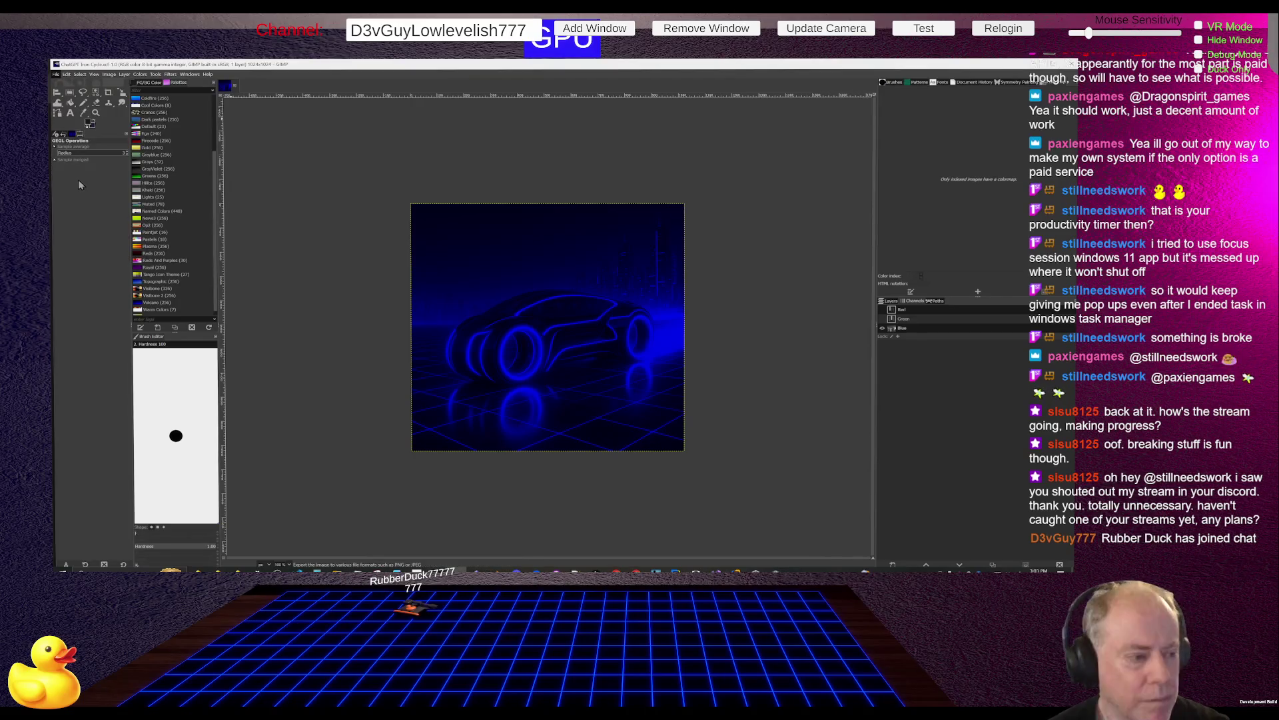
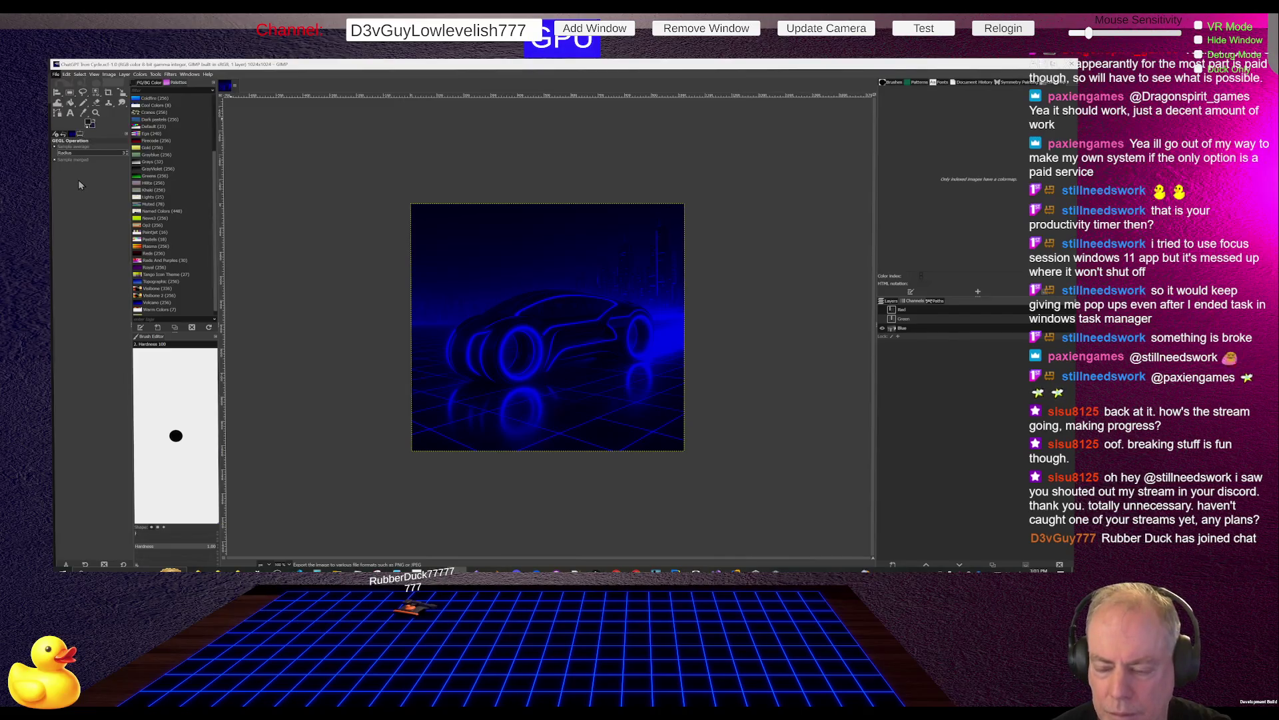
Export the neon car image as ChatGPT Tron Cycle (new).png and save it as ChatGPT Tron Cycle (new).xcf.
{"action": "key", "text": "ctrl+e"}
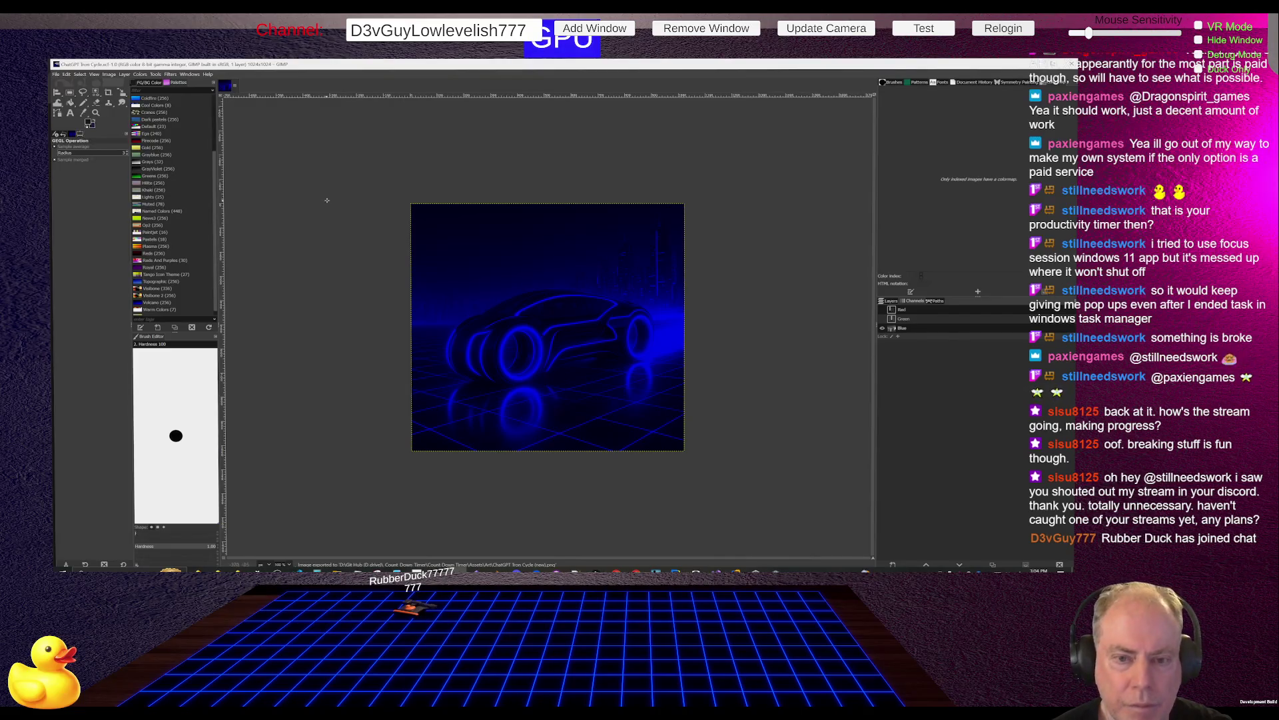
{"action": "left_click", "coordinate": [55, 74]}
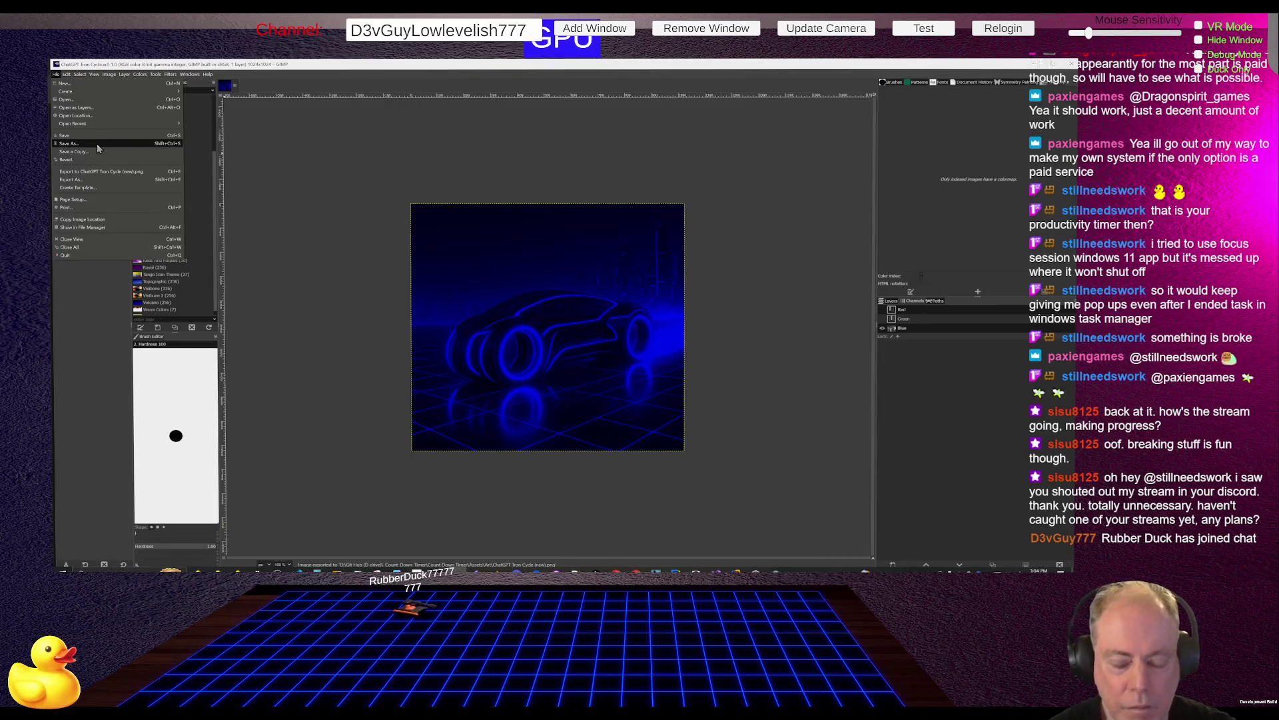
{"action": "left_click", "coordinate": [98, 142]}
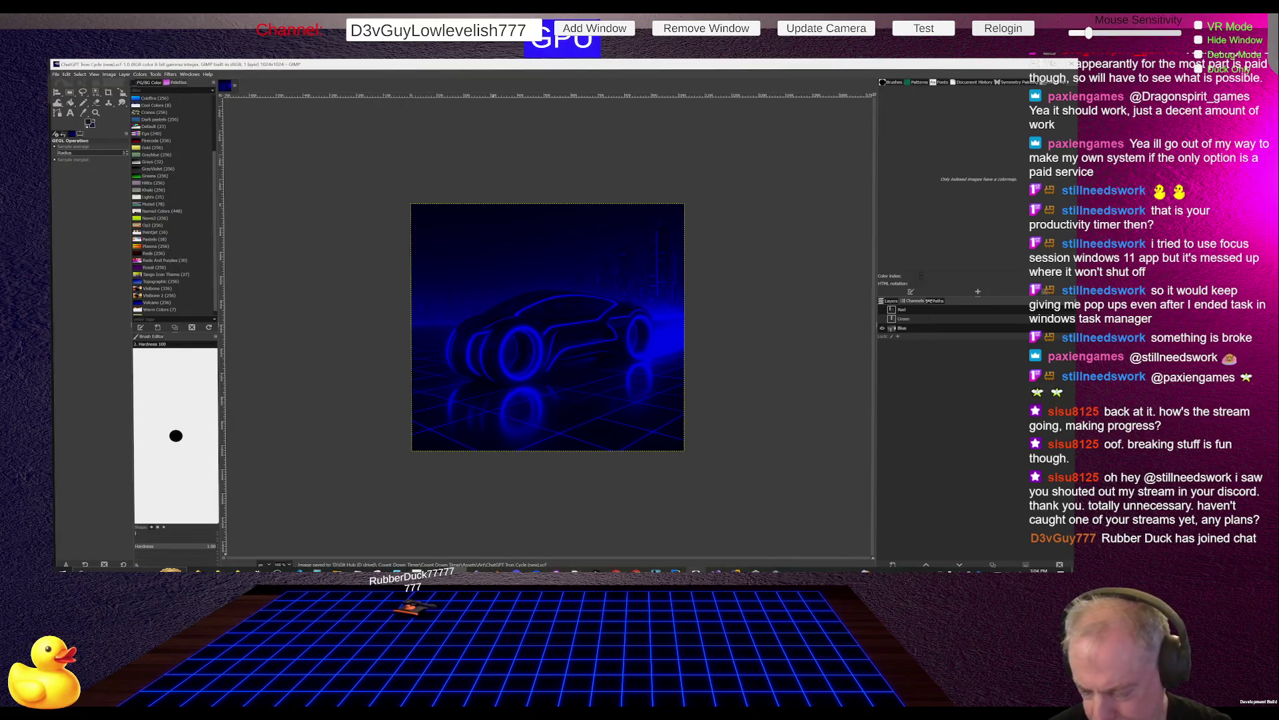
{"action": "left_click", "coordinate": [776, 569]}
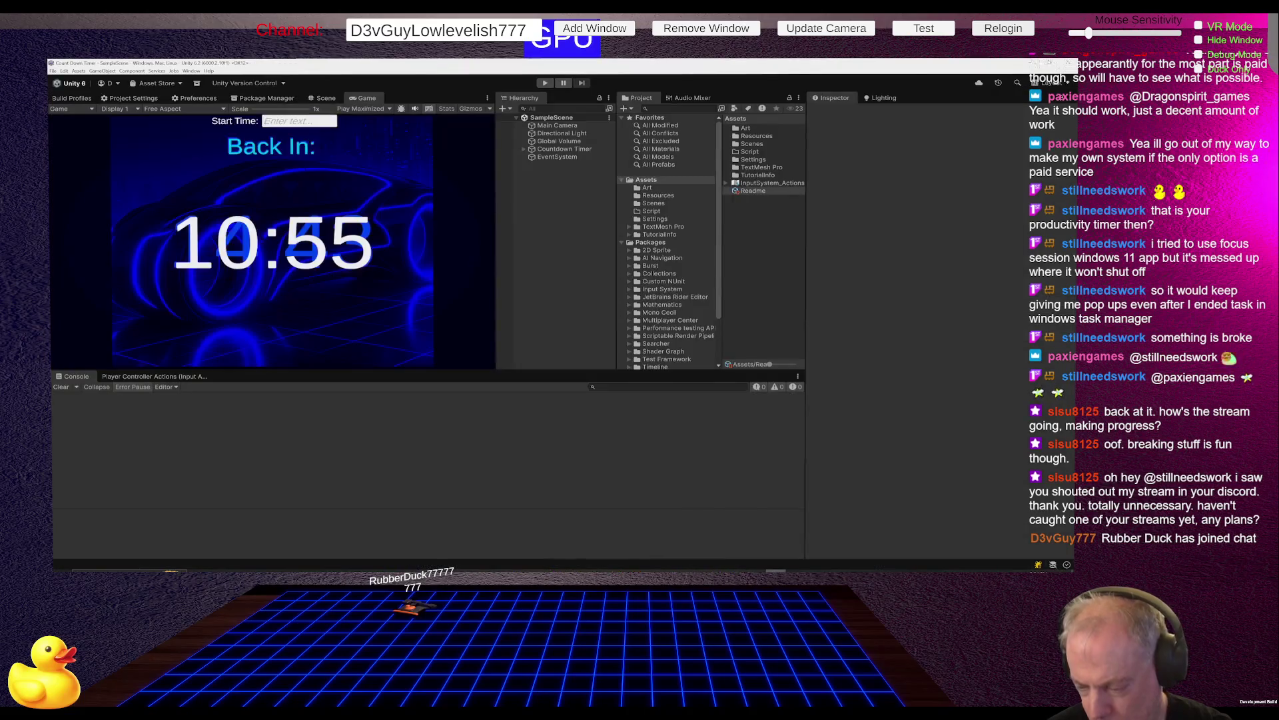
Expand Countdown Timer > Canvas and select the background Image with source Light Cycle - ChatGPT.
{"action": "left_click", "coordinate": [780, 569]}
{"action": "left_click", "coordinate": [779, 568]}
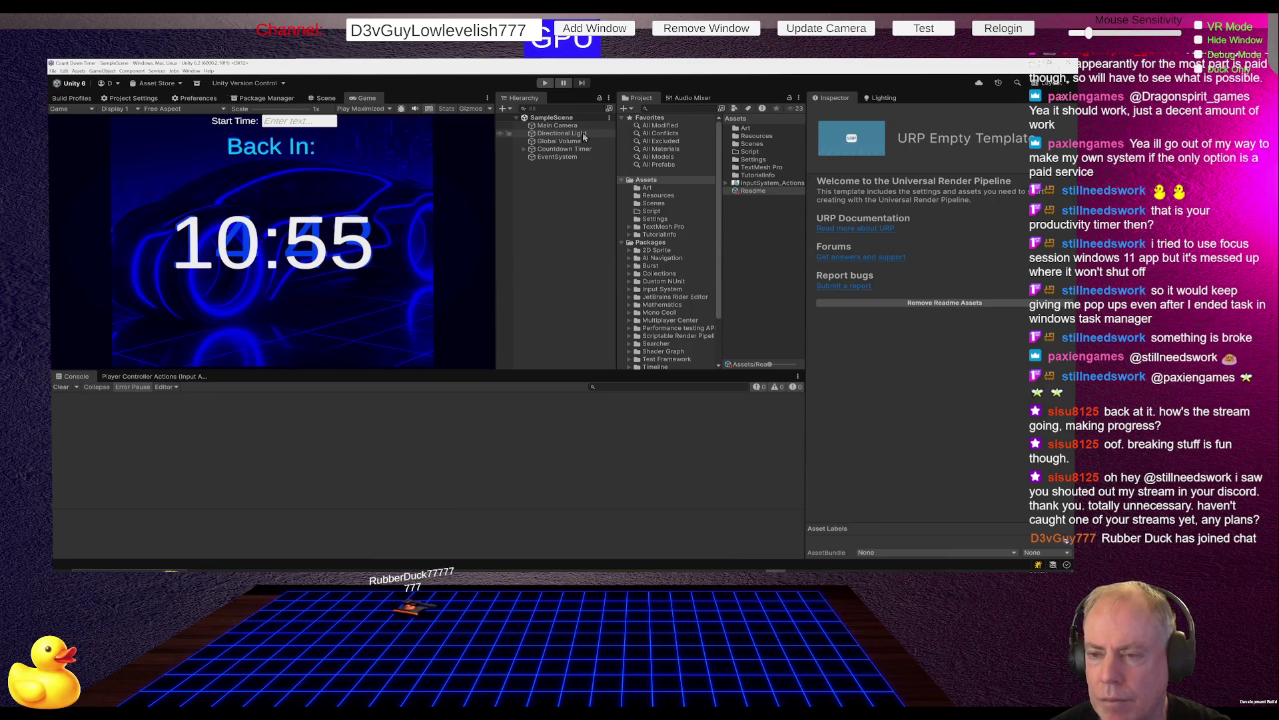
{"action": "left_click", "coordinate": [584, 134]}
{"action": "left_click", "coordinate": [524, 149]}
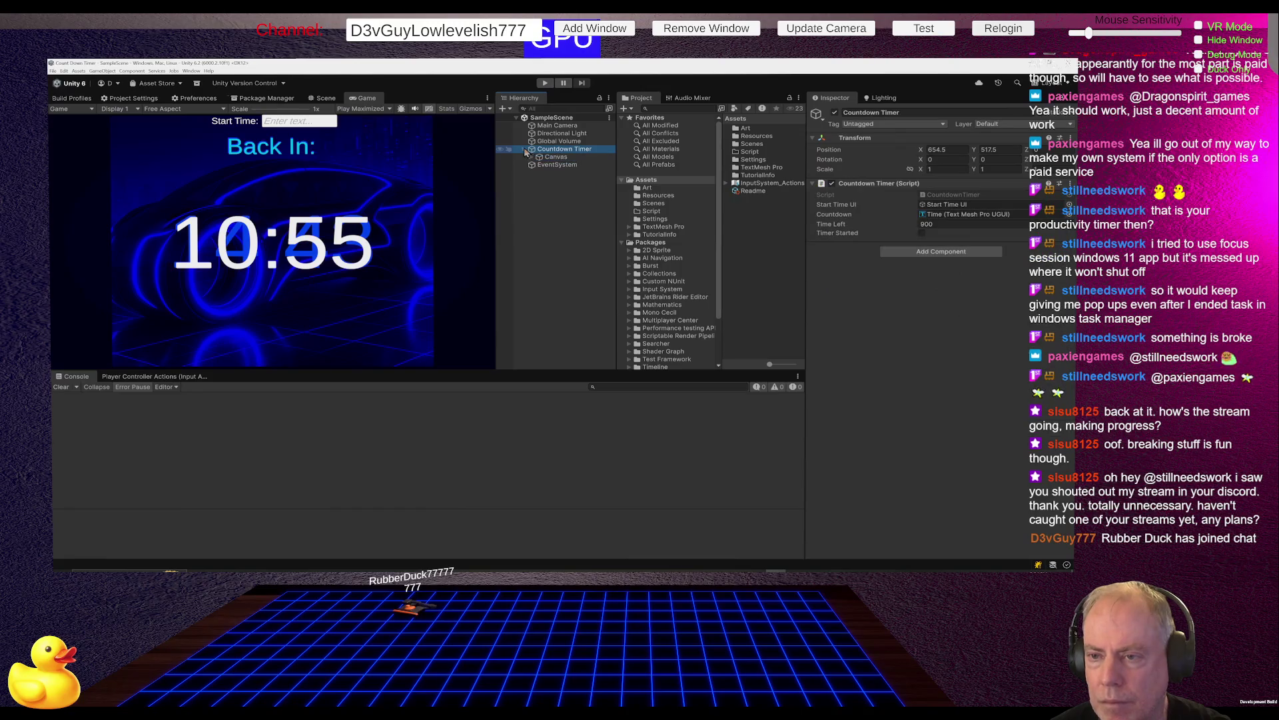
{"action": "left_click", "coordinate": [530, 158]}
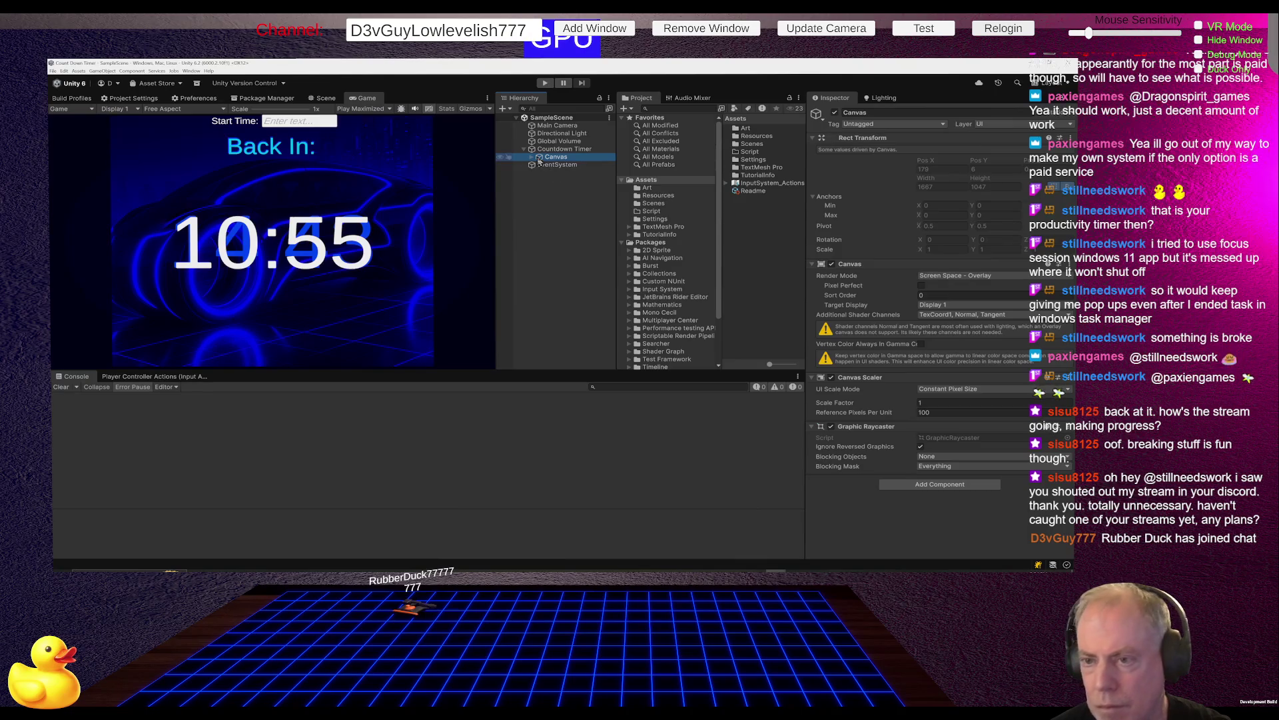
{"action": "left_click", "coordinate": [532, 157]}
{"action": "left_click", "coordinate": [561, 165]}
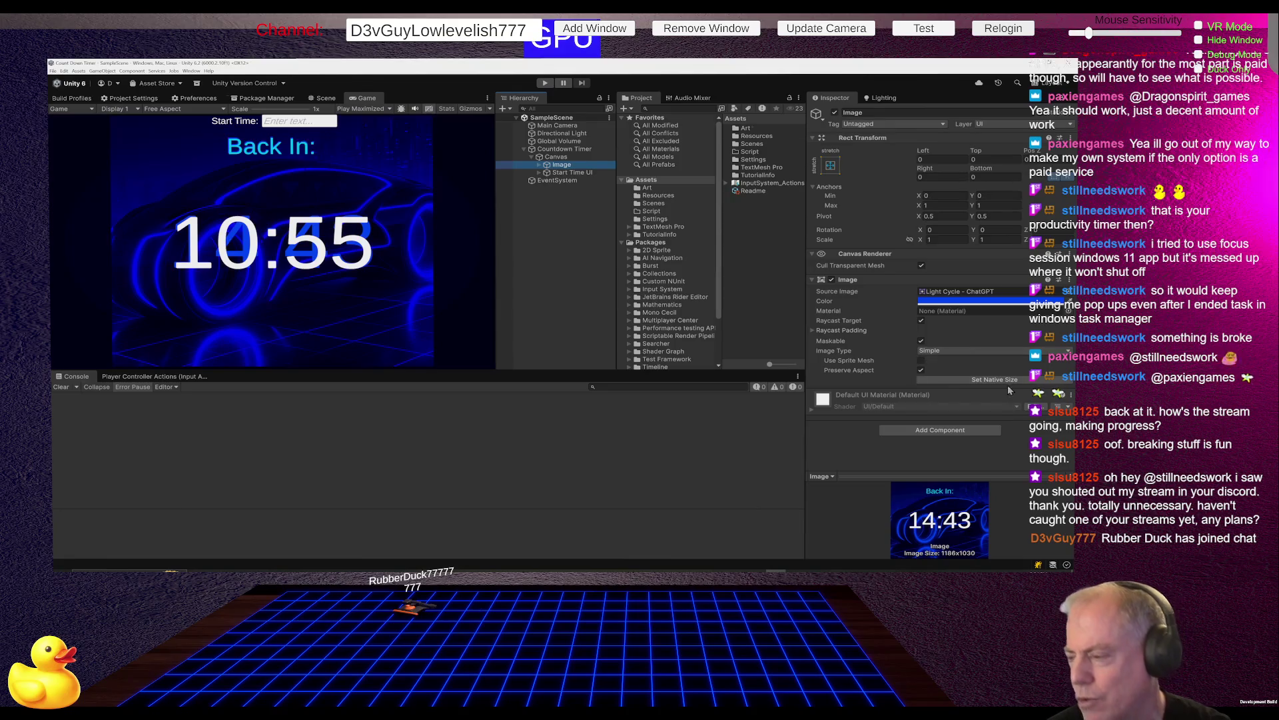
{"action": "left_click", "coordinate": [977, 302]}
Try a saturated blue tint on the Image, then set it back to white (FFFFFF).
{"action": "left_click_drag", "start_coordinate": [418, 192], "coordinate": [228, 135]}
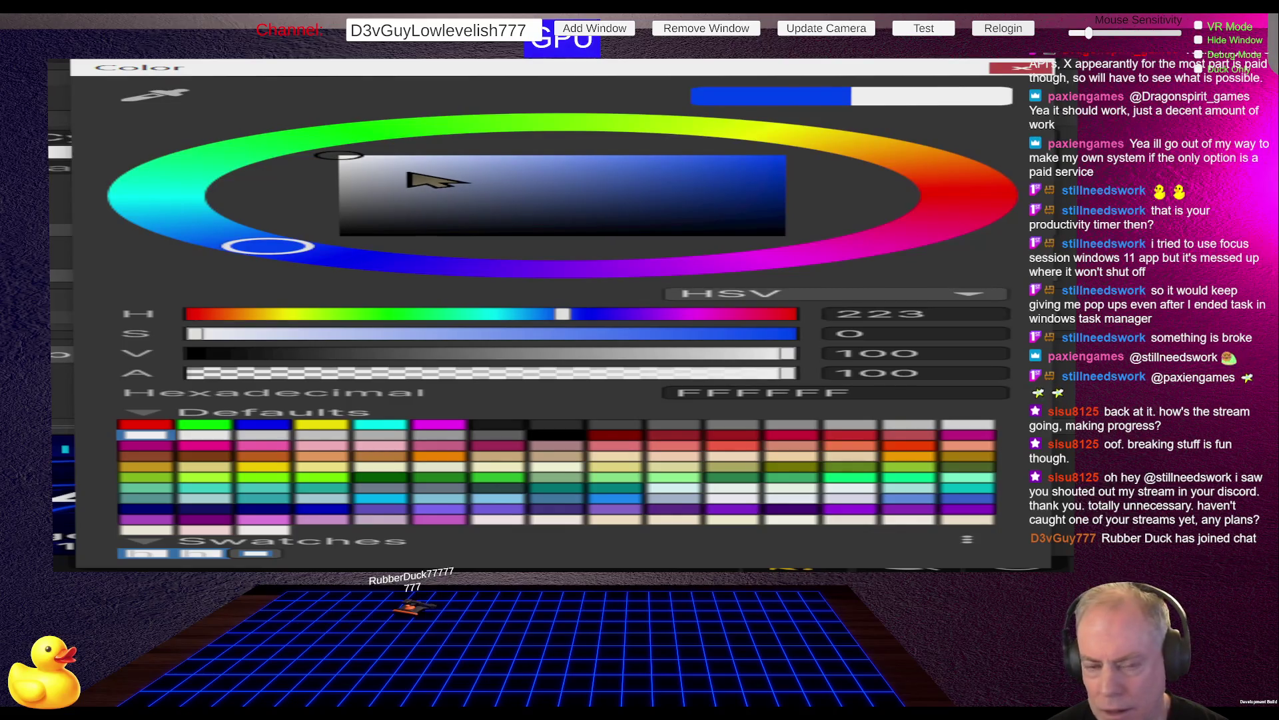
{"action": "mouse_move", "coordinate": [412, 179]}
{"action": "left_mouse_down"}
{"action": "mouse_move", "coordinate": [1034, 170]}
{"action": "mouse_move", "coordinate": [319, 163]}
{"action": "mouse_move", "coordinate": [86, 186]}
{"action": "mouse_move", "coordinate": [800, 210]}
{"action": "left_mouse_up"}
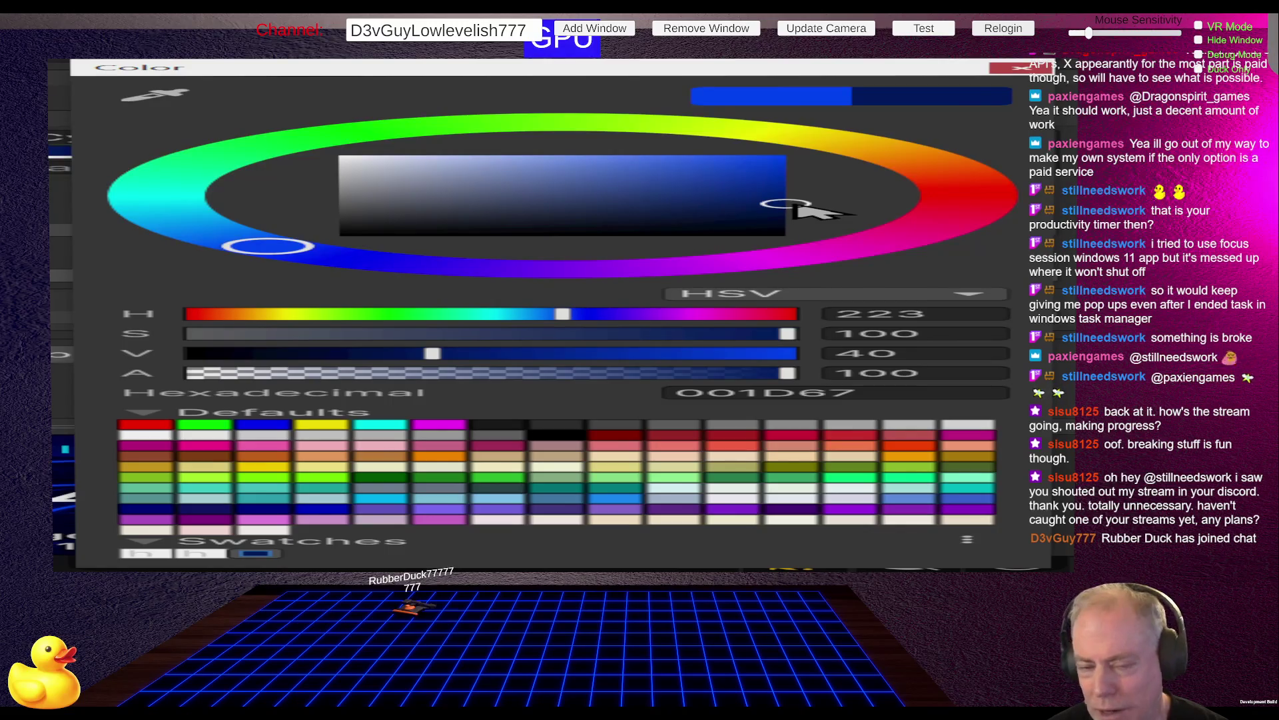
{"action": "mouse_move", "coordinate": [798, 208]}
{"action": "left_mouse_down"}
{"action": "mouse_move", "coordinate": [342, 200]}
{"action": "mouse_move", "coordinate": [60, 150]}
{"action": "left_mouse_up"}
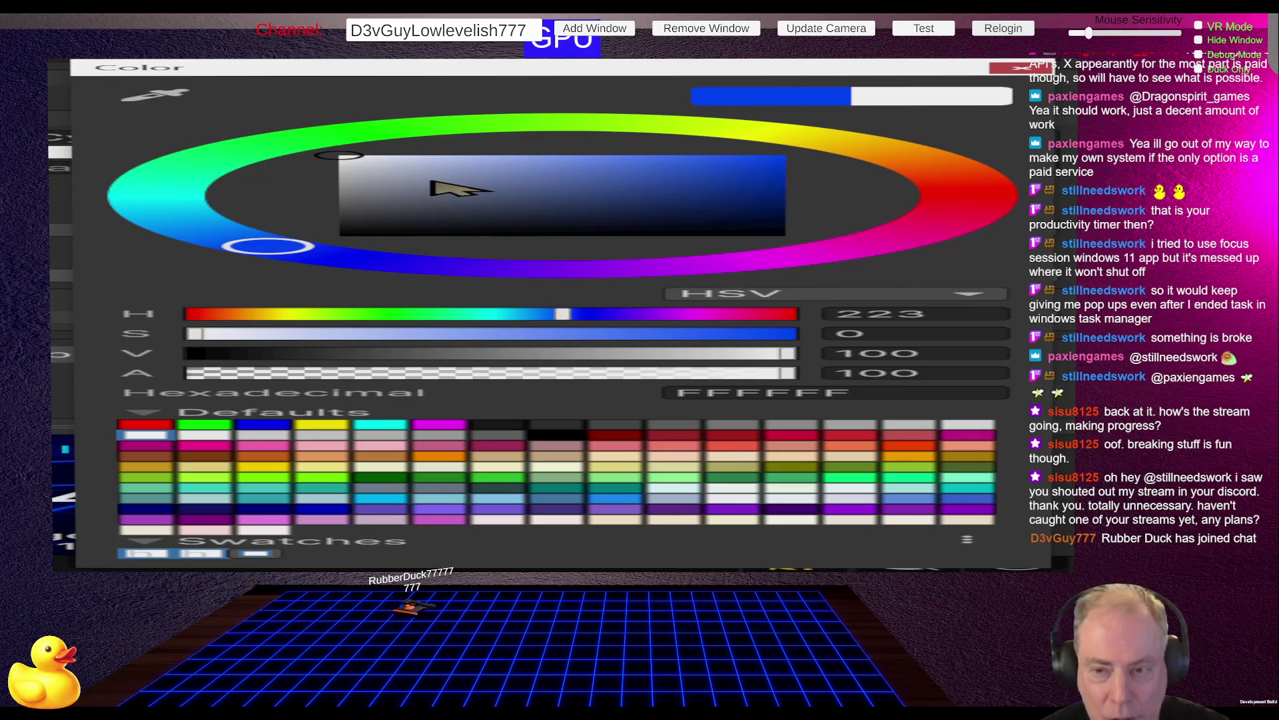
{"action": "key", "text": "Escape"}
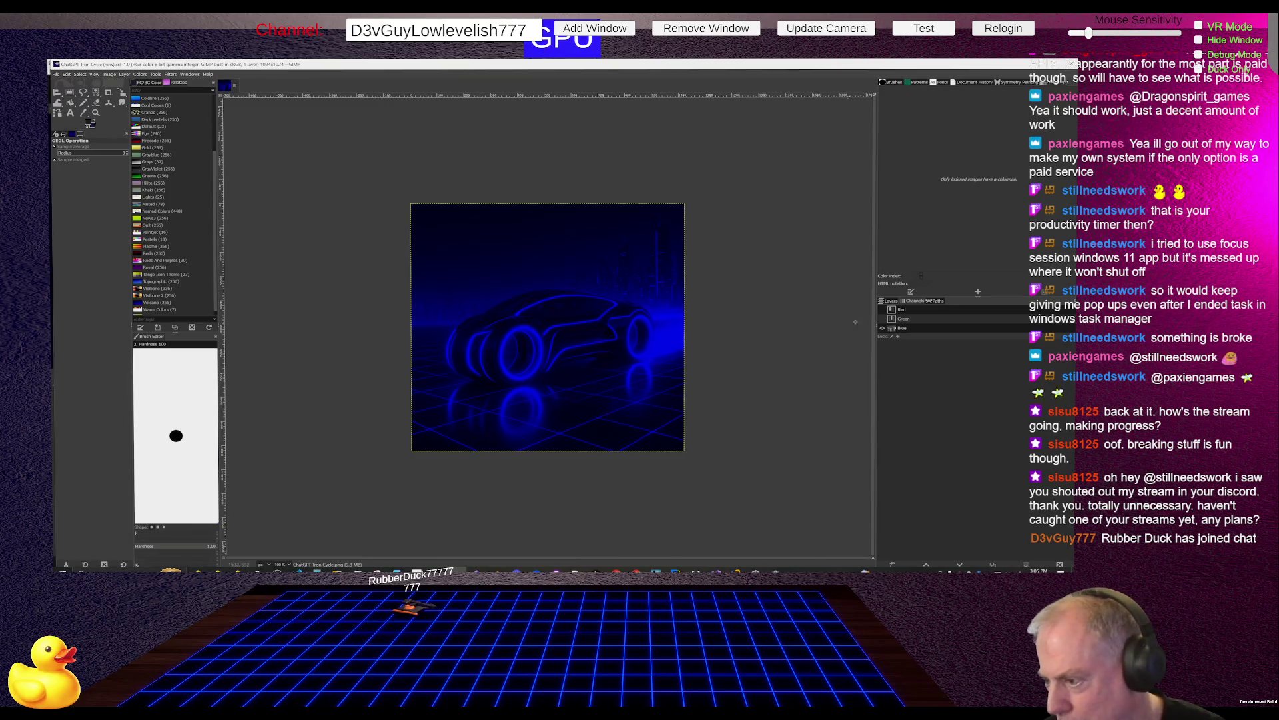
Turn the Red and Green channels back on and save the XCF file.
{"action": "left_click", "coordinate": [883, 310]}
{"action": "left_click", "coordinate": [883, 320]}
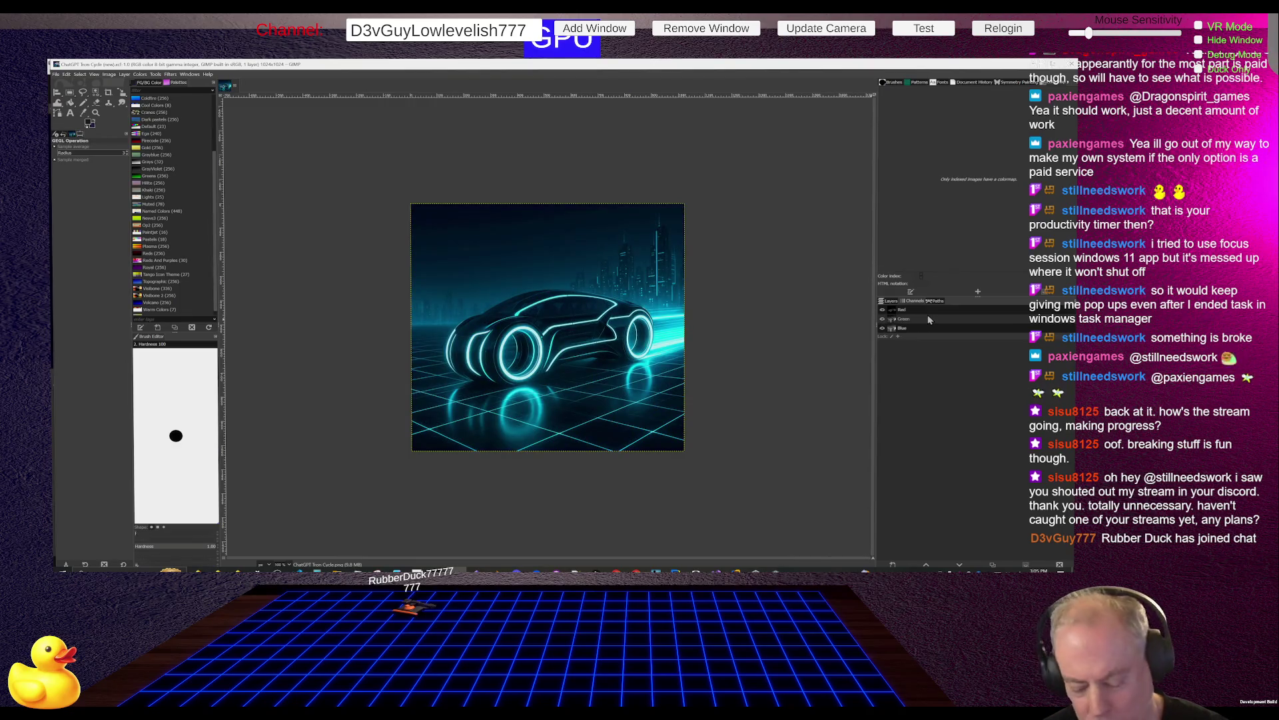
{"action": "key", "text": "ctrl+s"}
Re-export the image over ChatGPT Tron Cycle (new).png and return to Unity.
{"action": "left_click", "coordinate": [57, 75]}
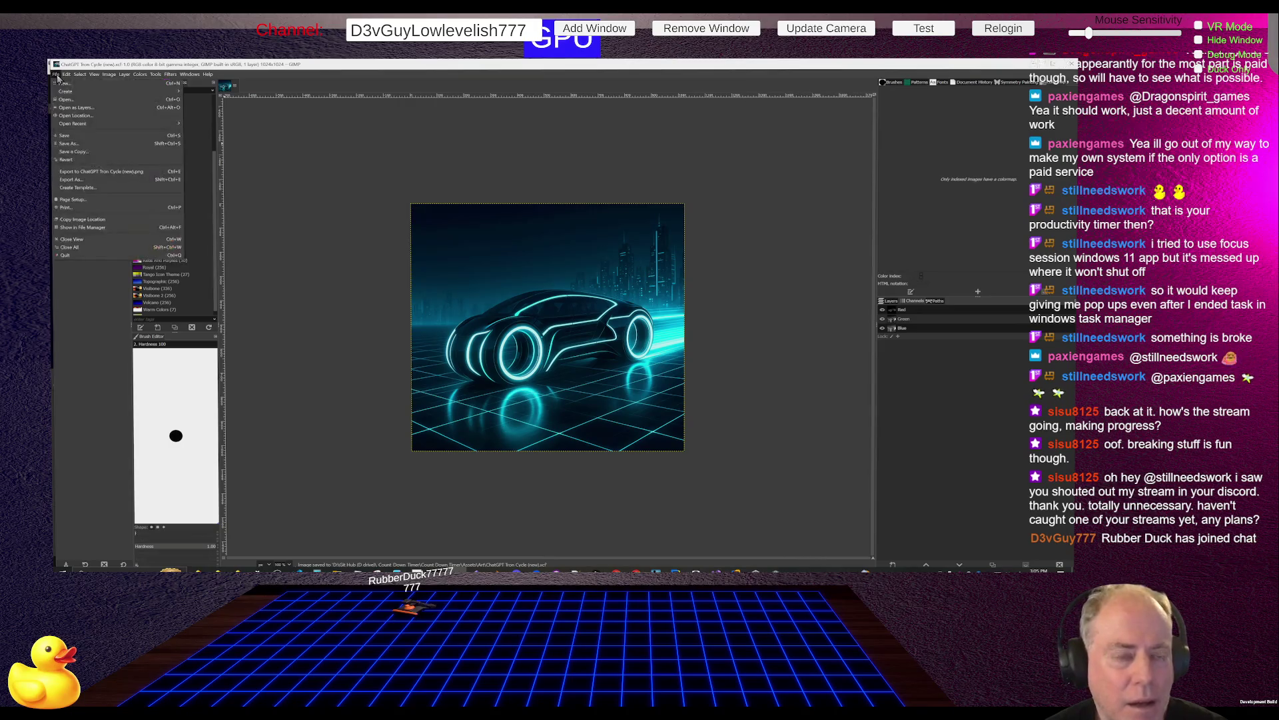
{"action": "left_click", "coordinate": [95, 173]}
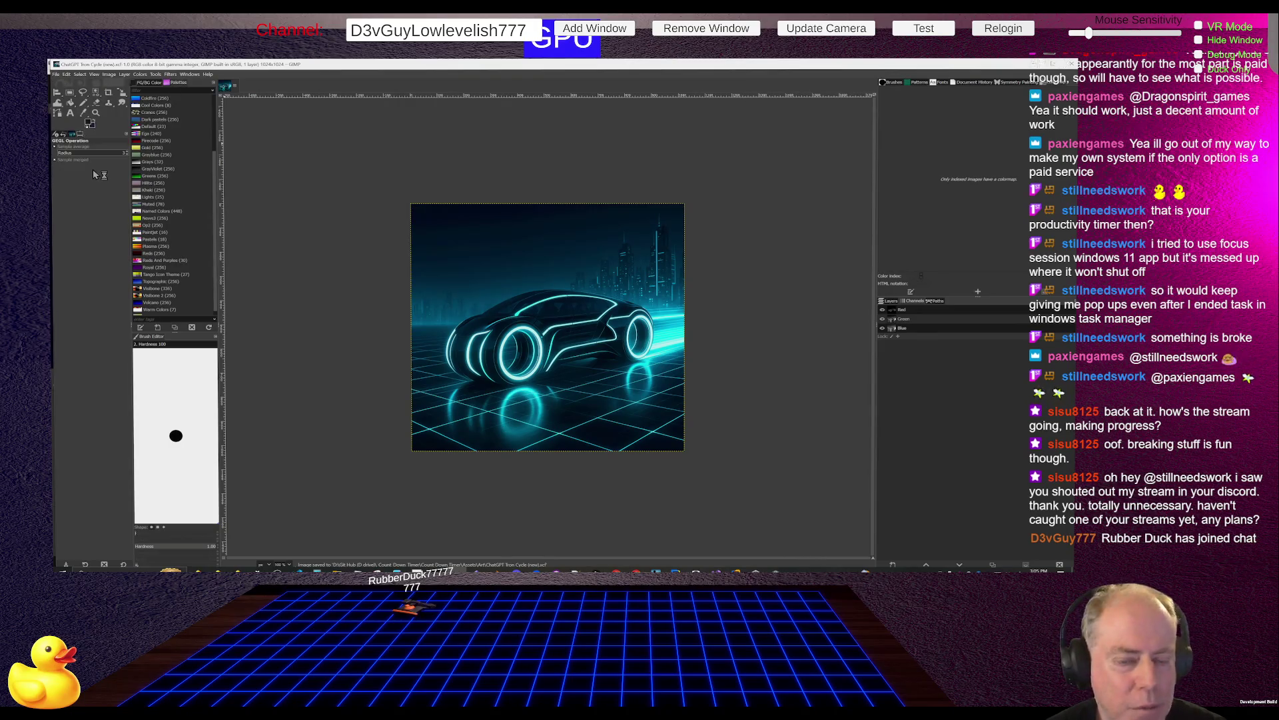
{"action": "key", "text": "alt+Tab"}
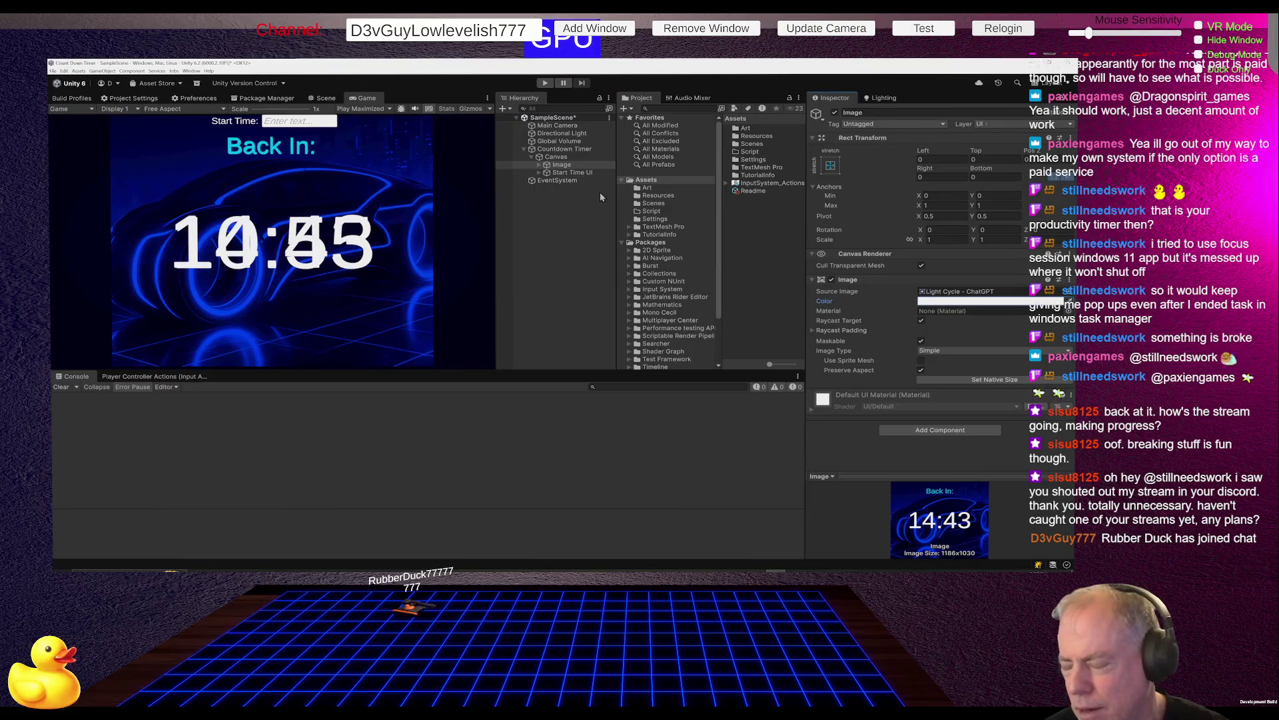
Try dragging ChatGPT Tron Cycle (new) onto Source Image, then view its Default import settings.
{"action": "left_click", "coordinate": [956, 295]}
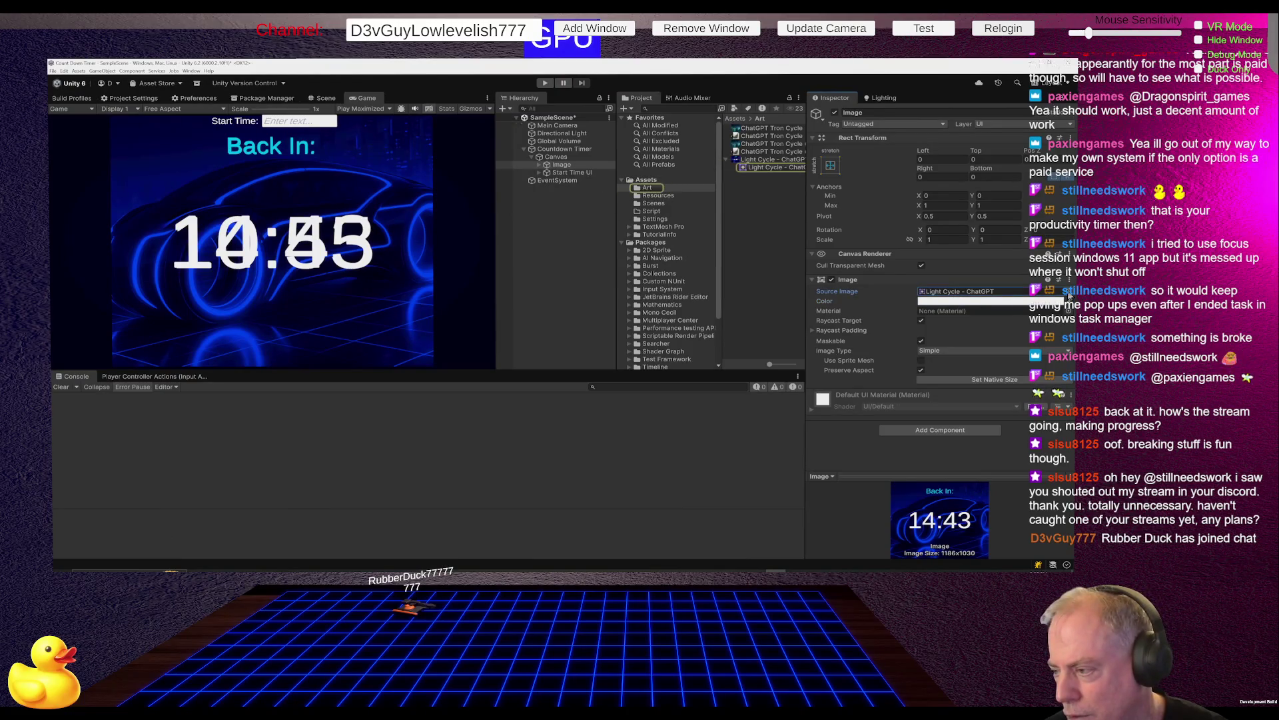
{"action": "left_click", "coordinate": [1068, 292]}
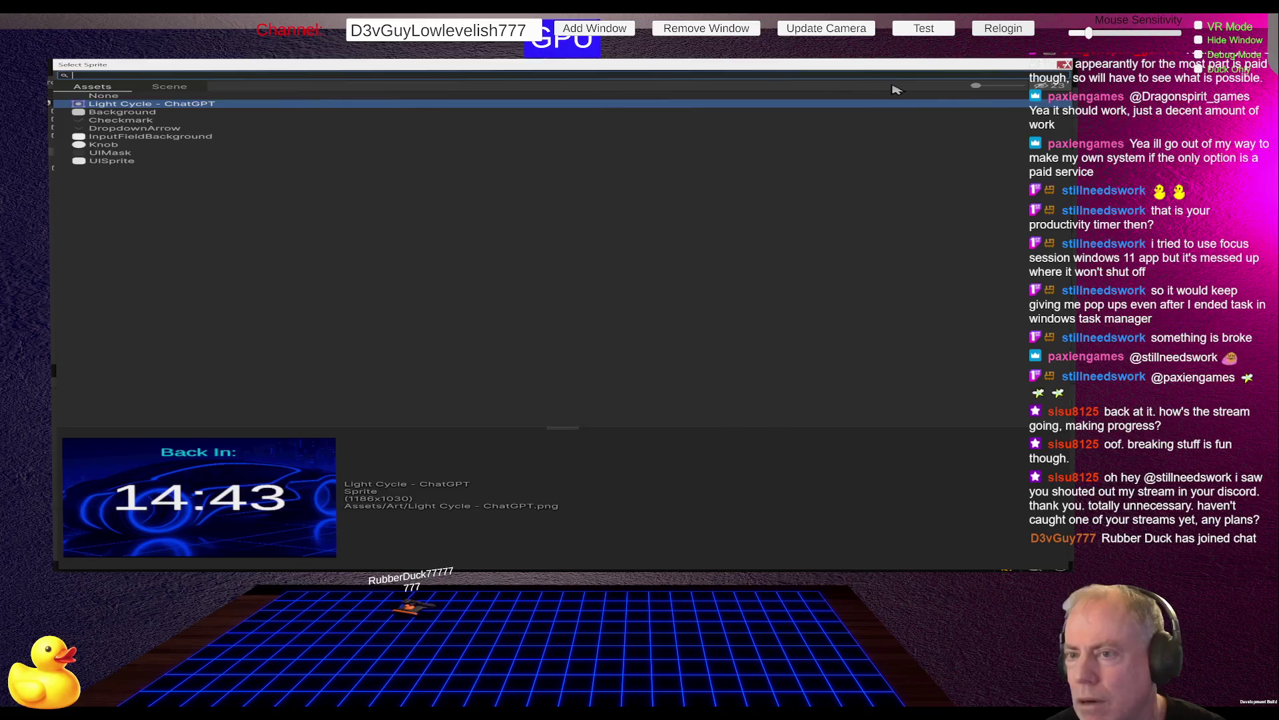
{"action": "left_click", "coordinate": [1065, 65]}
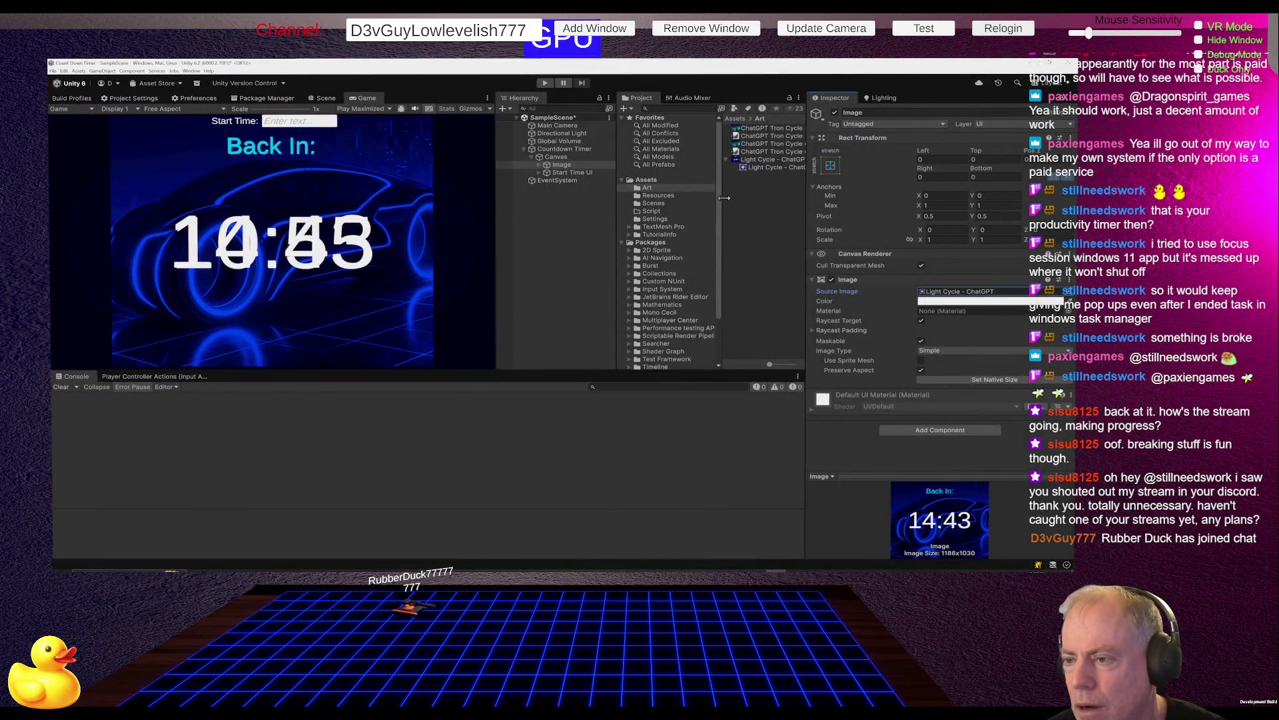
{"action": "mouse_move", "coordinate": [725, 198]}
{"action": "left_mouse_down"}
{"action": "mouse_move", "coordinate": [660, 202]}
{"action": "mouse_move", "coordinate": [673, 205]}
{"action": "left_mouse_up"}
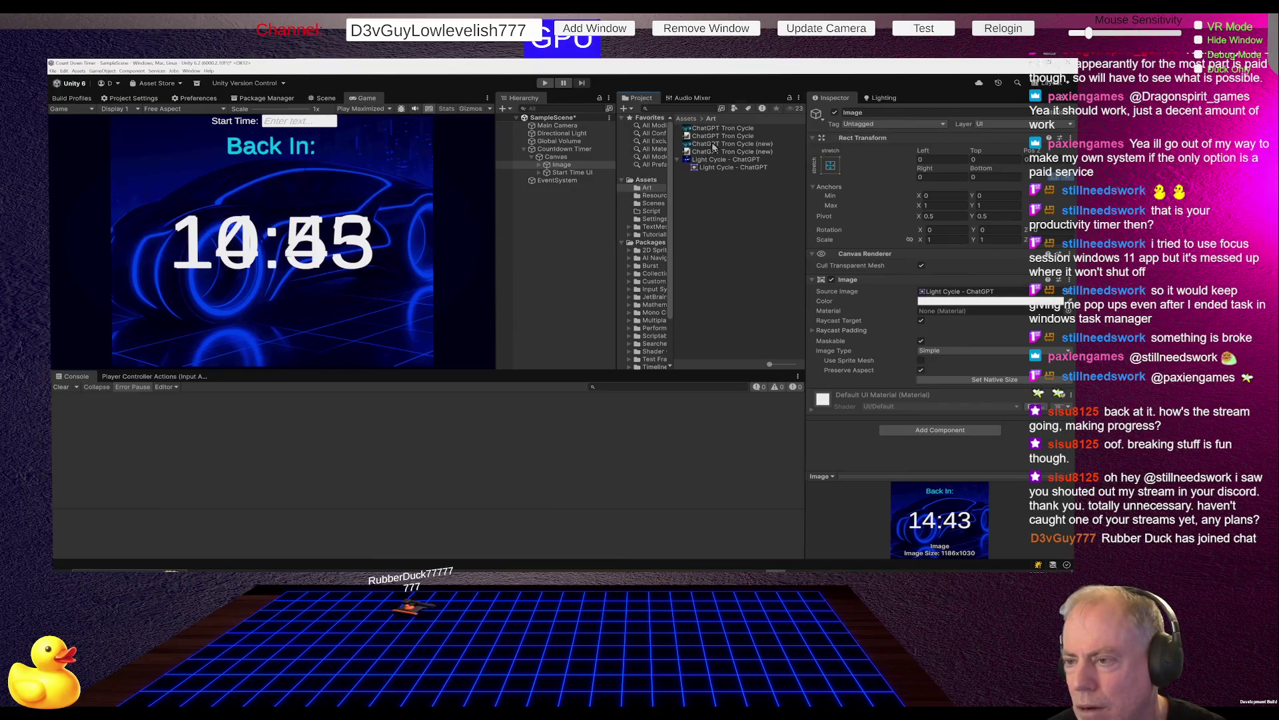
{"action": "left_click_drag", "start_coordinate": [713, 145], "coordinate": [973, 300]}
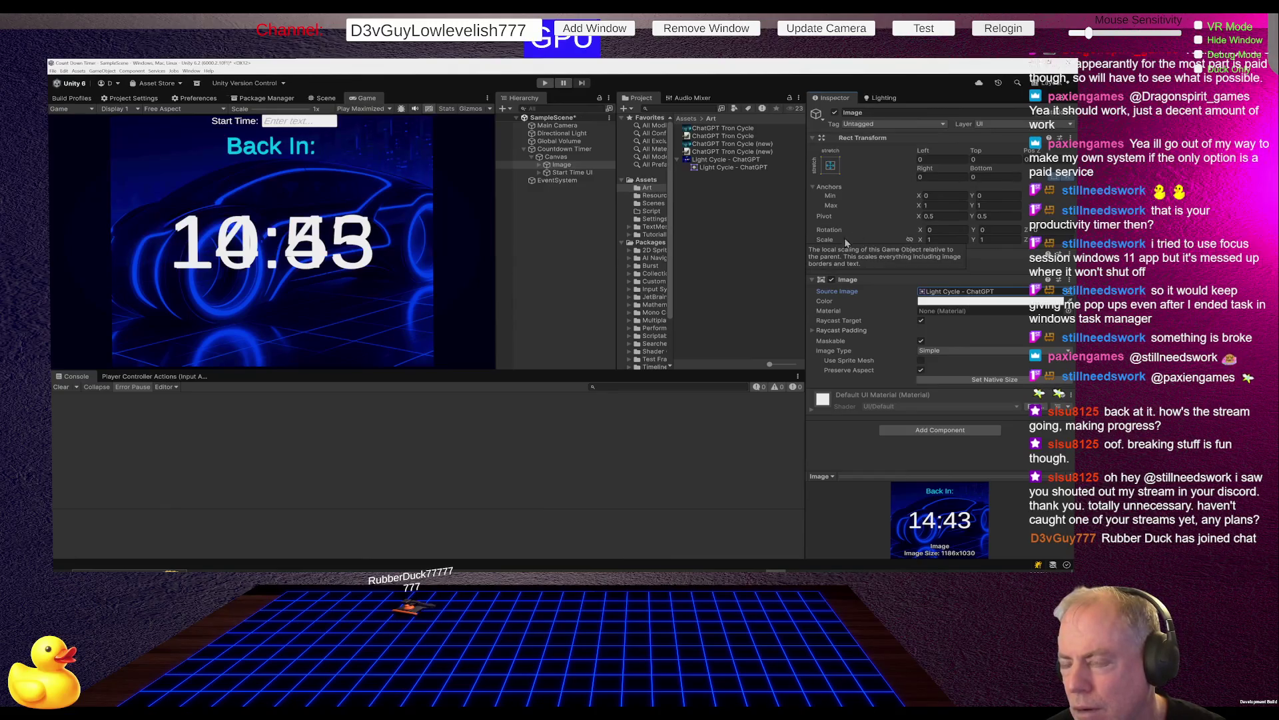
{"action": "left_click", "coordinate": [715, 145]}
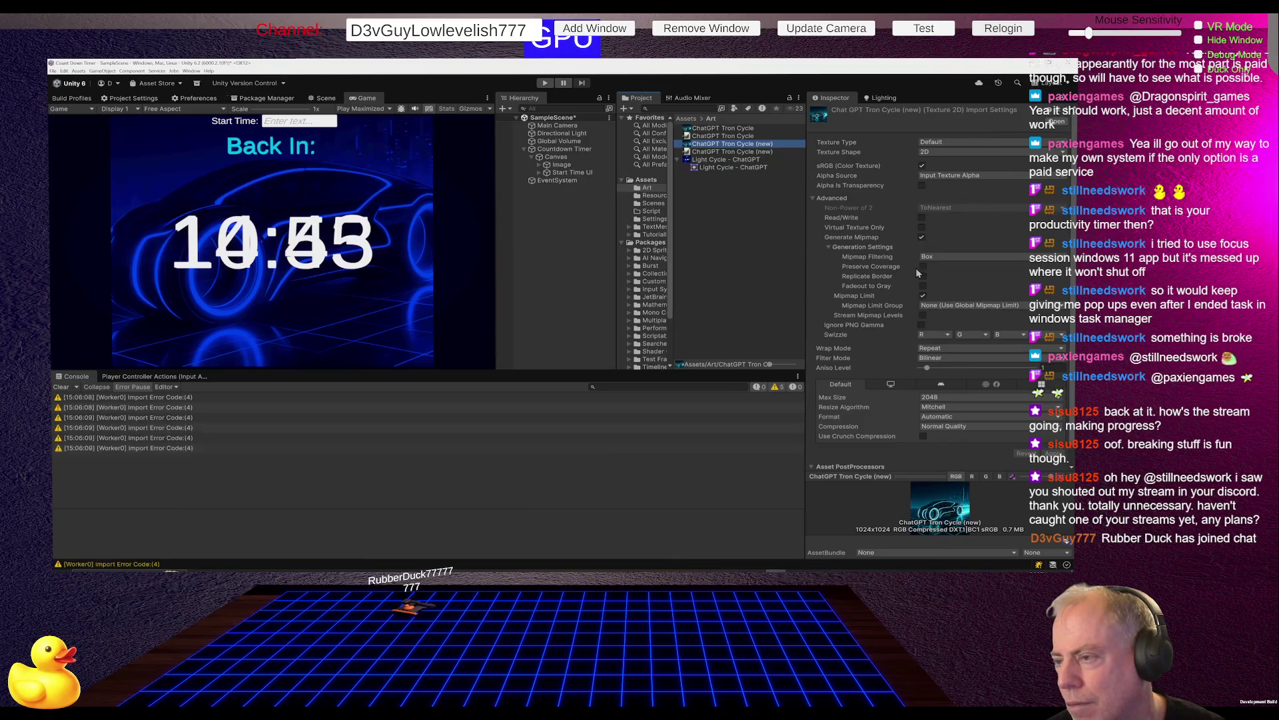
Read an import warning in the Console and clear the log.
{"action": "scroll", "coordinate": [925, 269], "scroll_direction": "down", "scroll_amount": 1}
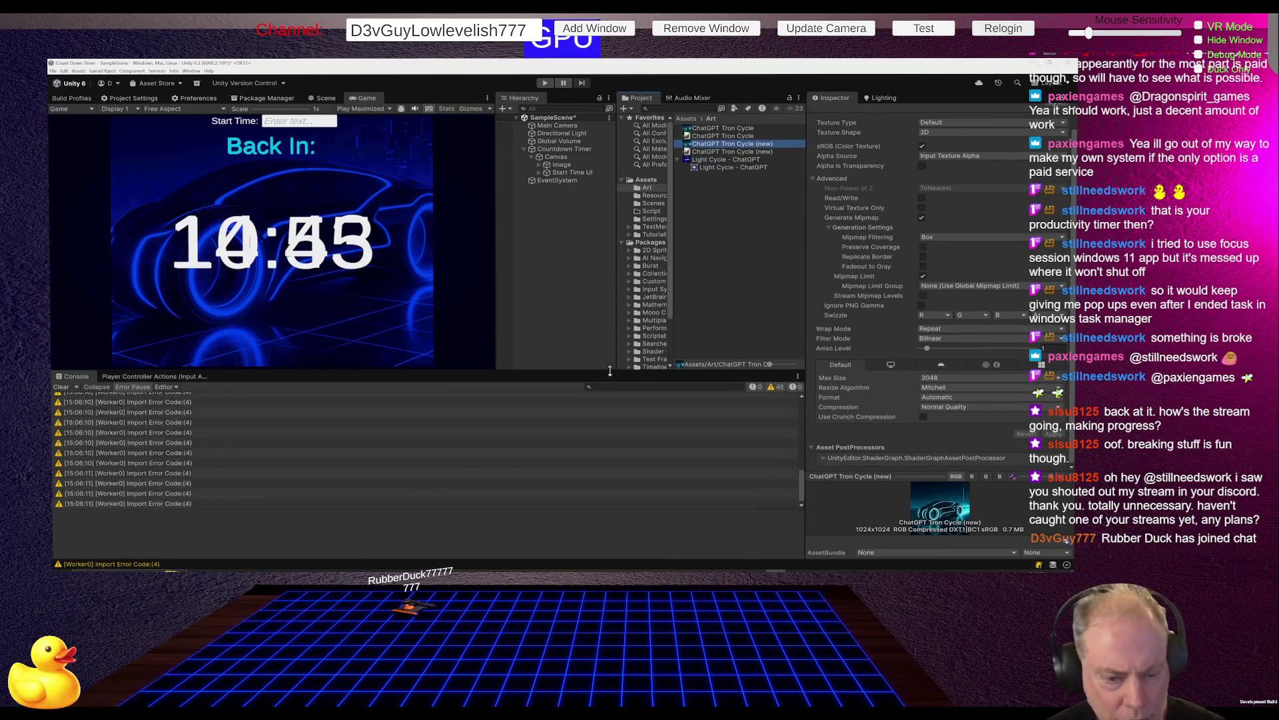
{"action": "left_click", "coordinate": [417, 431]}
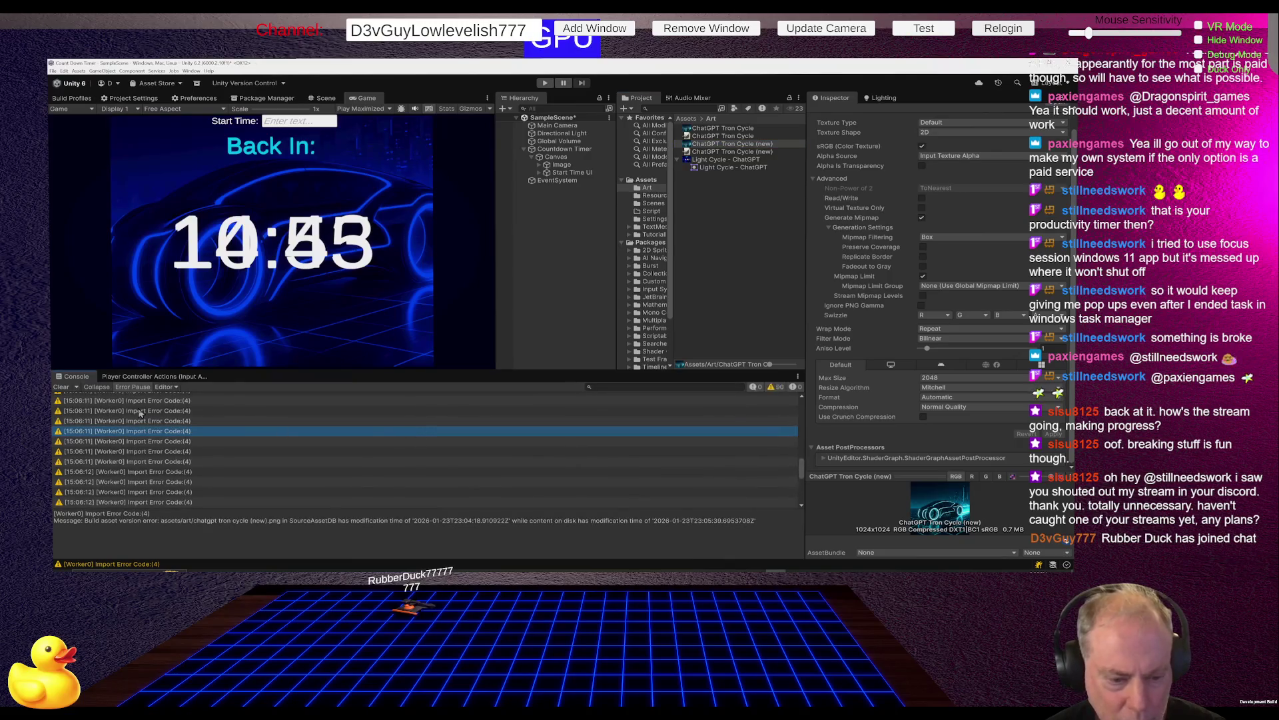
{"action": "left_click", "coordinate": [60, 386]}
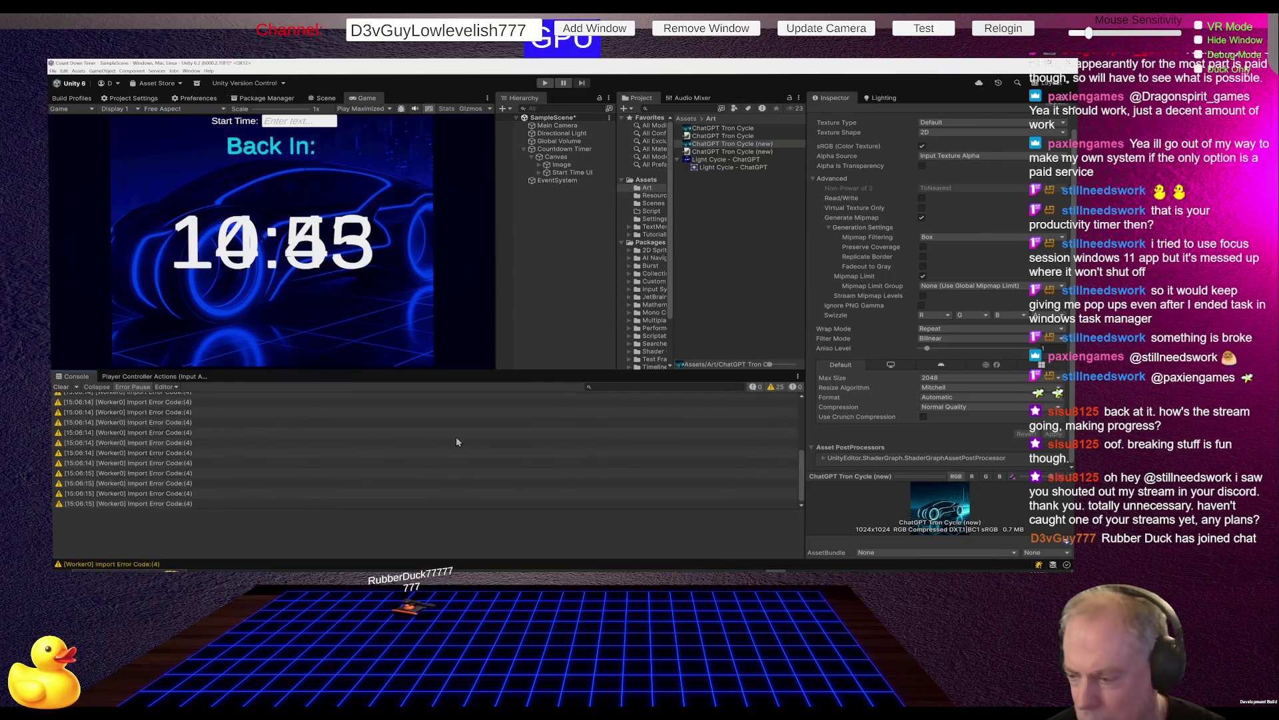
{"action": "left_click", "coordinate": [703, 234]}
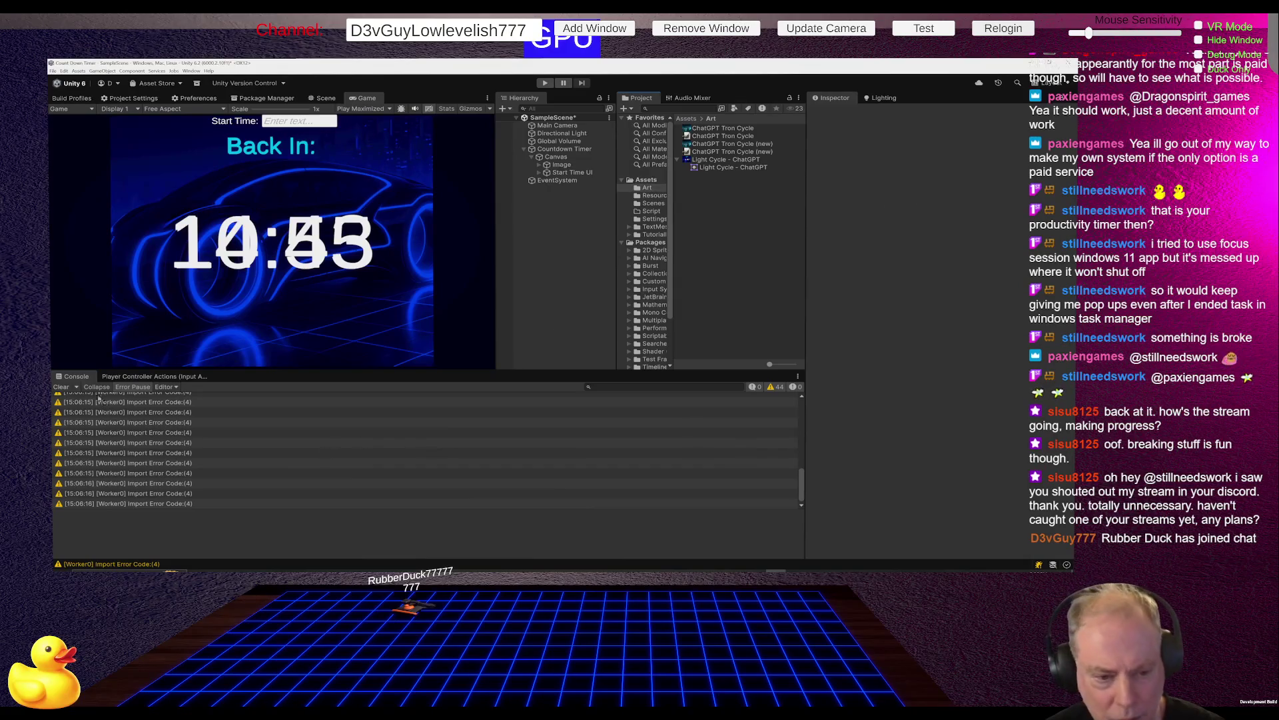
{"action": "left_click", "coordinate": [61, 386]}
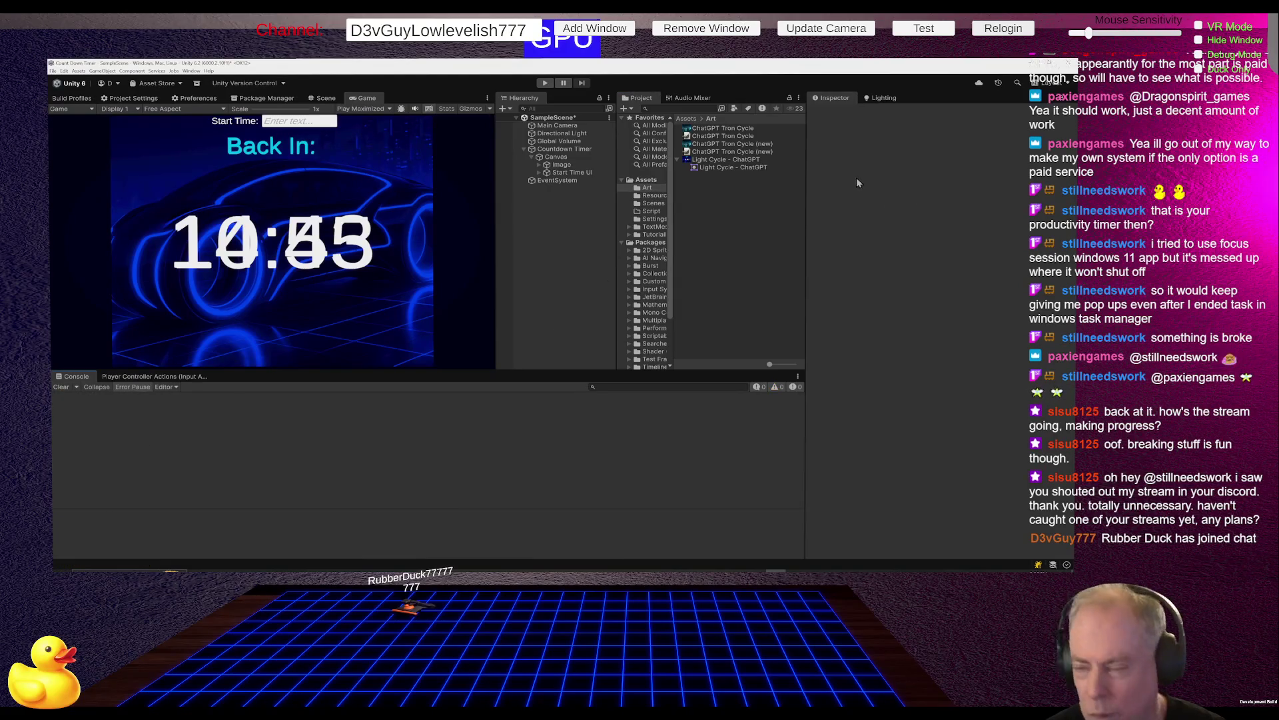
Compare import settings of ChatGPT Tron Cycle, ChatGPT Tron Cycle (new) and Light Cycle - ChatGPT.
{"action": "left_click", "coordinate": [734, 130]}
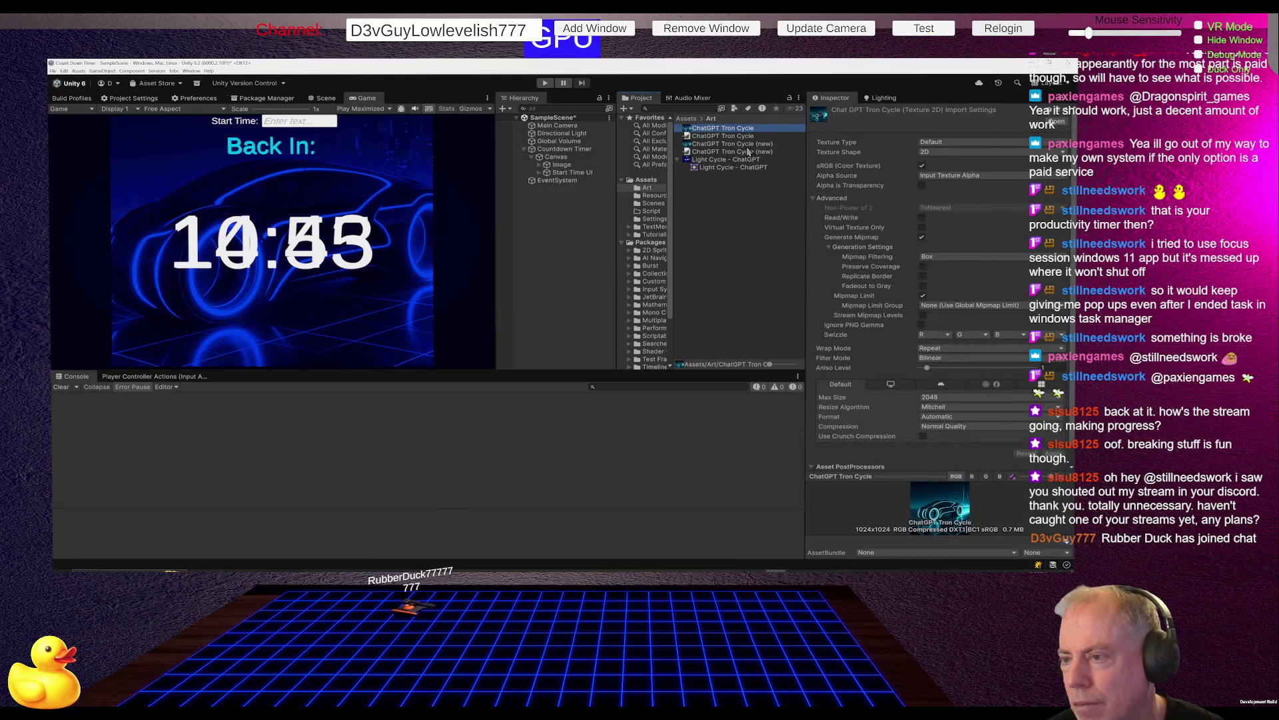
{"action": "left_click", "coordinate": [744, 146]}
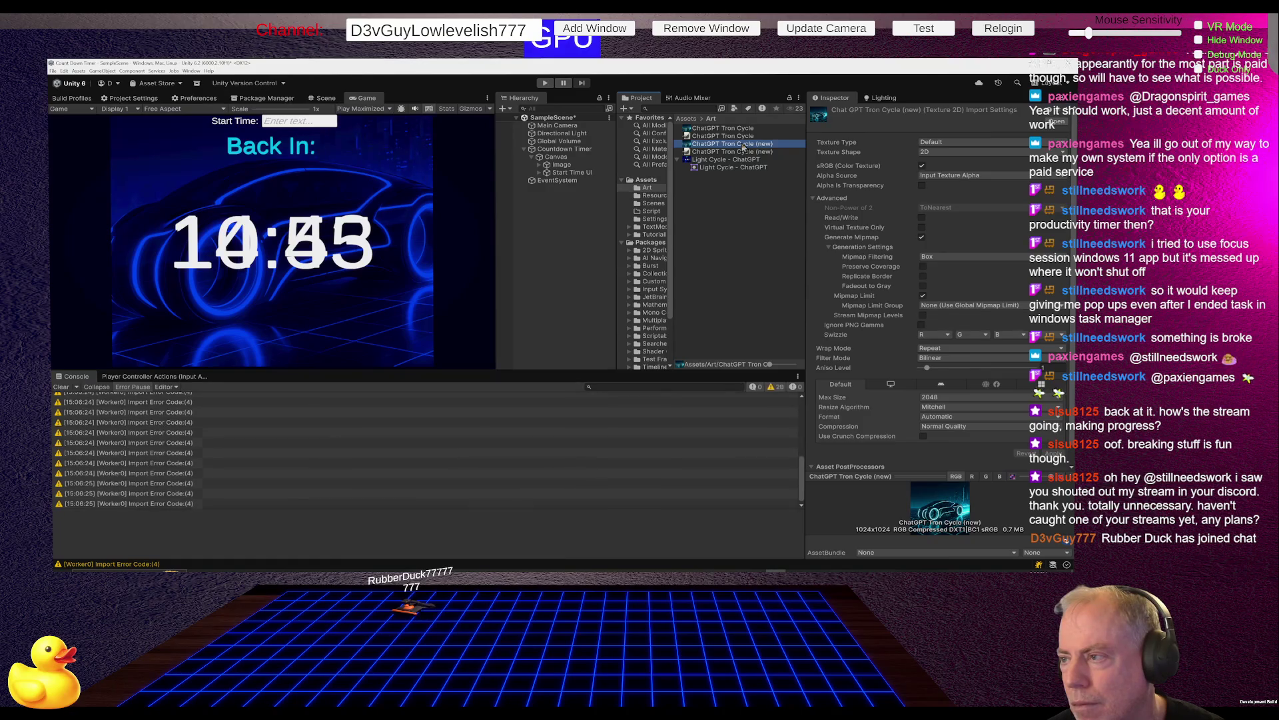
{"action": "left_click", "coordinate": [744, 129]}
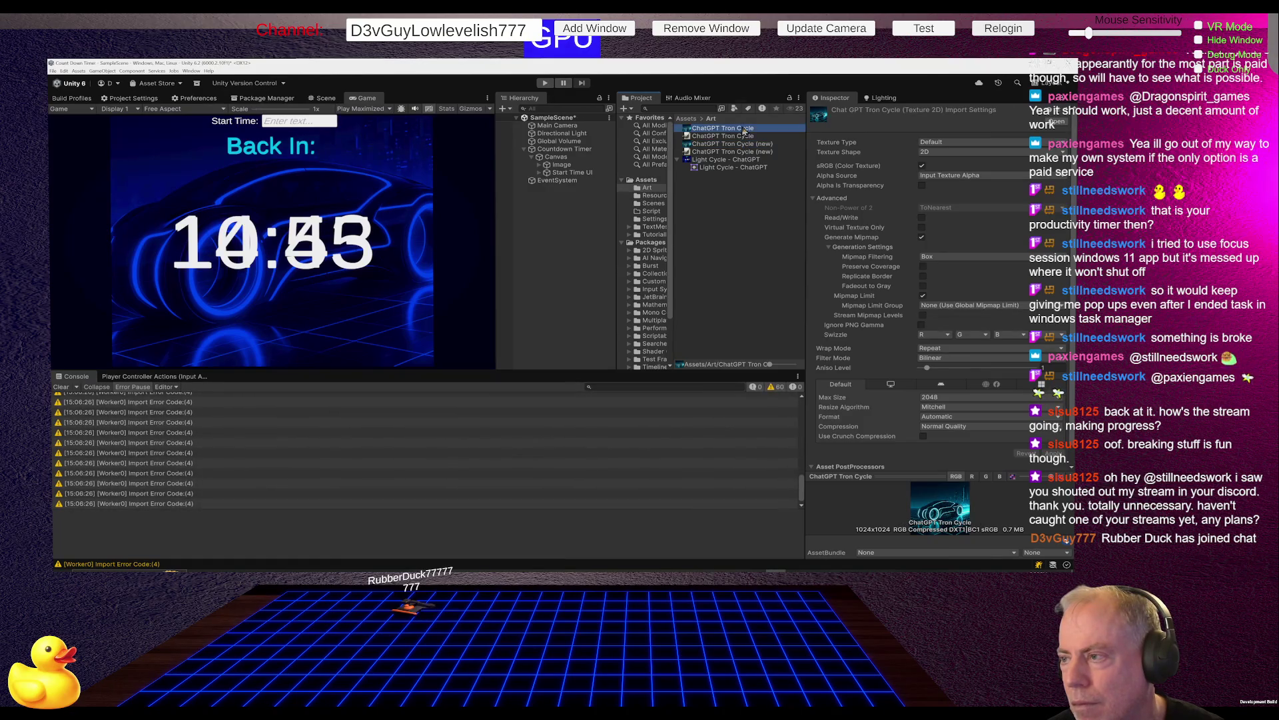
{"action": "left_click", "coordinate": [755, 145]}
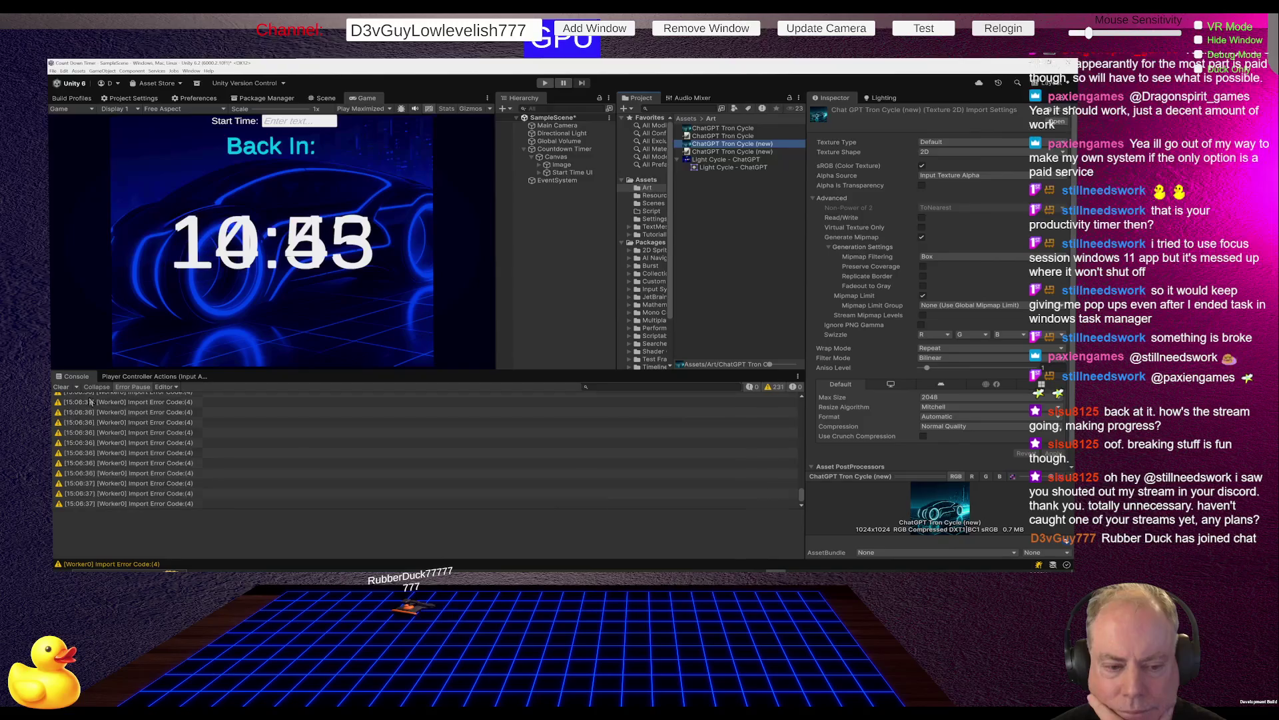
{"action": "left_click", "coordinate": [721, 162]}
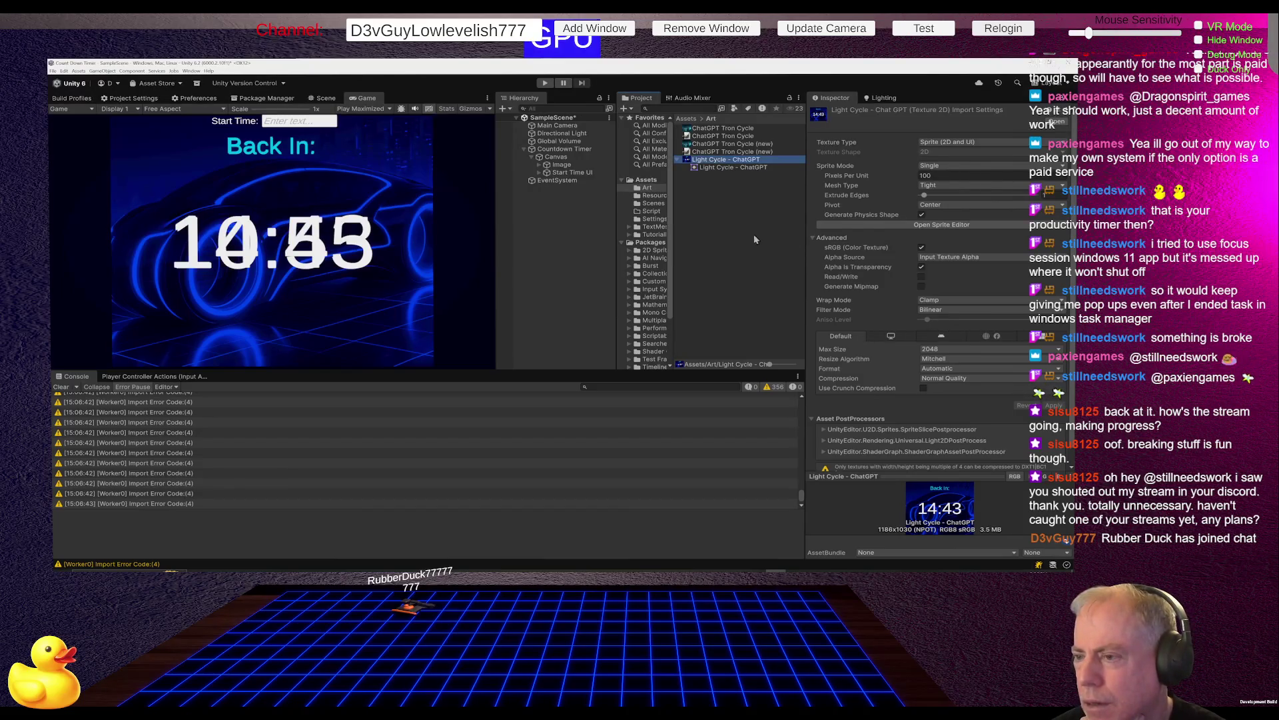
Clear the import warnings from the Console and browse the Art folder's Create menu.
{"action": "right_click", "coordinate": [731, 222]}
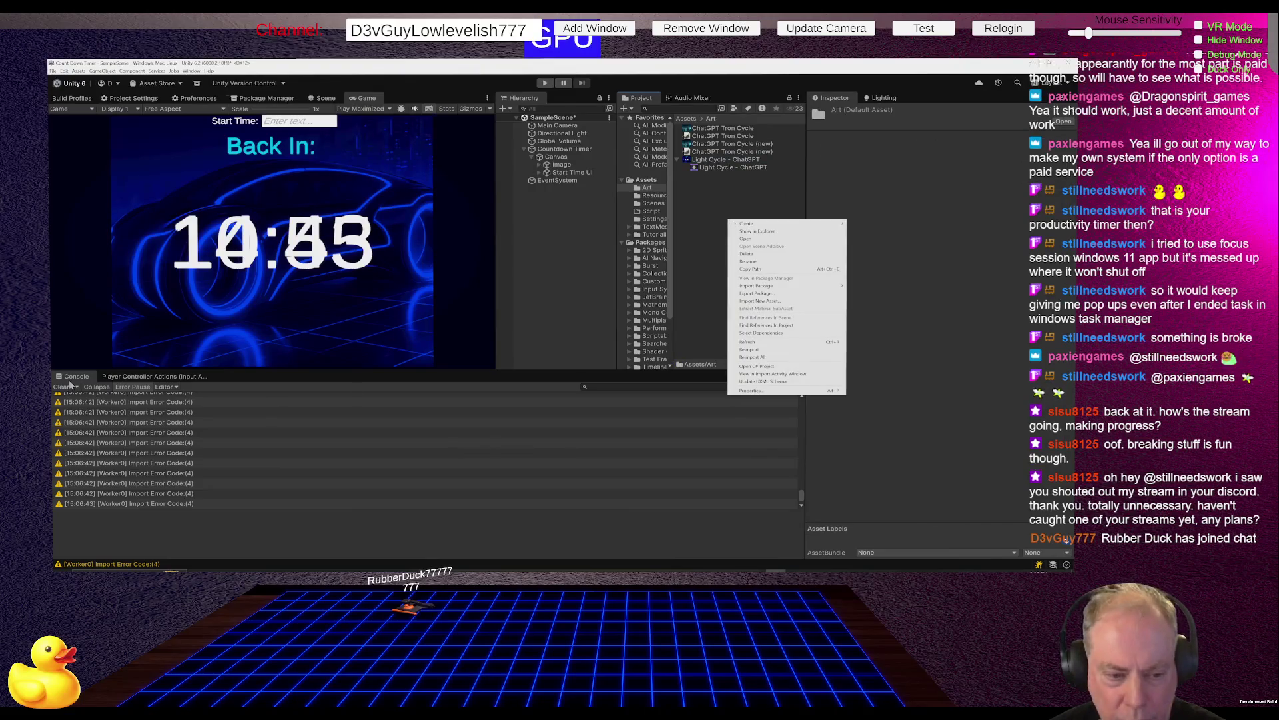
{"action": "left_click", "coordinate": [61, 387]}
{"action": "right_click", "coordinate": [710, 241]}
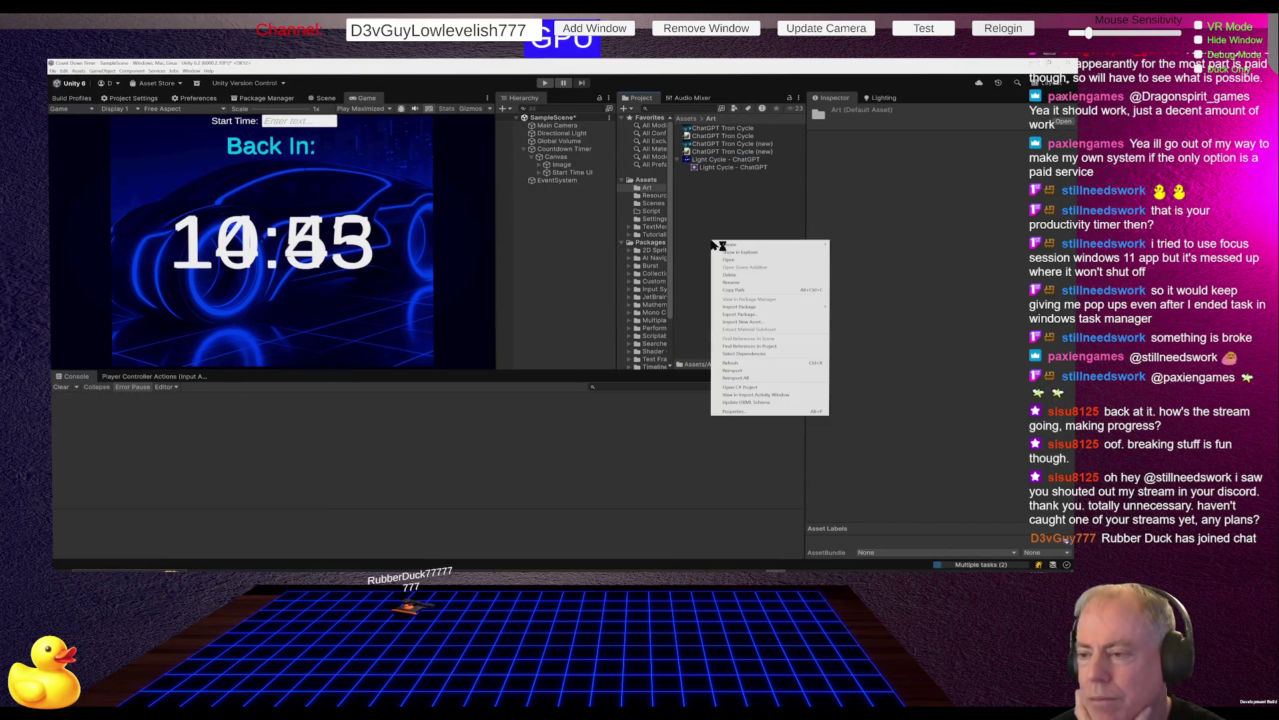
{"action": "mouse_move", "coordinate": [738, 246]}
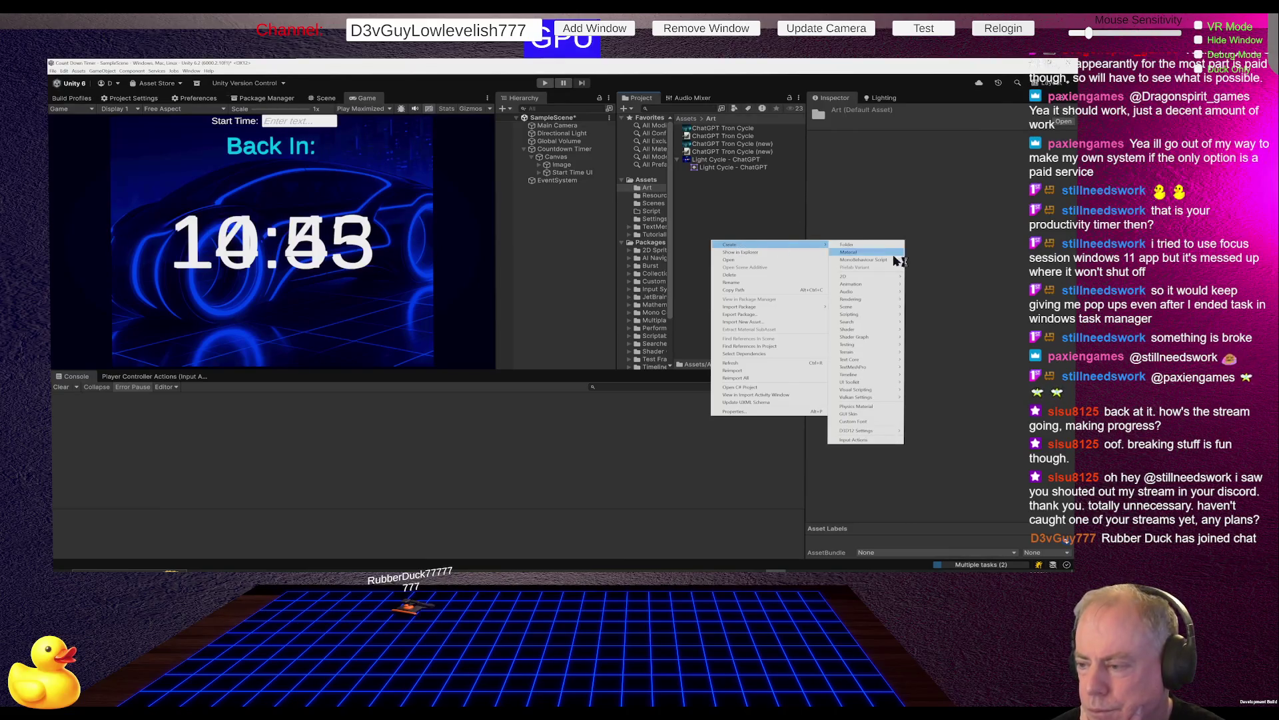
{"action": "mouse_move", "coordinate": [866, 317]}
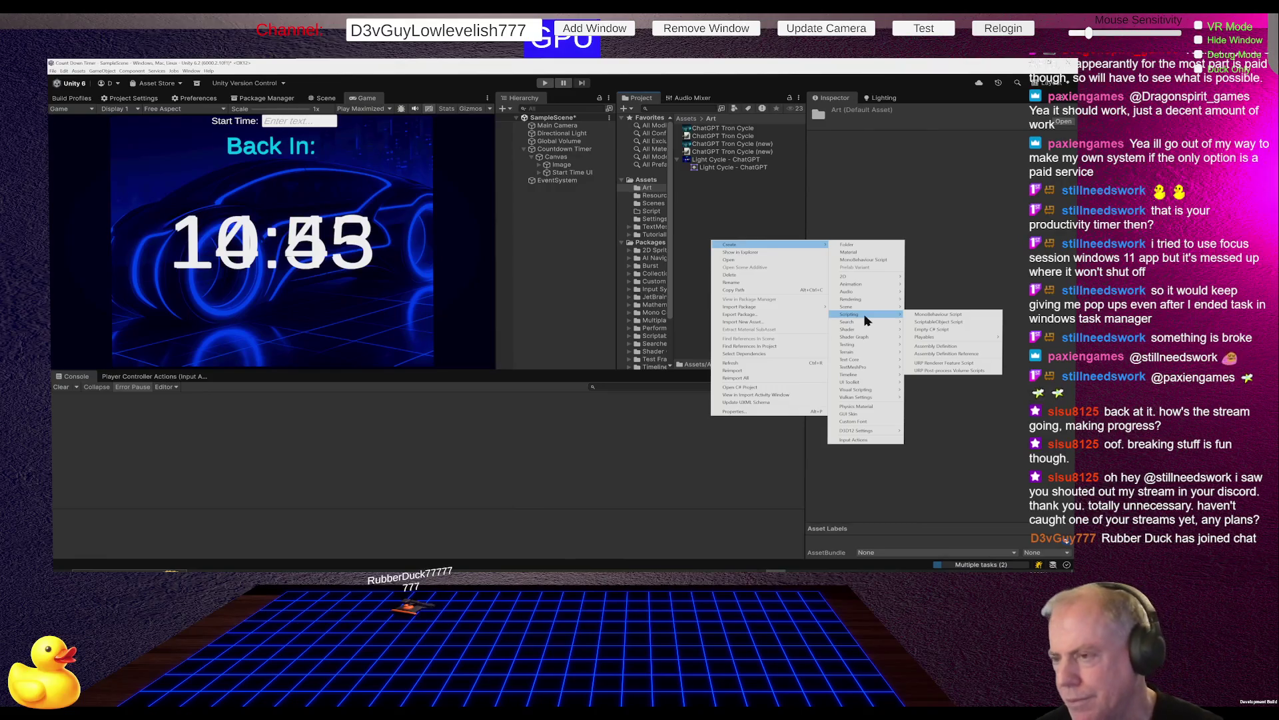
Inspect the Light Cycle - ChatGPT sprite (pivot 0.5, 0.5, zero borders) and its texture.
{"action": "left_click", "coordinate": [764, 208]}
{"action": "left_click", "coordinate": [721, 170]}
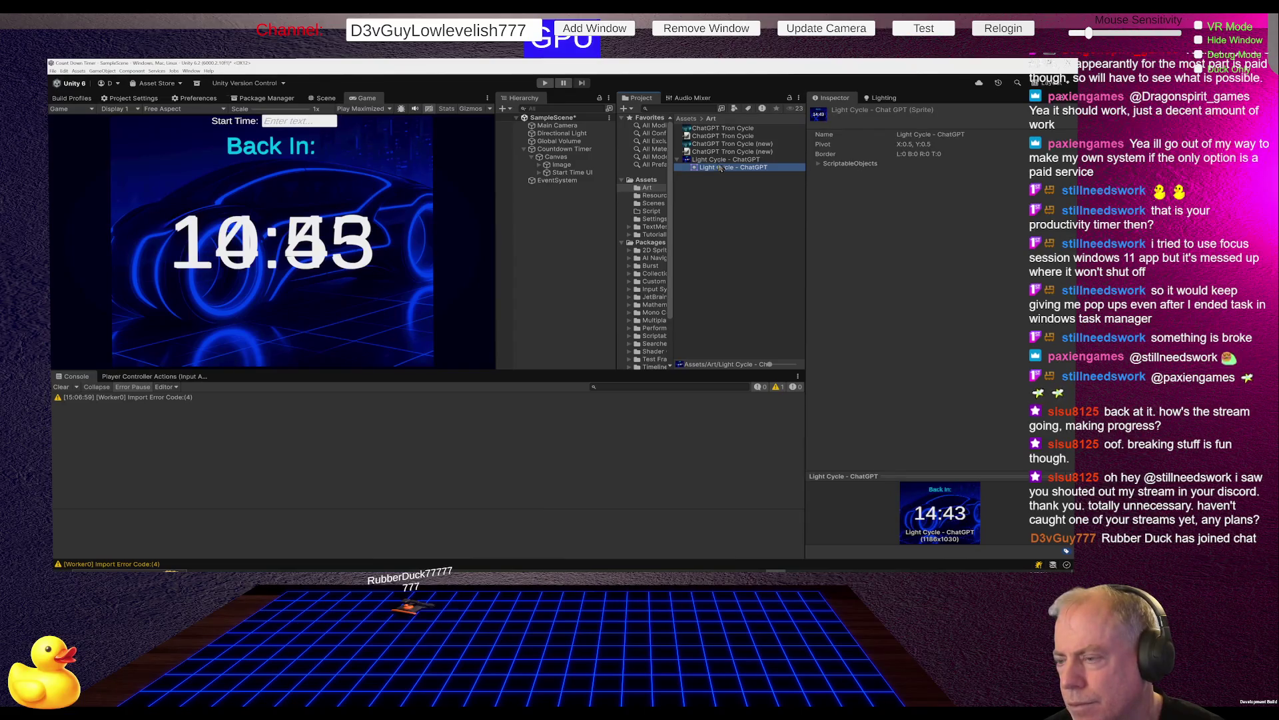
{"action": "left_click", "coordinate": [719, 161]}
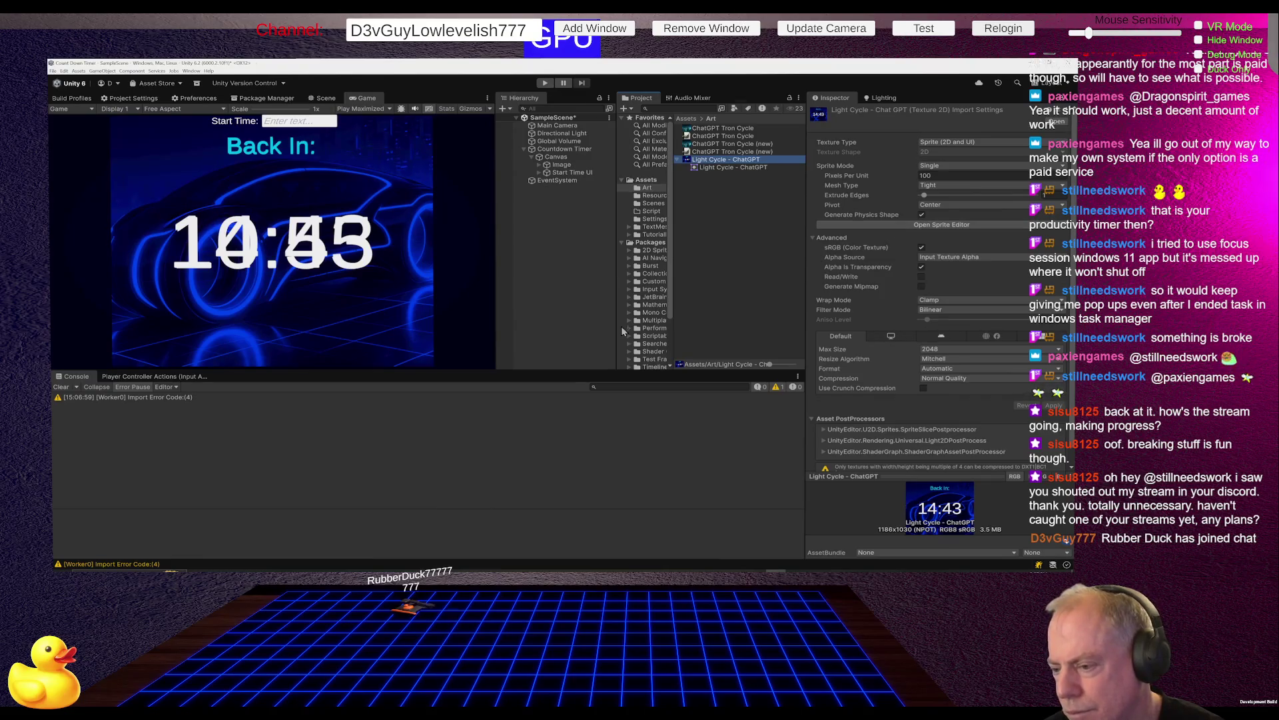
Widen the asset list and inspect the ChatGPT Tron Cycle and Light Cycle - ChatGPT textures.
{"action": "left_click_drag", "start_coordinate": [618, 321], "coordinate": [564, 318]}
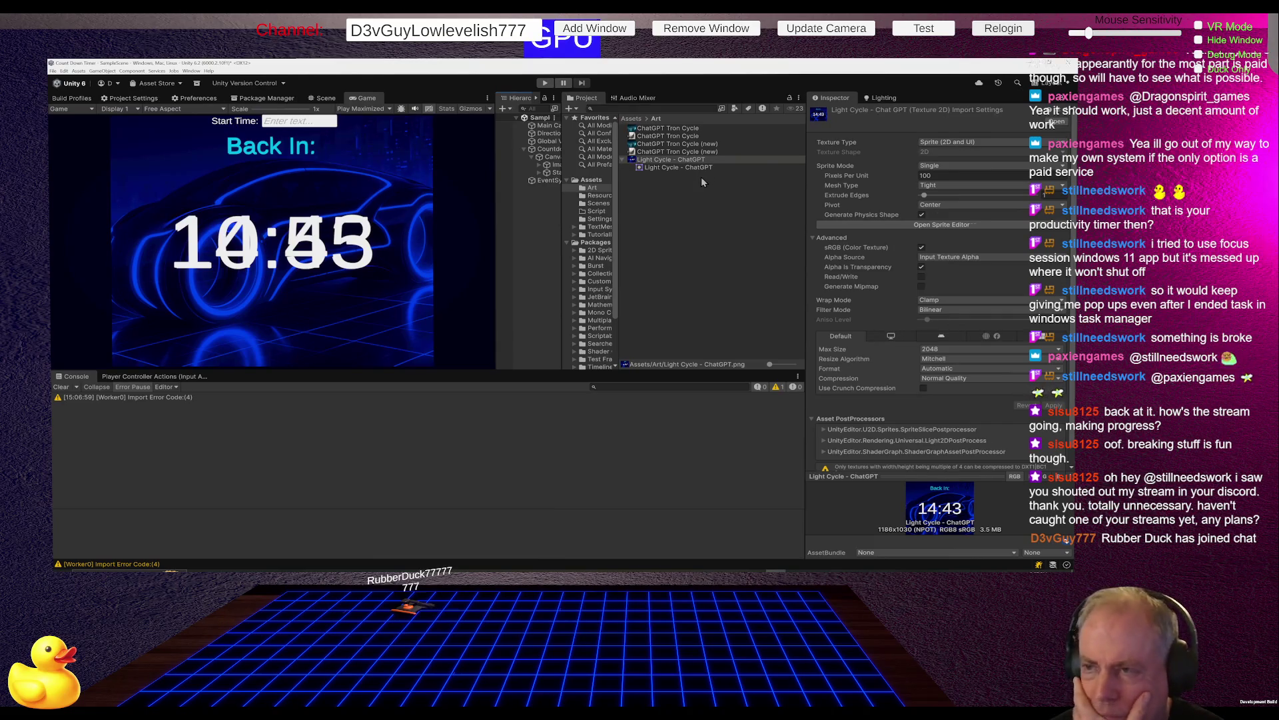
{"action": "left_click", "coordinate": [675, 129]}
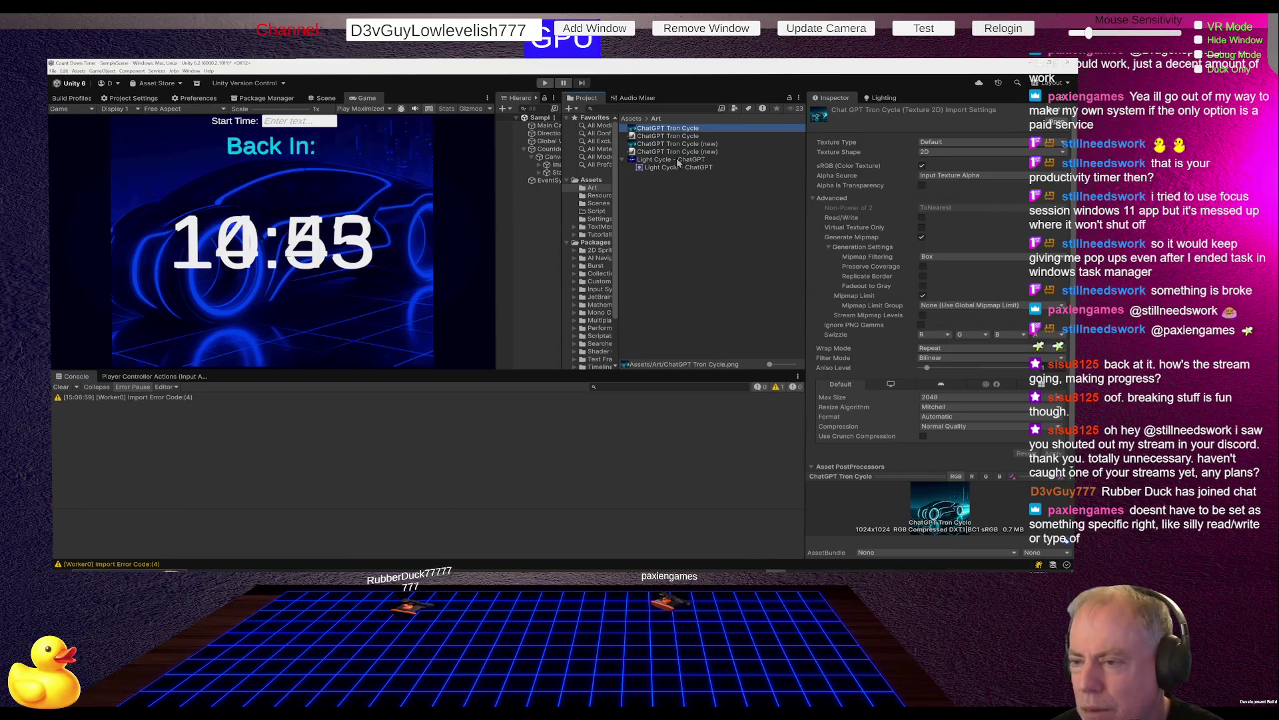
{"action": "left_click", "coordinate": [678, 160]}
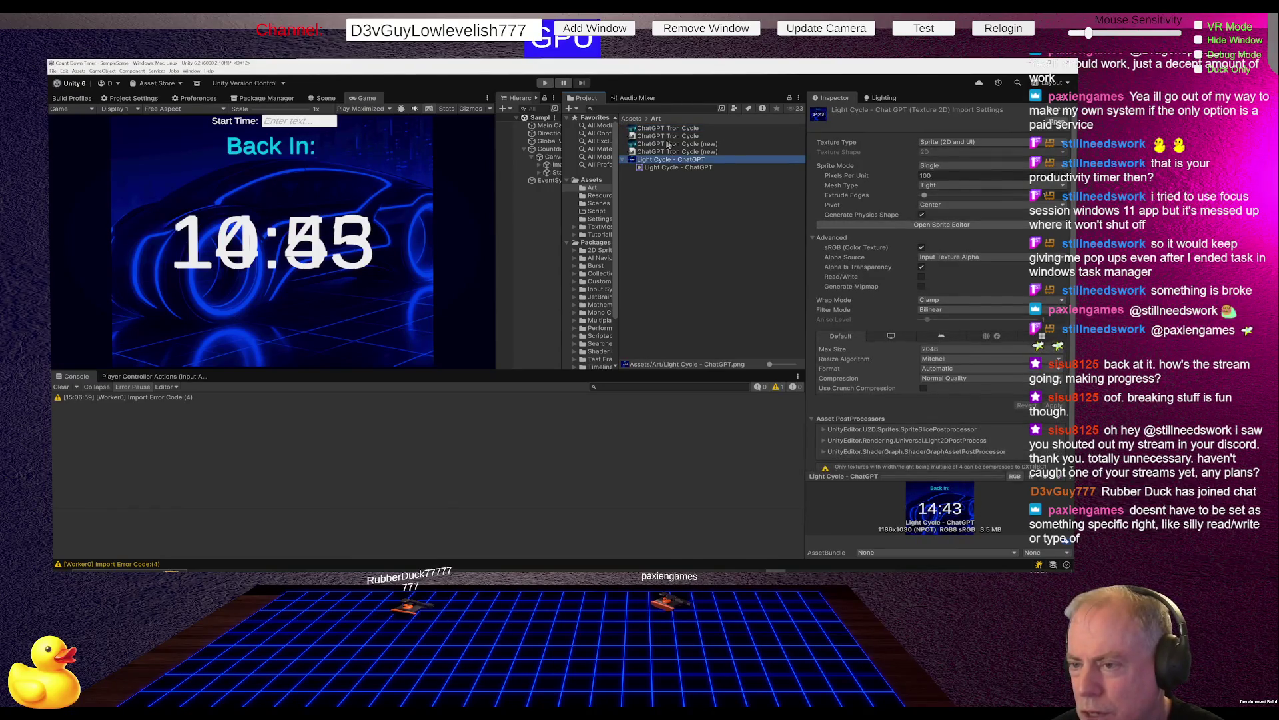
{"action": "left_click", "coordinate": [667, 138]}
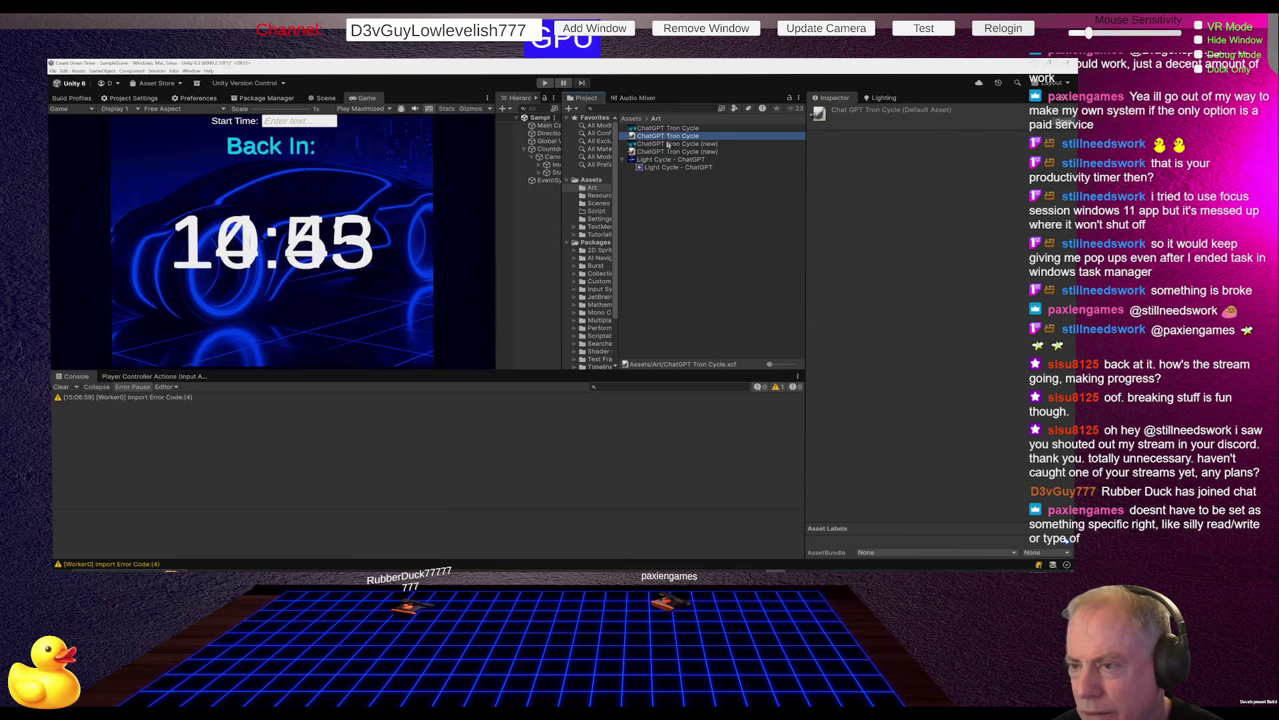
{"action": "left_click", "coordinate": [677, 144]}
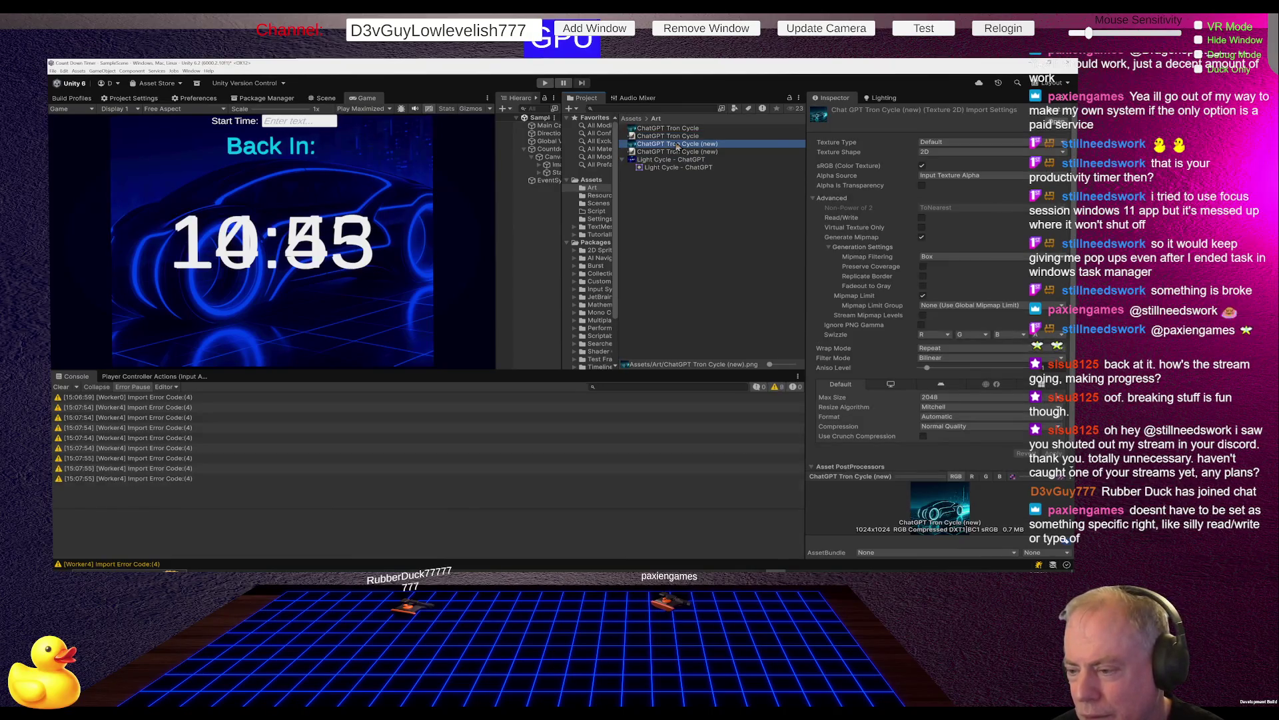
Clear the Console and close Unity, answering the unsaved-scene prompt.
{"action": "left_click", "coordinate": [196, 414]}
{"action": "left_click", "coordinate": [61, 386]}
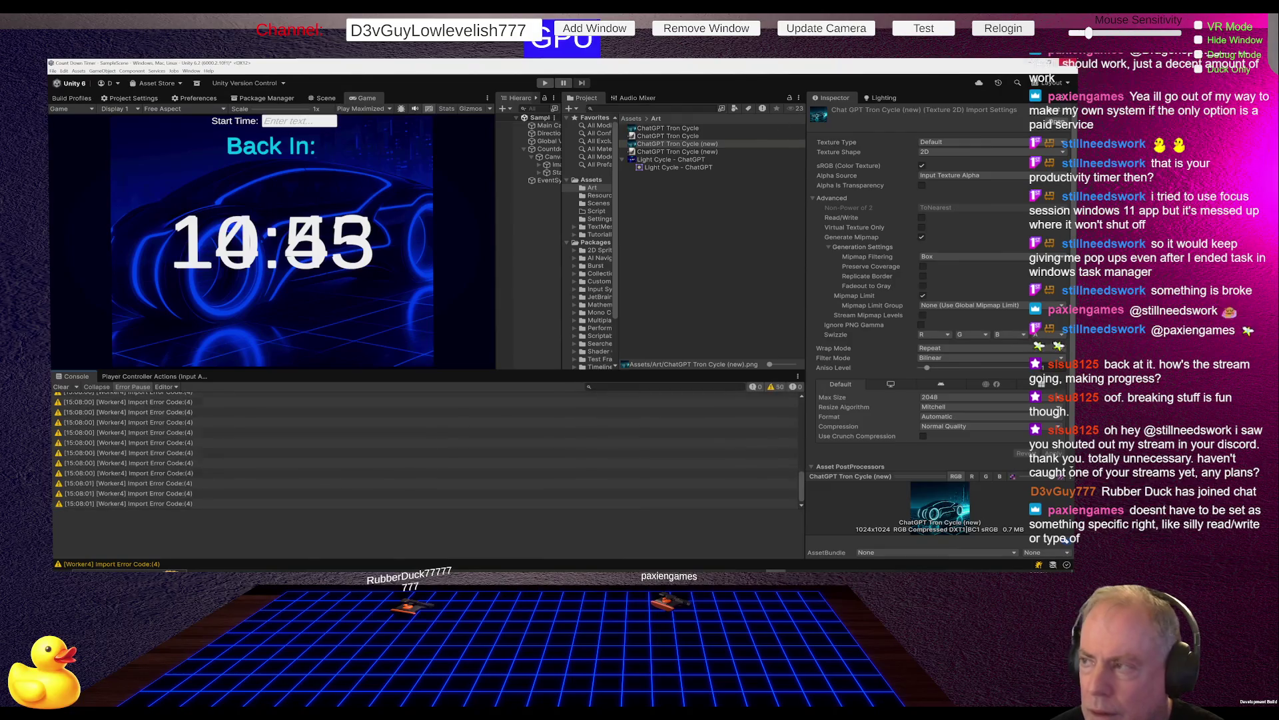
{"action": "left_click", "coordinate": [1074, 66]}
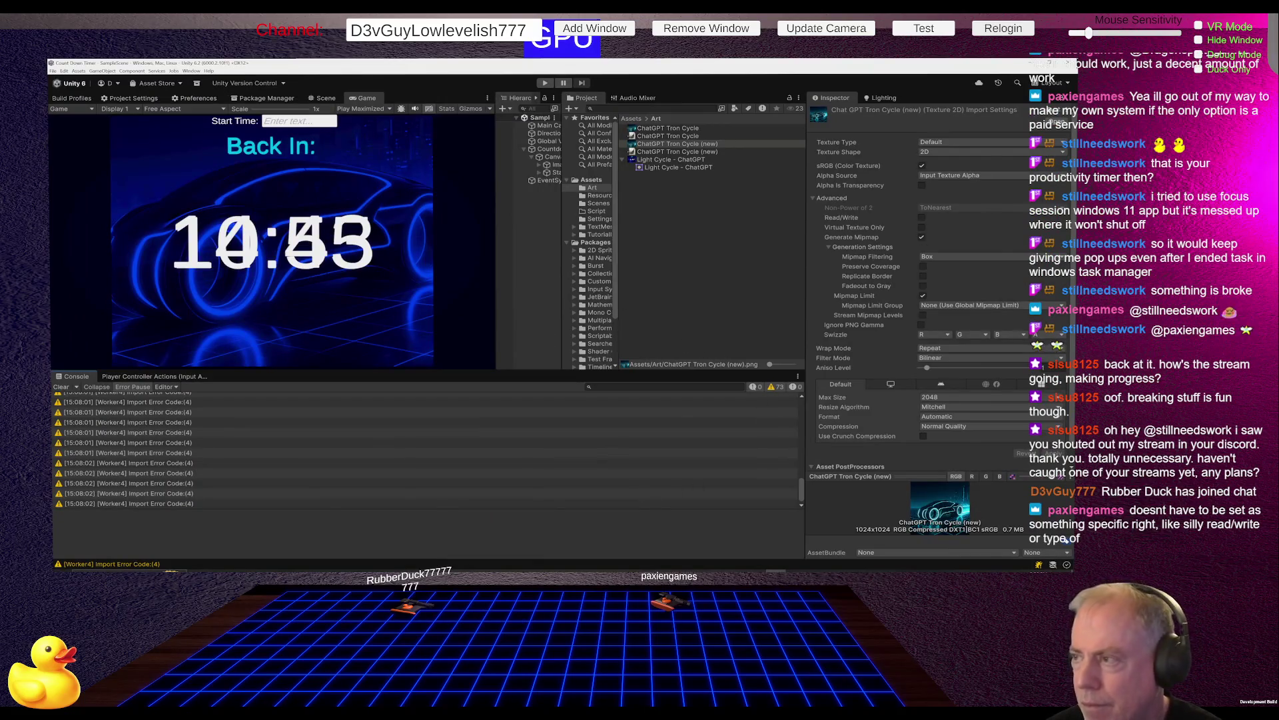
{"action": "left_click", "coordinate": [1069, 63]}
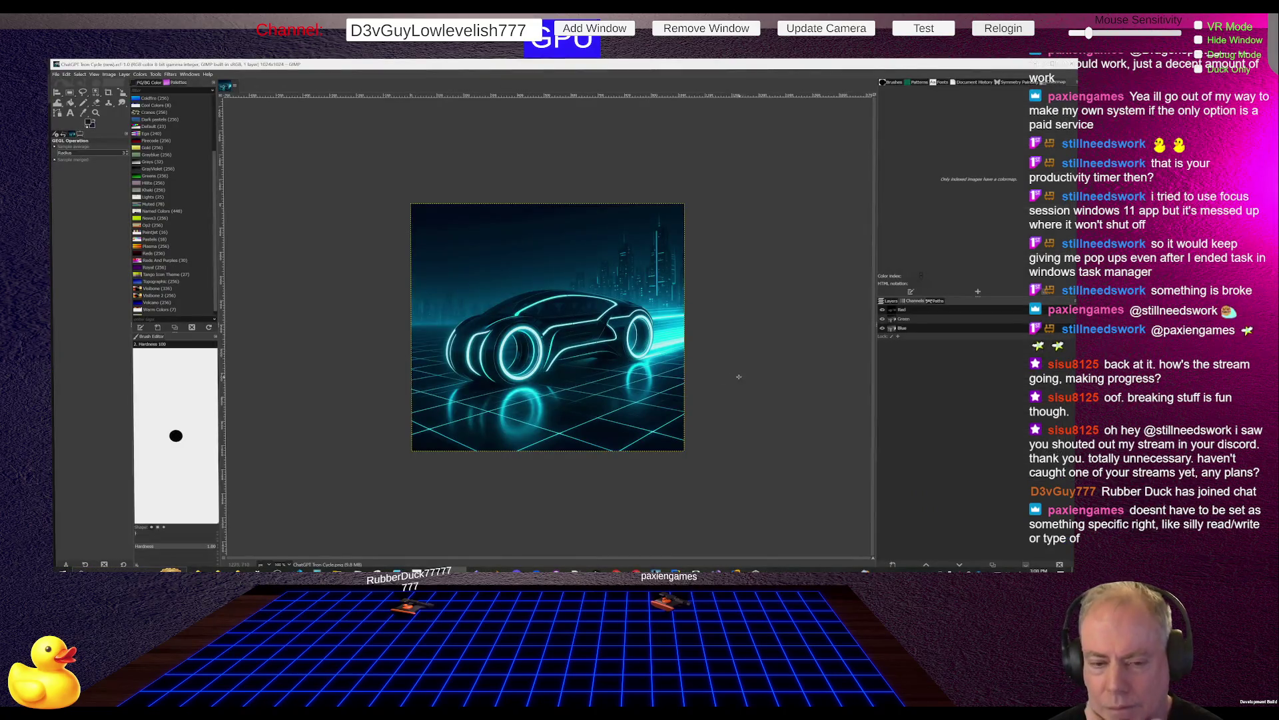
Reopen the Count Down Timer project from Unity Hub's Projects list.
{"action": "left_click", "coordinate": [756, 567]}
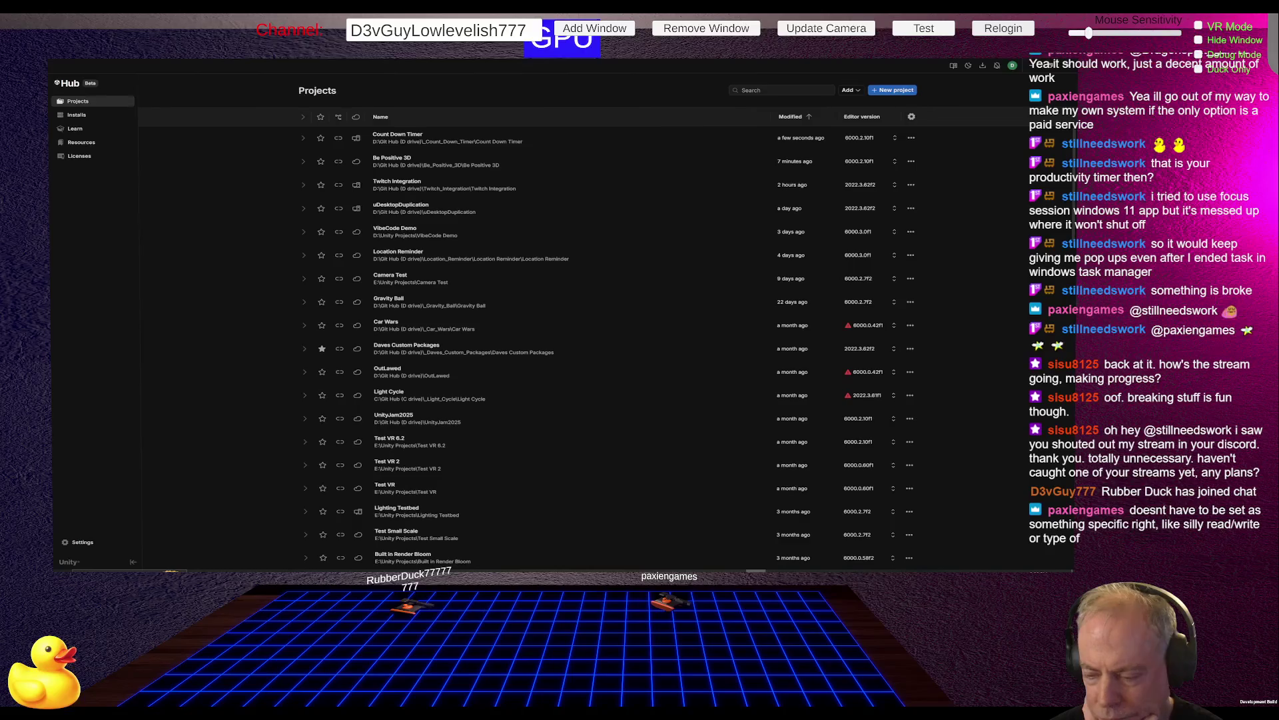
{"action": "left_click", "coordinate": [523, 143]}
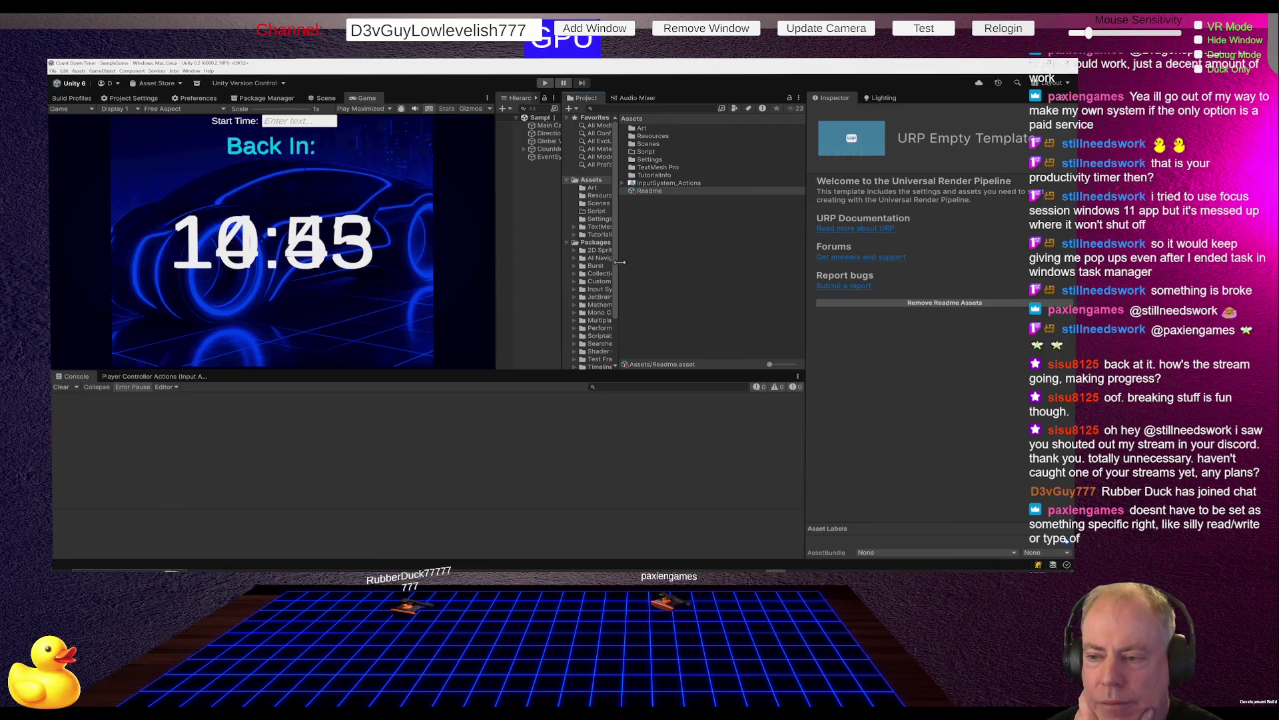
Widen the Project and Hierarchy panels and select Countdown Timer > Canvas > Image.
{"action": "left_click_drag", "start_coordinate": [618, 267], "coordinate": [710, 270]}
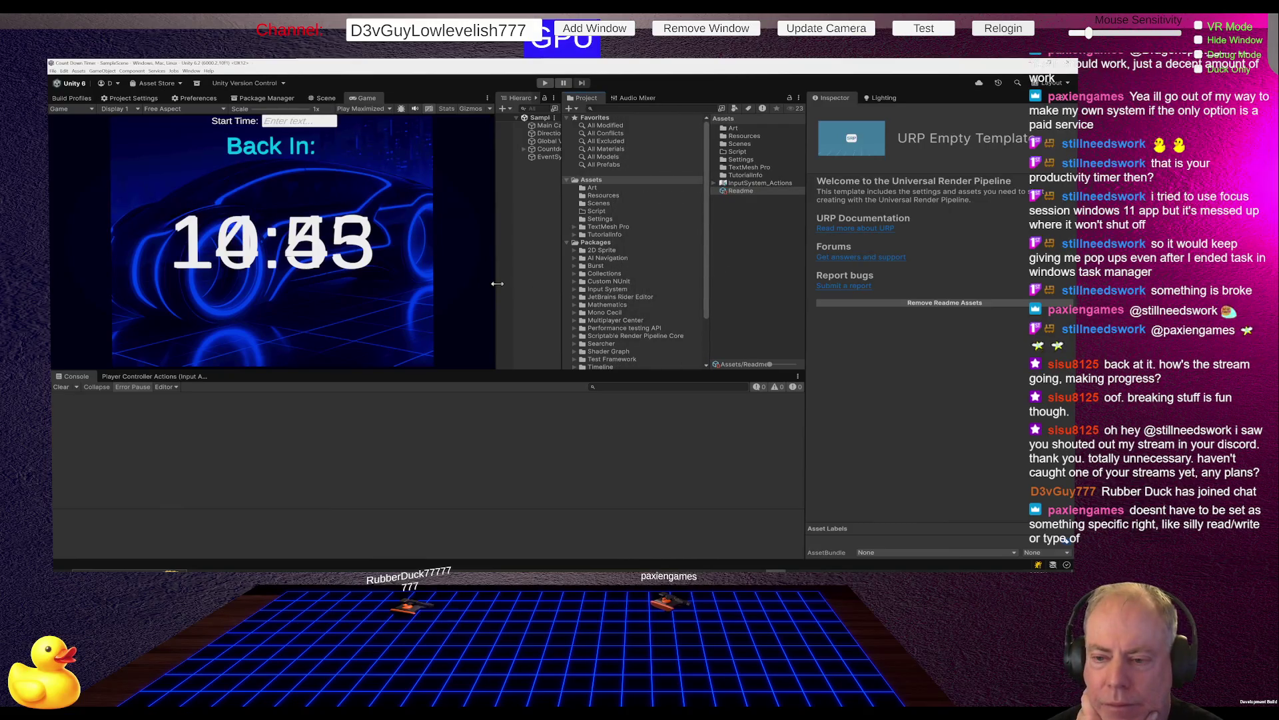
{"action": "left_click_drag", "start_coordinate": [495, 285], "coordinate": [459, 285]}
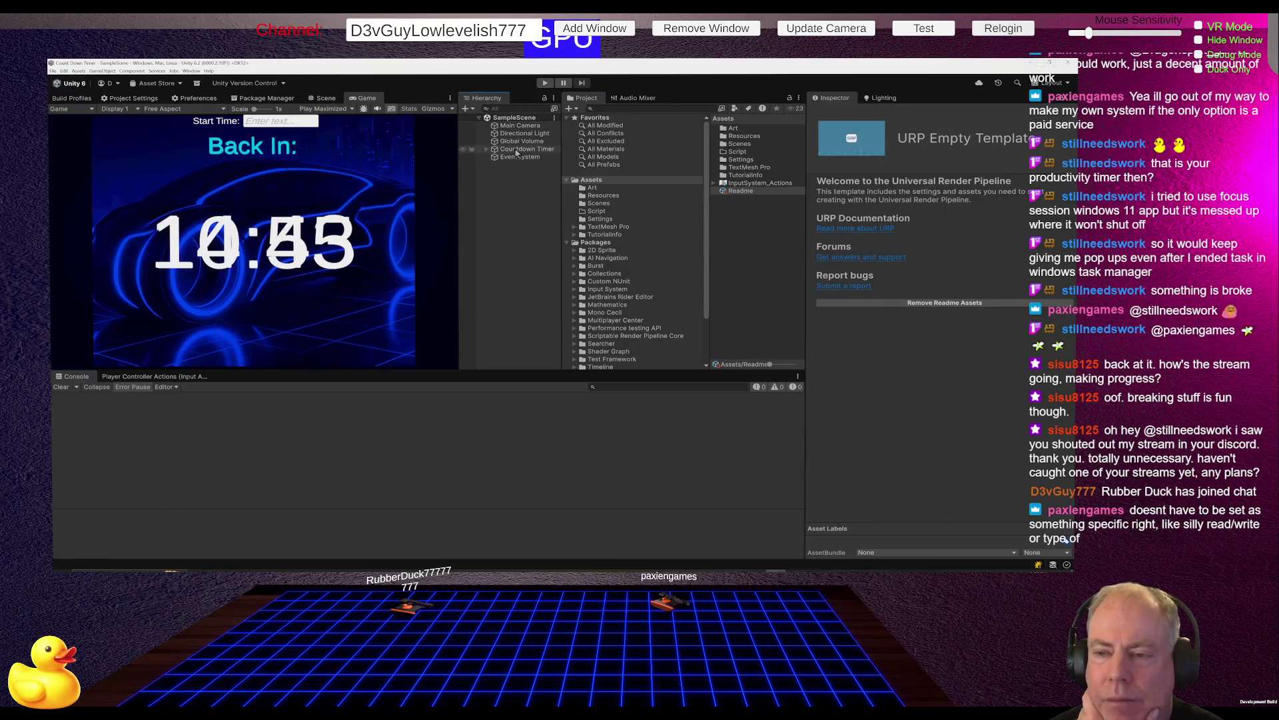
{"action": "left_click", "coordinate": [518, 151]}
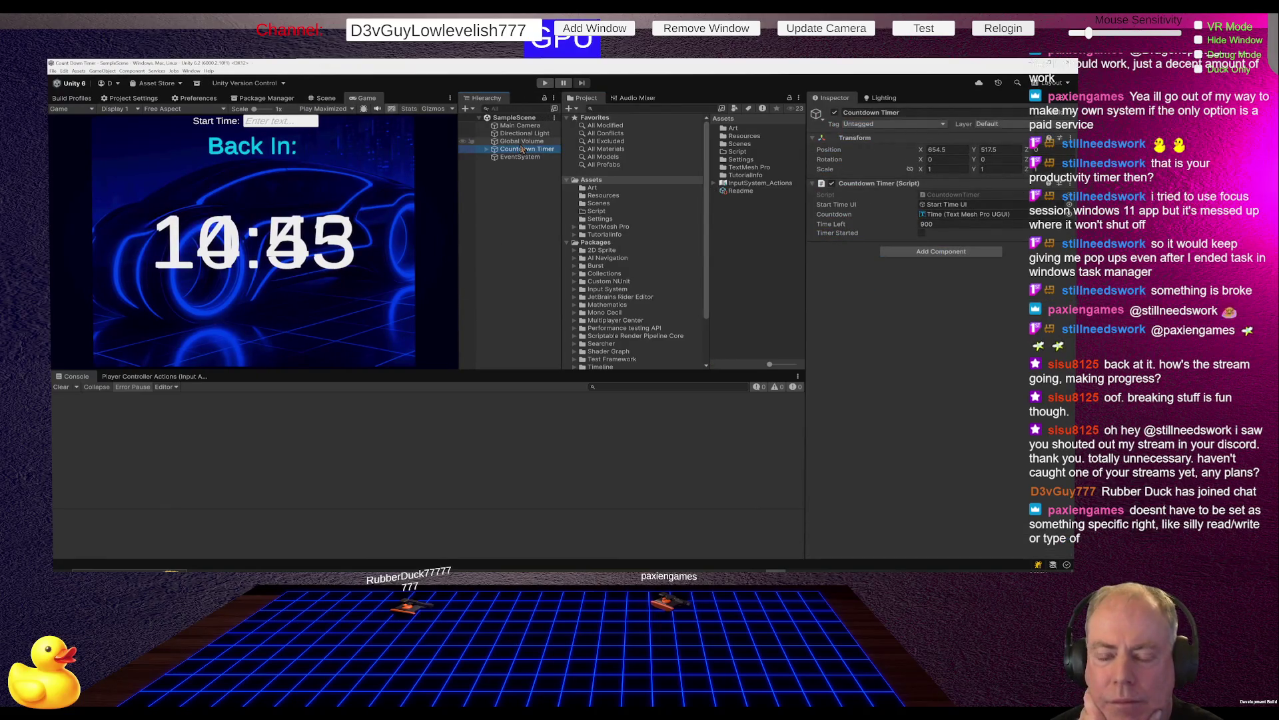
{"action": "left_click", "coordinate": [487, 148]}
{"action": "left_click", "coordinate": [495, 157]}
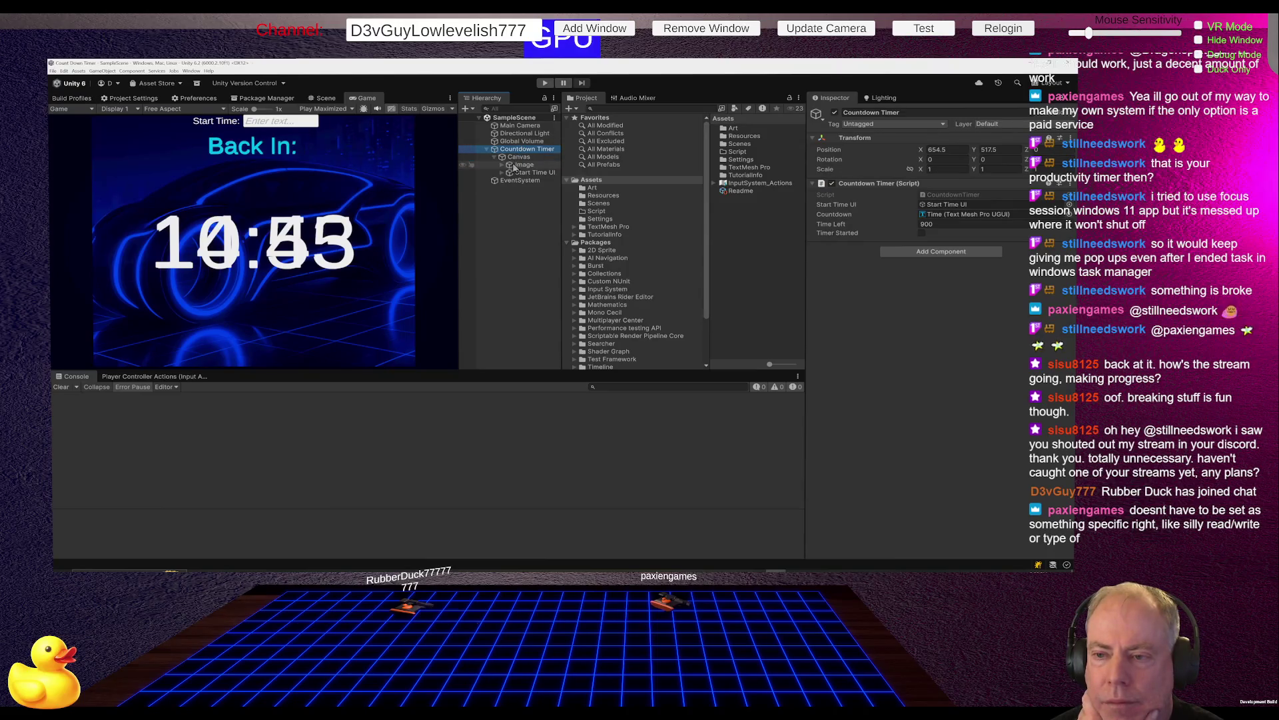
{"action": "left_click", "coordinate": [518, 165]}
Locate the Image's source sprite and view the Light Cycle - ChatGPT texture import settings.
{"action": "left_click", "coordinate": [953, 292]}
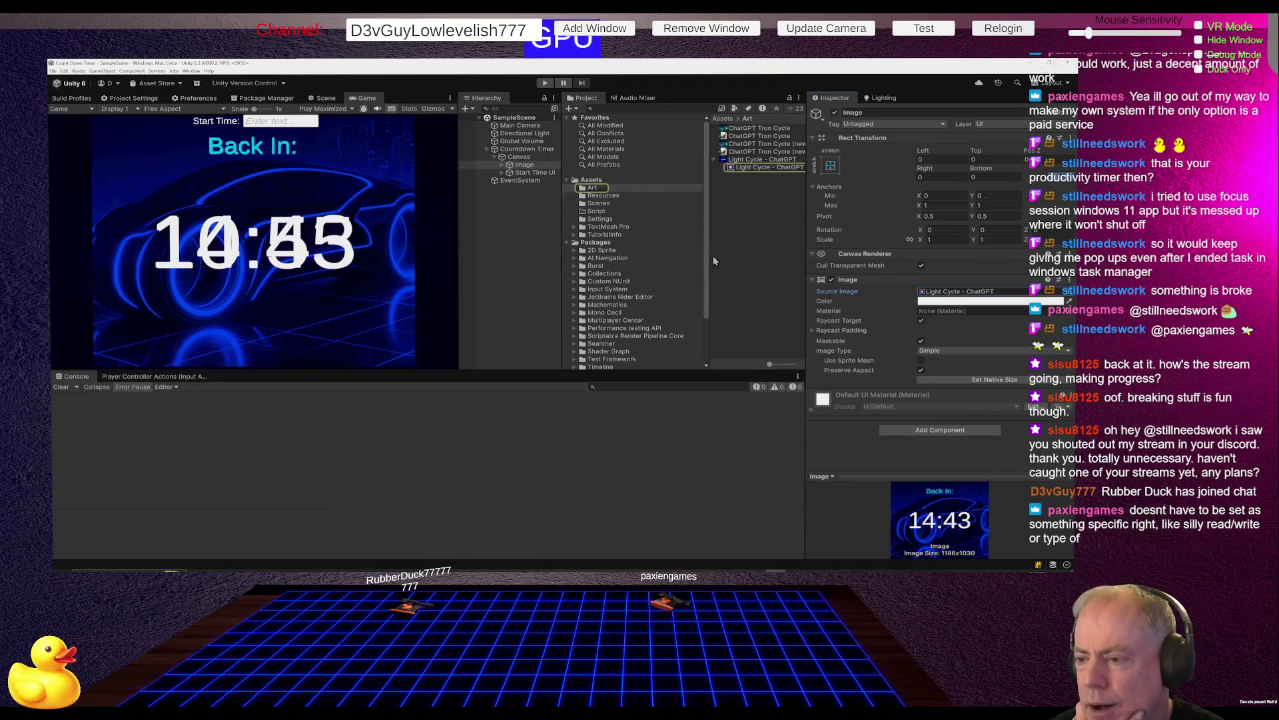
{"action": "left_click_drag", "start_coordinate": [708, 253], "coordinate": [657, 256]}
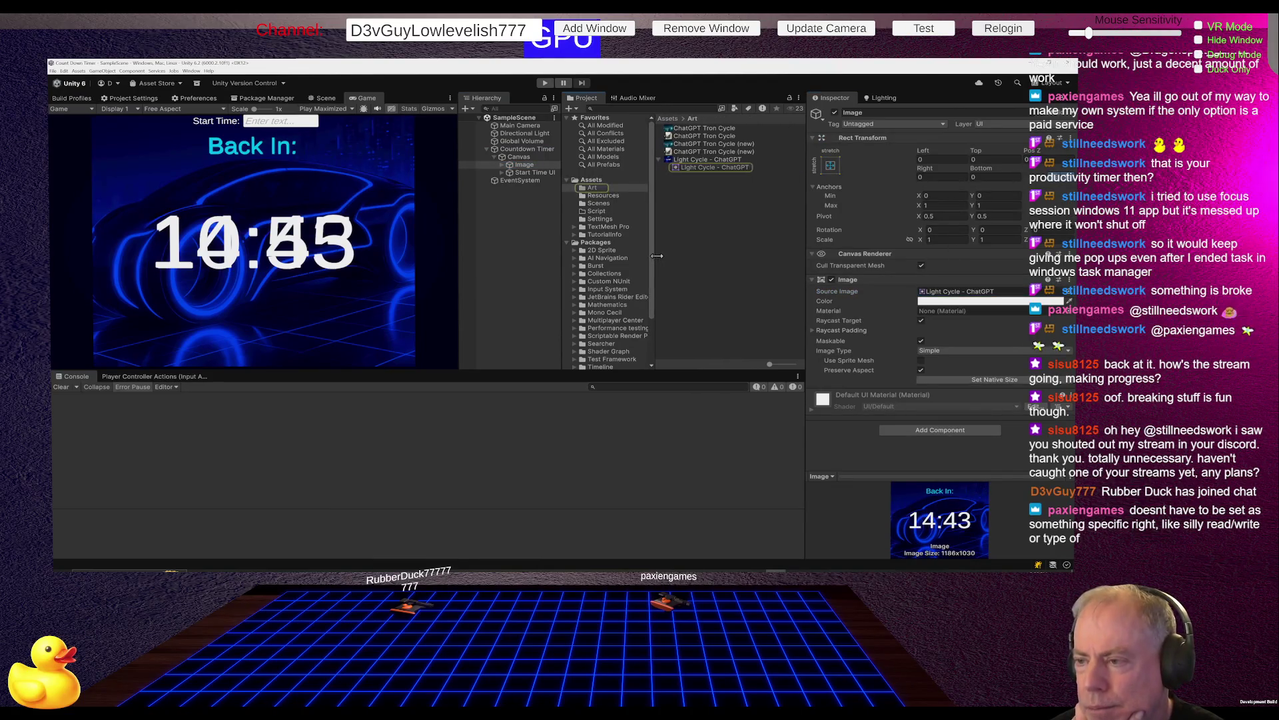
{"action": "left_click", "coordinate": [729, 168]}
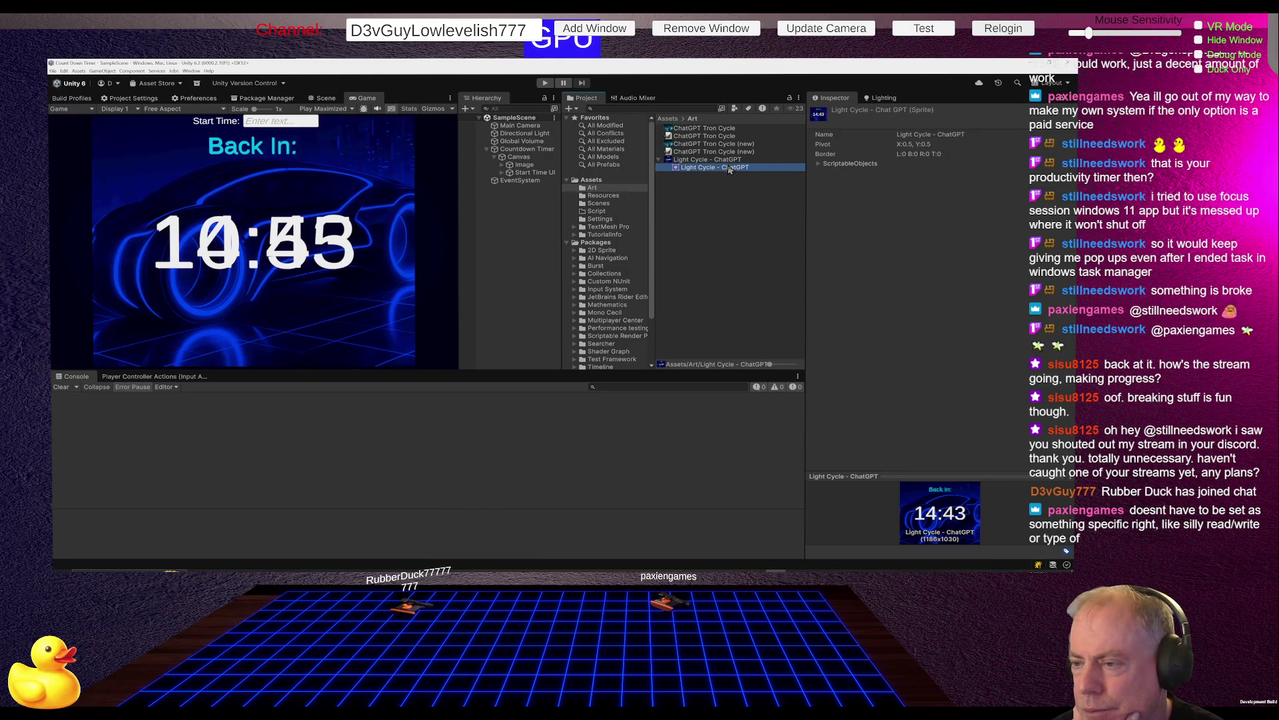
{"action": "left_click", "coordinate": [729, 160]}
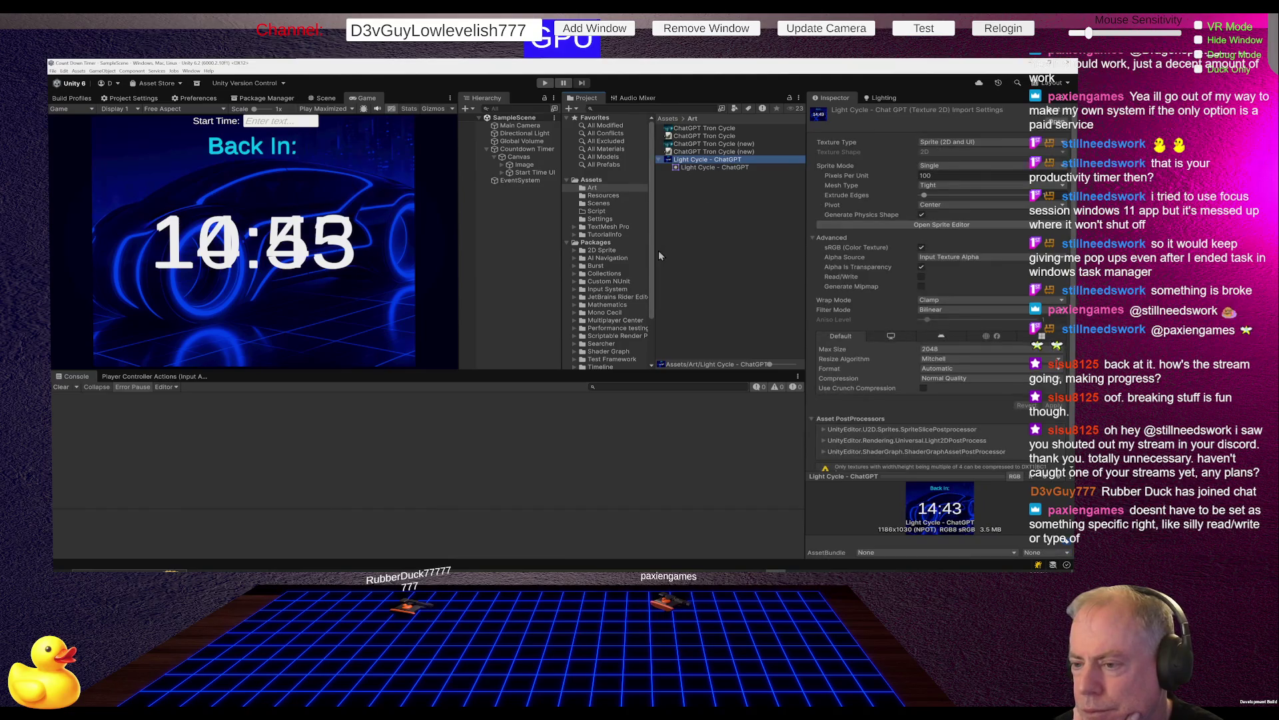
{"action": "left_click_drag", "start_coordinate": [653, 251], "coordinate": [596, 252]}
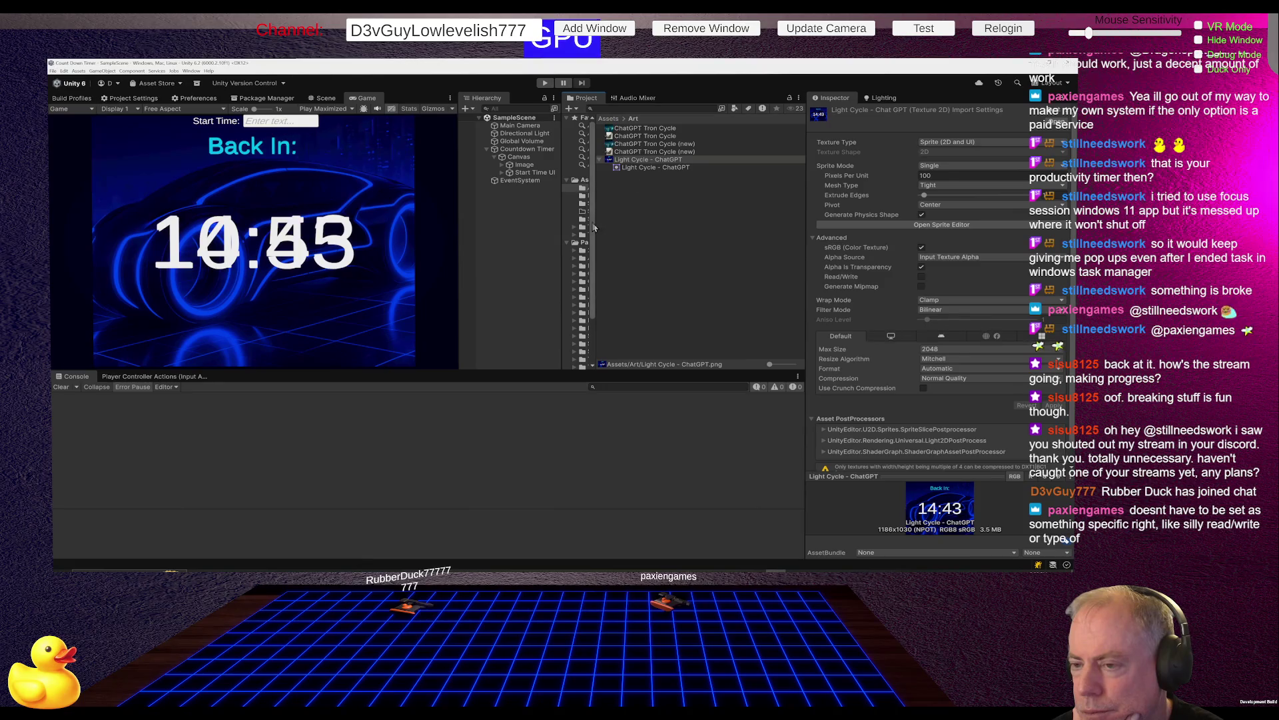
{"action": "right_click", "coordinate": [613, 213]}
Create a Gimp folder in Art and move the second ChatGPT Tron Cycle texture into it.
{"action": "mouse_move", "coordinate": [629, 219]}
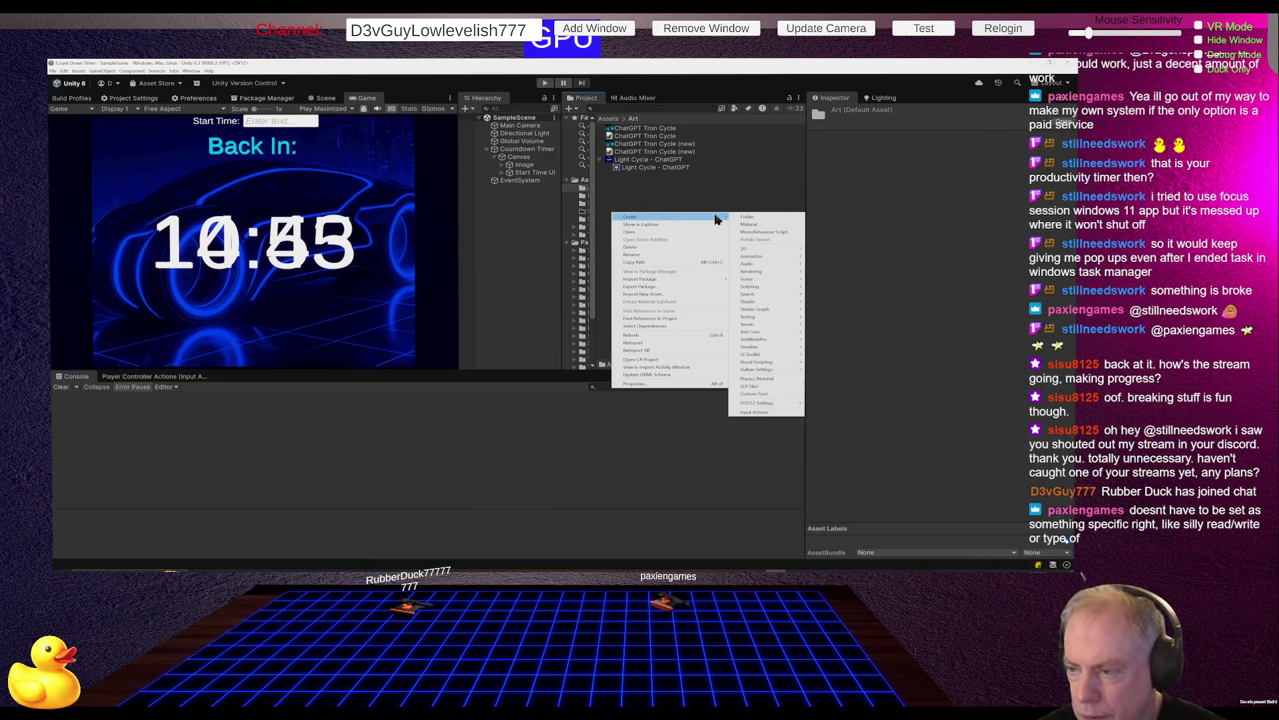
{"action": "left_click", "coordinate": [747, 217]}
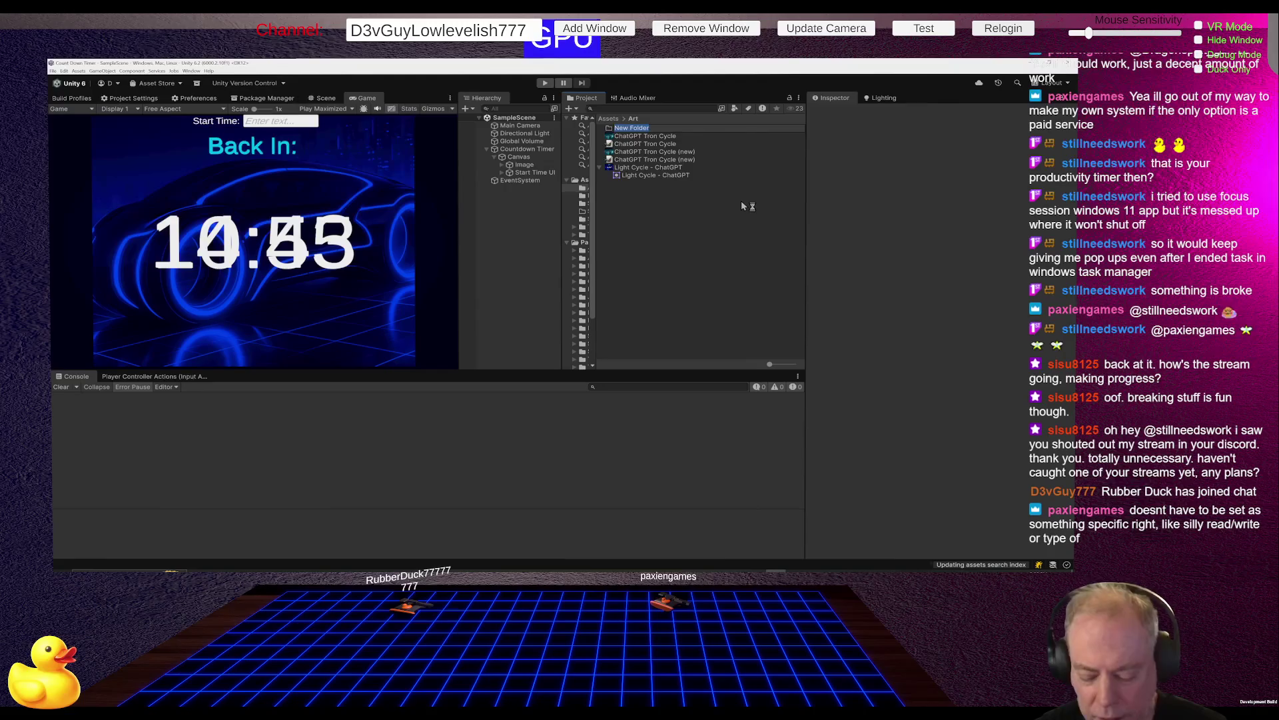
{"action": "type", "text": "Gimp"}
{"action": "key", "text": "Return"}
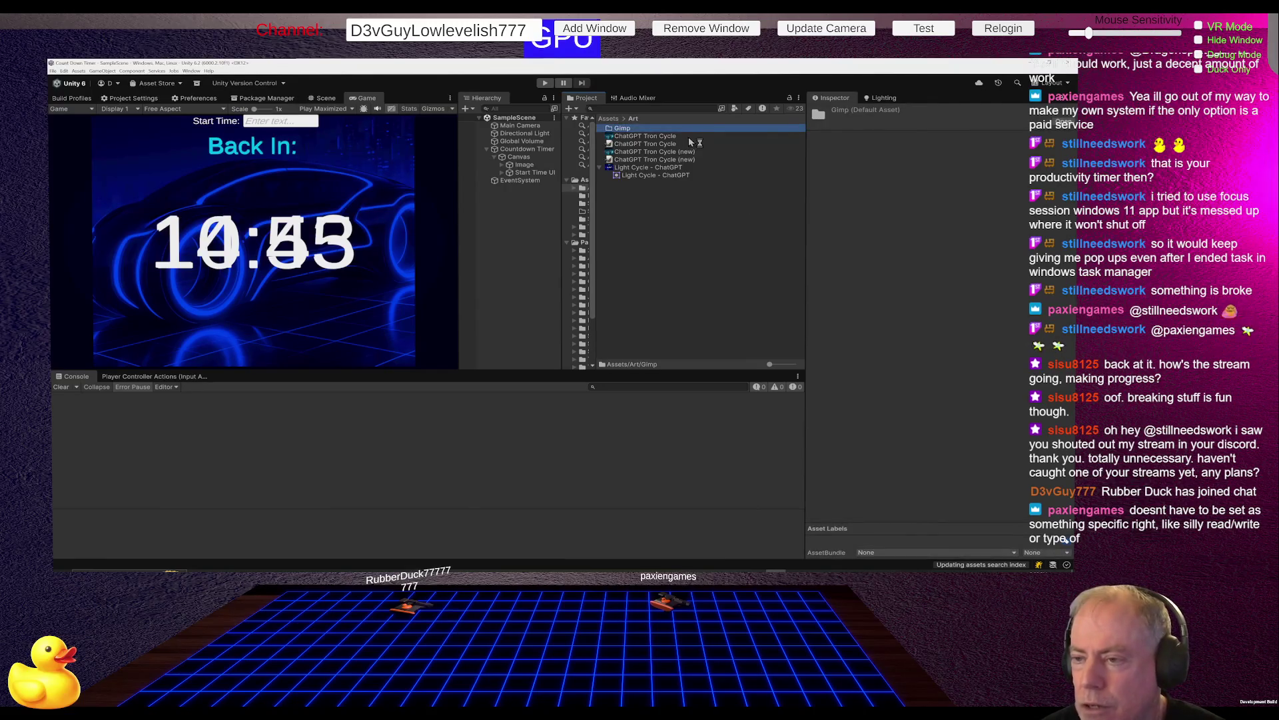
{"action": "left_click_drag", "start_coordinate": [673, 147], "coordinate": [626, 131]}
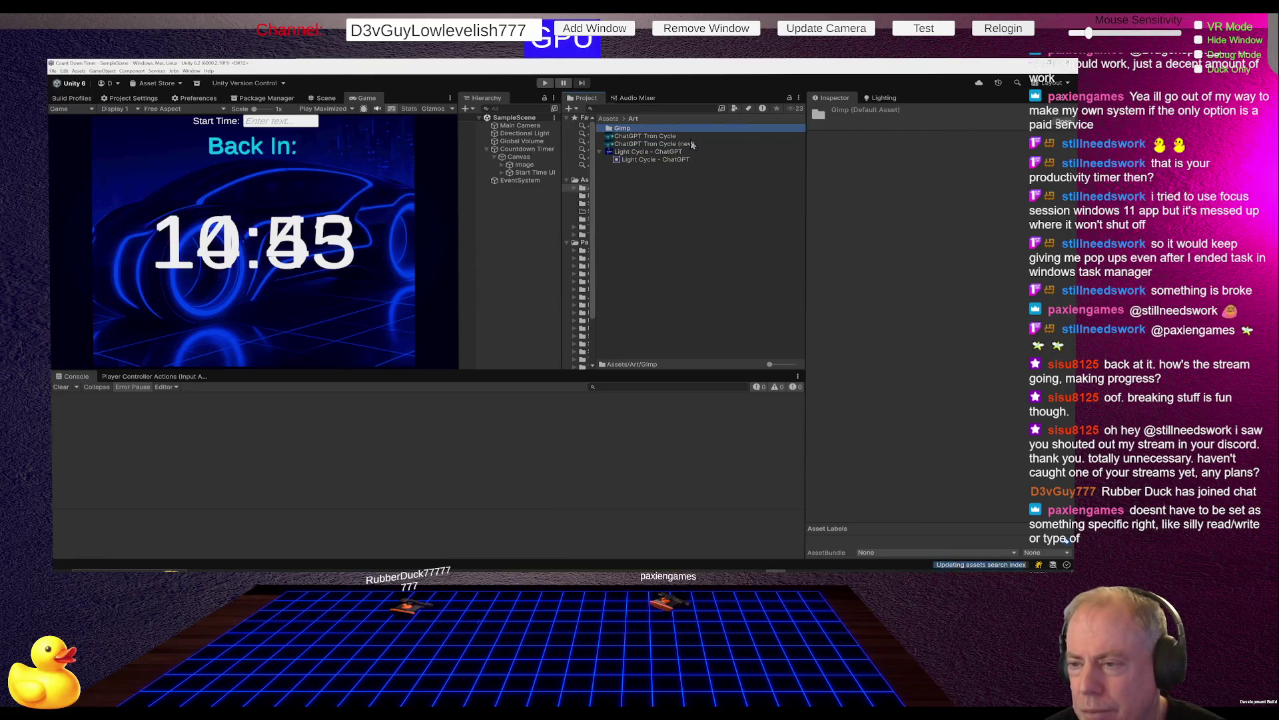
{"action": "left_click", "coordinate": [669, 138]}
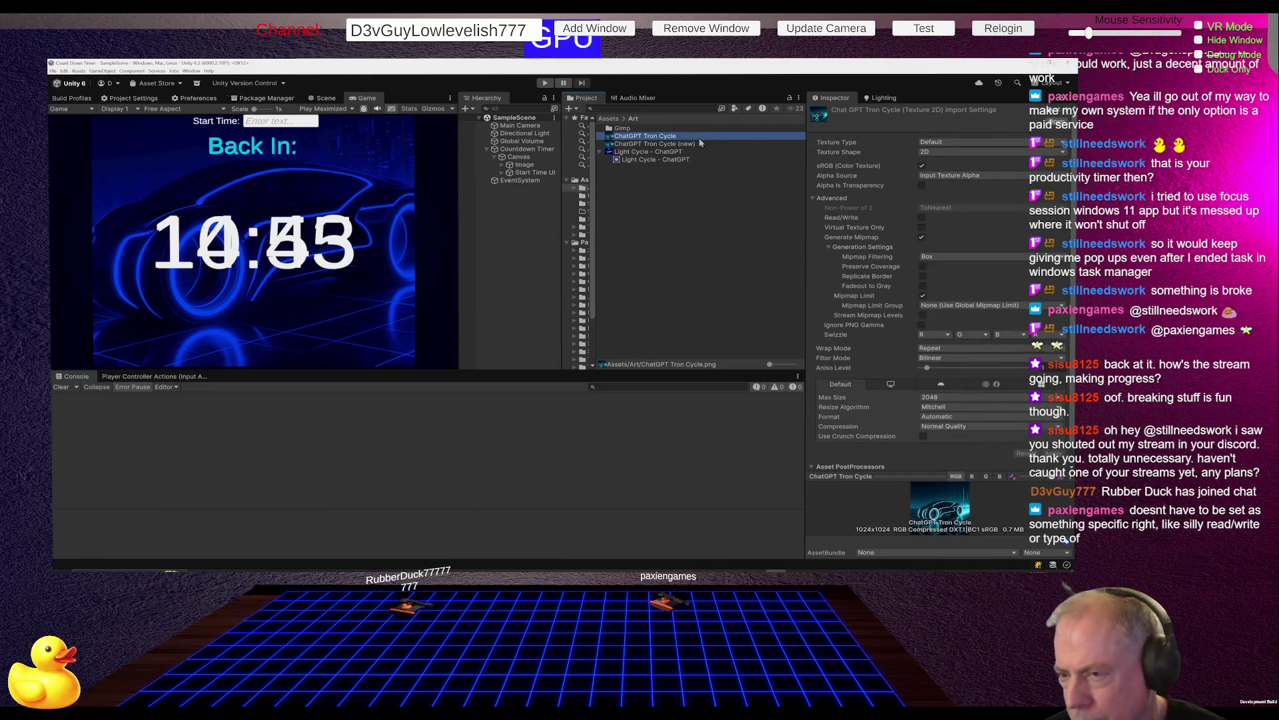
Compare the ChatGPT Tron Cycle (new) and Light Cycle - ChatGPT import settings, saving pending changes.
{"action": "left_click", "coordinate": [683, 146]}
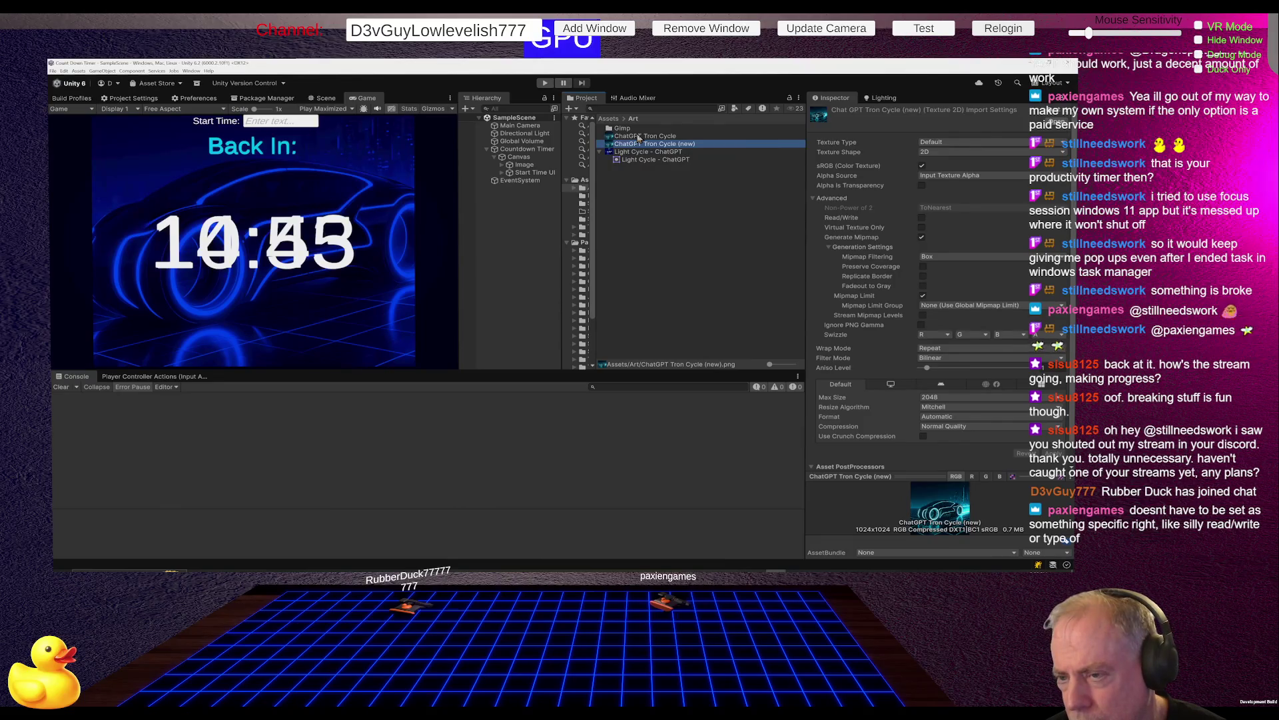
{"action": "left_click", "coordinate": [646, 153]}
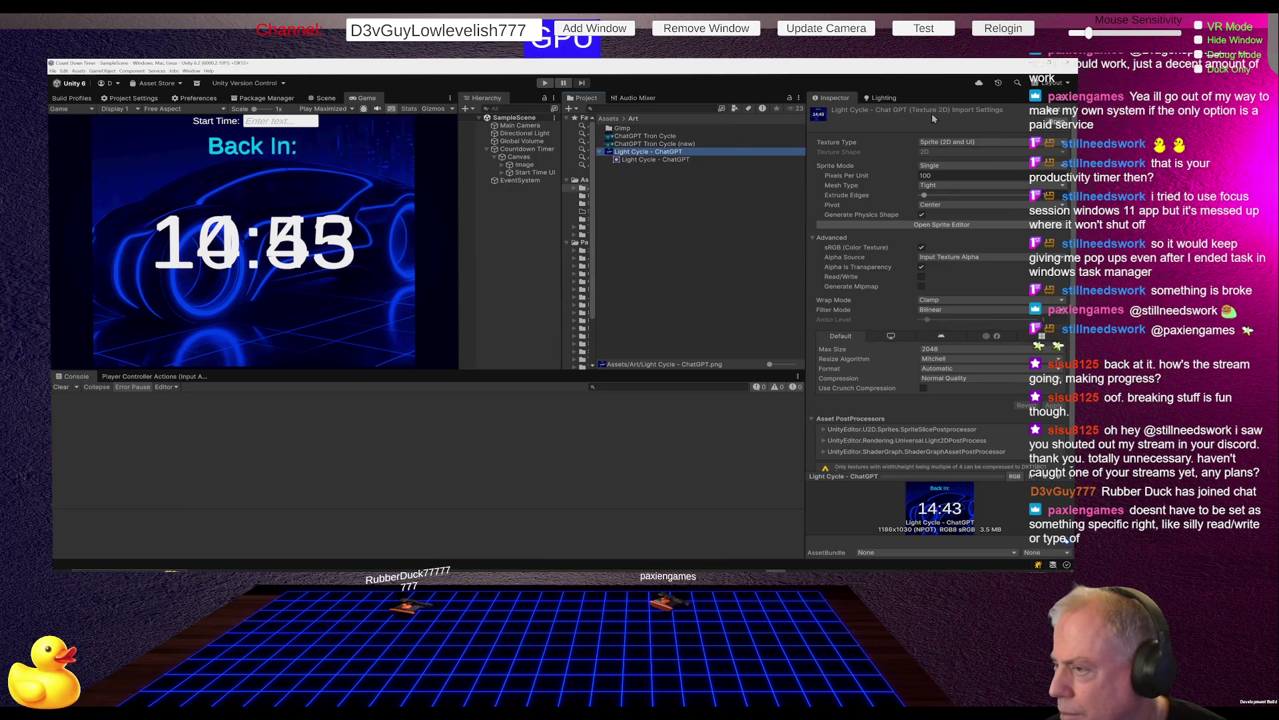
{"action": "left_click", "coordinate": [630, 145]}
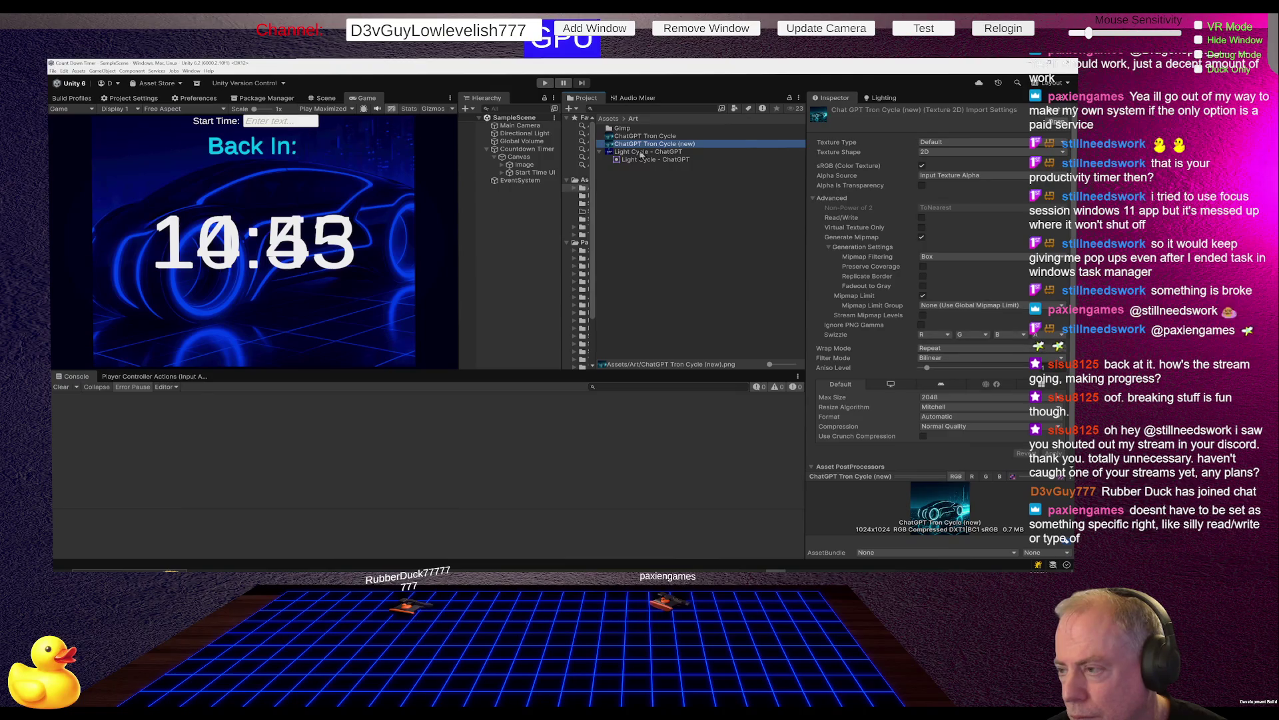
{"action": "left_click", "coordinate": [641, 152]}
{"action": "left_click", "coordinate": [641, 144]}
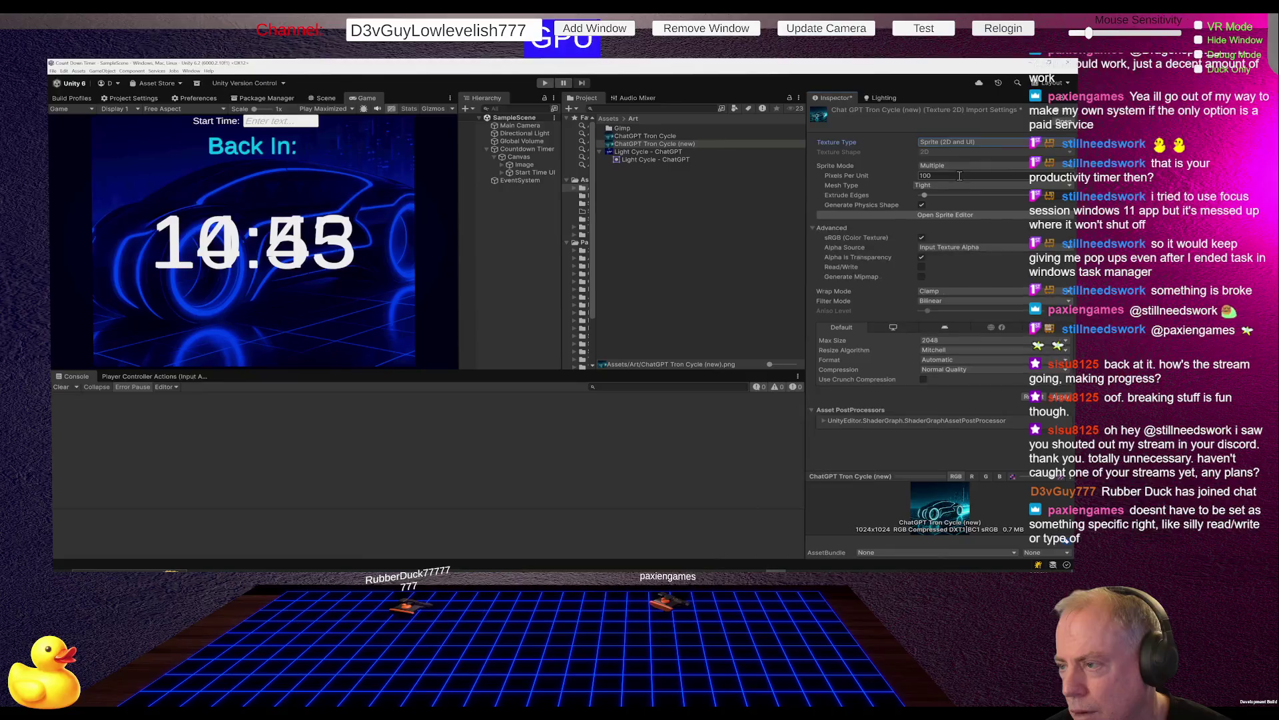
{"action": "left_click", "coordinate": [651, 153]}
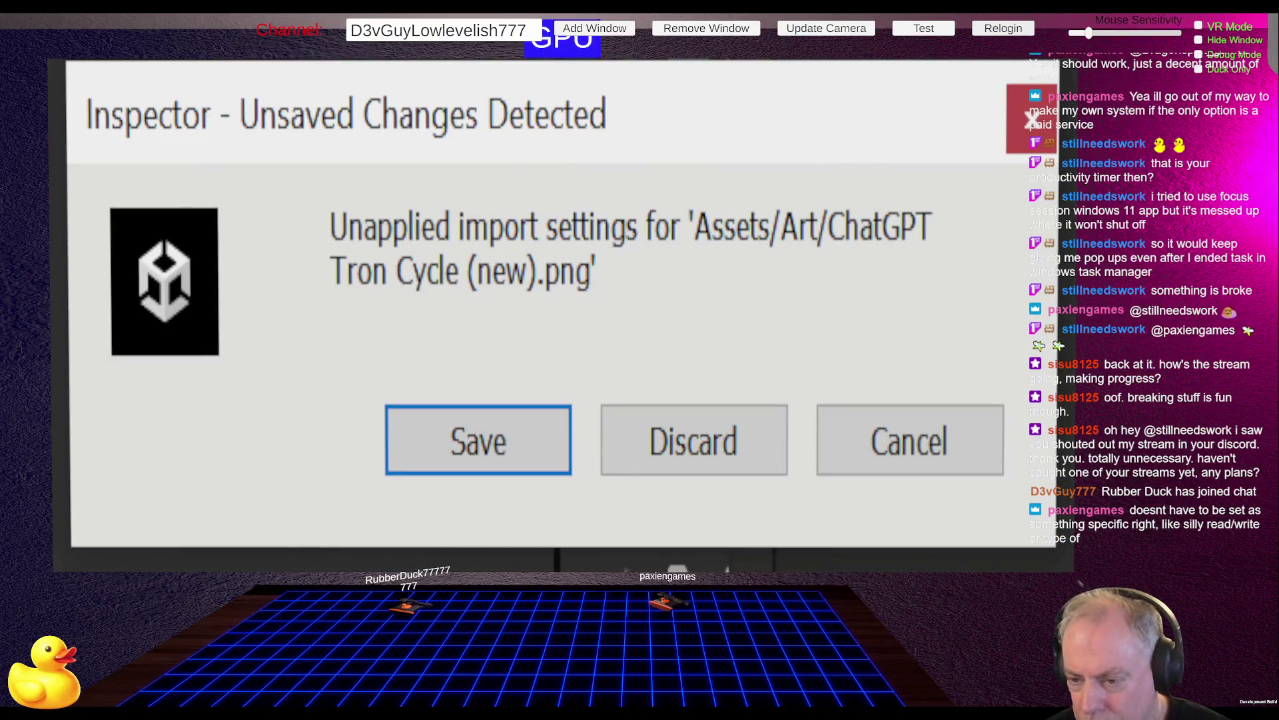
{"action": "left_click", "coordinate": [508, 451]}
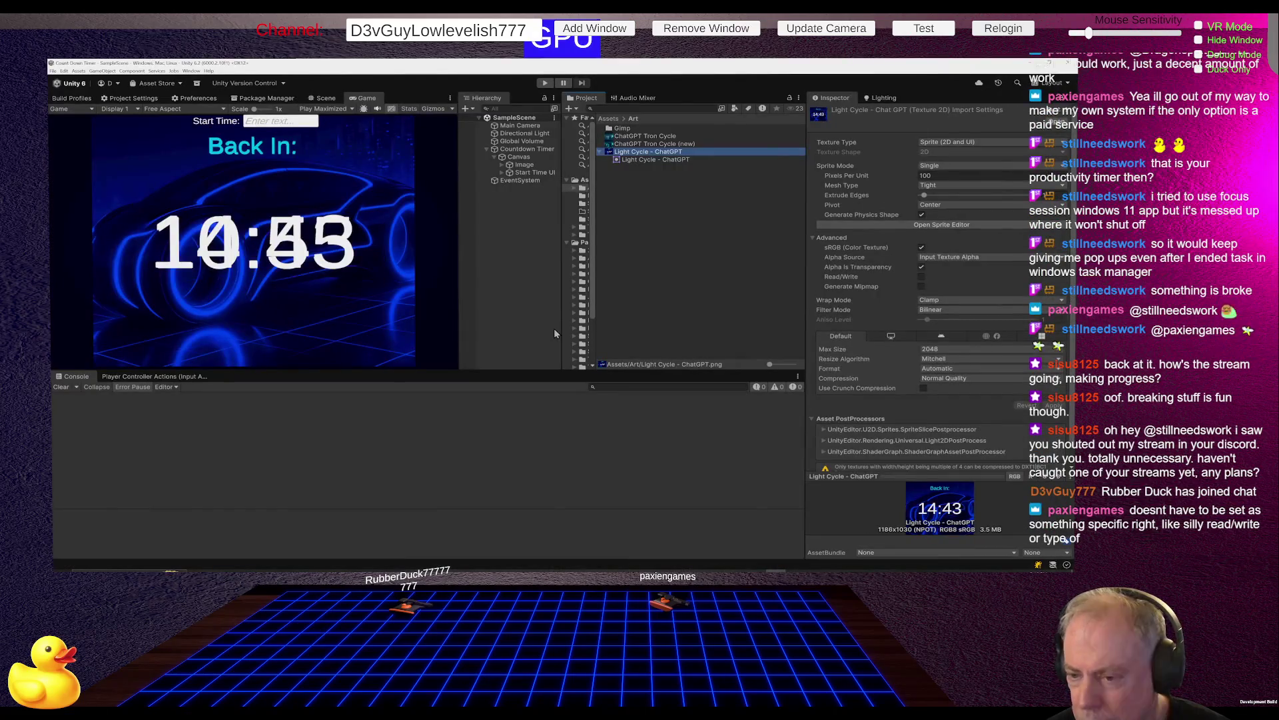
{"action": "left_click", "coordinate": [649, 144]}
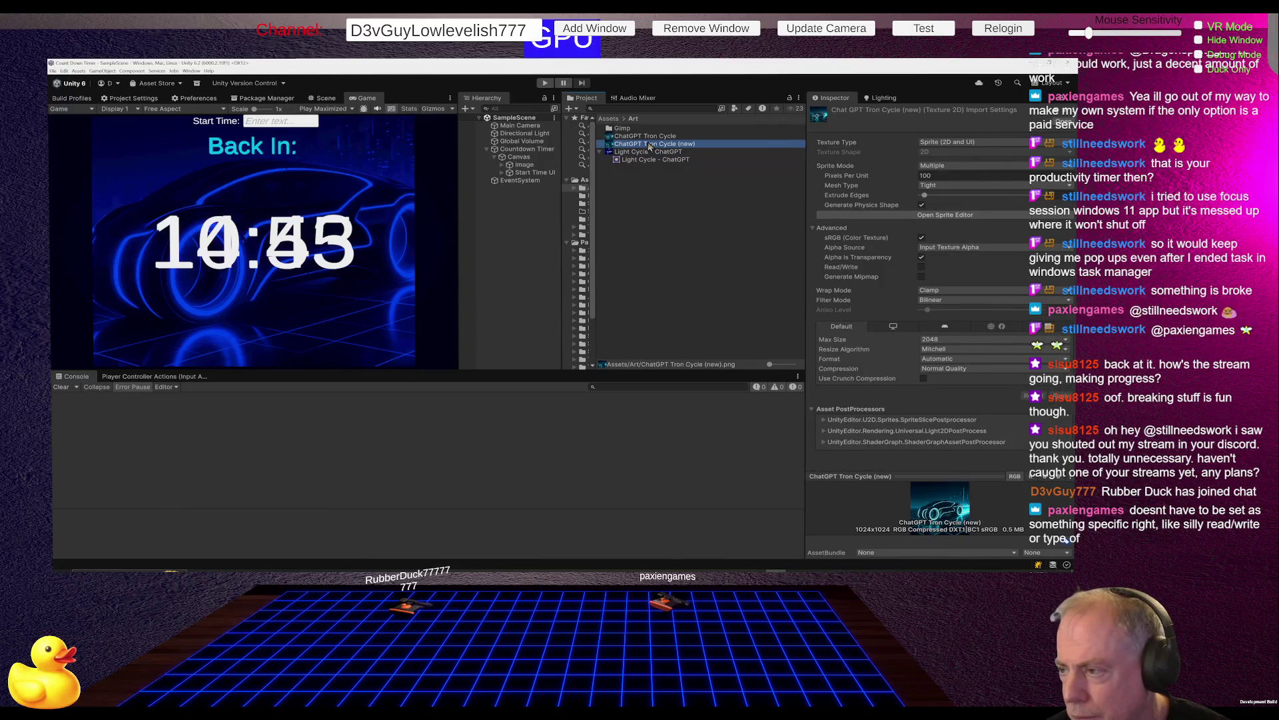
{"action": "left_click", "coordinate": [647, 151]}
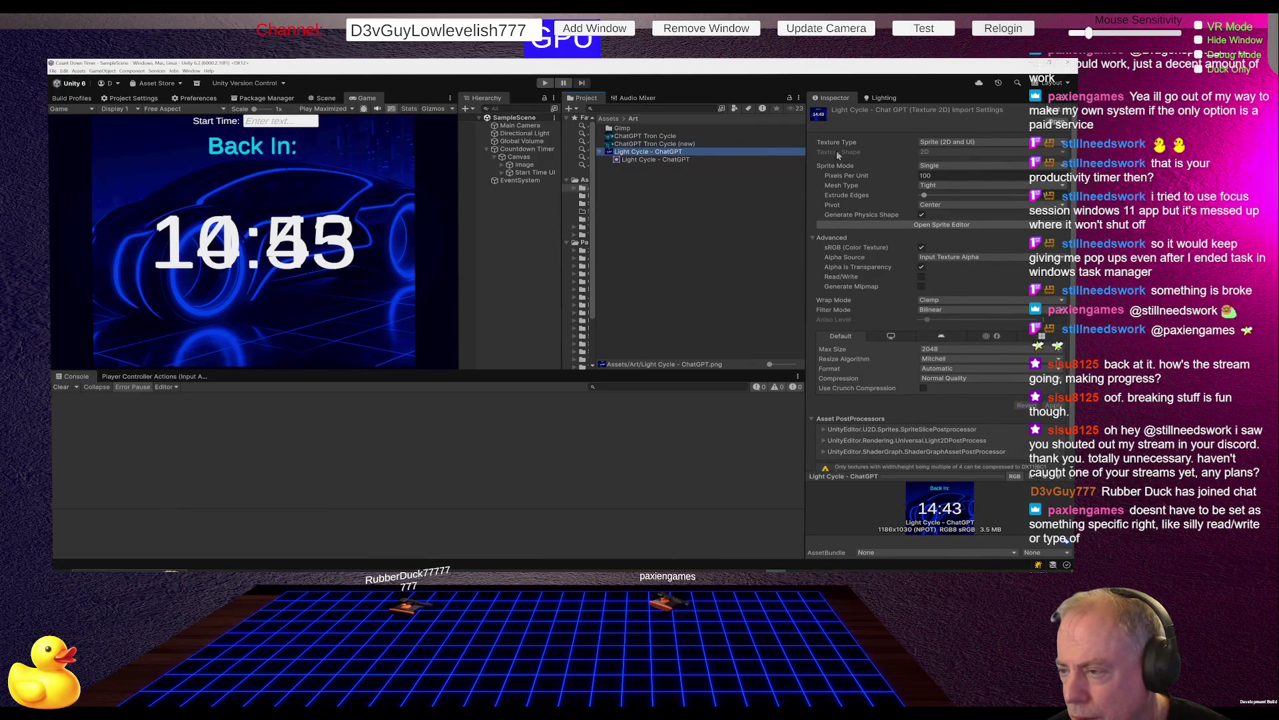
Set ChatGPT Tron Cycle (new) Sprite Mode to Single and save the import settings.
{"action": "left_click", "coordinate": [675, 145]}
{"action": "left_click", "coordinate": [947, 166]}
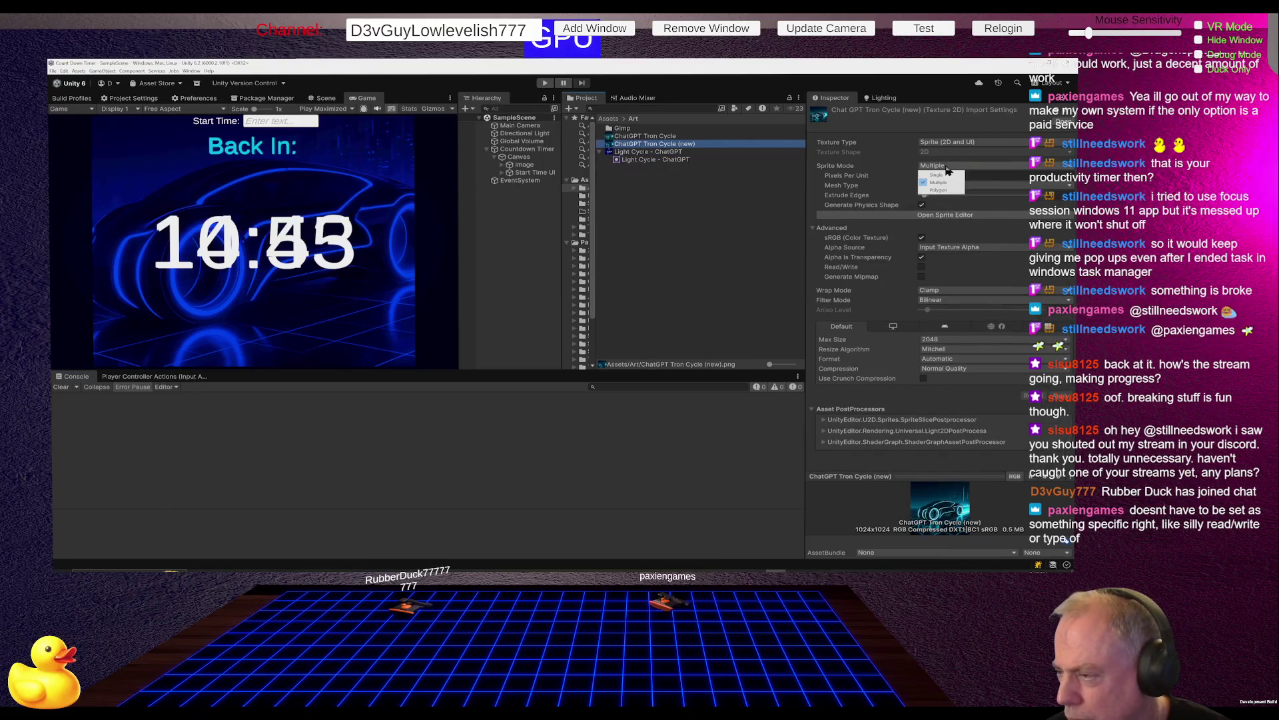
{"action": "left_click", "coordinate": [941, 176]}
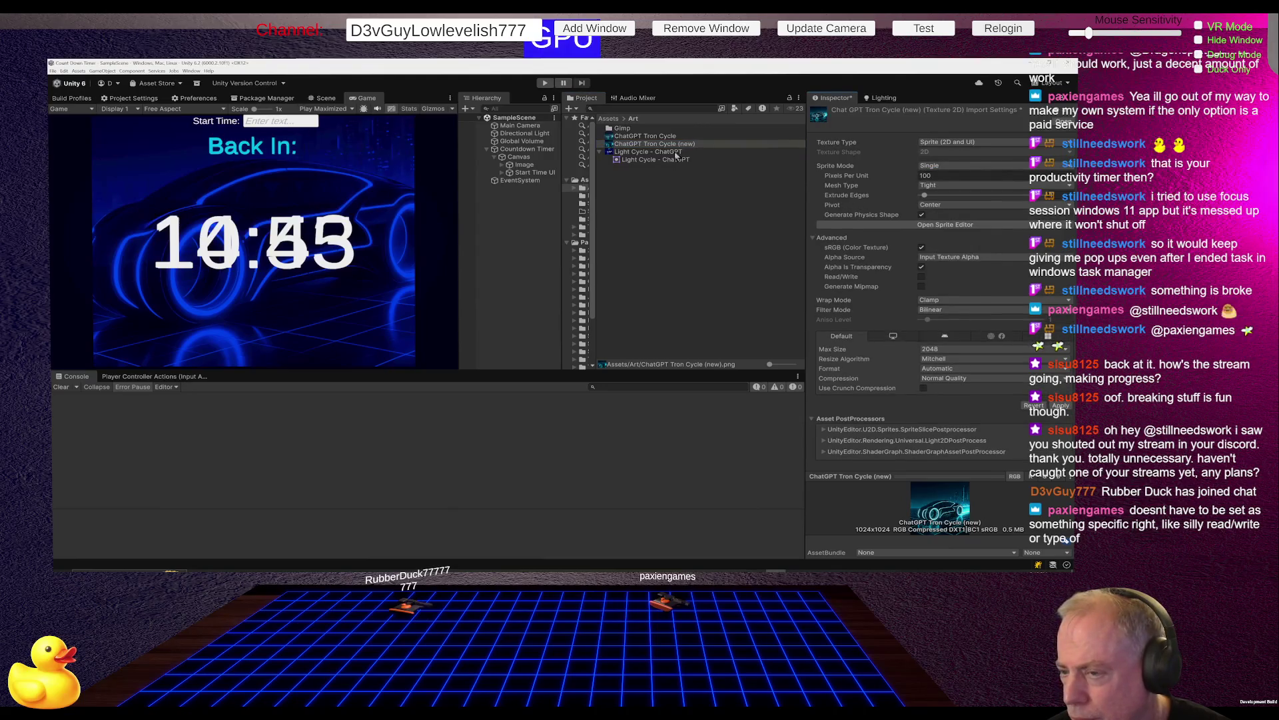
{"action": "left_click", "coordinate": [677, 154]}
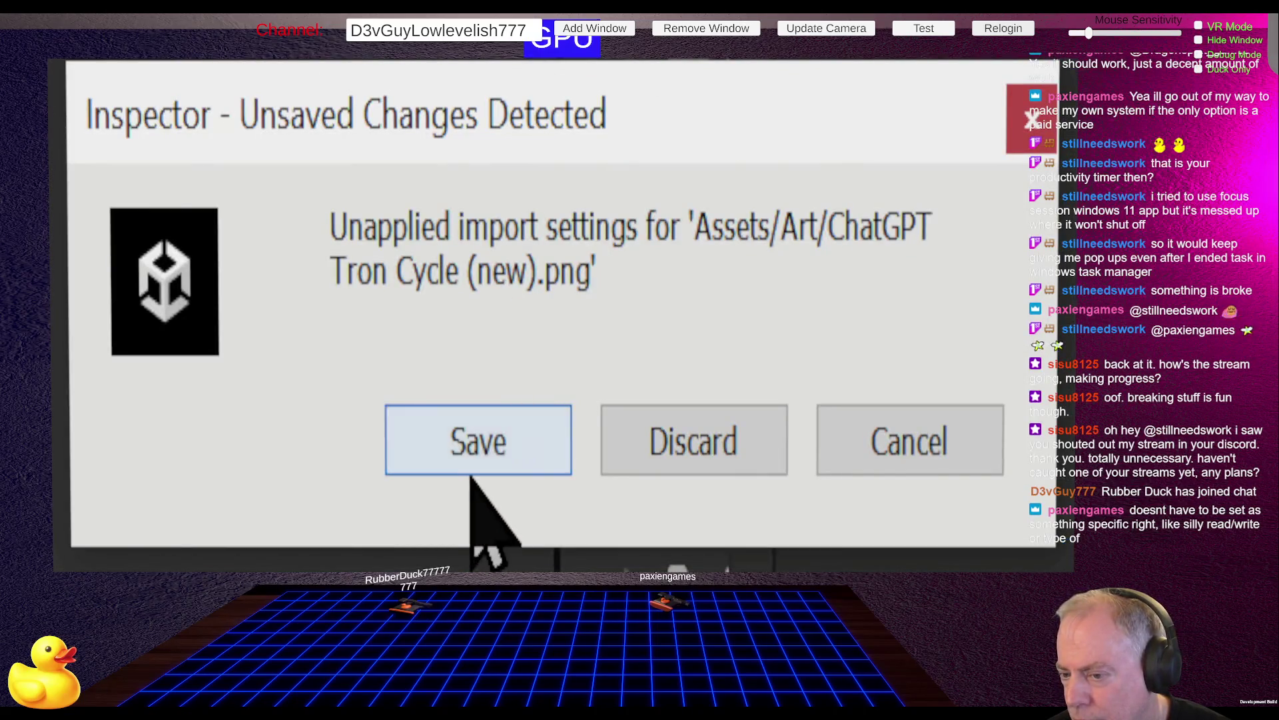
{"action": "left_click", "coordinate": [475, 466]}
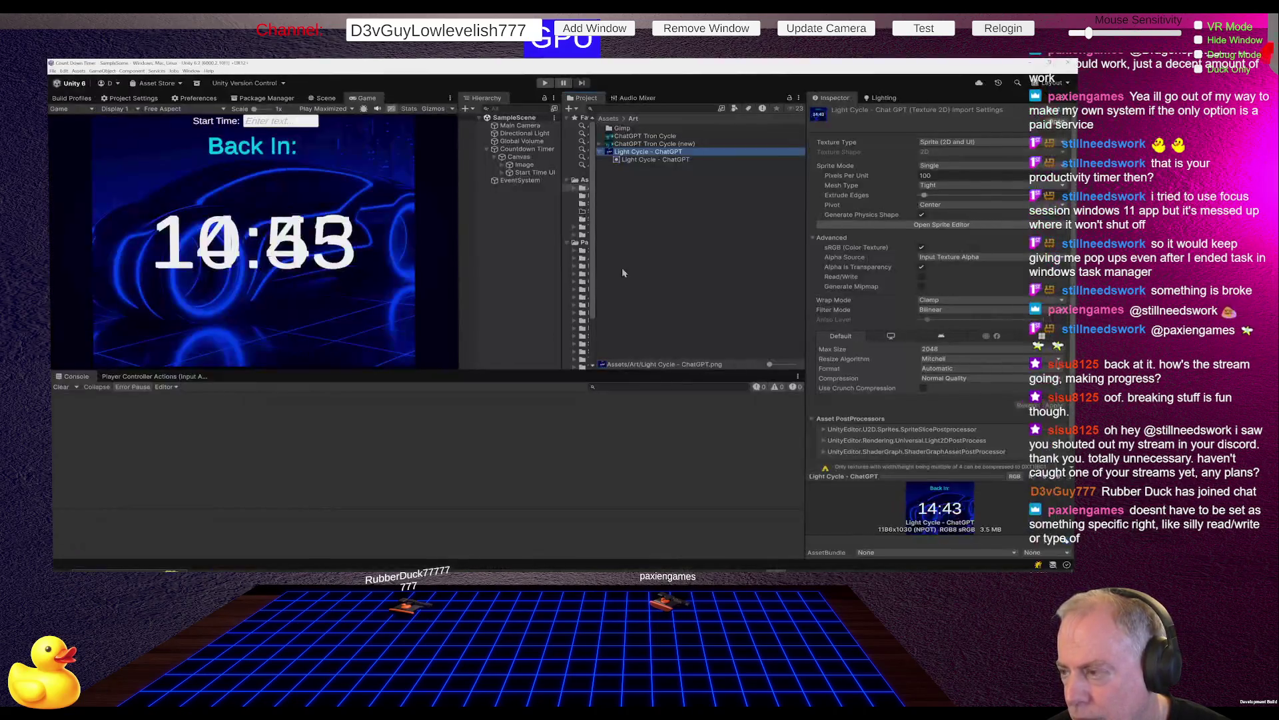
{"action": "left_click", "coordinate": [640, 144]}
{"action": "left_click", "coordinate": [635, 152]}
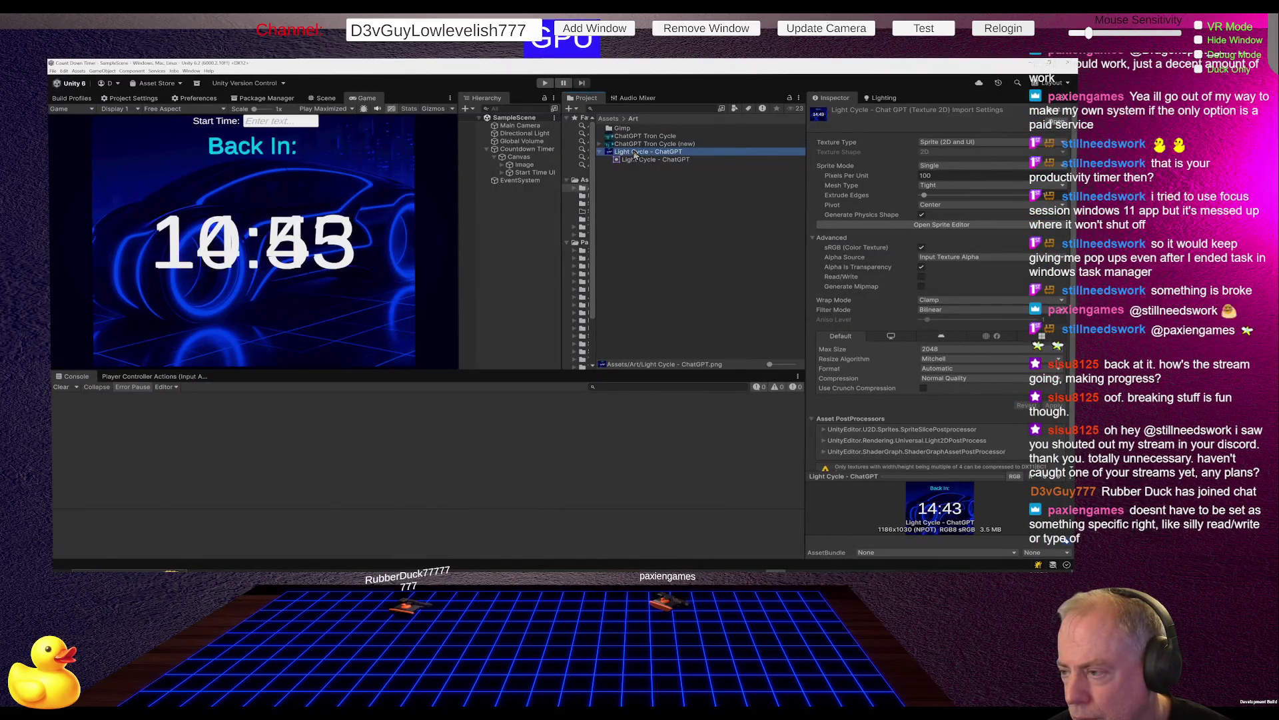
{"action": "left_click", "coordinate": [639, 144]}
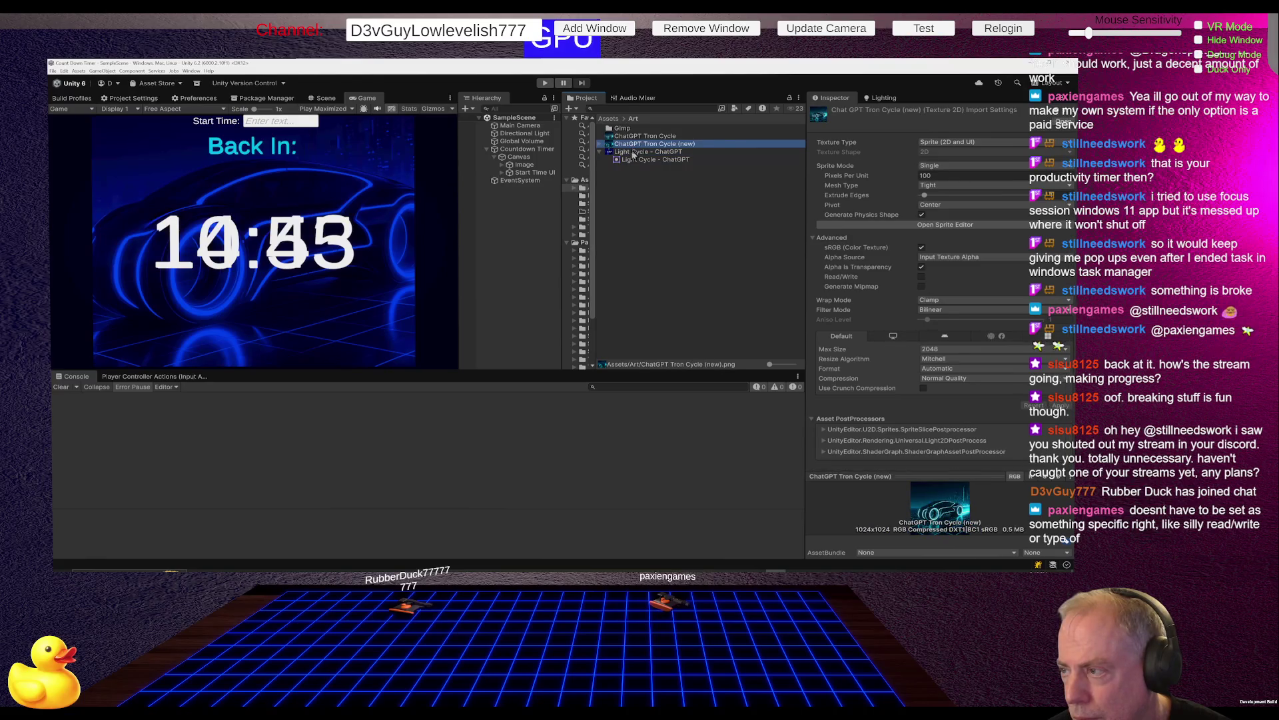
{"action": "left_click", "coordinate": [635, 151]}
{"action": "left_click", "coordinate": [634, 145]}
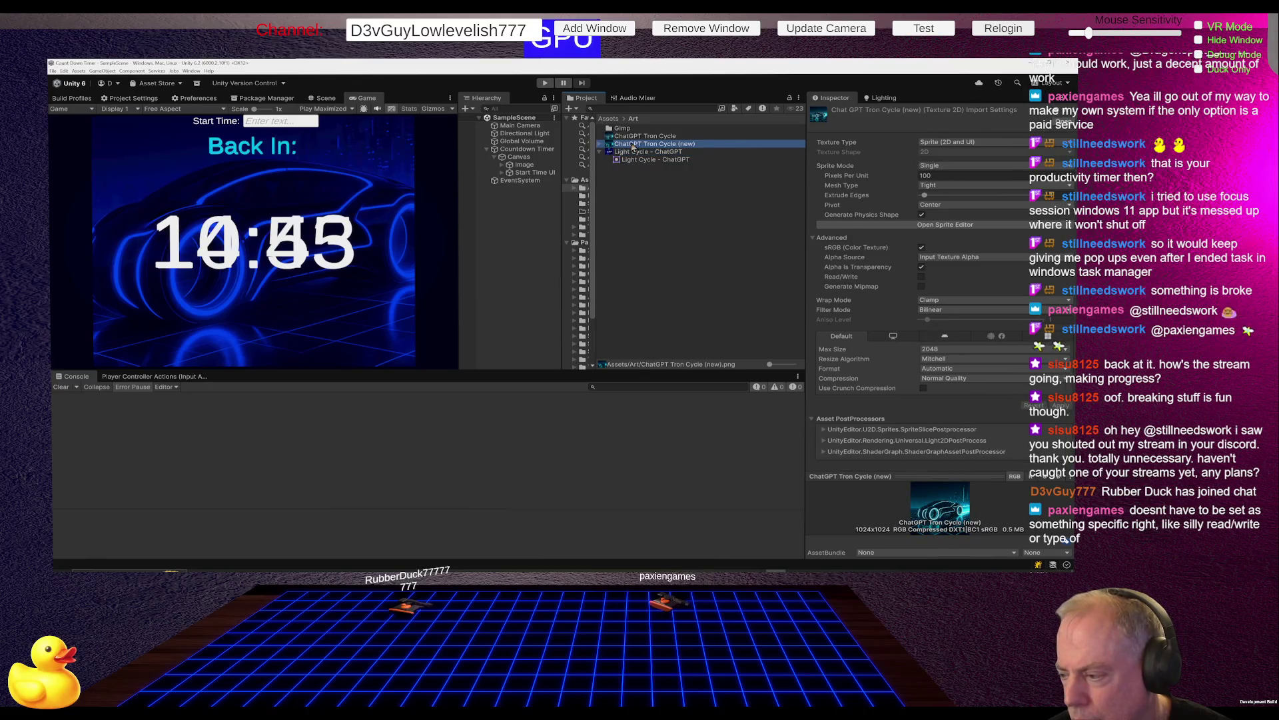
{"action": "left_click", "coordinate": [634, 153]}
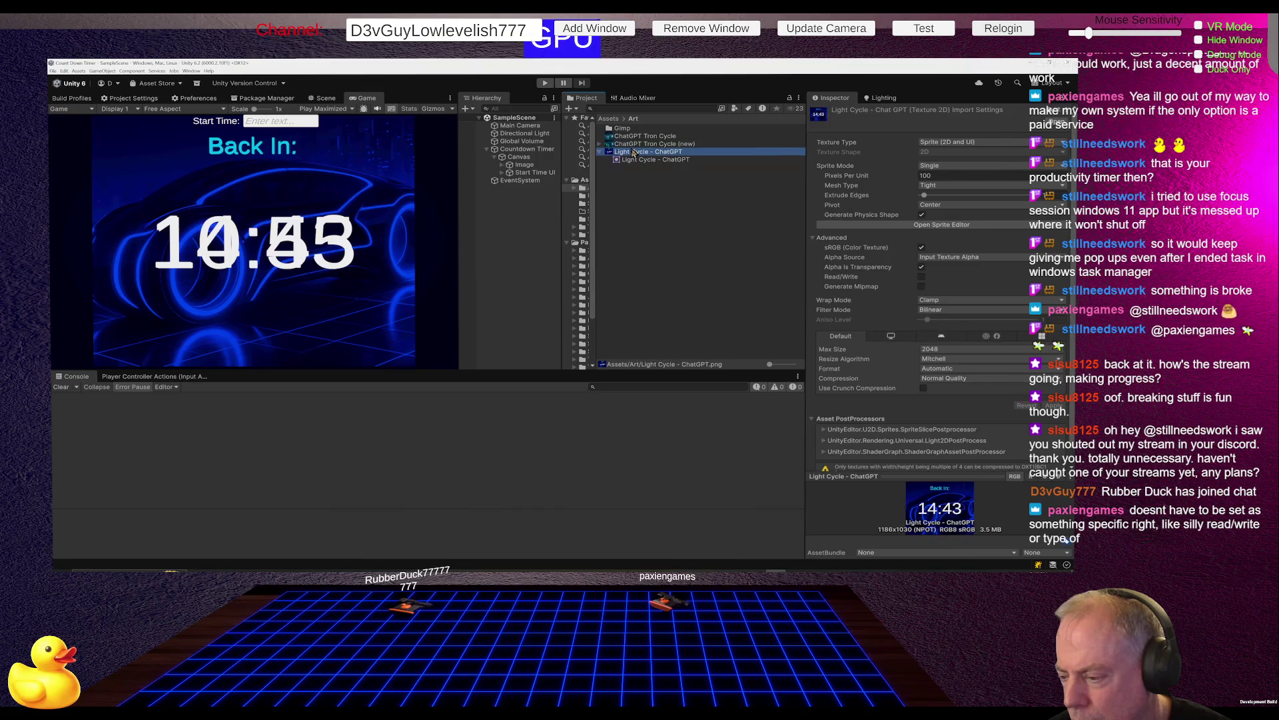
{"action": "scroll", "coordinate": [944, 346], "scroll_direction": "down", "scroll_amount": 1}
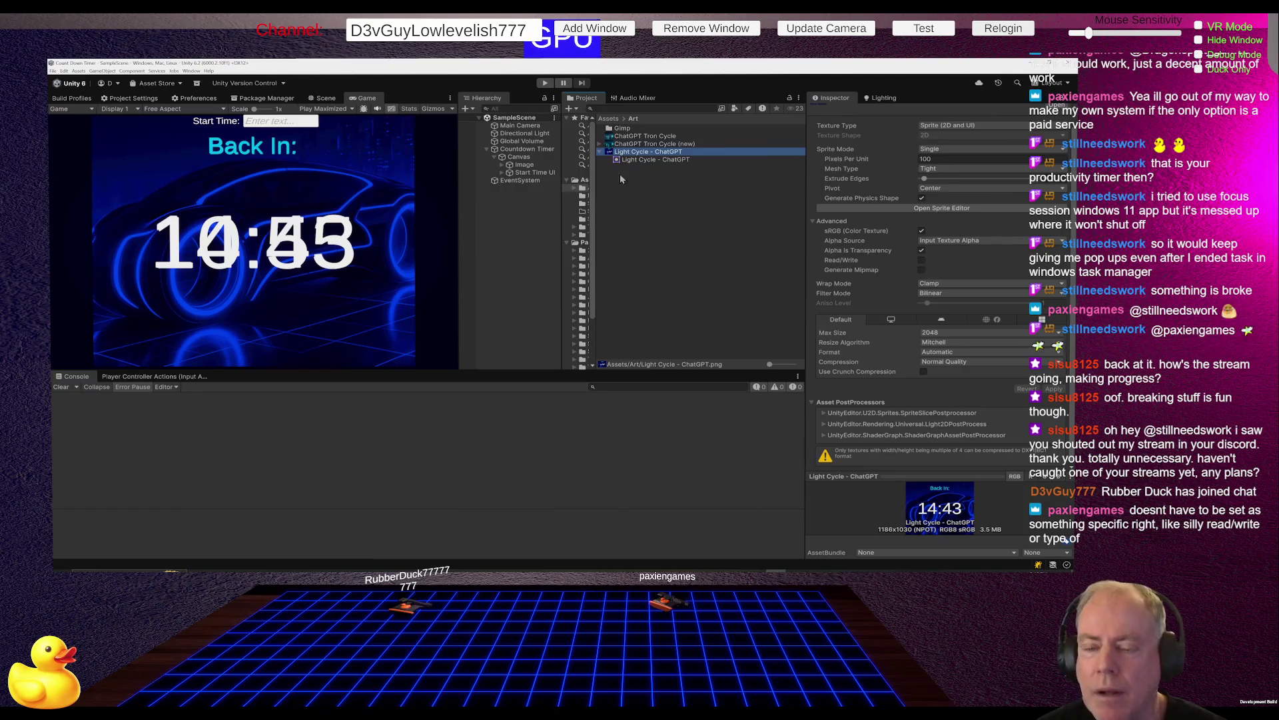
Assign the ChatGPT Tron Cycle (new) sprite as the background Image's Source Image.
{"action": "left_click", "coordinate": [533, 165]}
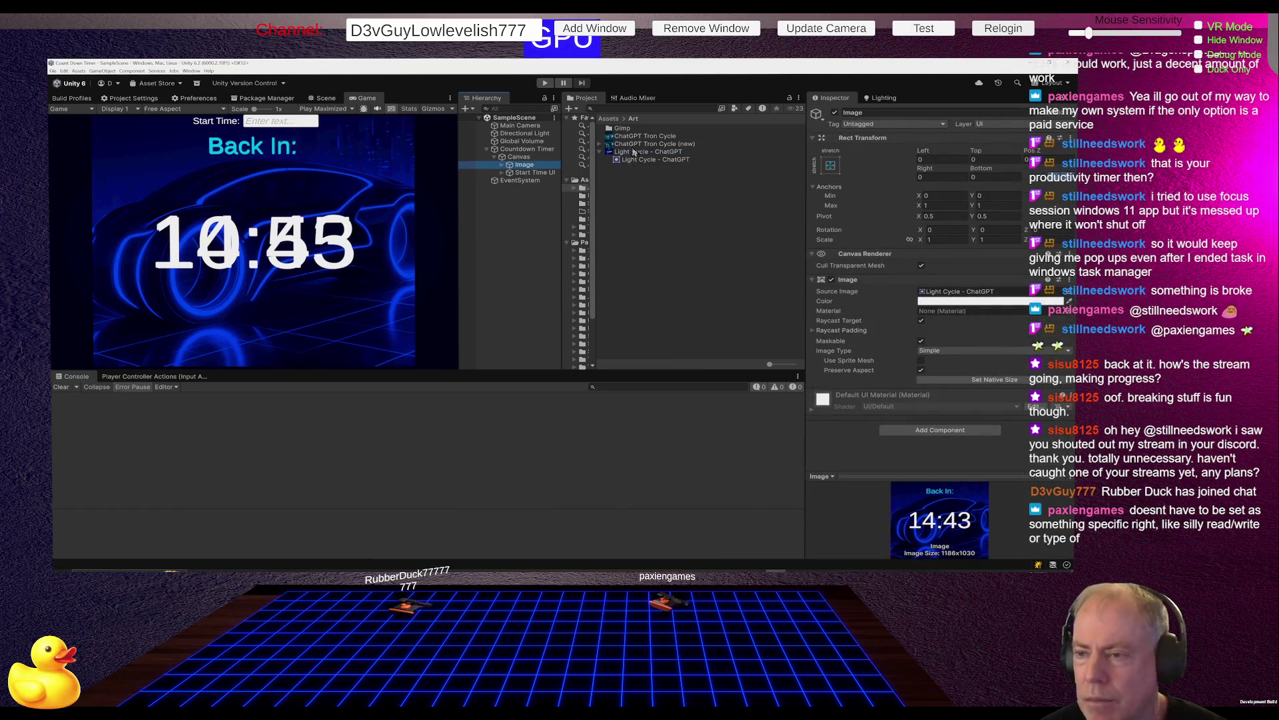
{"action": "mouse_move", "coordinate": [634, 152]}
{"action": "left_mouse_down"}
{"action": "mouse_move", "coordinate": [666, 143]}
{"action": "mouse_move", "coordinate": [955, 270]}
{"action": "mouse_move", "coordinate": [966, 293]}
{"action": "left_mouse_up"}
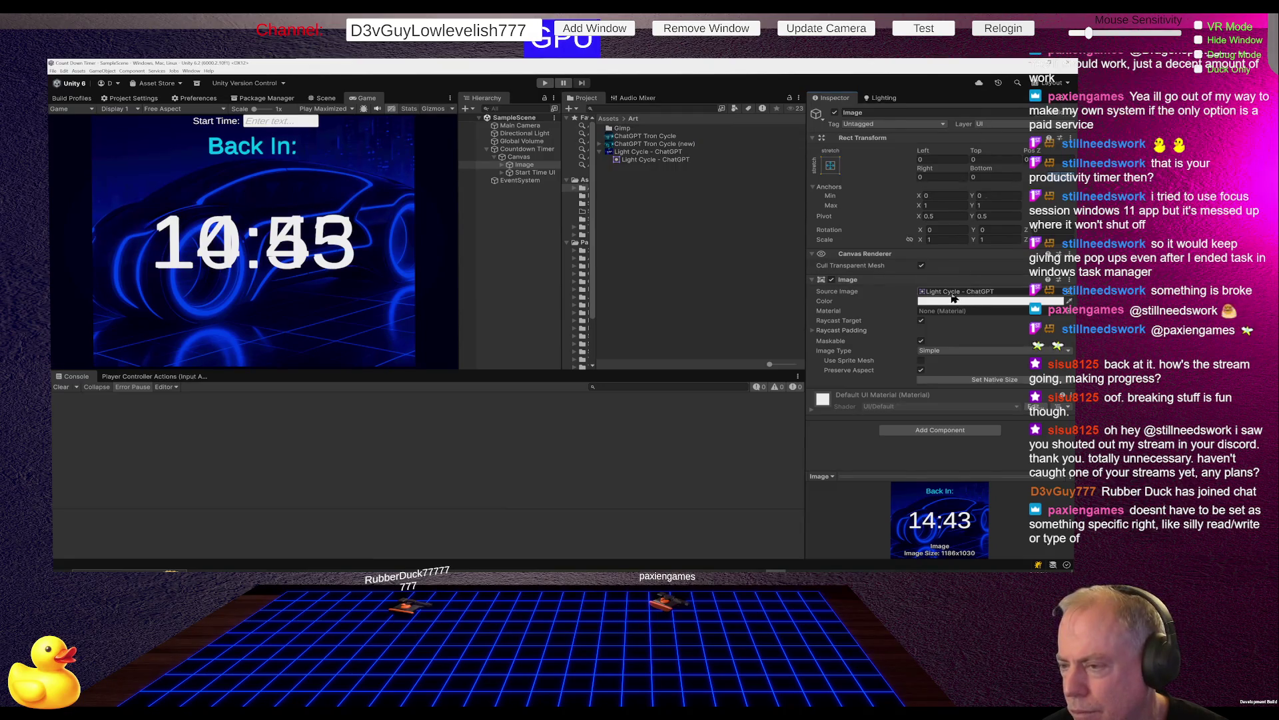
{"action": "left_click", "coordinate": [662, 154]}
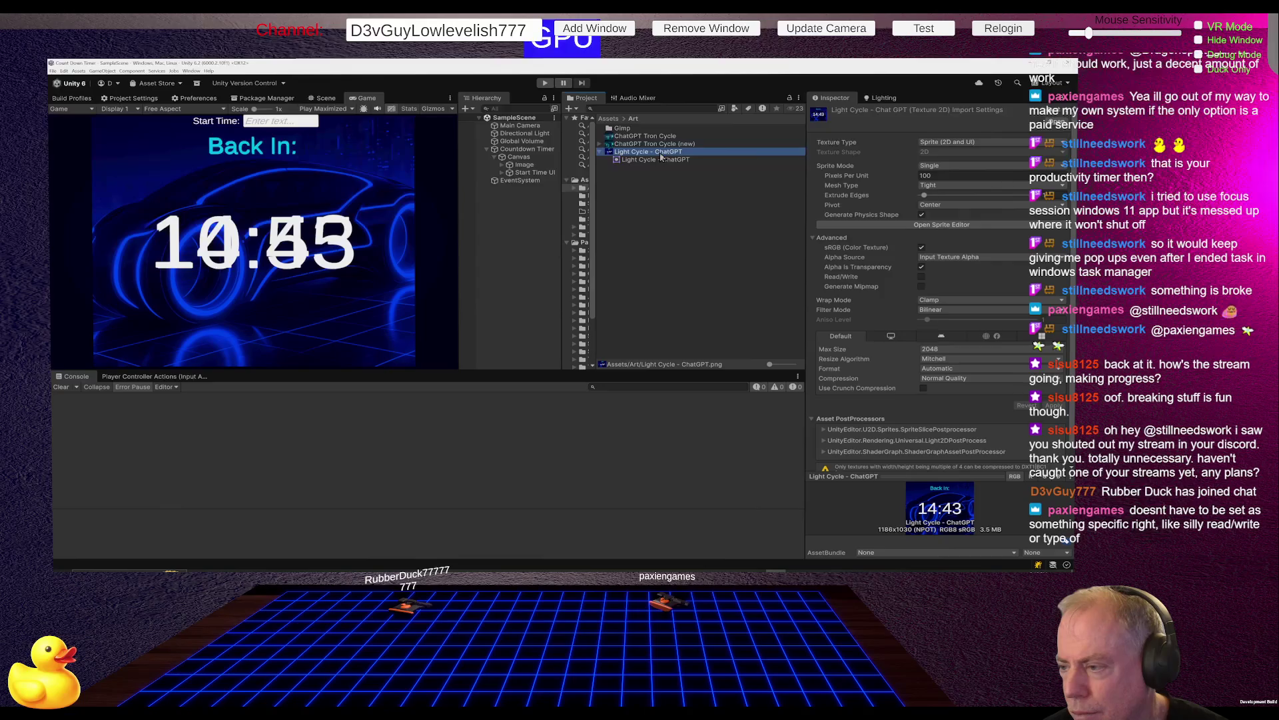
{"action": "left_click", "coordinate": [536, 173]}
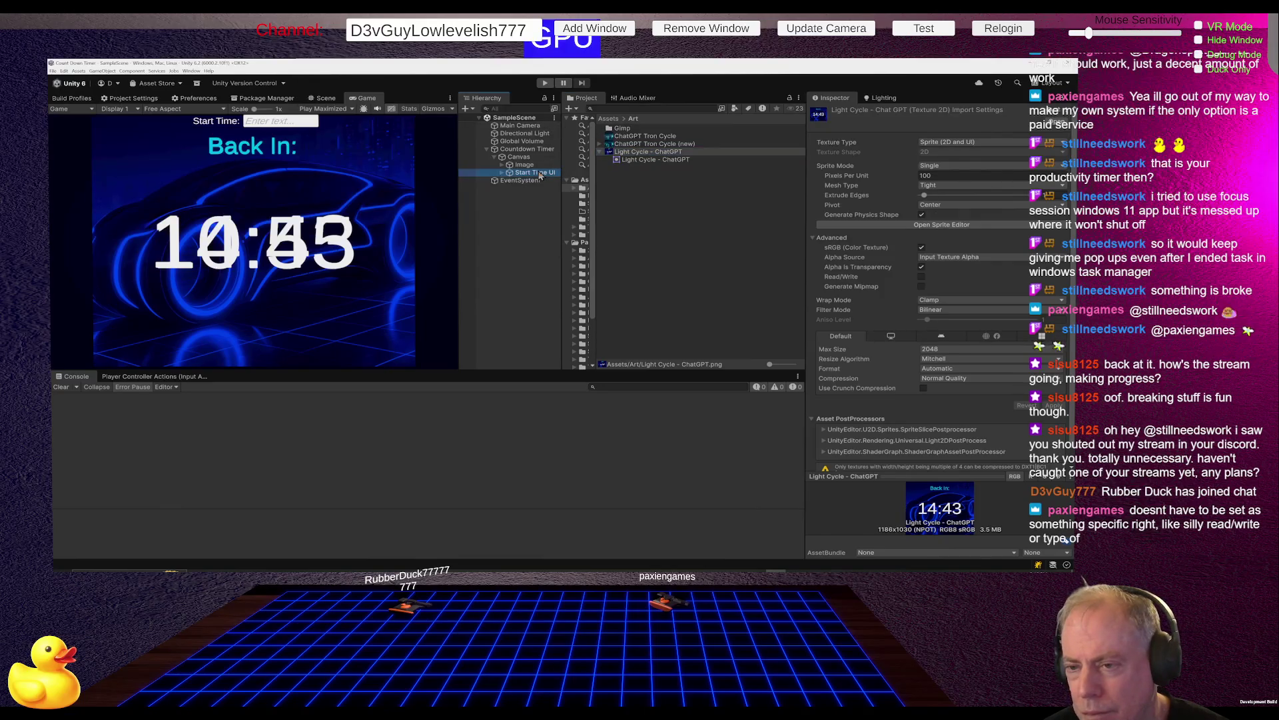
{"action": "left_click", "coordinate": [526, 167]}
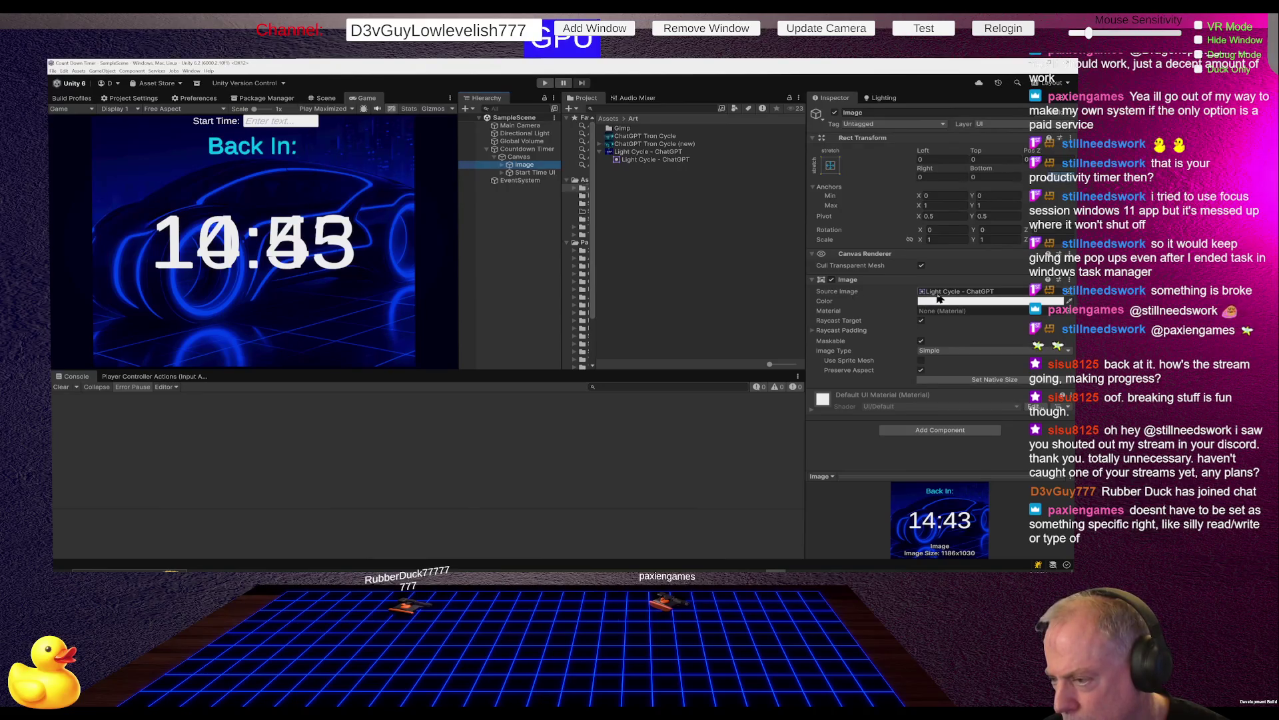
{"action": "left_click", "coordinate": [933, 293]}
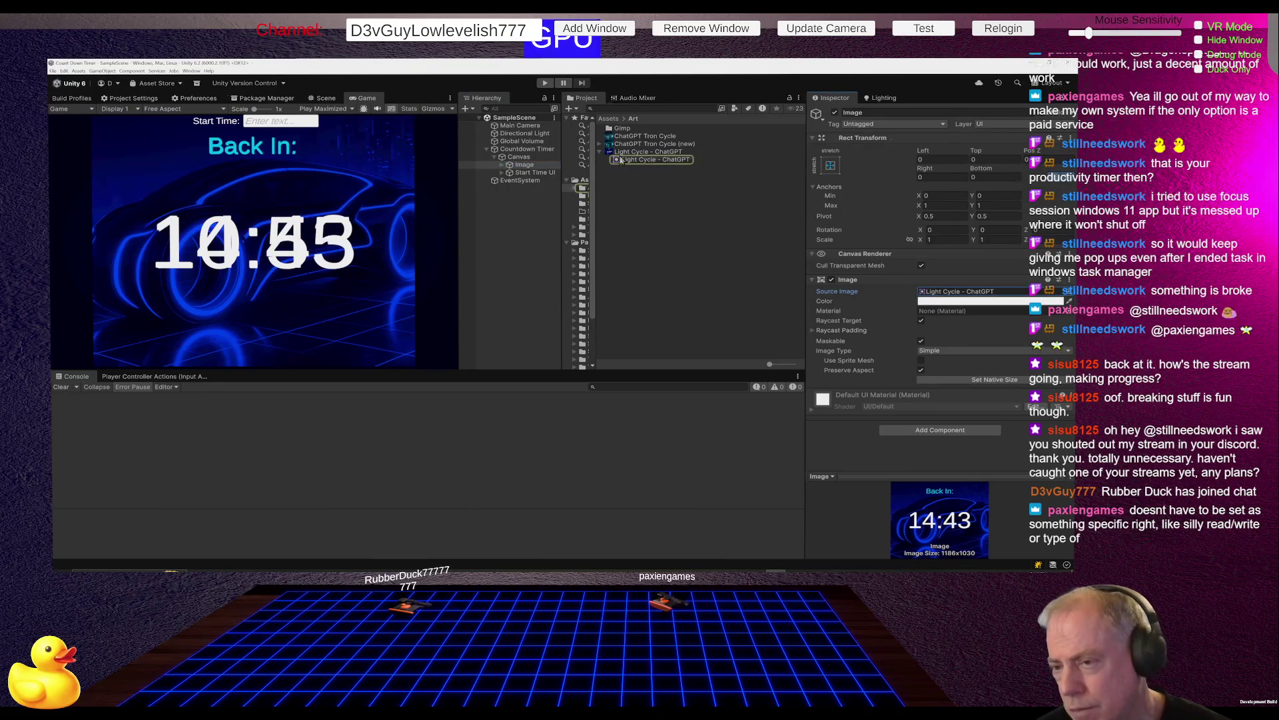
{"action": "left_click", "coordinate": [604, 144]}
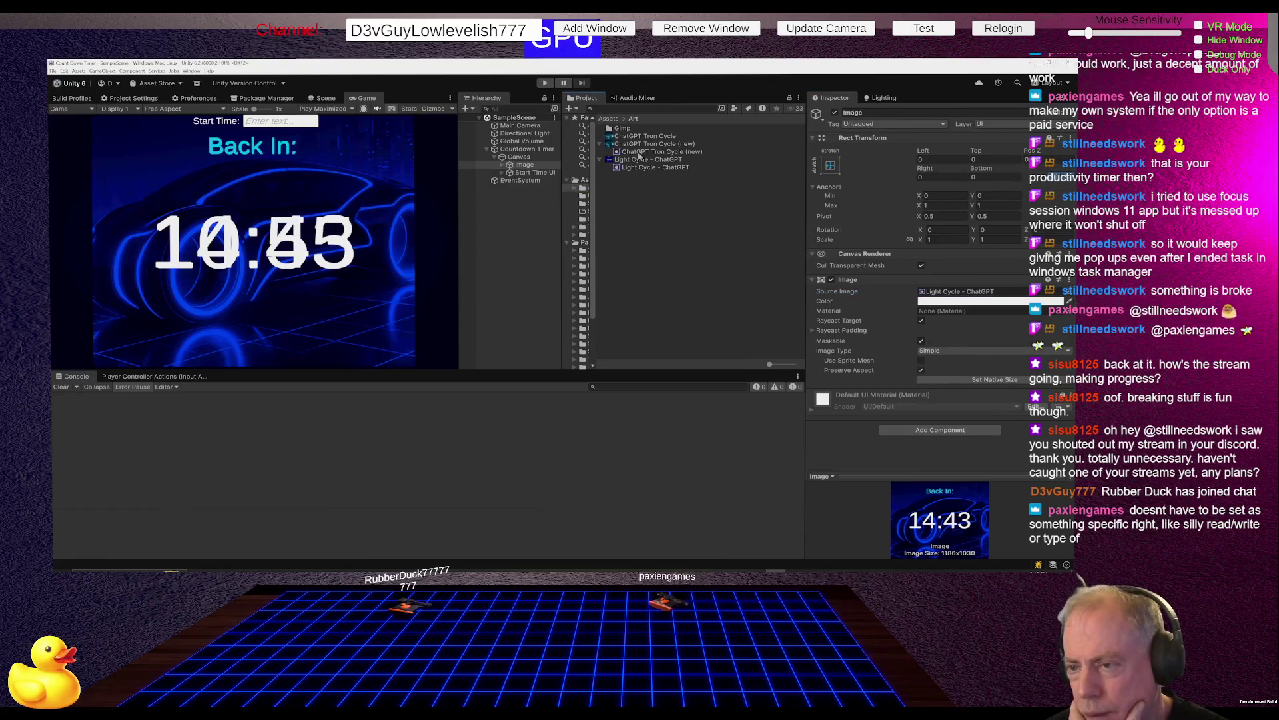
{"action": "left_click_drag", "start_coordinate": [638, 153], "coordinate": [957, 291]}
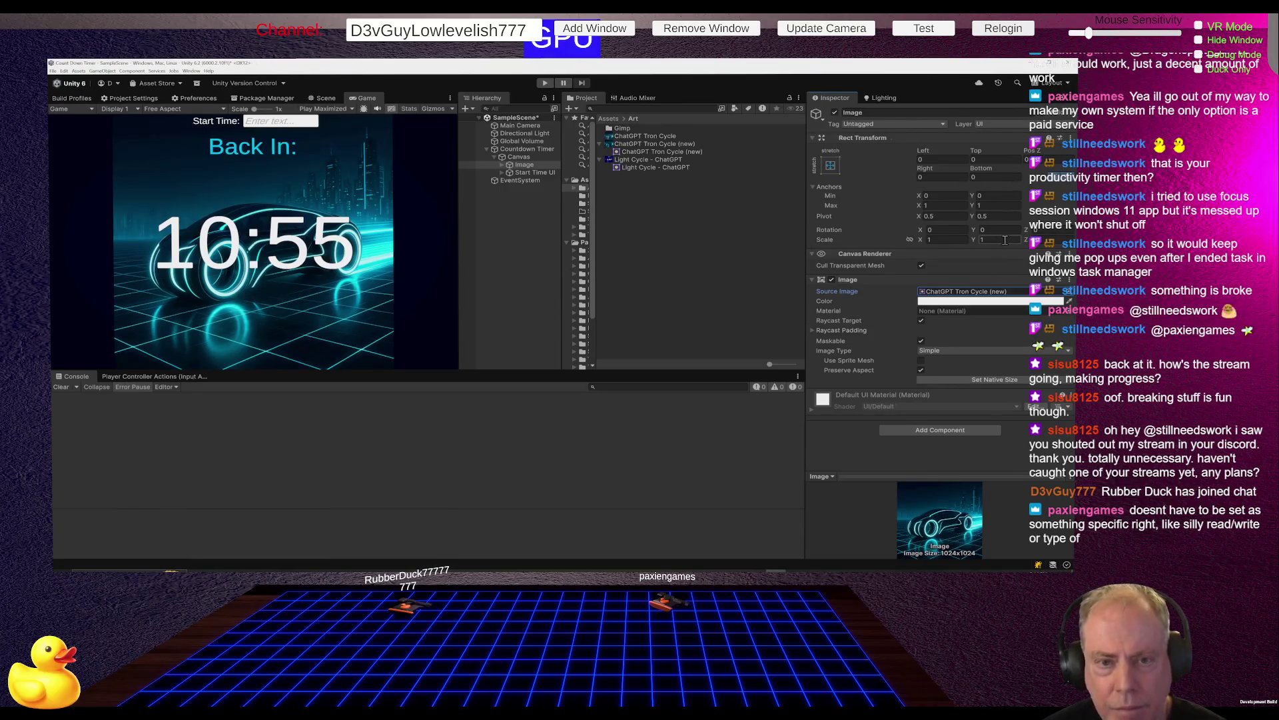
{"action": "left_click", "coordinate": [999, 301]}
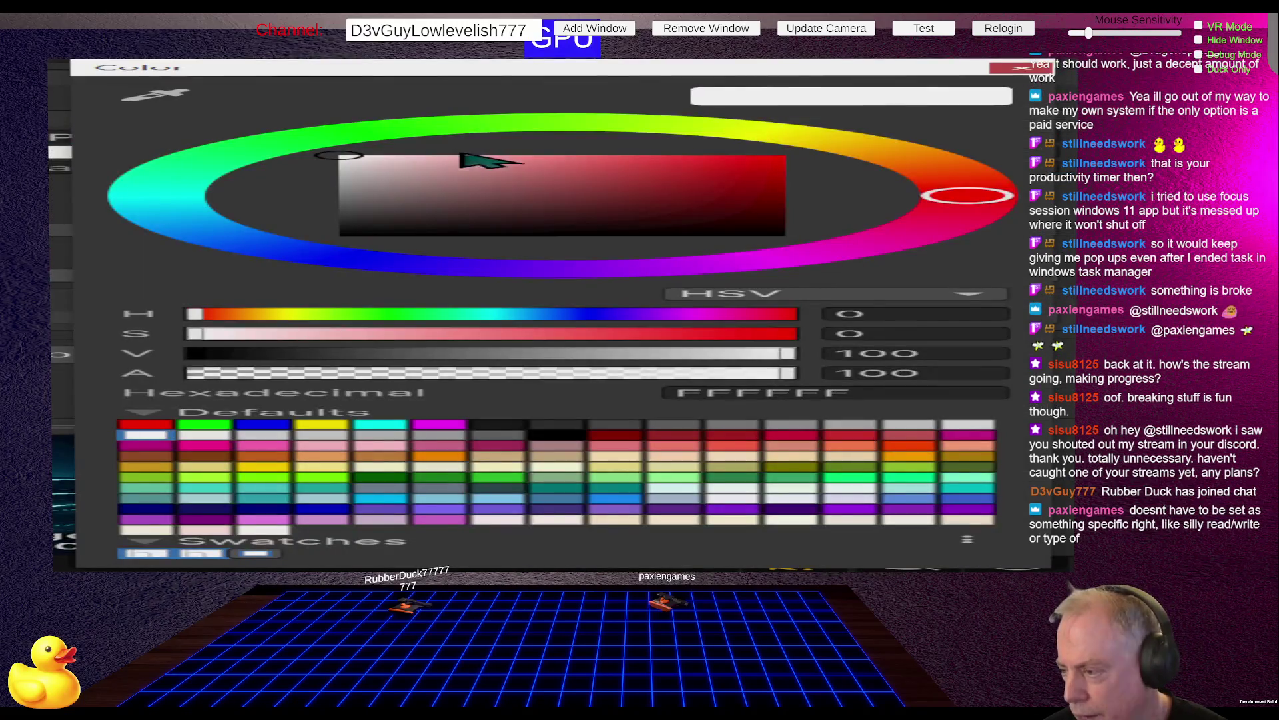
Tint the background Image pure blue (hex 0500FF).
{"action": "left_click", "coordinate": [369, 261]}
{"action": "left_click_drag", "start_coordinate": [443, 223], "coordinate": [857, 153]}
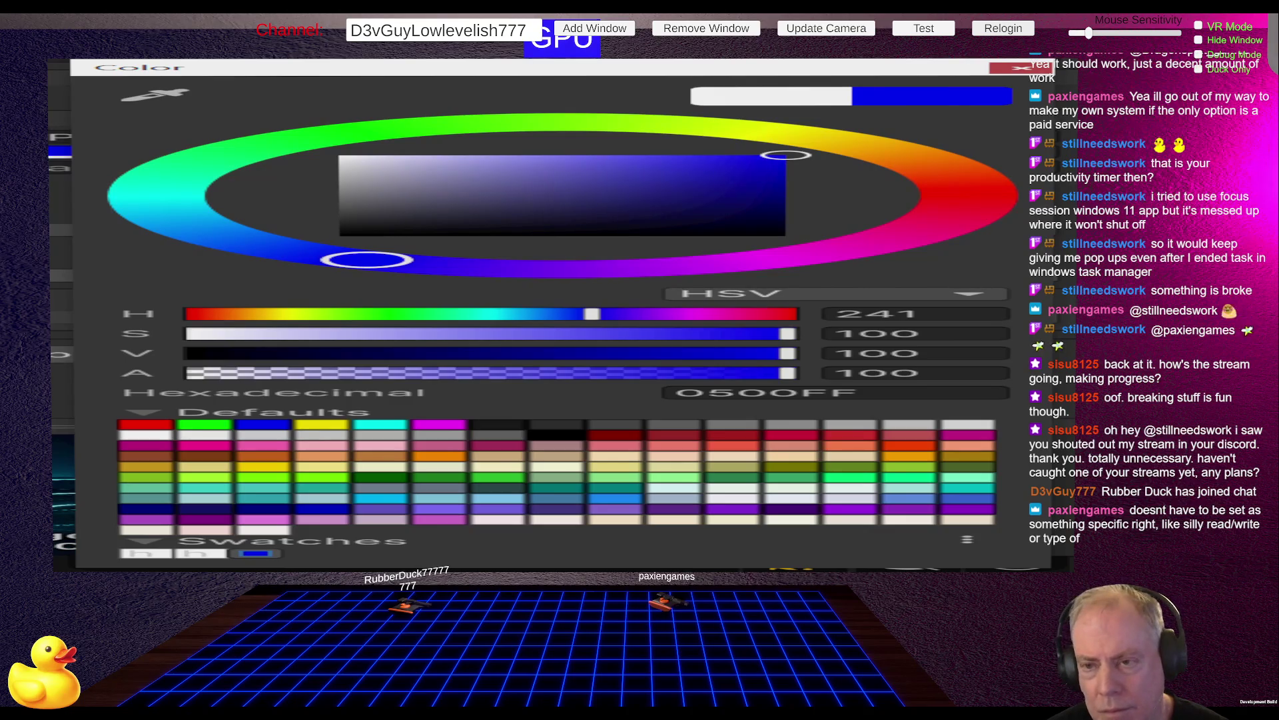
{"action": "left_click", "coordinate": [517, 158]}
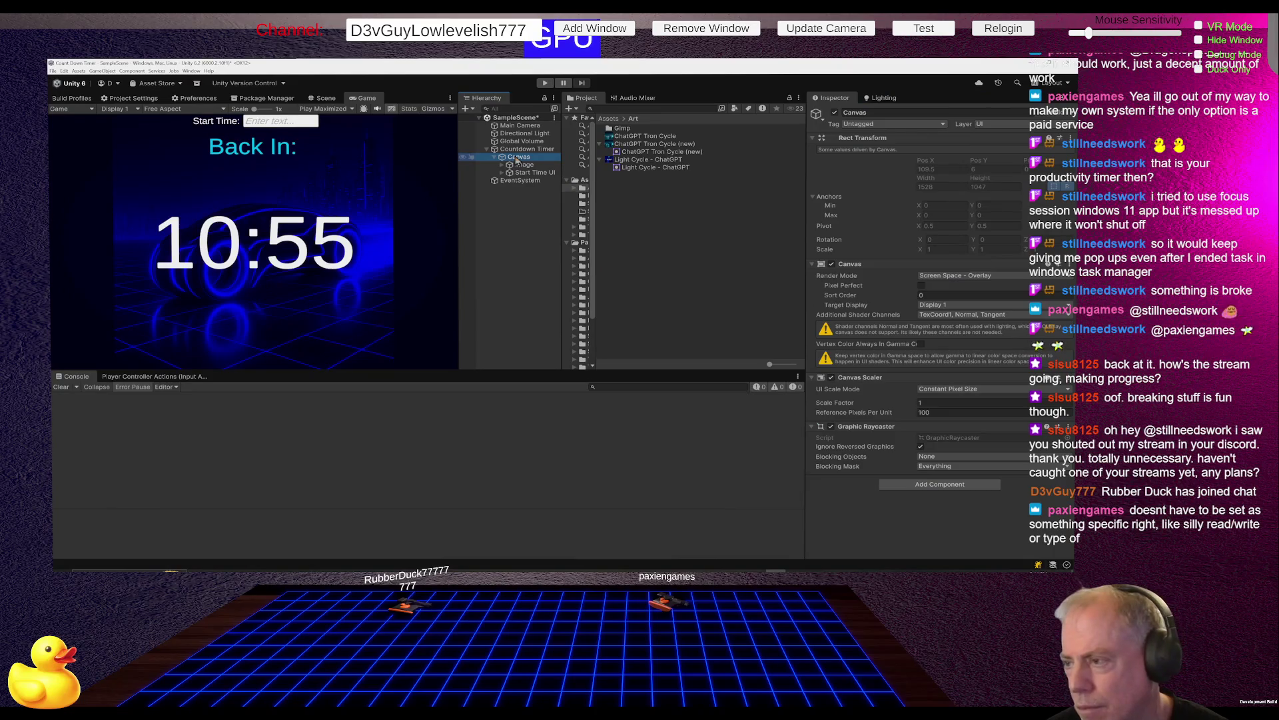
Expand the Image's children in the Hierarchy and enlarge the Console below the Game view.
{"action": "left_click", "coordinate": [517, 158]}
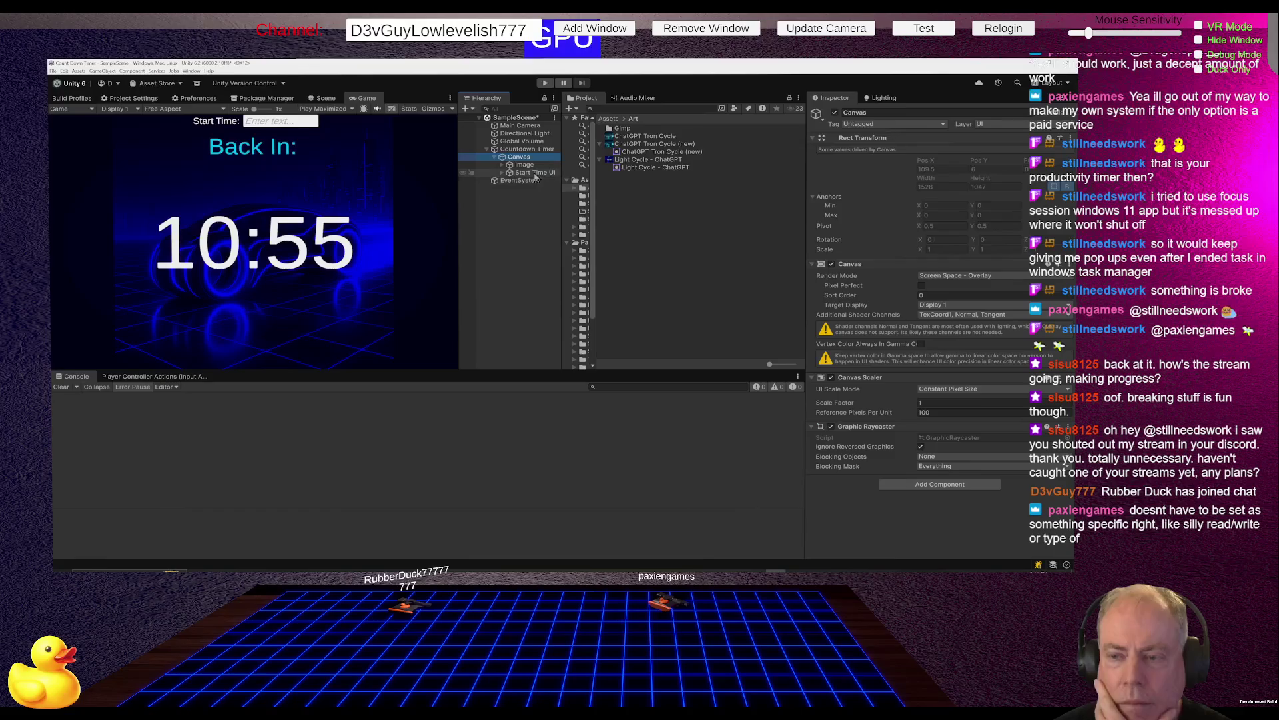
{"action": "left_click", "coordinate": [527, 166]}
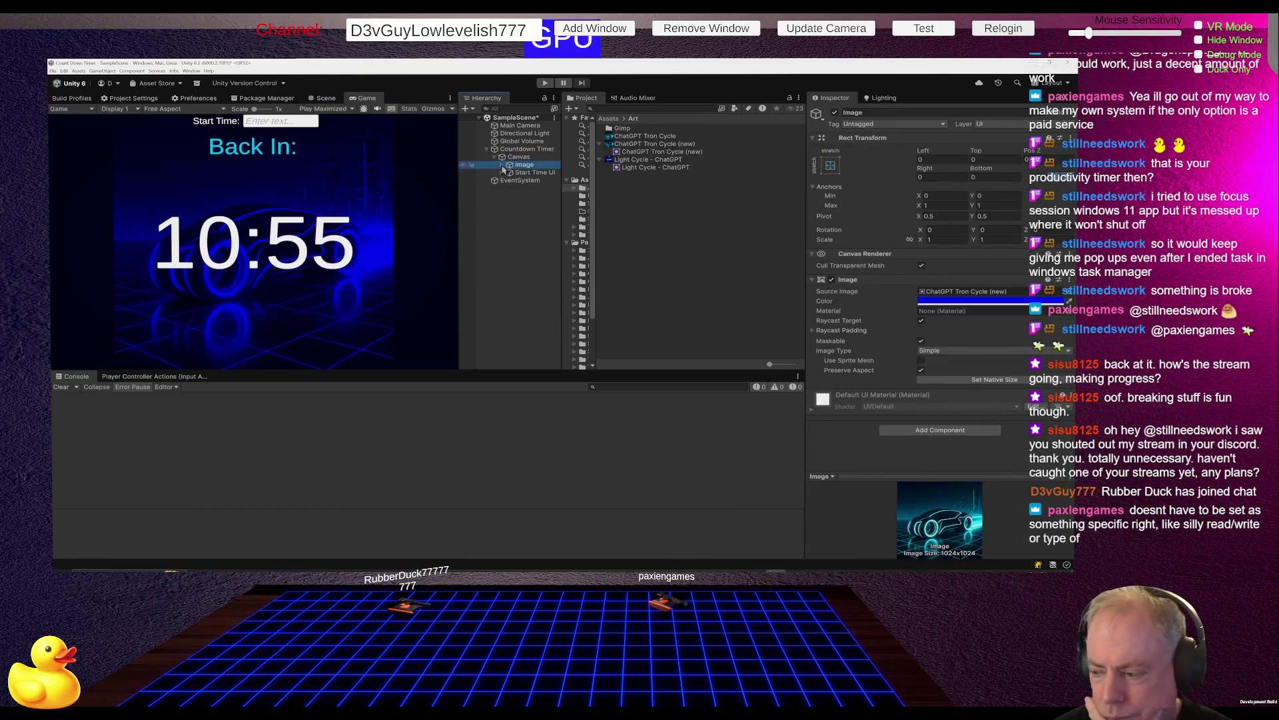
{"action": "left_click", "coordinate": [503, 167]}
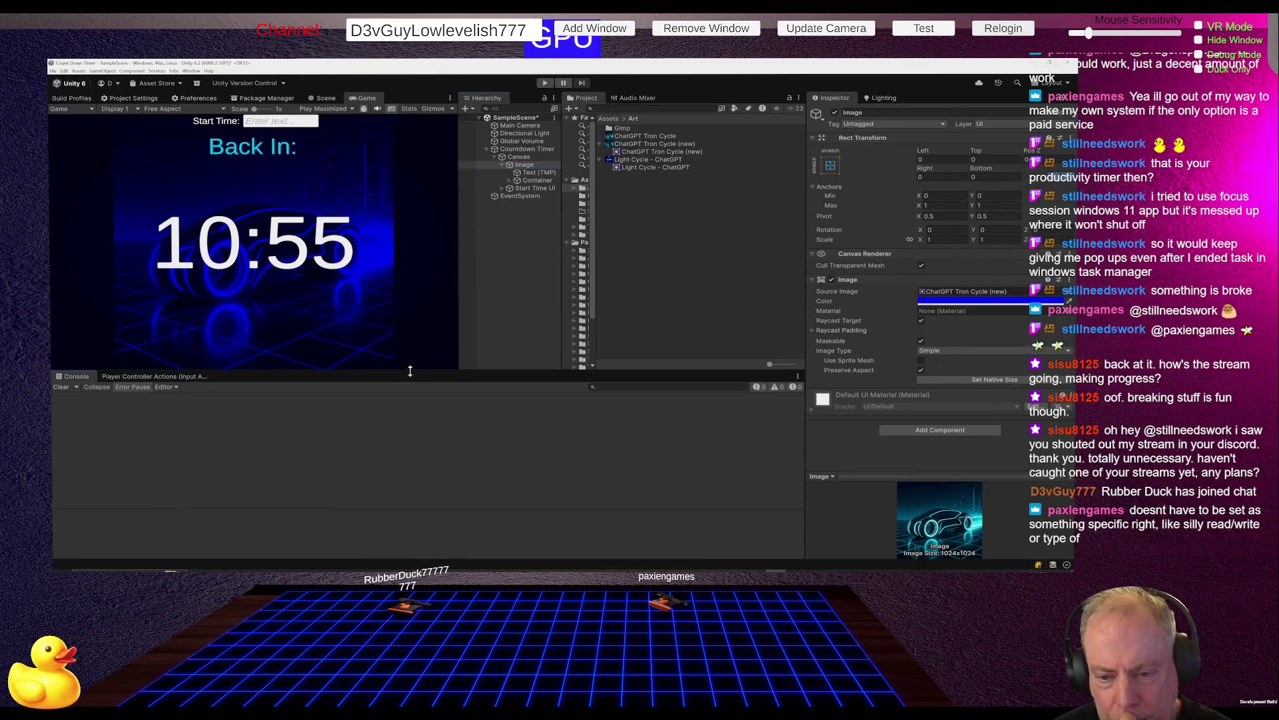
{"action": "mouse_move", "coordinate": [412, 371]}
{"action": "left_mouse_down"}
{"action": "mouse_move", "coordinate": [414, 262]}
{"action": "mouse_move", "coordinate": [406, 500]}
{"action": "mouse_move", "coordinate": [407, 295]}
{"action": "mouse_move", "coordinate": [407, 324]}
{"action": "mouse_move", "coordinate": [404, 315]}
{"action": "left_mouse_up"}
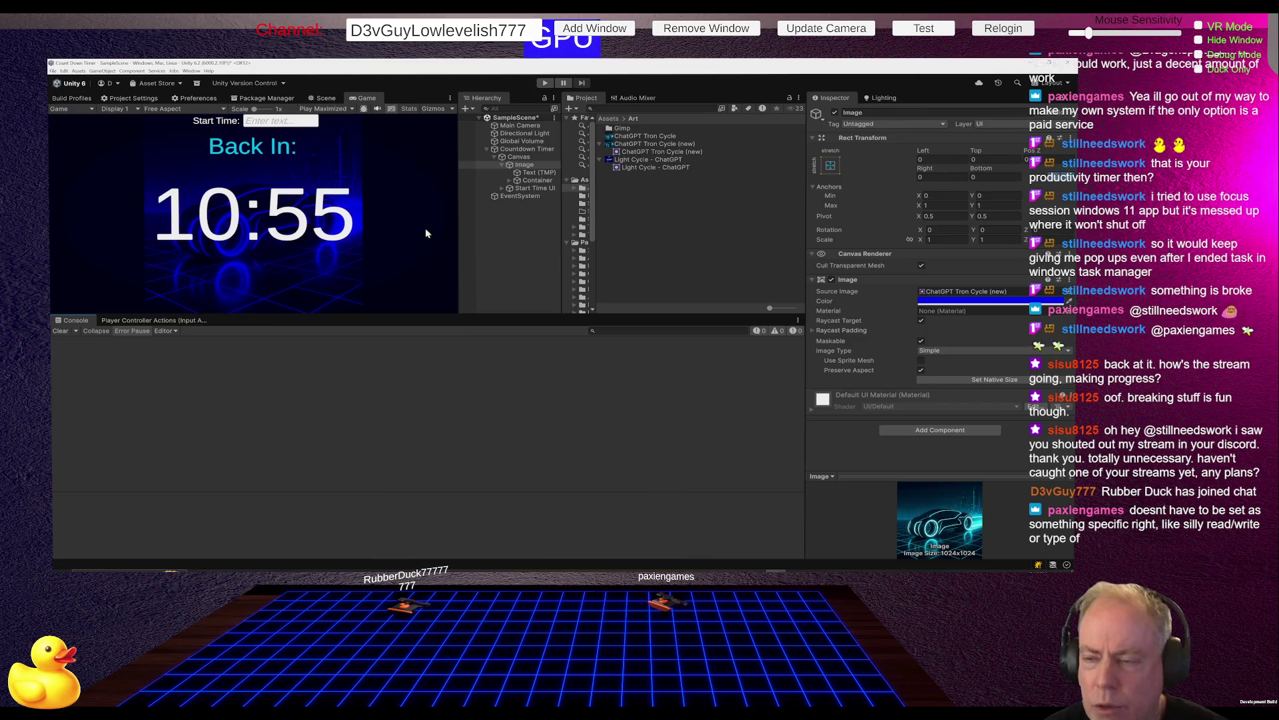
Review the Light Cycle - ChatGPT texture's 1186x1030 import settings with a larger preview, then the Canvas settings.
{"action": "left_click", "coordinate": [651, 162]}
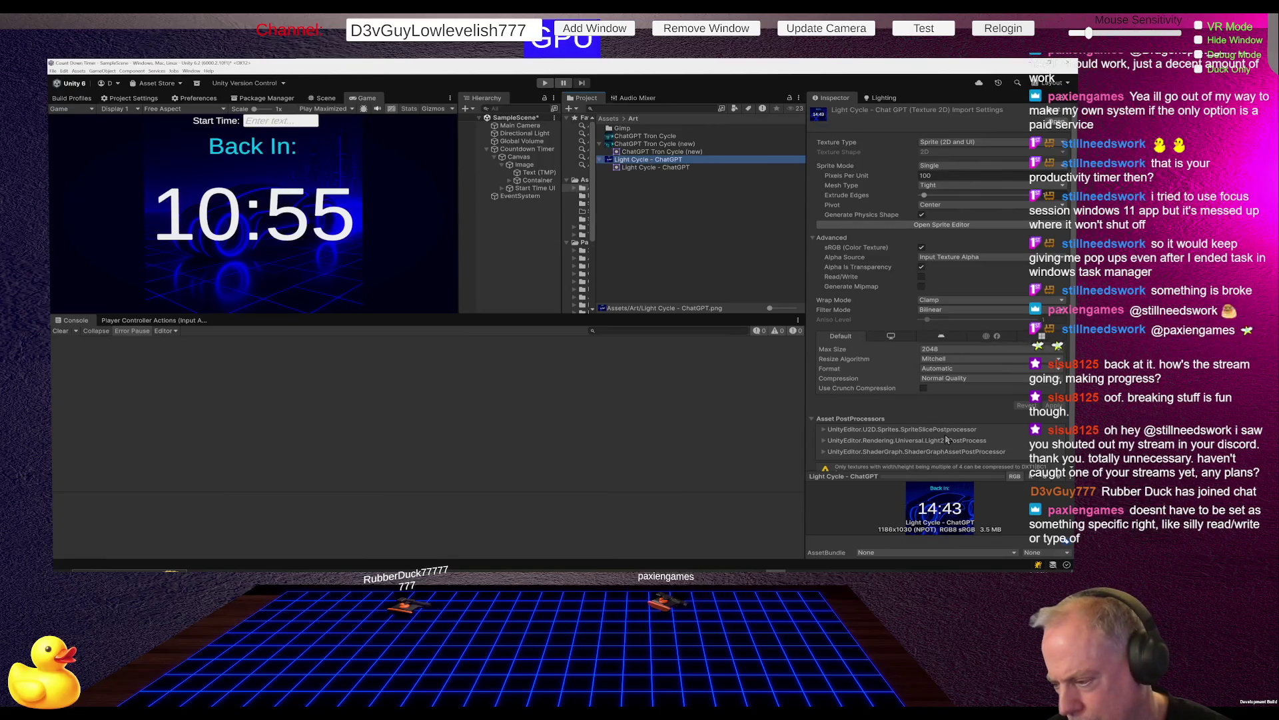
{"action": "mouse_move", "coordinate": [949, 476]}
{"action": "left_mouse_down"}
{"action": "mouse_move", "coordinate": [933, 403]}
{"action": "mouse_move", "coordinate": [934, 434]}
{"action": "left_mouse_up"}
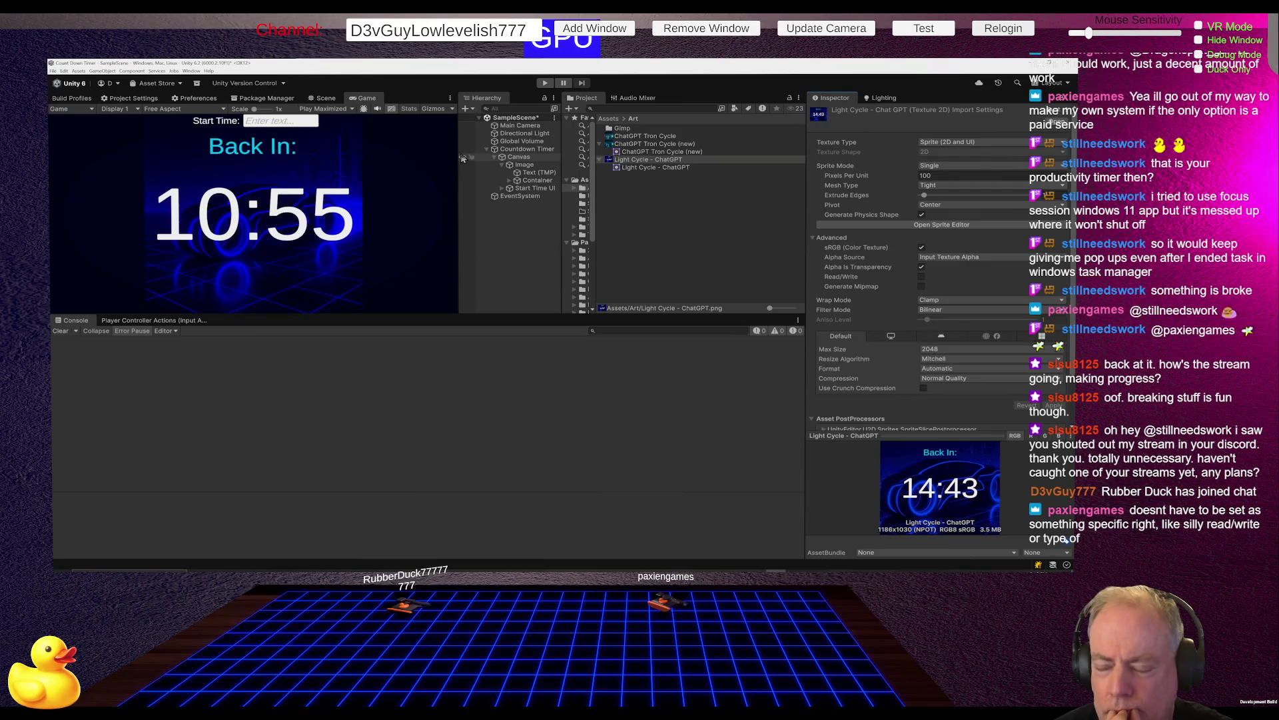
{"action": "left_click", "coordinate": [524, 159]}
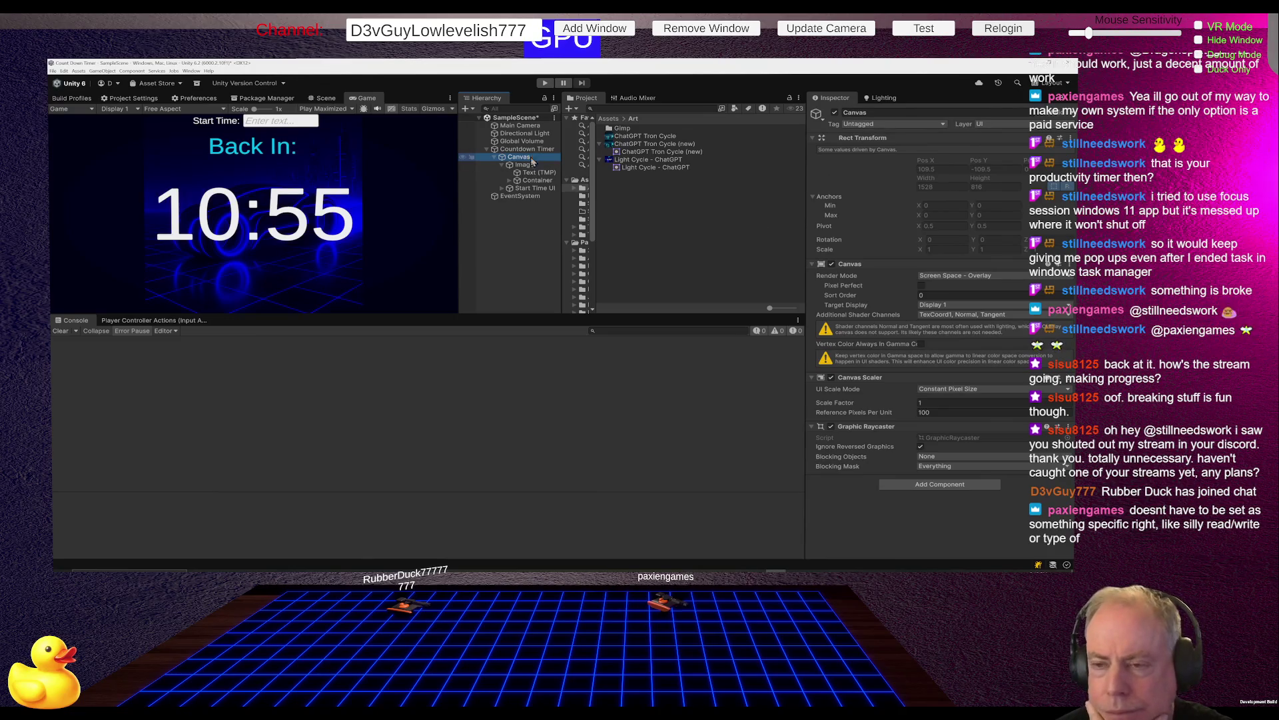
Set the Image's Rect Transform Left and Right offsets to 0.
{"action": "key", "text": "Down"}
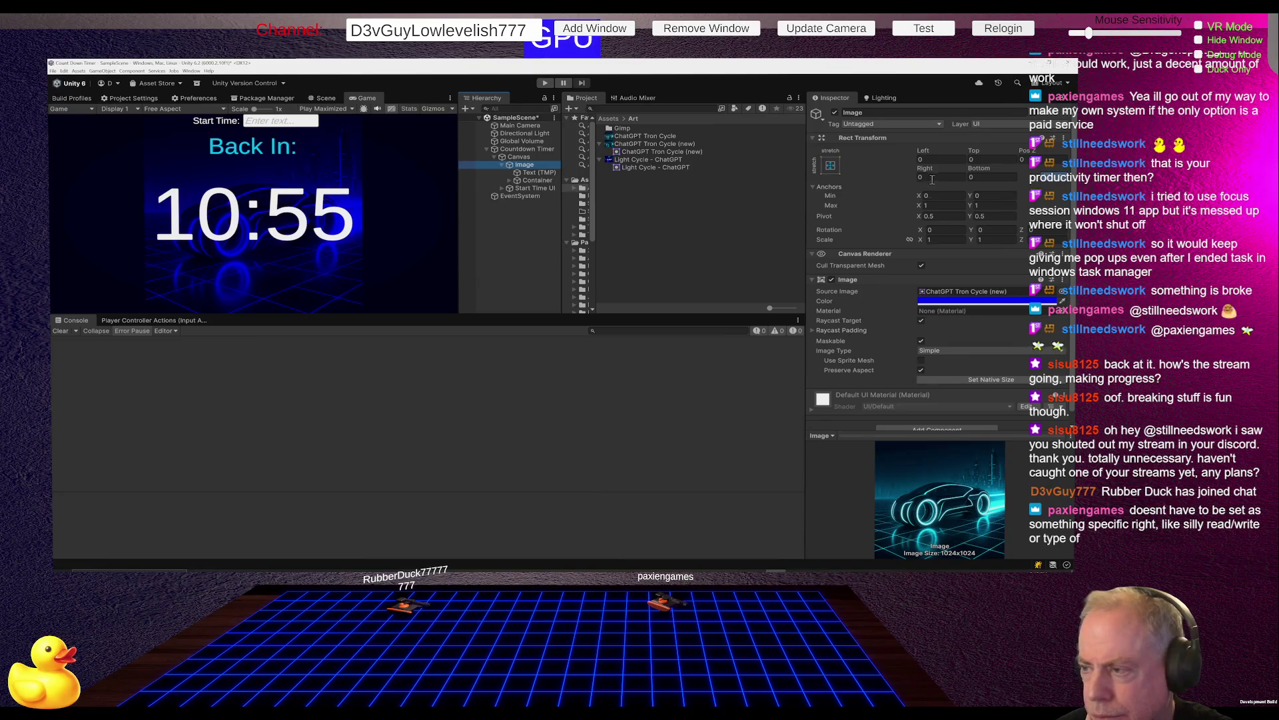
{"action": "mouse_move", "coordinate": [932, 180]}
{"action": "left_mouse_down"}
{"action": "mouse_move", "coordinate": [848, 162]}
{"action": "mouse_move", "coordinate": [503, 205]}
{"action": "mouse_move", "coordinate": [725, 449]}
{"action": "mouse_move", "coordinate": [660, 442]}
{"action": "left_mouse_up"}
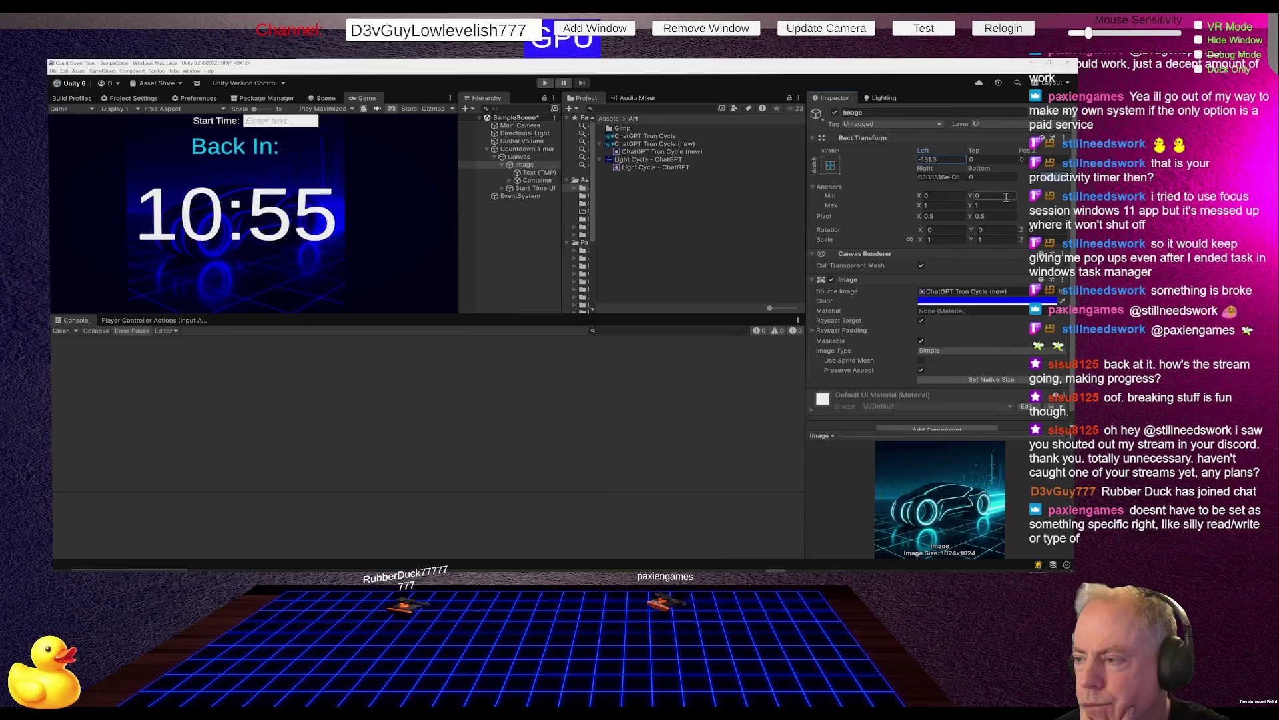
{"action": "mouse_move", "coordinate": [925, 169]}
{"action": "left_mouse_down"}
{"action": "mouse_move", "coordinate": [745, 127]}
{"action": "mouse_move", "coordinate": [313, 109]}
{"action": "left_mouse_up"}
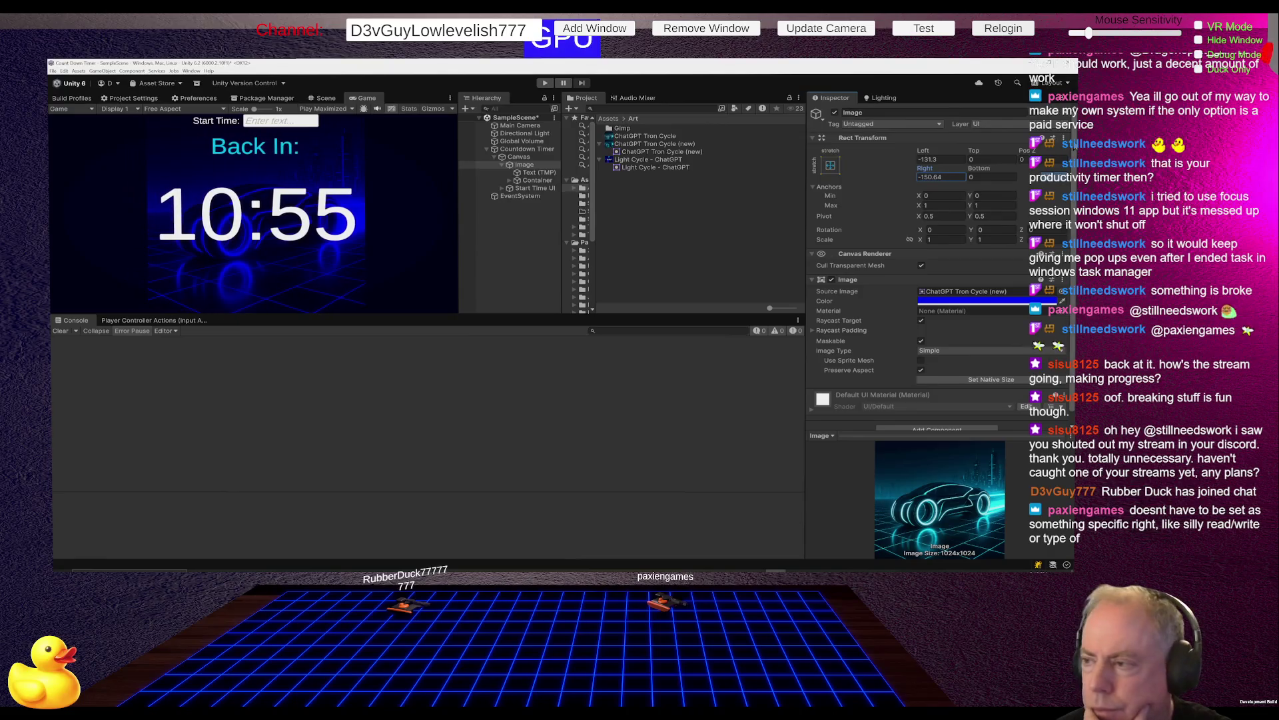
{"action": "left_click", "coordinate": [956, 158]}
{"action": "type", "text": "0"}
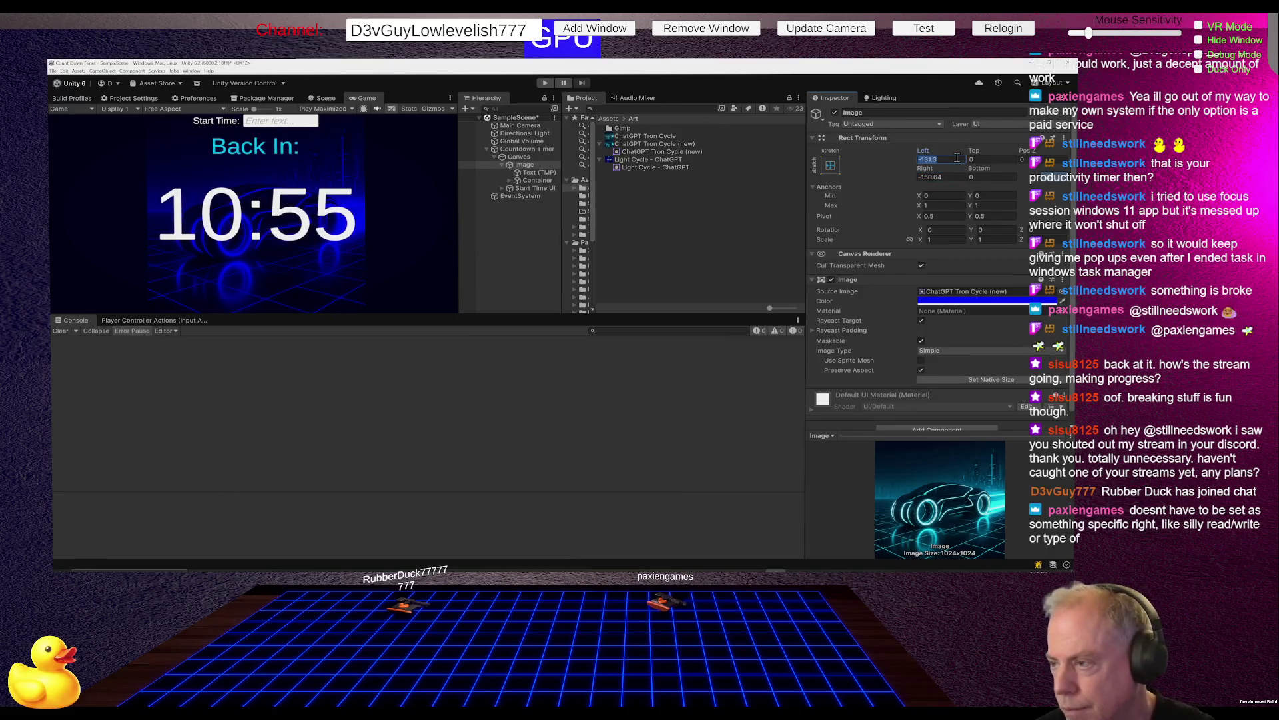
{"action": "left_click", "coordinate": [948, 177]}
{"action": "type", "text": "0"}
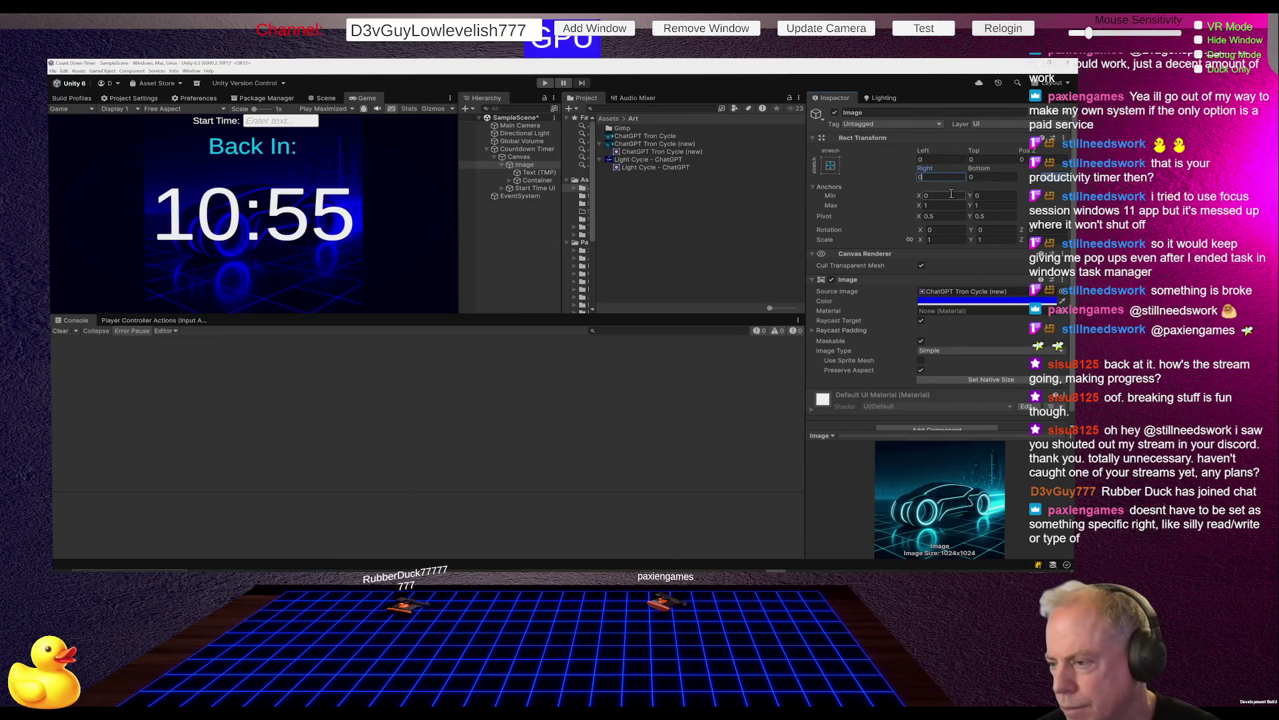
Scale the background Image and countdown to 0.65.
{"action": "left_click_drag", "start_coordinate": [923, 243], "coordinate": [943, 248]}
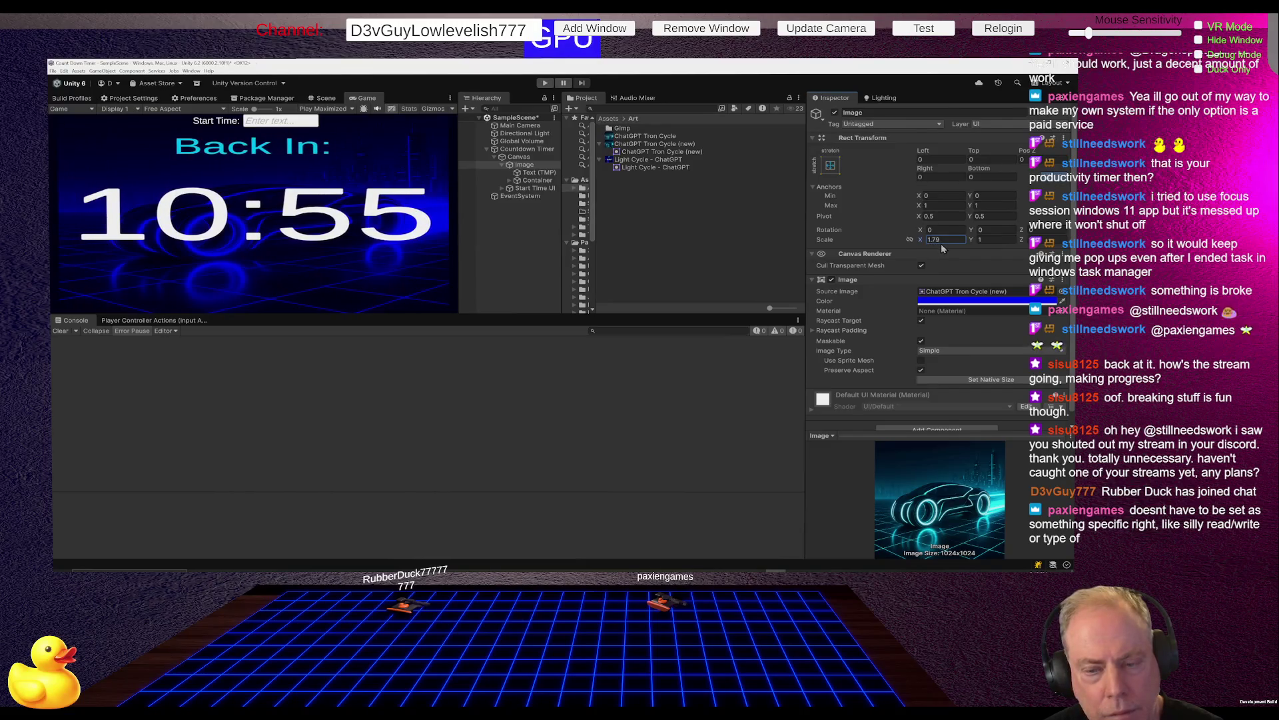
{"action": "type", "text": "1"}
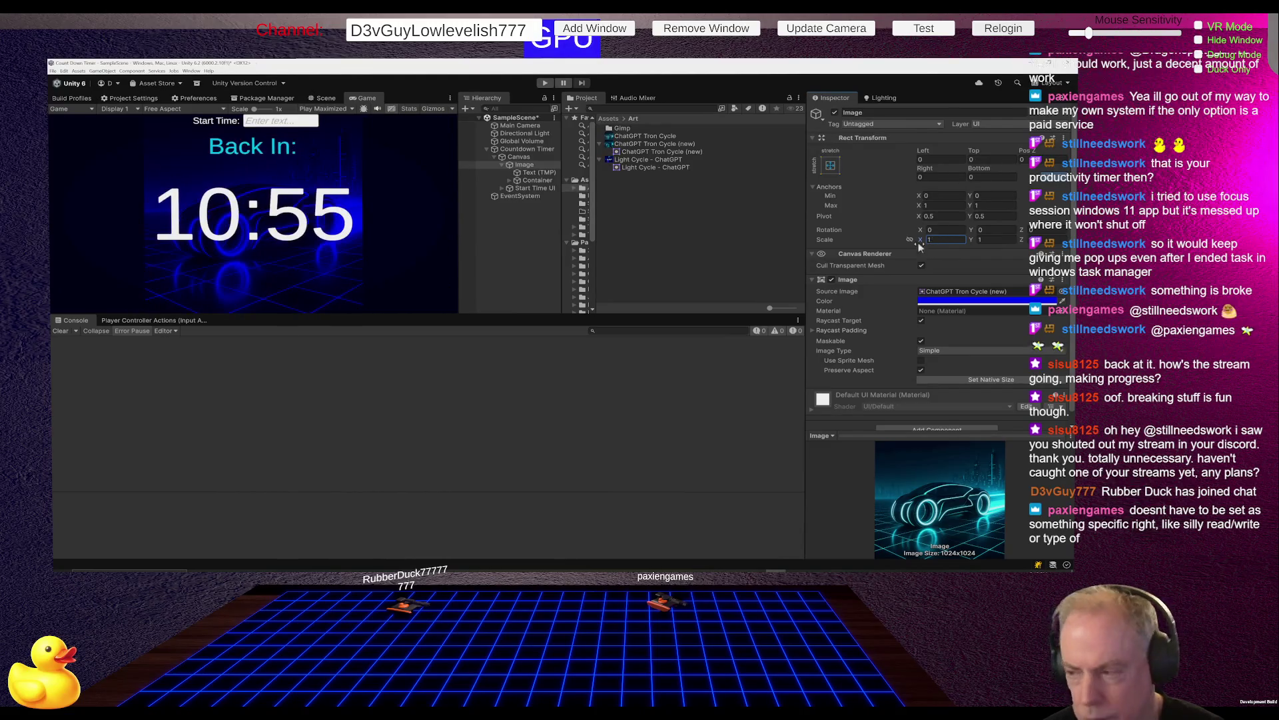
{"action": "mouse_move", "coordinate": [921, 245]}
{"action": "left_mouse_down"}
{"action": "mouse_move", "coordinate": [936, 248]}
{"action": "mouse_move", "coordinate": [920, 249]}
{"action": "left_mouse_up"}
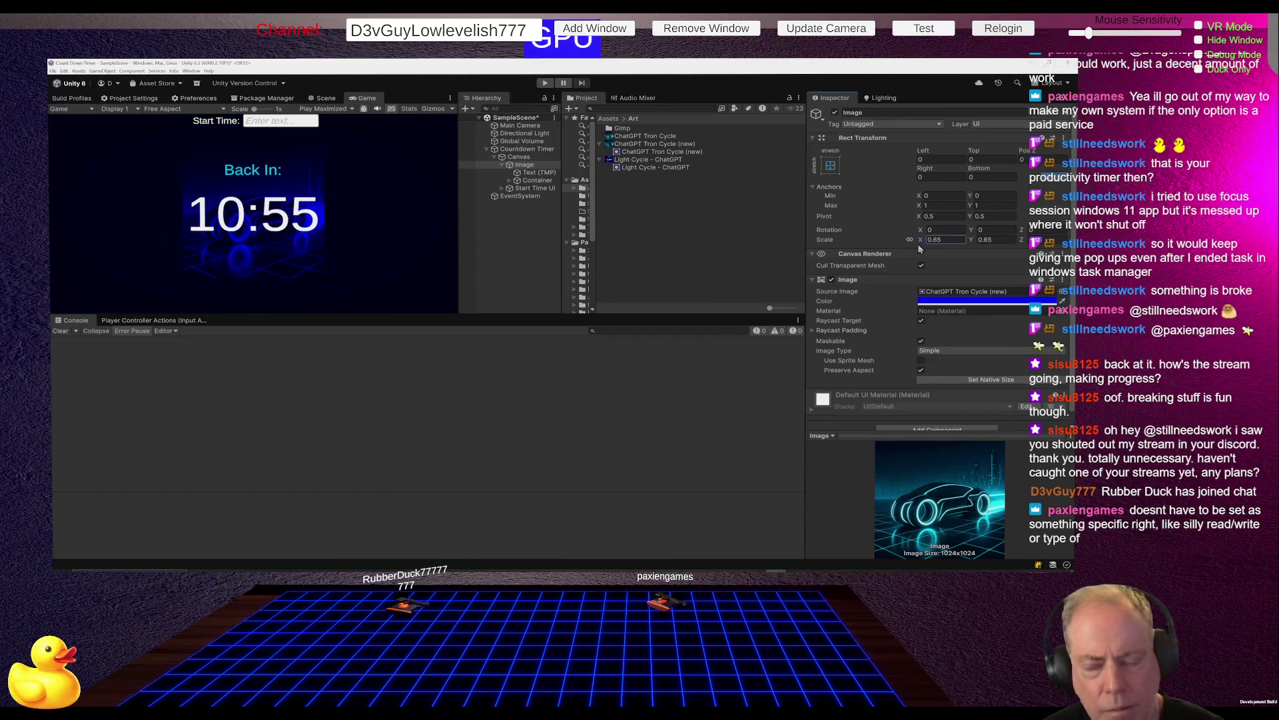
{"action": "left_click", "coordinate": [673, 152]}
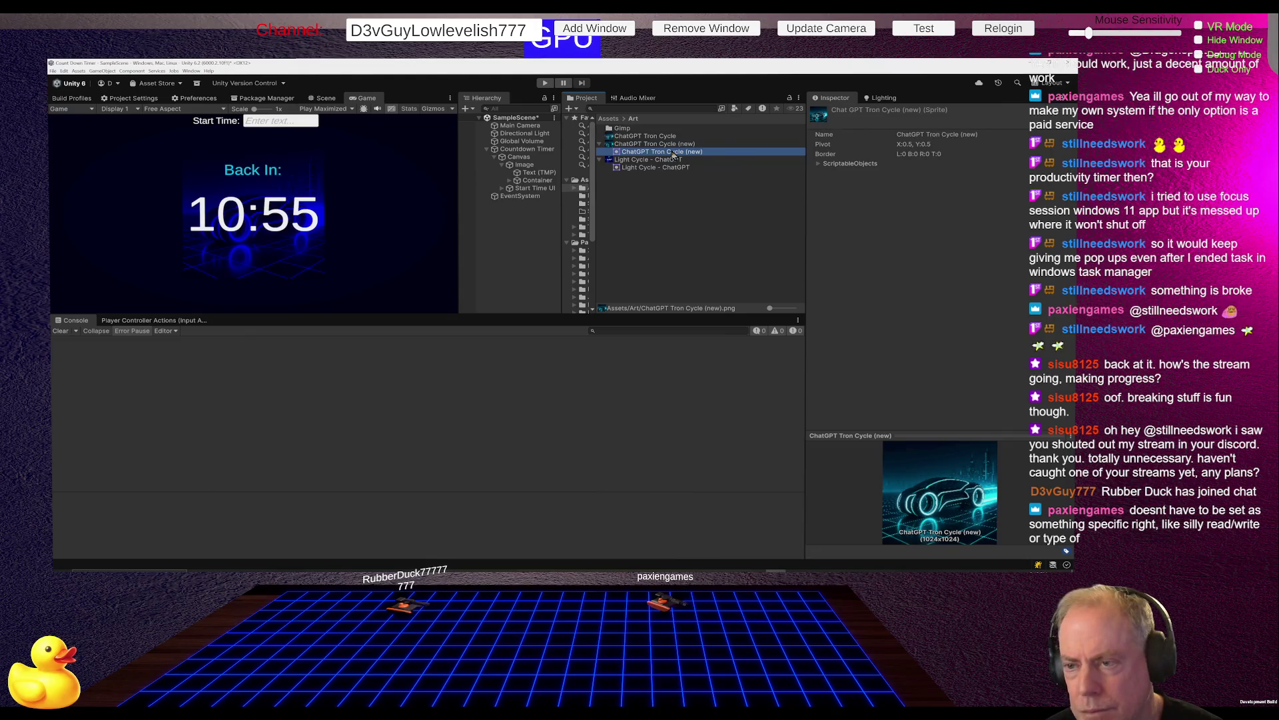
Move Text (TMP) and Container out of Image to sit directly under Canvas.
{"action": "left_click", "coordinate": [525, 166]}
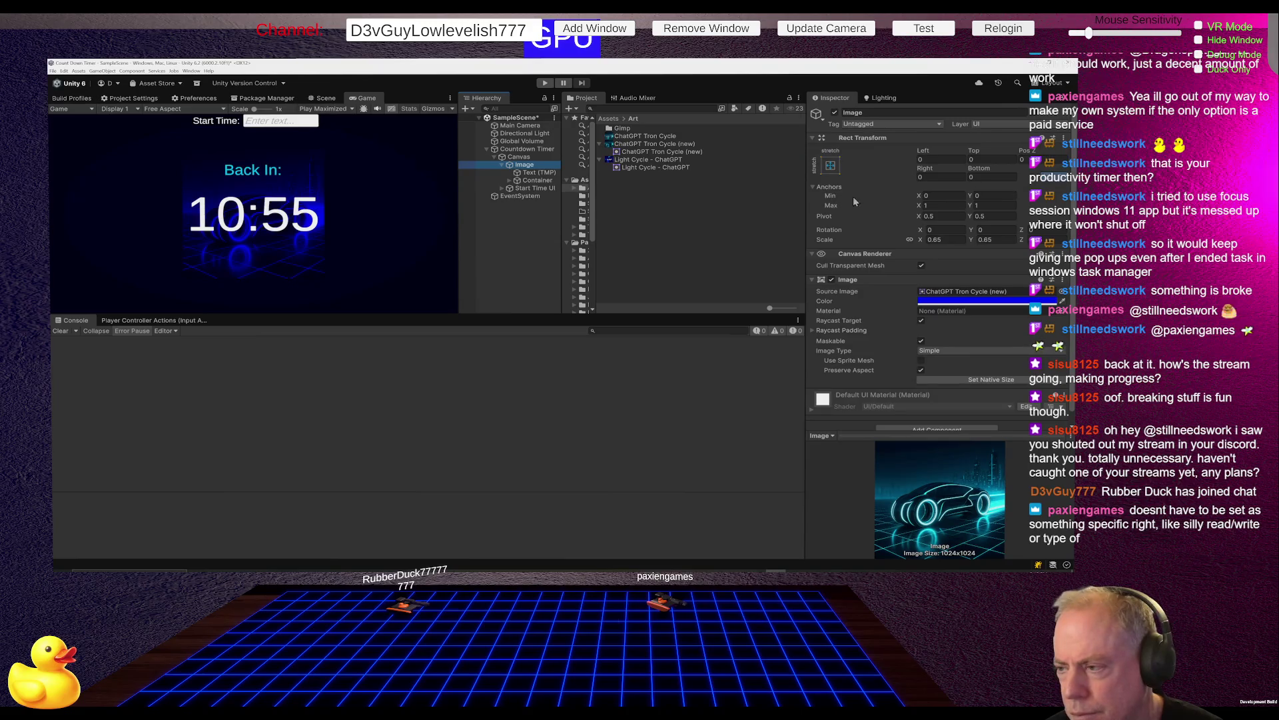
{"action": "left_click", "coordinate": [829, 242]}
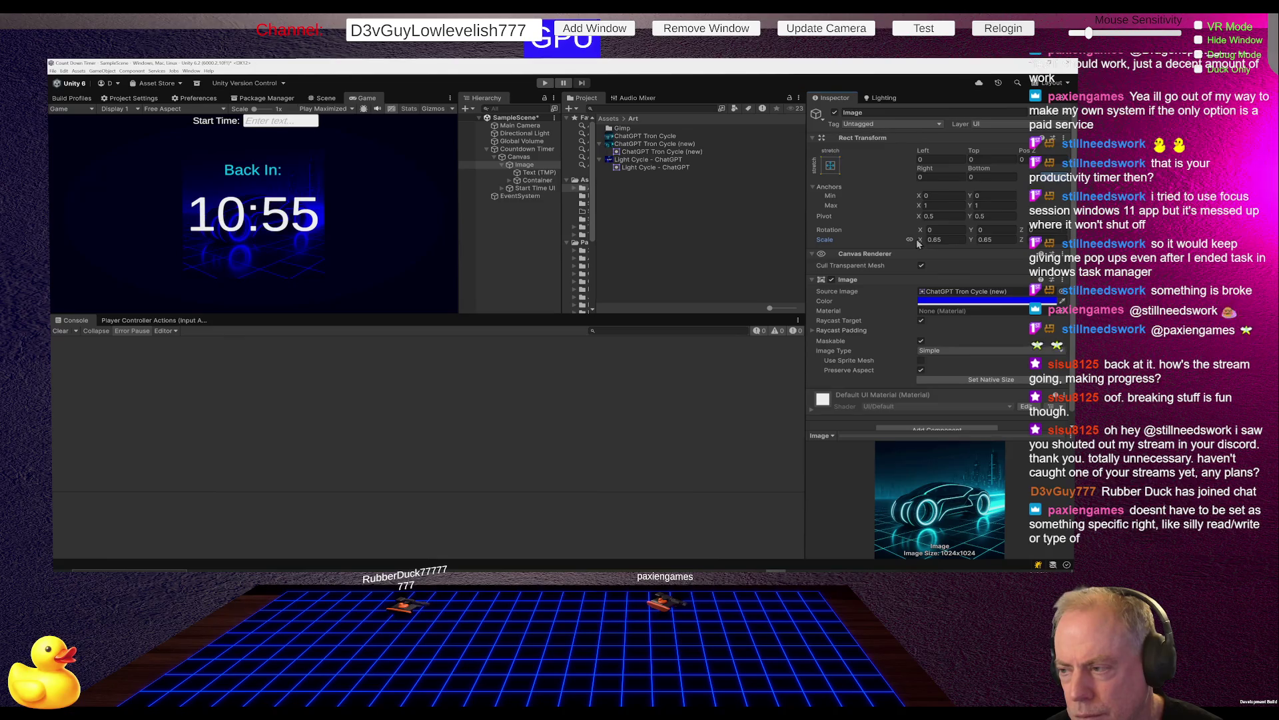
{"action": "mouse_move", "coordinate": [920, 244]}
{"action": "left_mouse_down"}
{"action": "mouse_move", "coordinate": [938, 241]}
{"action": "mouse_move", "coordinate": [919, 244]}
{"action": "left_mouse_up"}
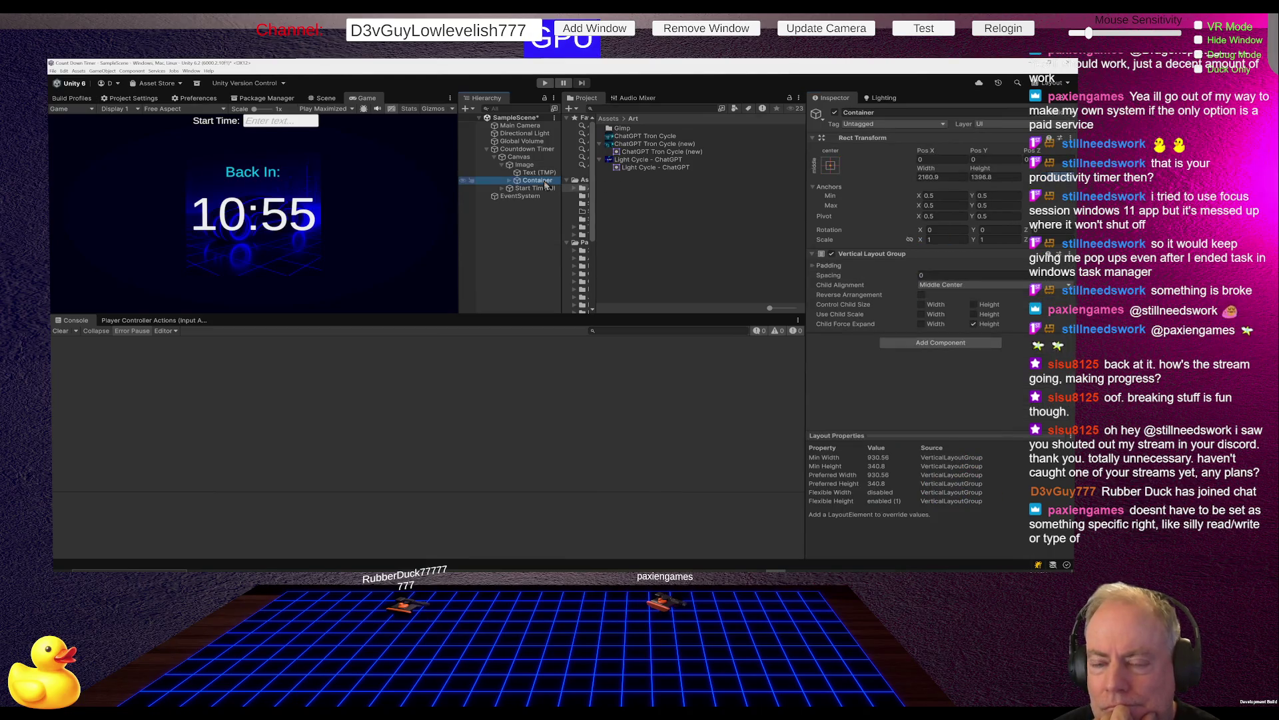
{"action": "left_click", "coordinate": [526, 165]}
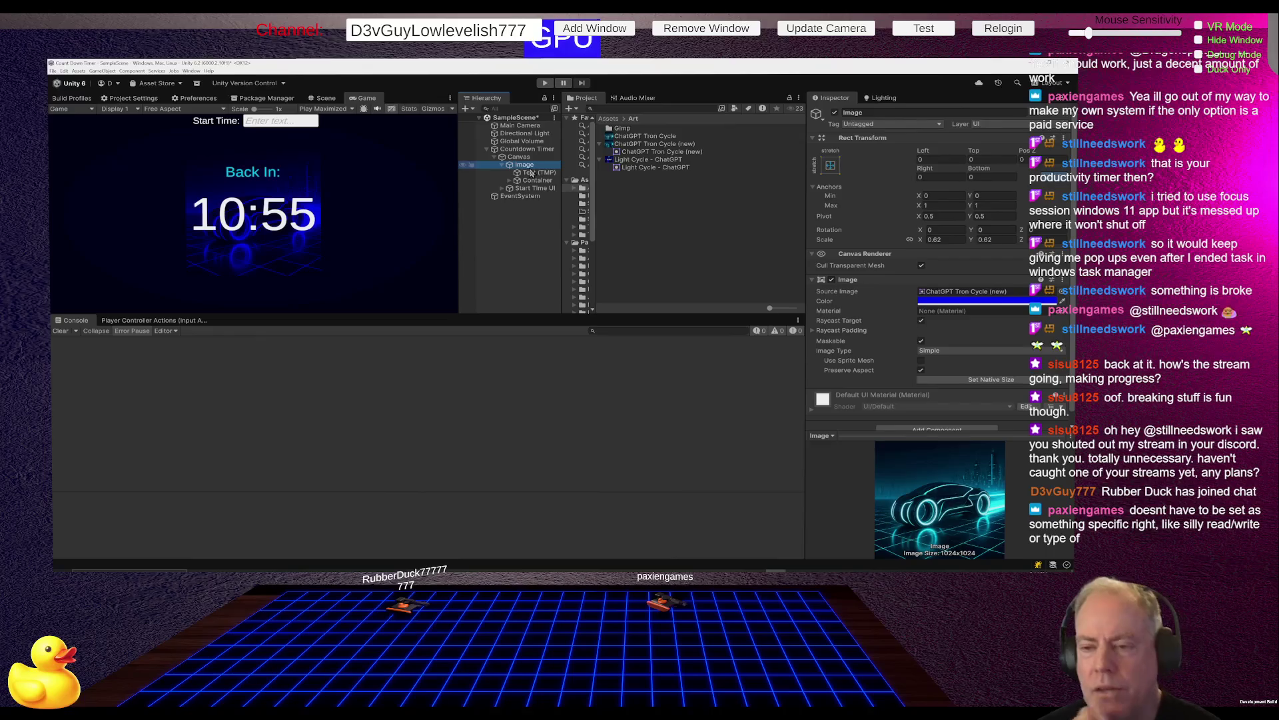
{"action": "left_click", "coordinate": [532, 173]}
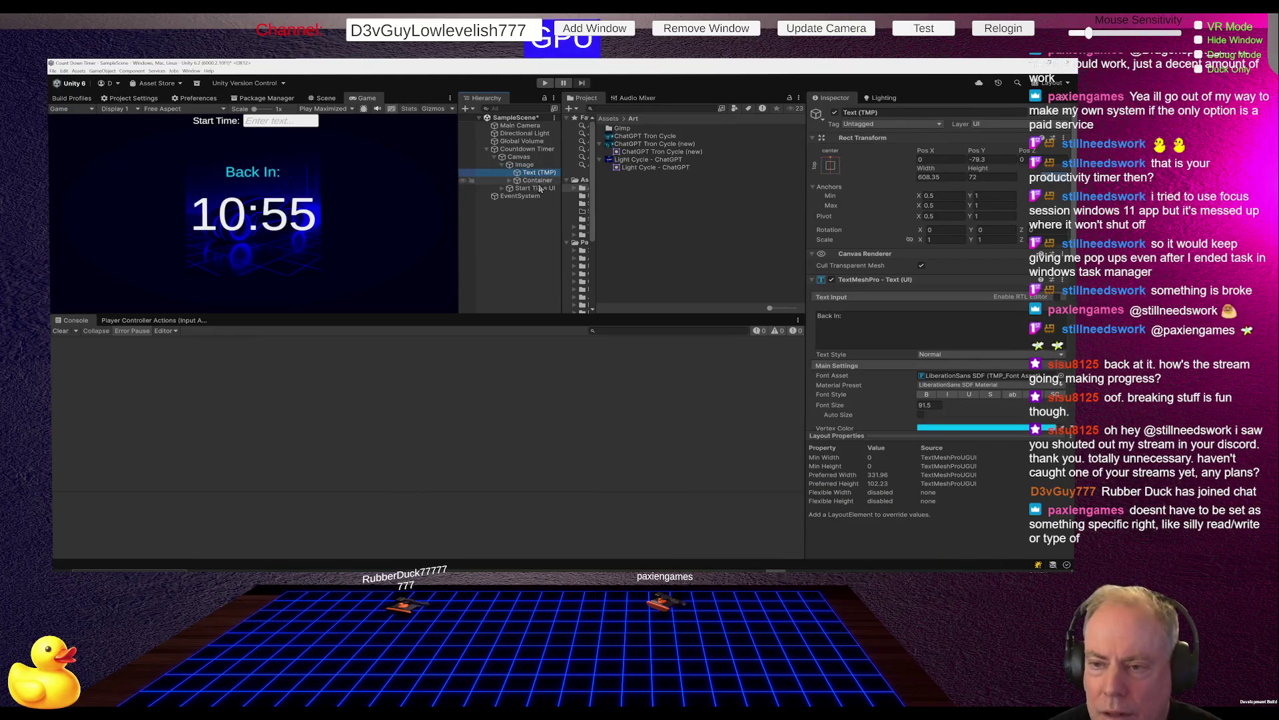
{"action": "left_click", "coordinate": [537, 181], "text": "ctrl"}
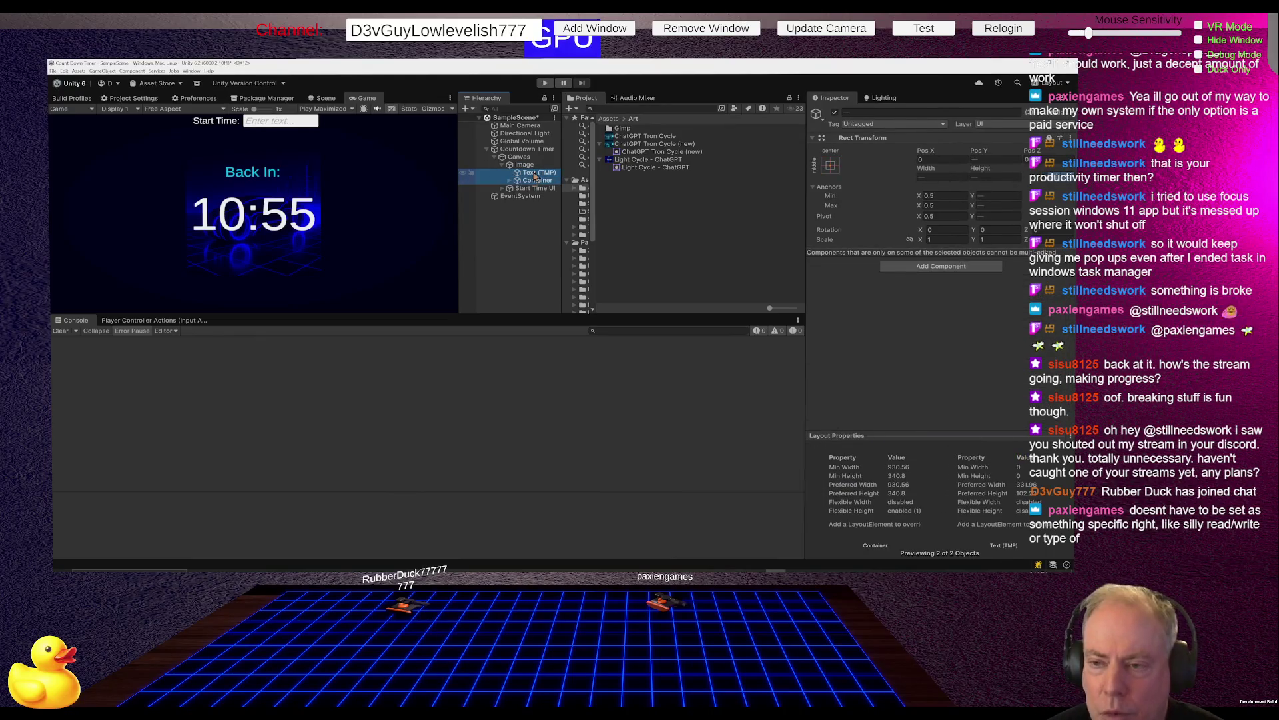
{"action": "left_click_drag", "start_coordinate": [527, 164], "coordinate": [526, 161]}
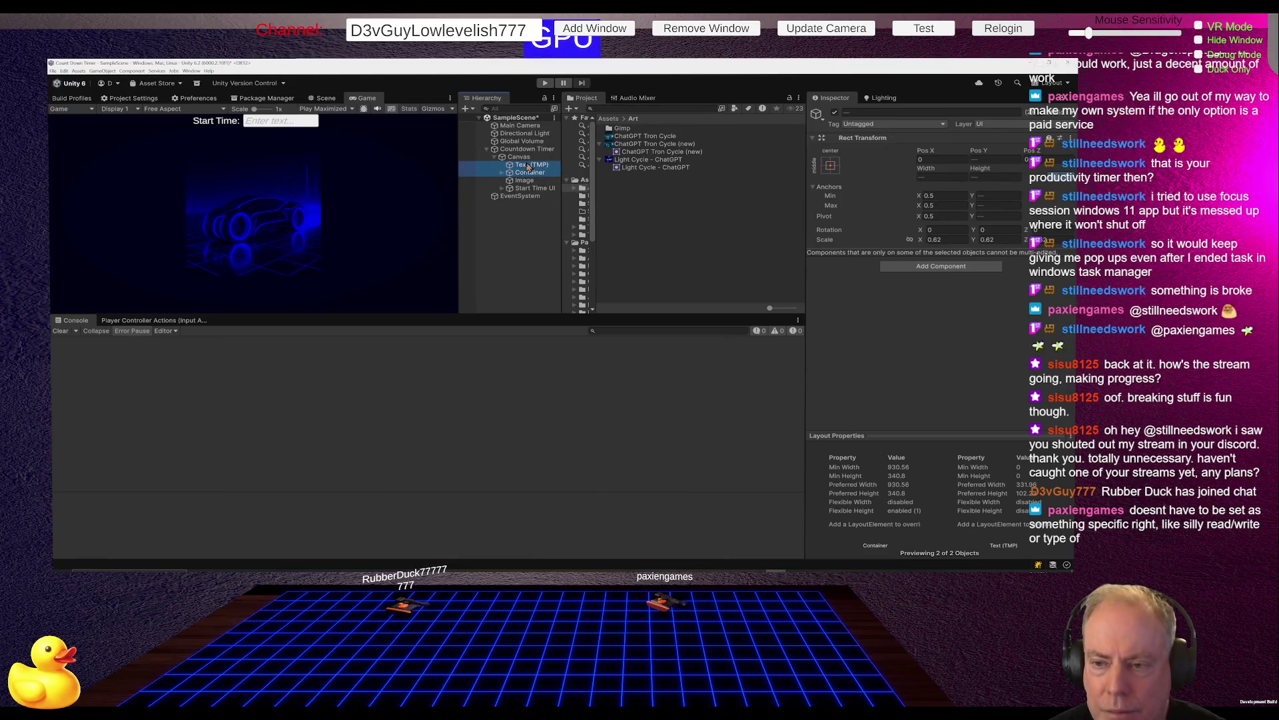
{"action": "left_click_drag", "start_coordinate": [530, 165], "coordinate": [528, 185]}
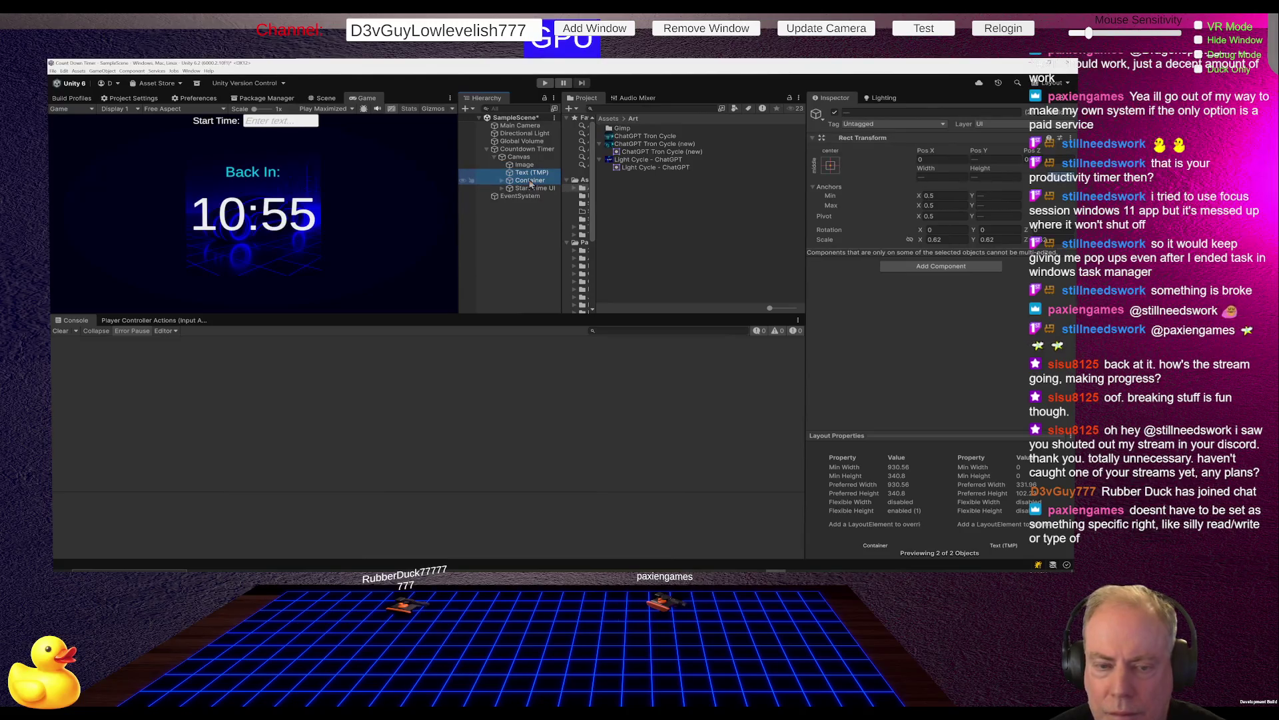
Set the background Image scale to 1.9 so it fills the Game view.
{"action": "left_click", "coordinate": [524, 164]}
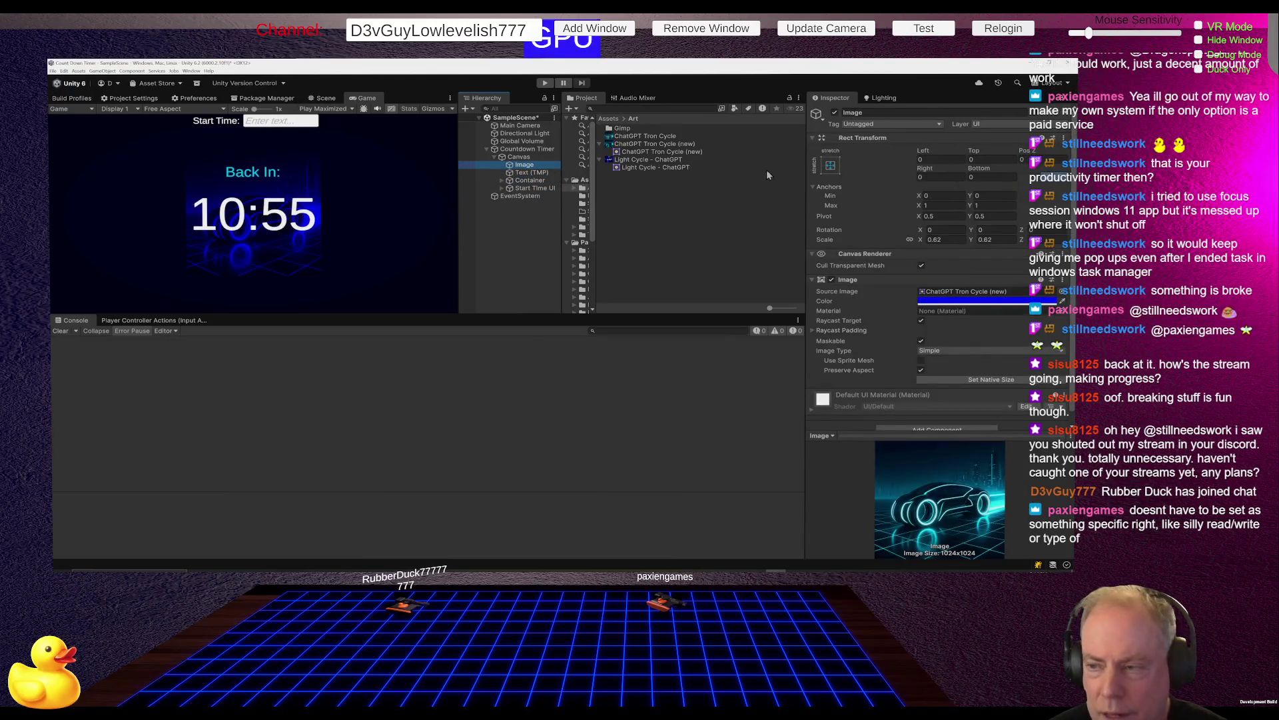
{"action": "left_click_drag", "start_coordinate": [923, 238], "coordinate": [948, 245]}
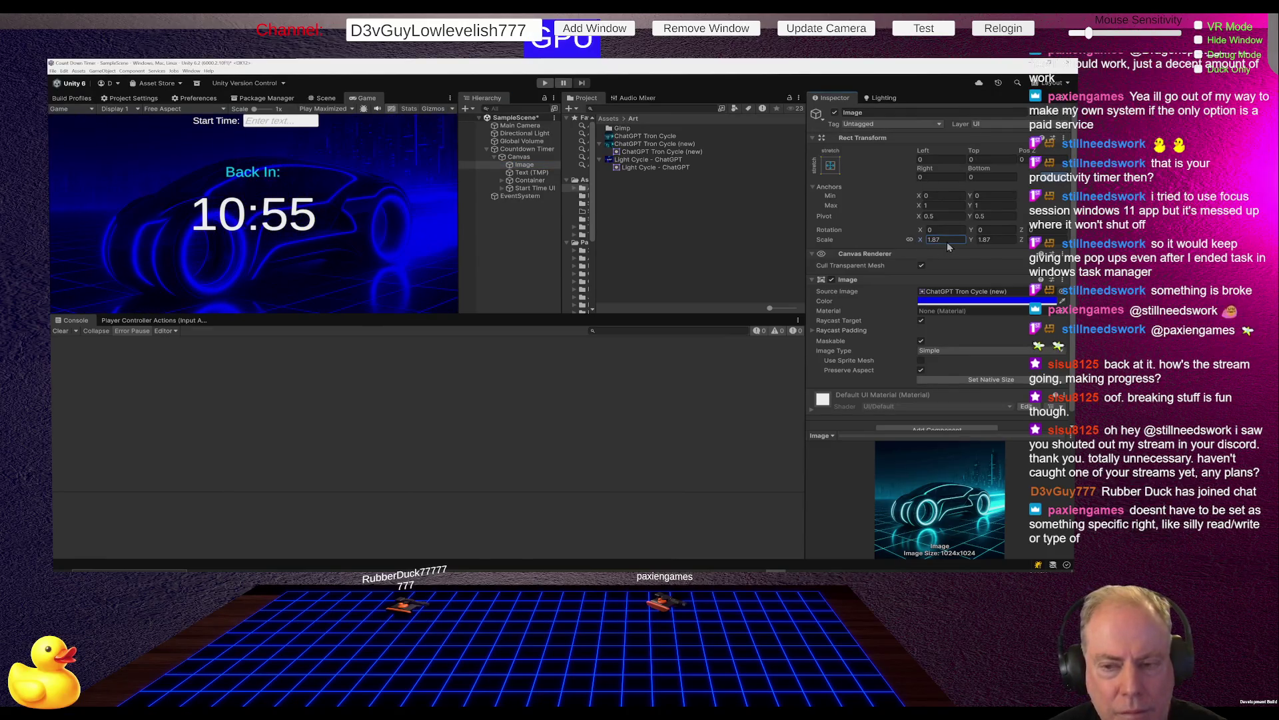
{"action": "type", "text": "1.9"}
{"action": "key", "text": "Return"}
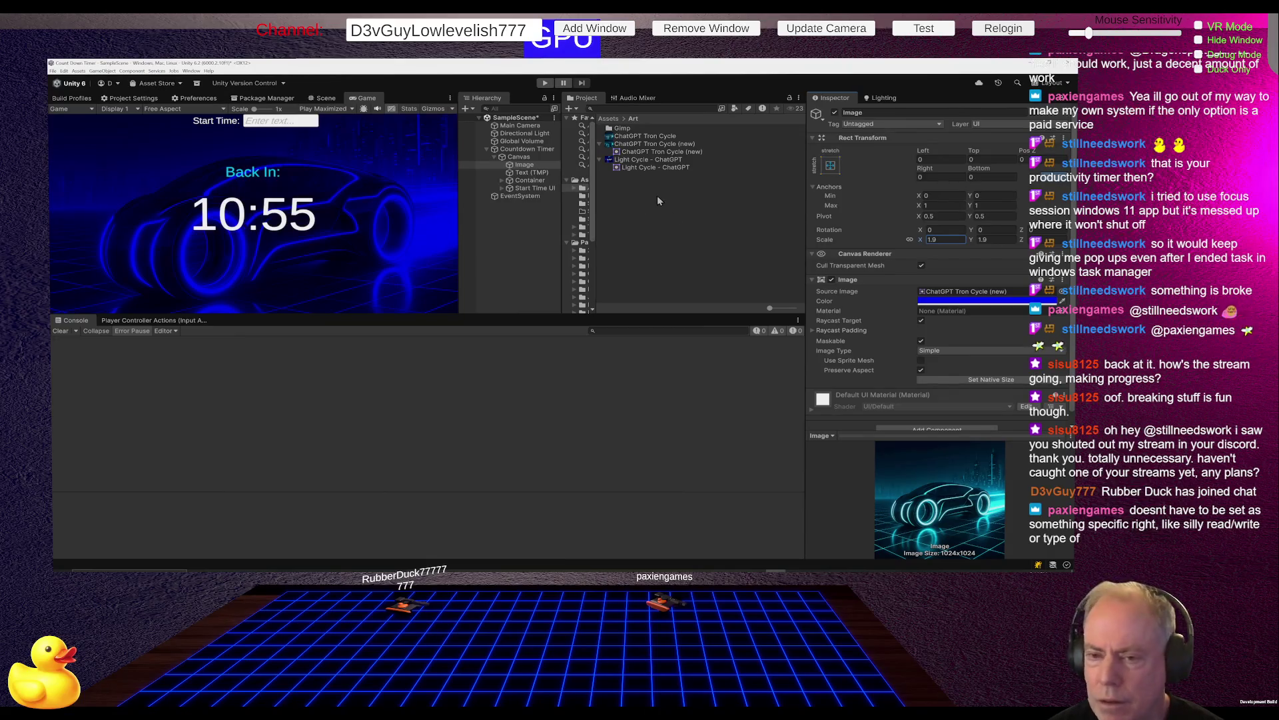
{"action": "mouse_move", "coordinate": [459, 260]}
{"action": "left_mouse_down"}
{"action": "mouse_move", "coordinate": [273, 268]}
{"action": "mouse_move", "coordinate": [693, 270]}
{"action": "mouse_move", "coordinate": [264, 273]}
{"action": "mouse_move", "coordinate": [503, 270]}
{"action": "left_mouse_up"}
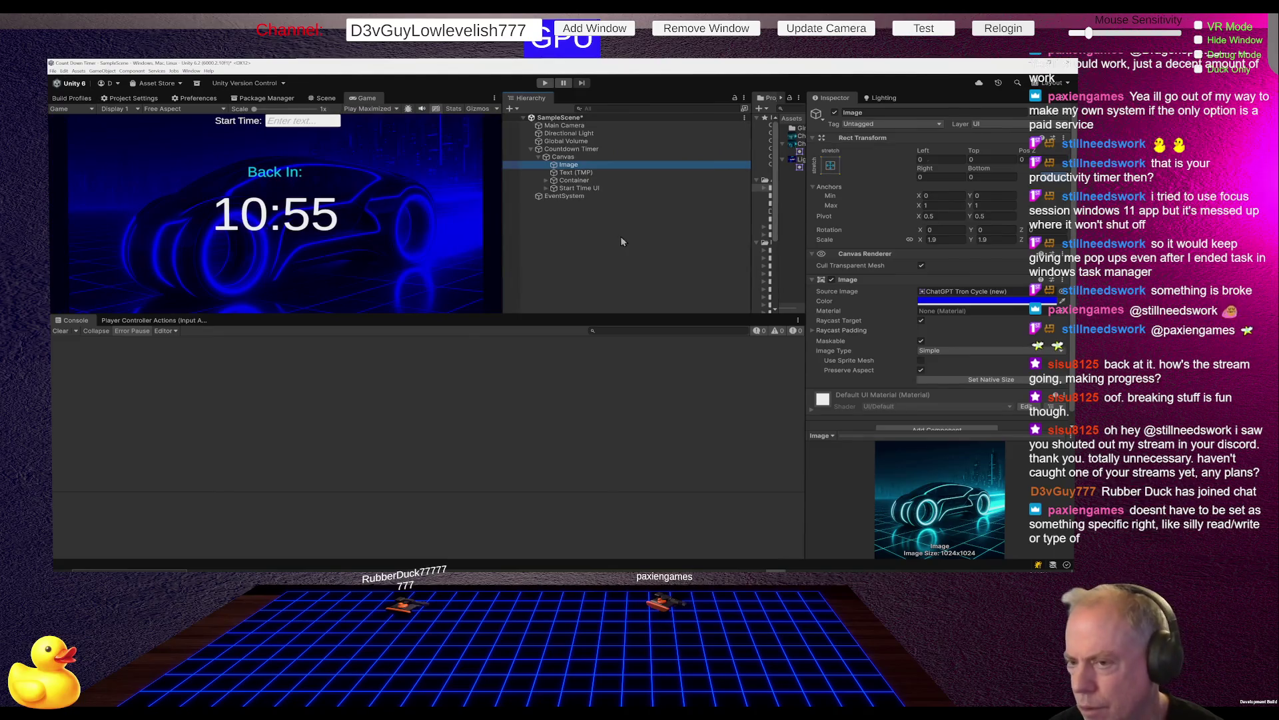
{"action": "left_click", "coordinate": [564, 157]}
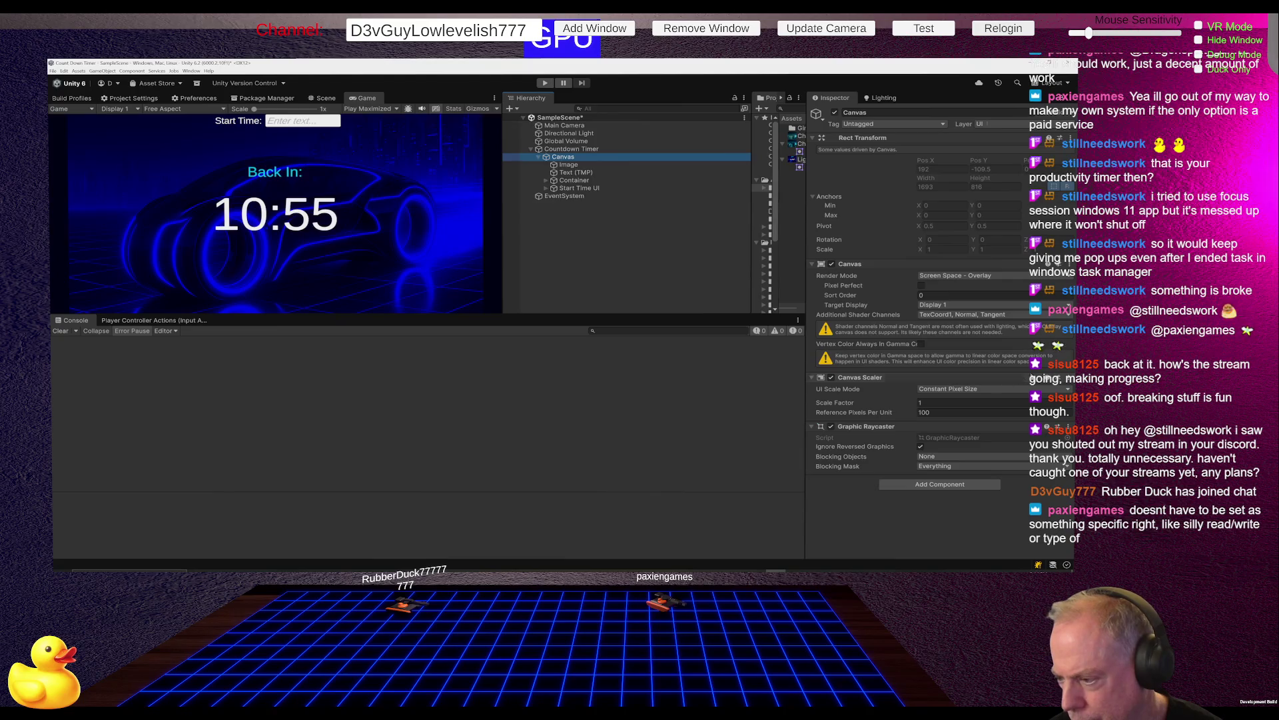
Switch the Canvas Scaler to Scale With Screen Size and test it by resizing the Game view.
{"action": "left_click", "coordinate": [995, 389]}
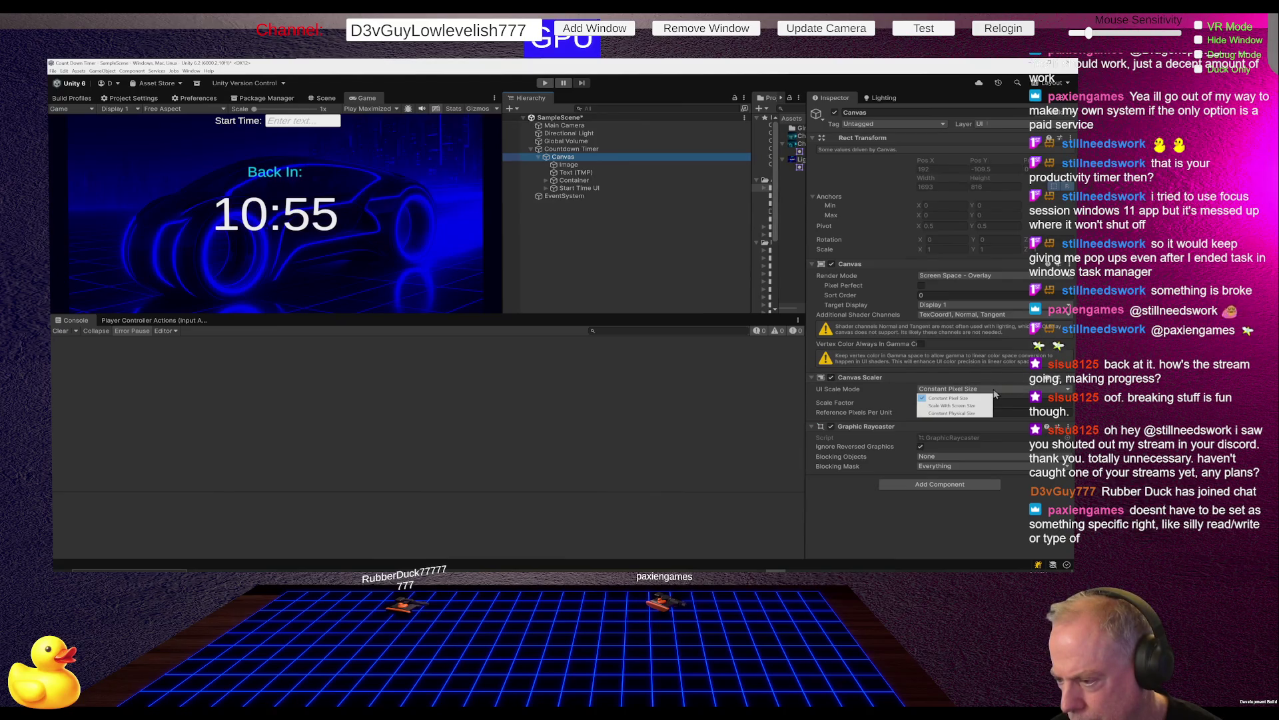
{"action": "left_click", "coordinate": [976, 405]}
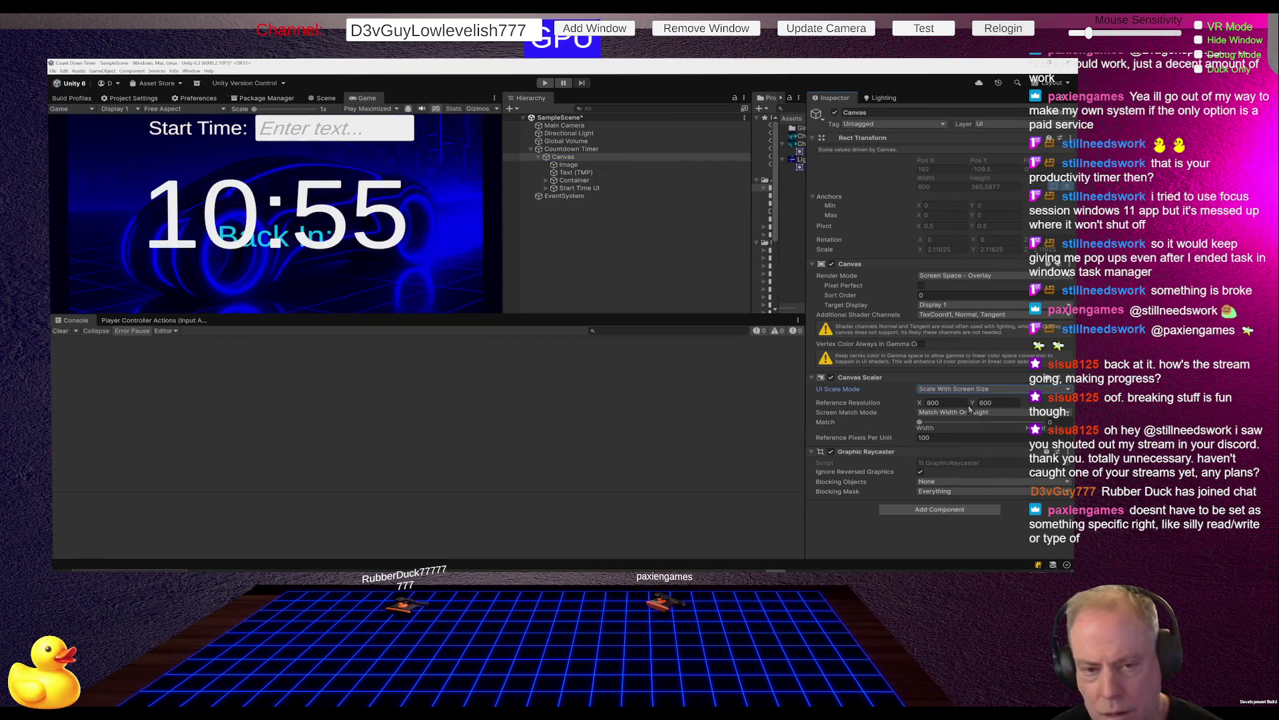
{"action": "left_click", "coordinate": [970, 408]}
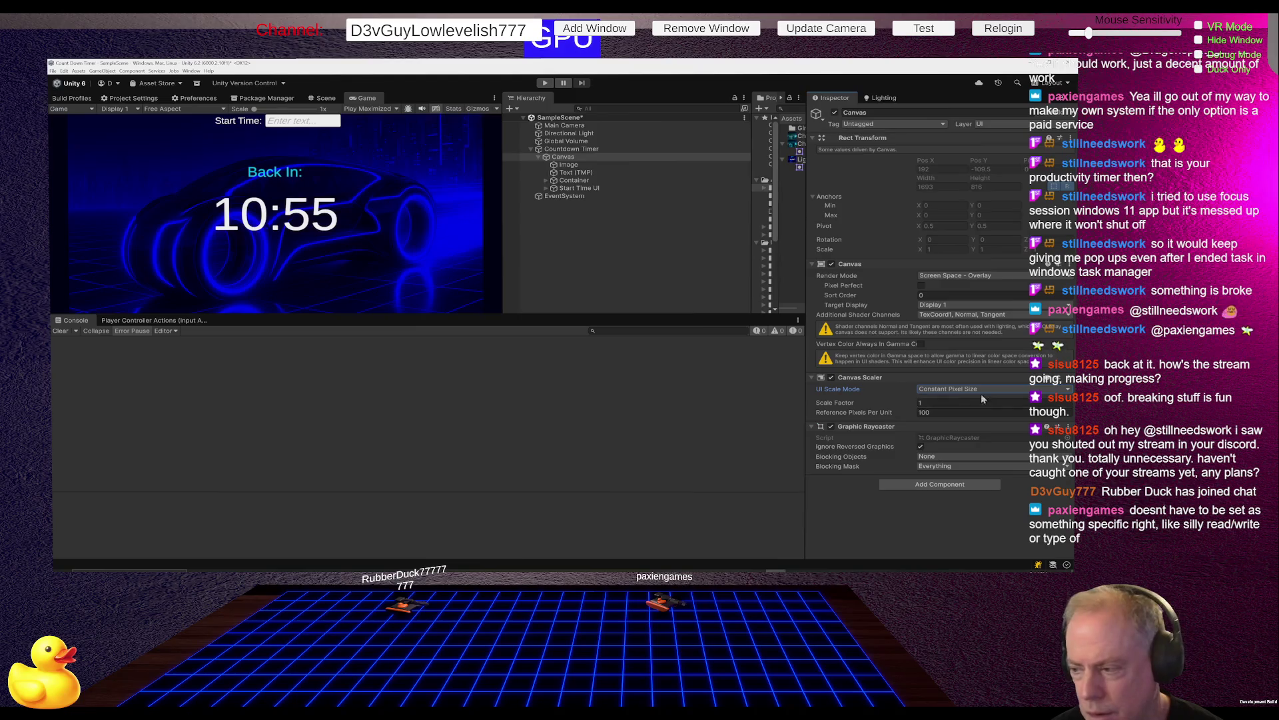
{"action": "left_click", "coordinate": [980, 393]}
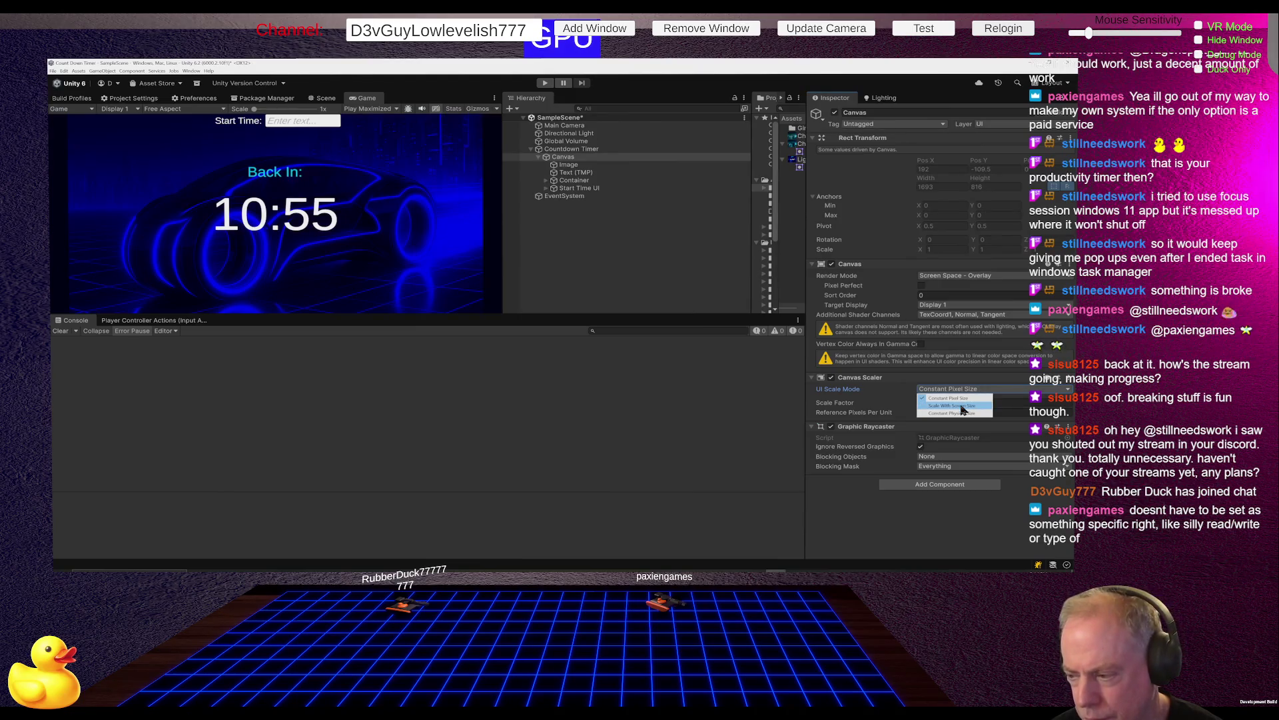
{"action": "left_click", "coordinate": [962, 406]}
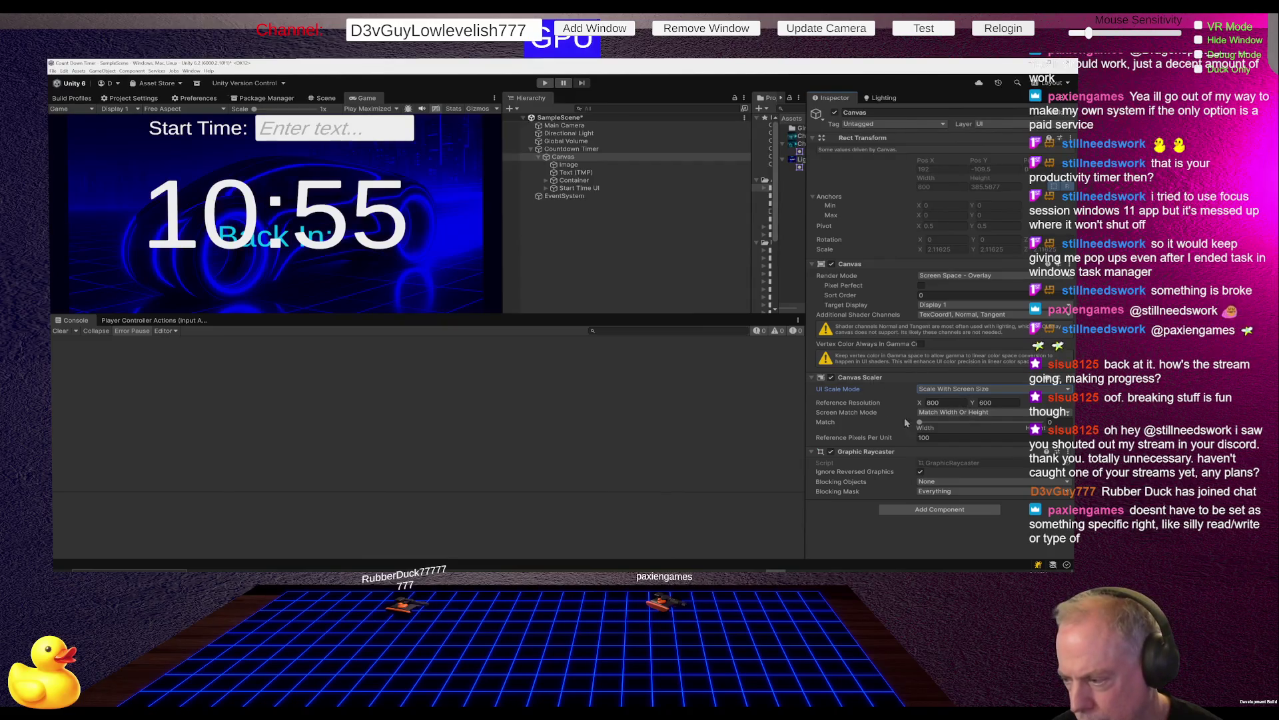
{"action": "mouse_move", "coordinate": [504, 273]}
{"action": "left_mouse_down"}
{"action": "mouse_move", "coordinate": [543, 271]}
{"action": "mouse_move", "coordinate": [345, 270]}
{"action": "mouse_move", "coordinate": [703, 270]}
{"action": "mouse_move", "coordinate": [430, 270]}
{"action": "mouse_move", "coordinate": [645, 257]}
{"action": "mouse_move", "coordinate": [443, 266]}
{"action": "mouse_move", "coordinate": [599, 267]}
{"action": "left_mouse_up"}
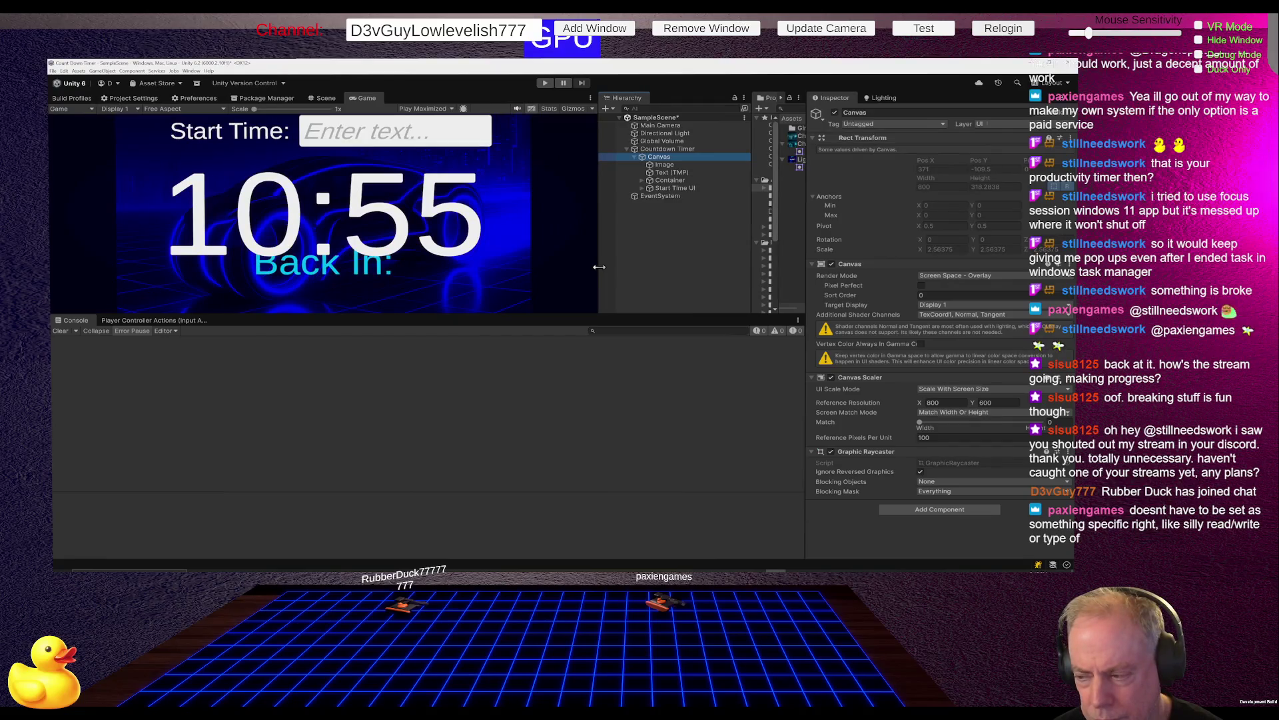
{"action": "mouse_move", "coordinate": [599, 267]}
{"action": "left_mouse_down"}
{"action": "mouse_move", "coordinate": [647, 268]}
{"action": "mouse_move", "coordinate": [414, 270]}
{"action": "mouse_move", "coordinate": [649, 274]}
{"action": "left_mouse_up"}
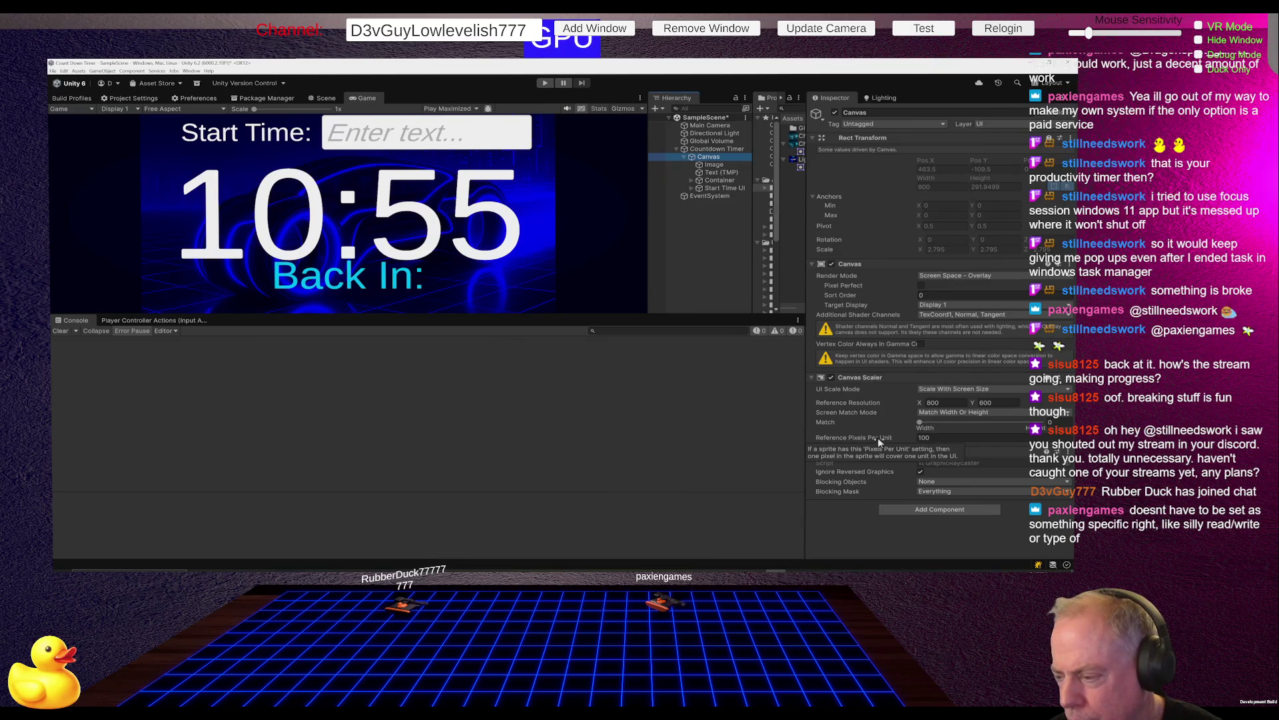
Keep the reference resolution at 800 x 800 and recheck scaling in a narrower Game view.
{"action": "left_click_drag", "start_coordinate": [921, 403], "coordinate": [943, 403]}
{"action": "mouse_move", "coordinate": [424, 355]}
{"action": "left_mouse_down"}
{"action": "mouse_move", "coordinate": [449, 449]}
{"action": "mouse_move", "coordinate": [651, 417]}
{"action": "left_mouse_up"}
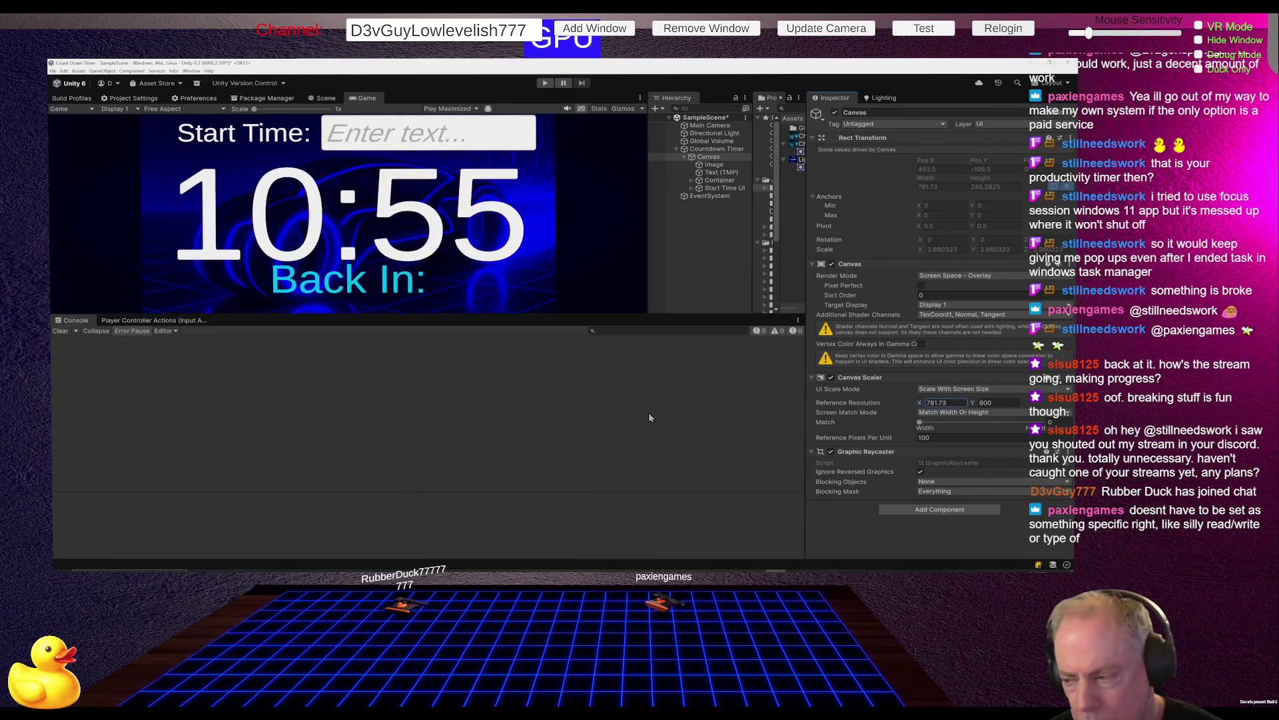
{"action": "key", "text": "ctrl+z"}
{"action": "mouse_move", "coordinate": [973, 403]}
{"action": "left_mouse_down"}
{"action": "mouse_move", "coordinate": [1013, 403]}
{"action": "mouse_move", "coordinate": [138, 392]}
{"action": "left_mouse_up"}
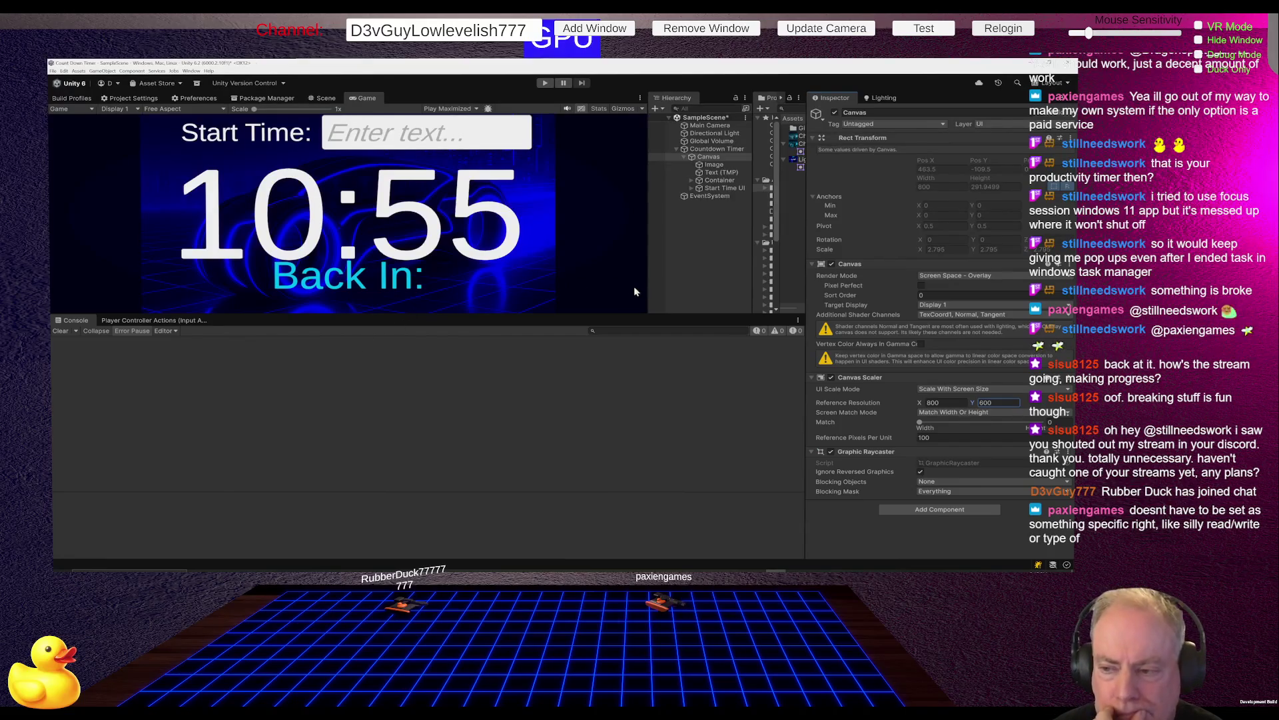
{"action": "mouse_move", "coordinate": [648, 311]}
{"action": "left_mouse_down"}
{"action": "mouse_move", "coordinate": [101, 310]}
{"action": "mouse_move", "coordinate": [446, 297]}
{"action": "left_mouse_up"}
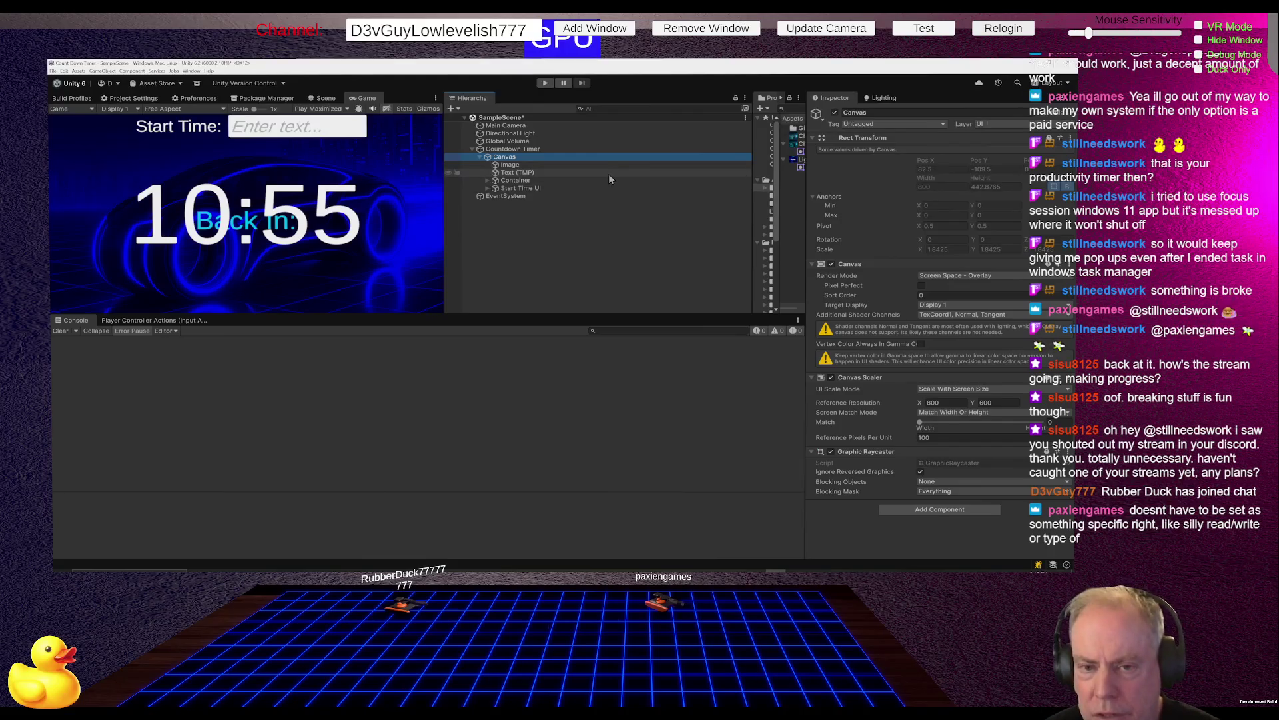
Add a new UI Canvas under Countdown Timer.
{"action": "right_click", "coordinate": [532, 151]}
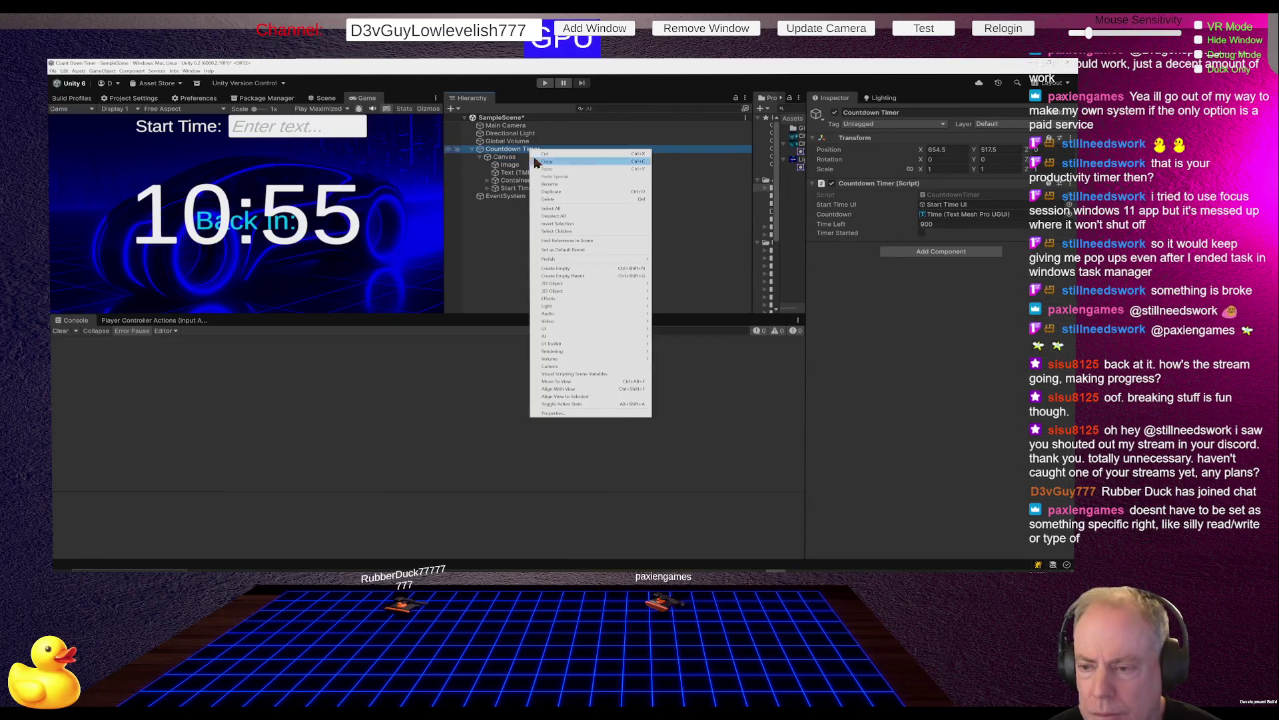
{"action": "mouse_move", "coordinate": [567, 333]}
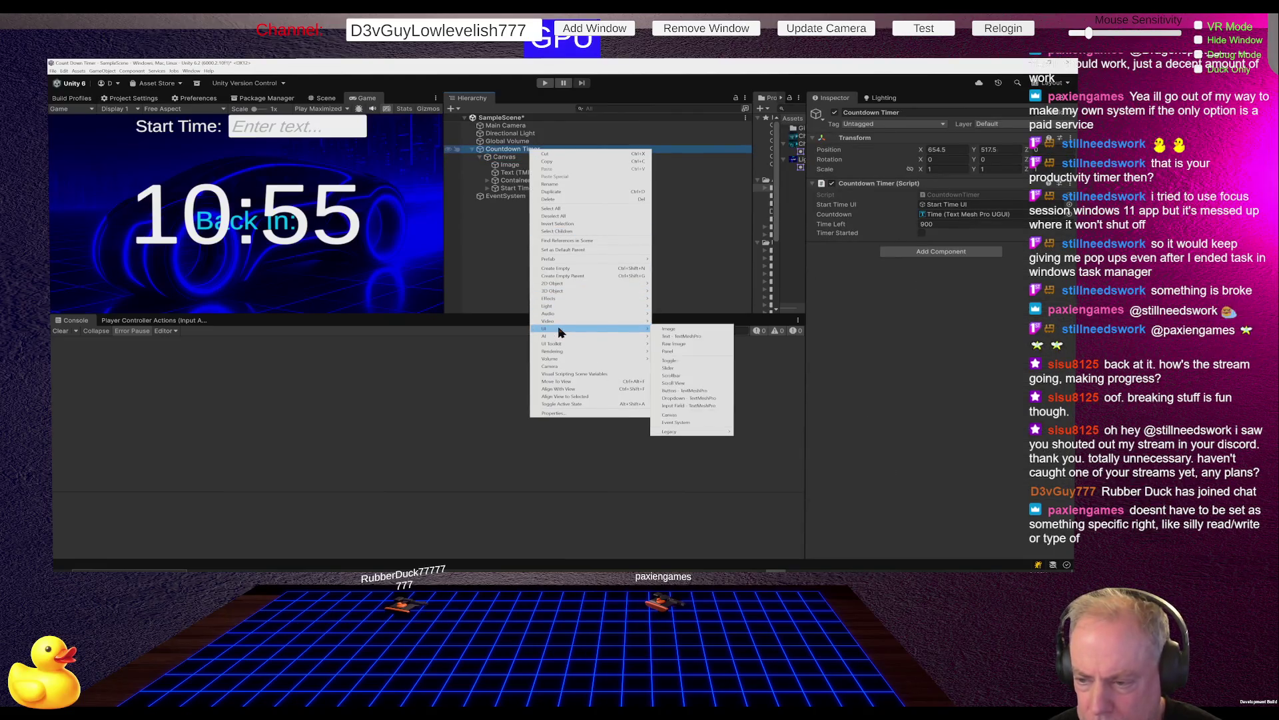
{"action": "left_click", "coordinate": [670, 415]}
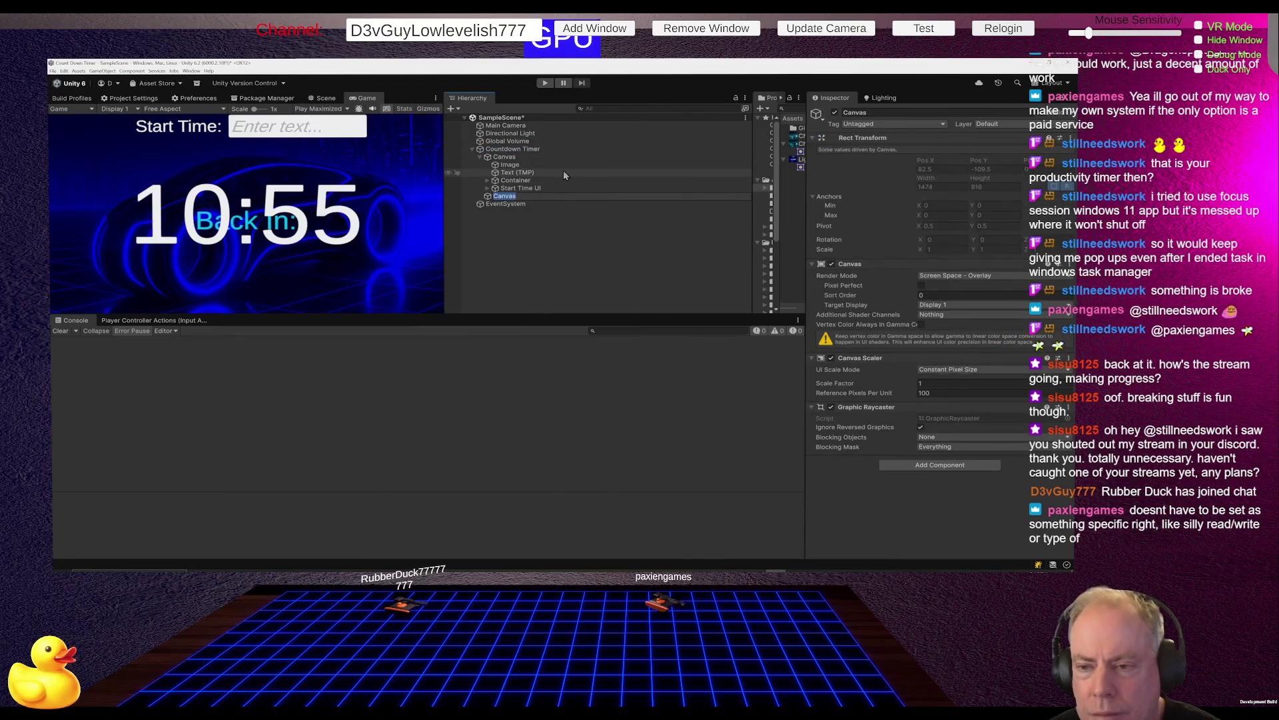
Move Text (TMP), Container and Start Time UI onto the new Canvas.
{"action": "left_click", "coordinate": [527, 174]}
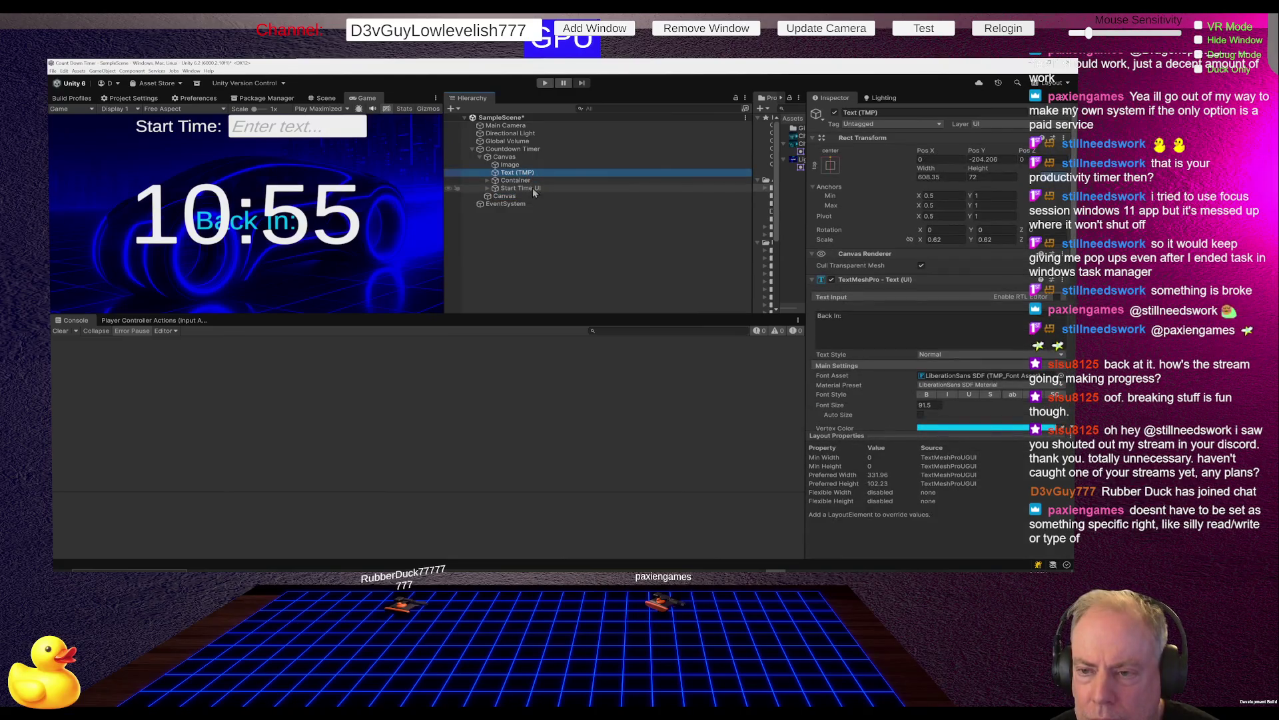
{"action": "left_click", "coordinate": [534, 189], "text": "shift"}
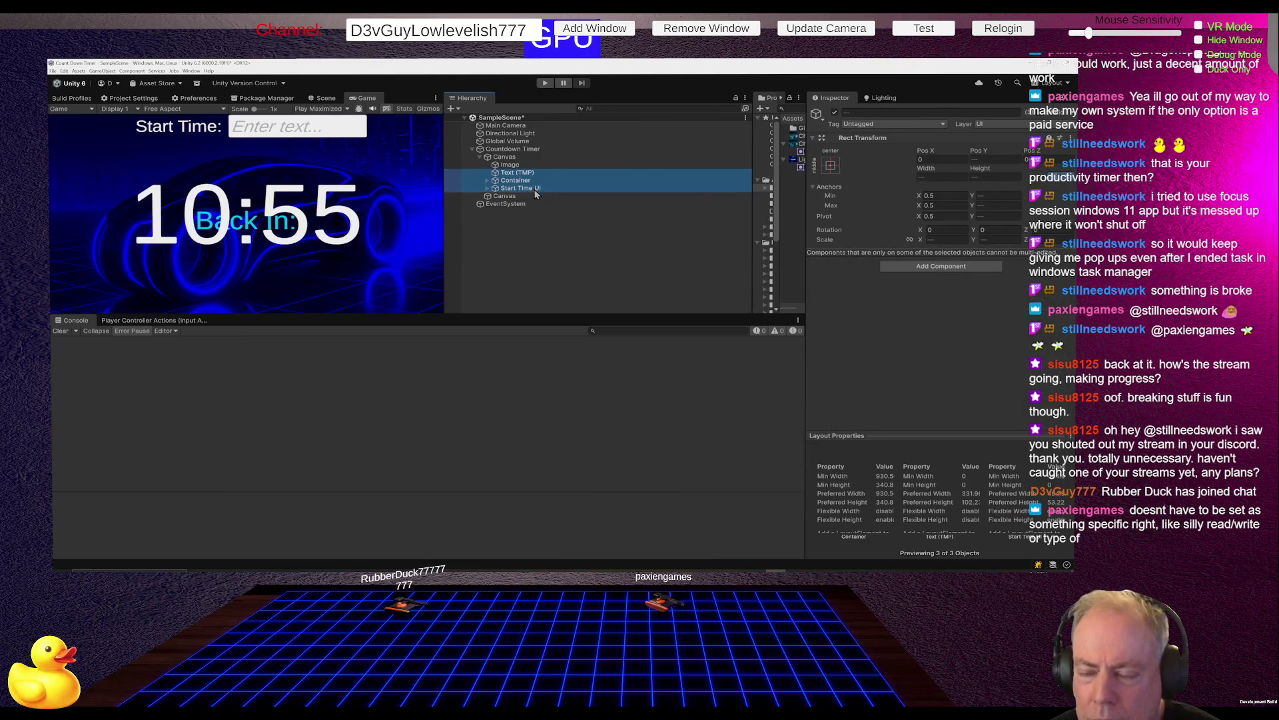
{"action": "mouse_move", "coordinate": [533, 189]}
{"action": "left_mouse_down"}
{"action": "mouse_move", "coordinate": [526, 198]}
{"action": "mouse_move", "coordinate": [506, 155]}
{"action": "left_mouse_up"}
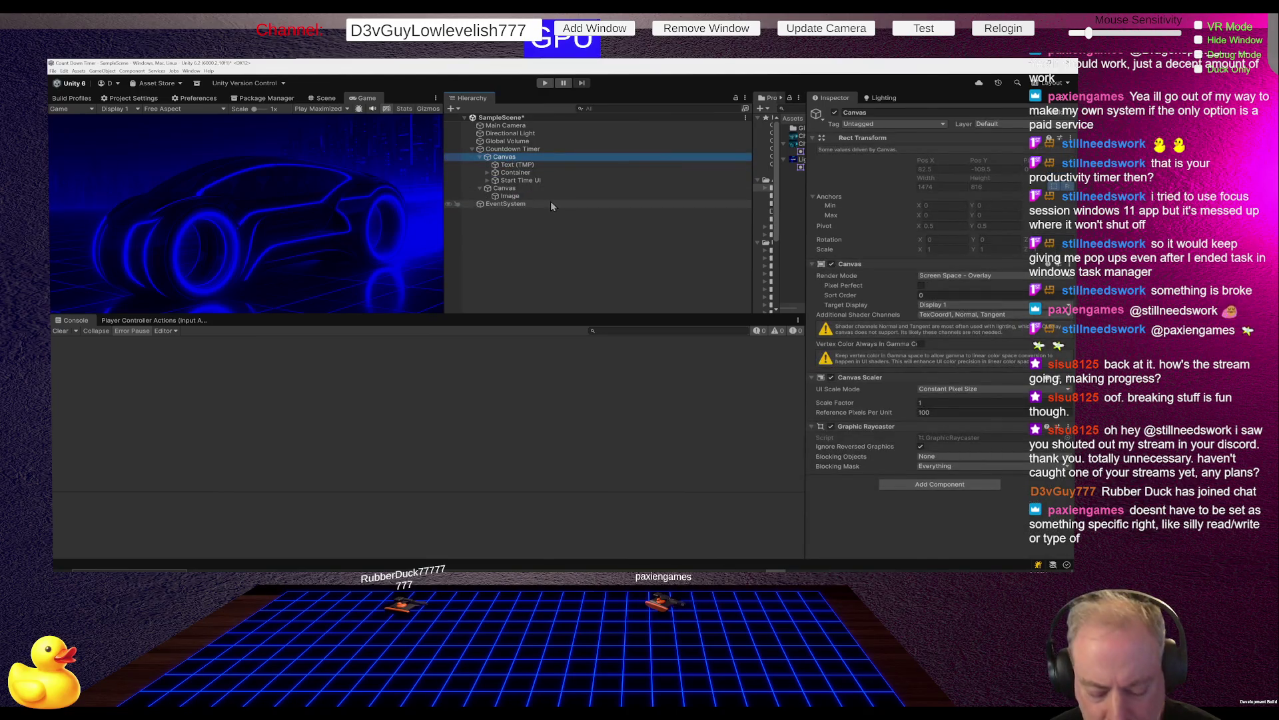
{"action": "key", "text": "ctrl+z"}
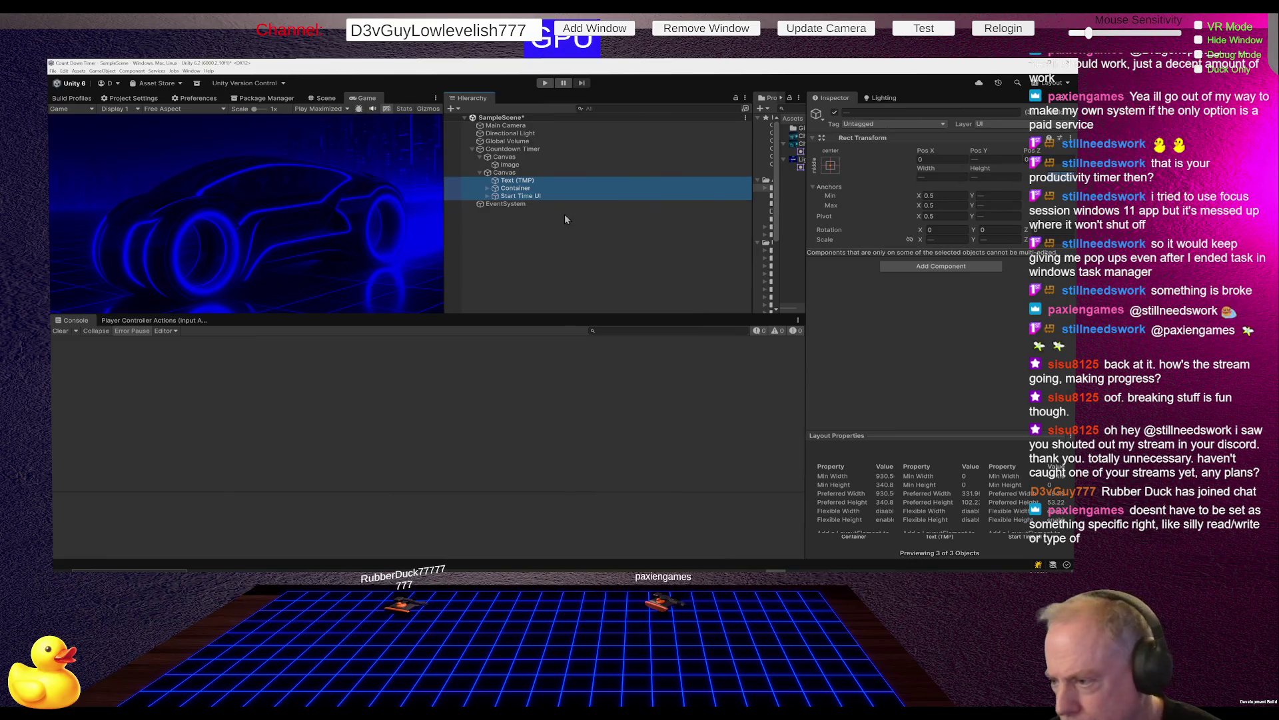
Give the second Canvas holding the timer text a Sort Order of 1.
{"action": "left_click", "coordinate": [529, 182]}
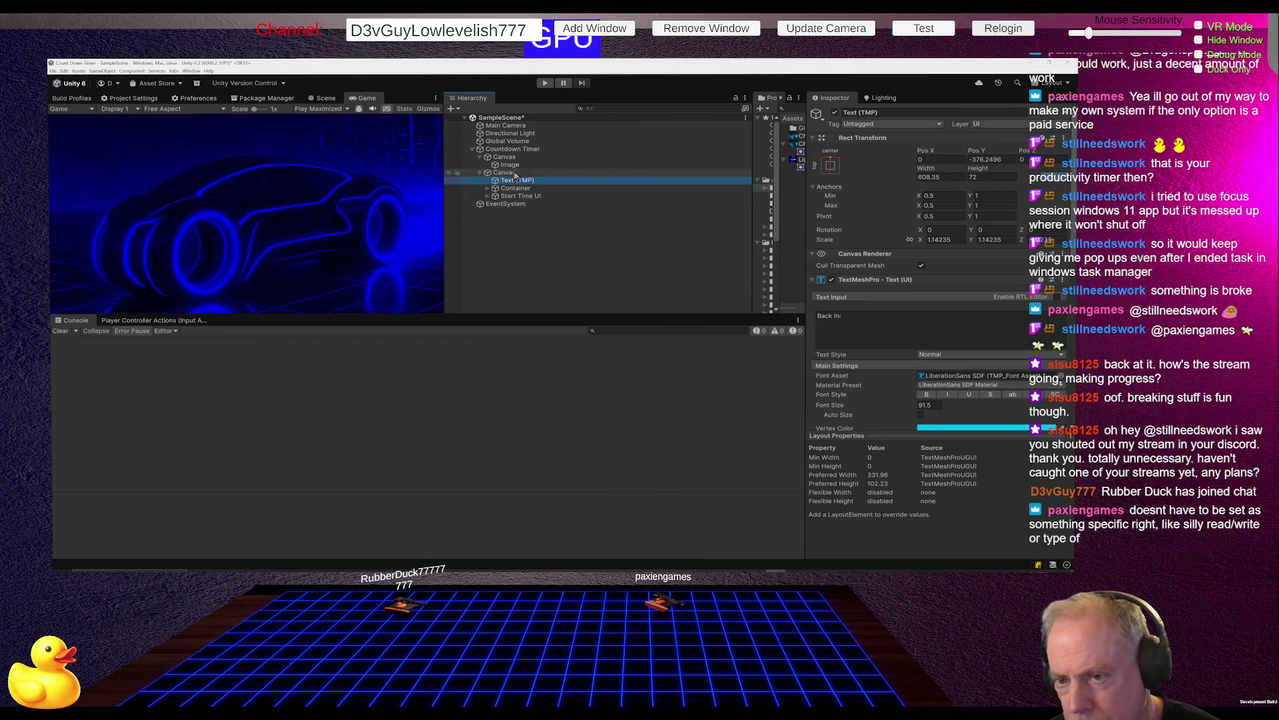
{"action": "left_click", "coordinate": [515, 174]}
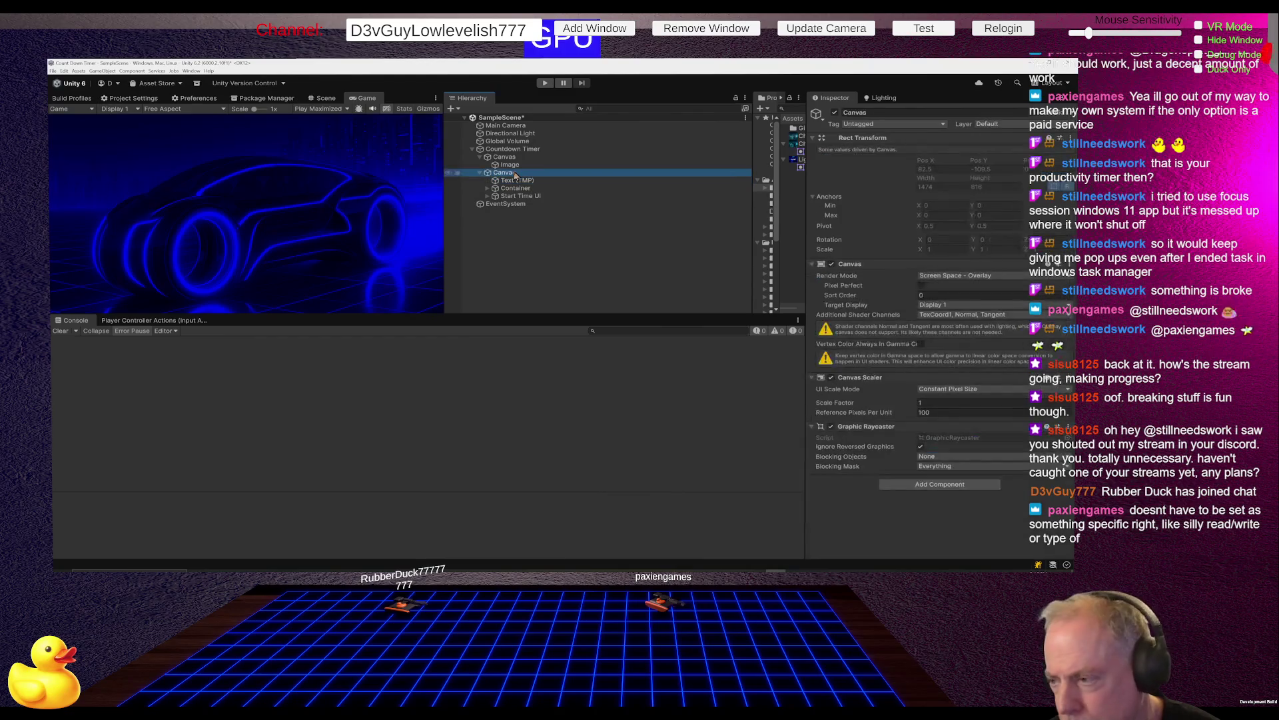
{"action": "left_click", "coordinate": [940, 295]}
{"action": "type", "text": "1"}
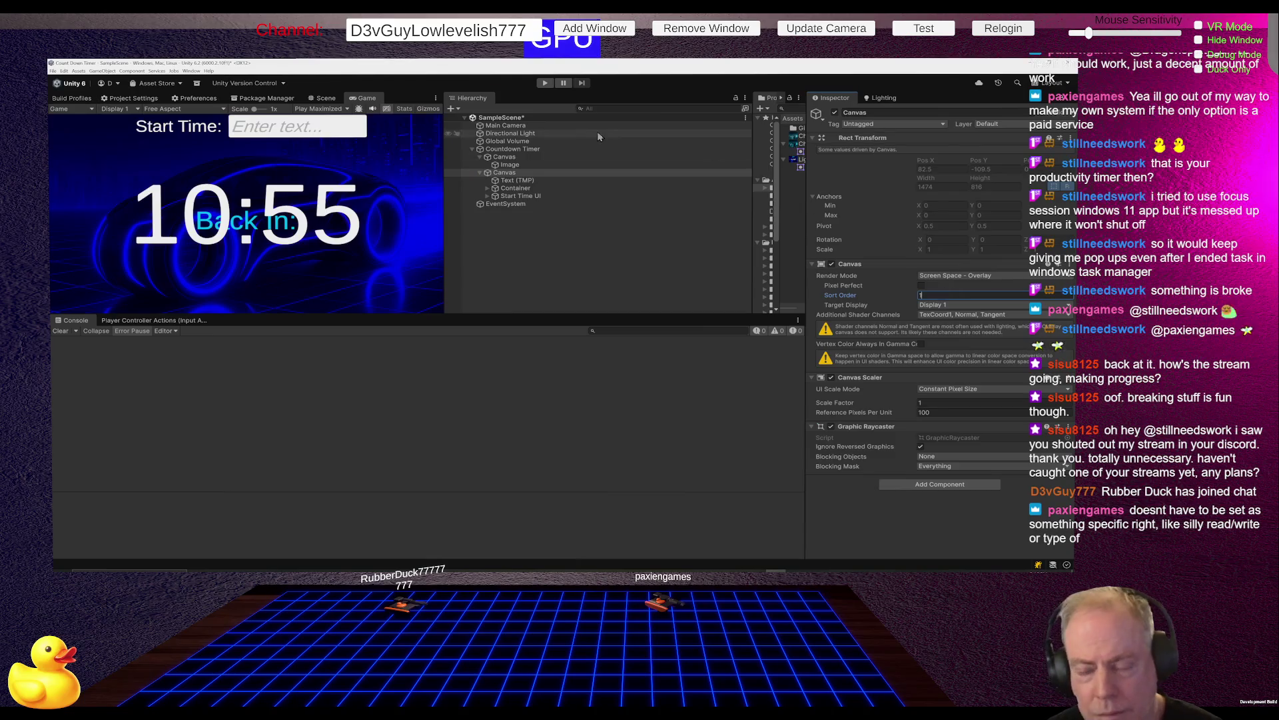
{"action": "mouse_move", "coordinate": [445, 264]}
{"action": "left_mouse_down"}
{"action": "mouse_move", "coordinate": [384, 266]}
{"action": "mouse_move", "coordinate": [586, 268]}
{"action": "mouse_move", "coordinate": [536, 268]}
{"action": "left_mouse_up"}
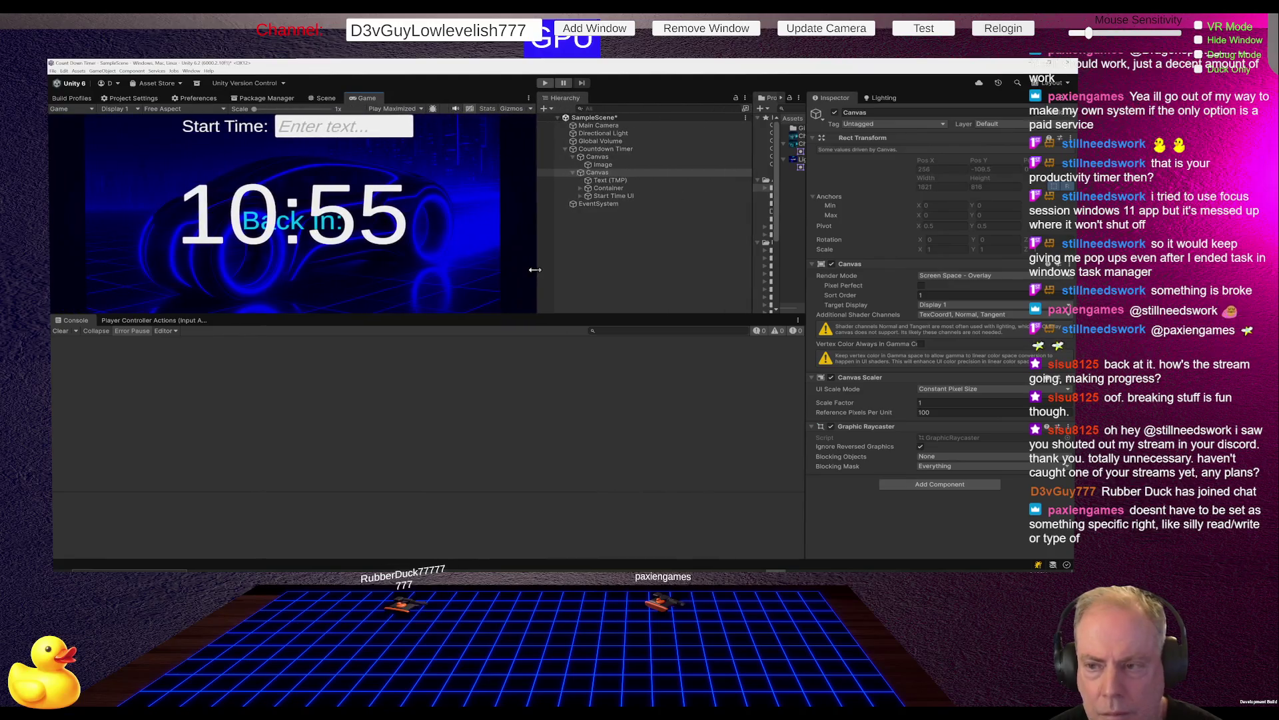
Try the background Canvas's Match slider at height, then width, while resizing the Game view.
{"action": "left_click", "coordinate": [598, 157]}
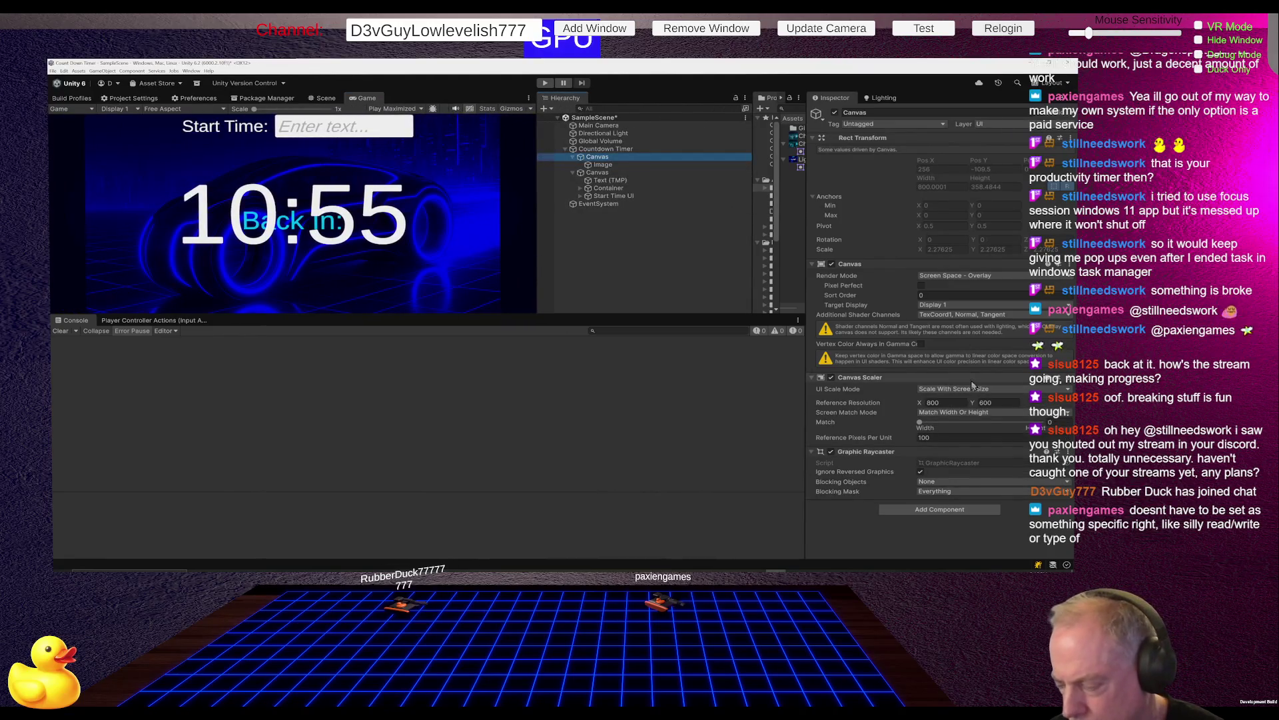
{"action": "left_click_drag", "start_coordinate": [920, 423], "coordinate": [1044, 424]}
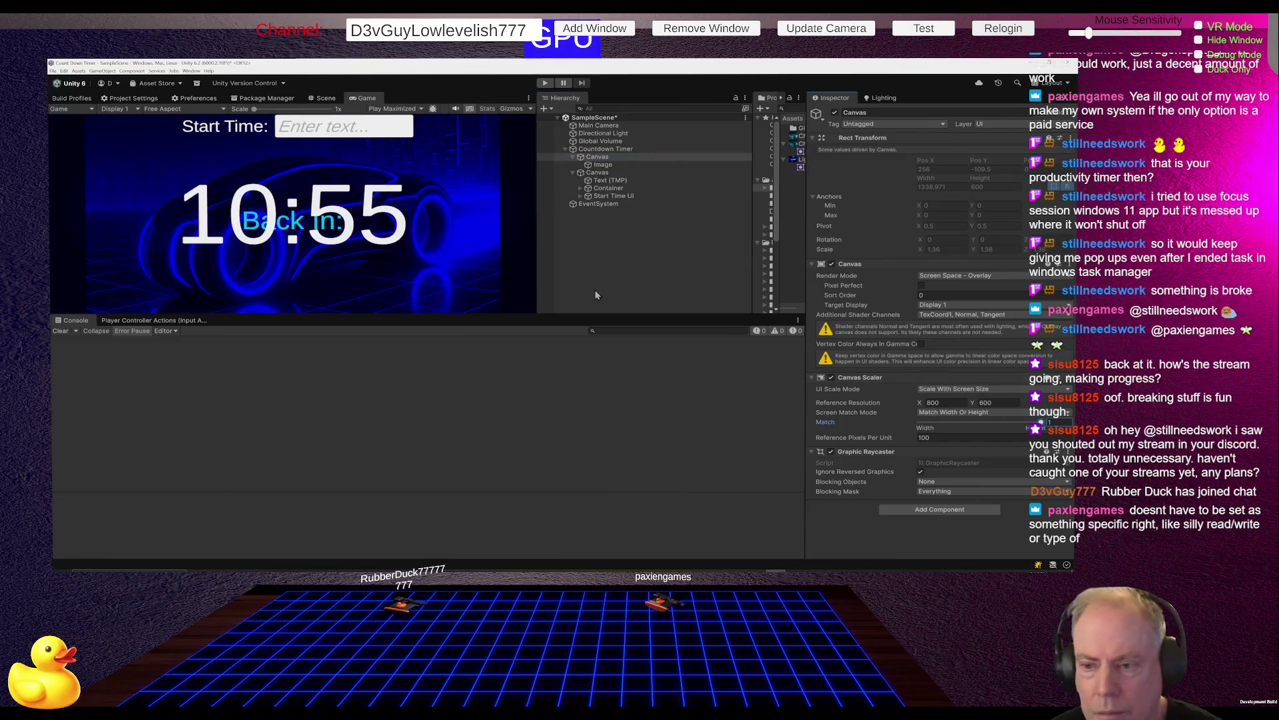
{"action": "mouse_move", "coordinate": [539, 280]}
{"action": "left_mouse_down"}
{"action": "mouse_move", "coordinate": [733, 282]}
{"action": "mouse_move", "coordinate": [299, 290]}
{"action": "mouse_move", "coordinate": [558, 293]}
{"action": "left_mouse_up"}
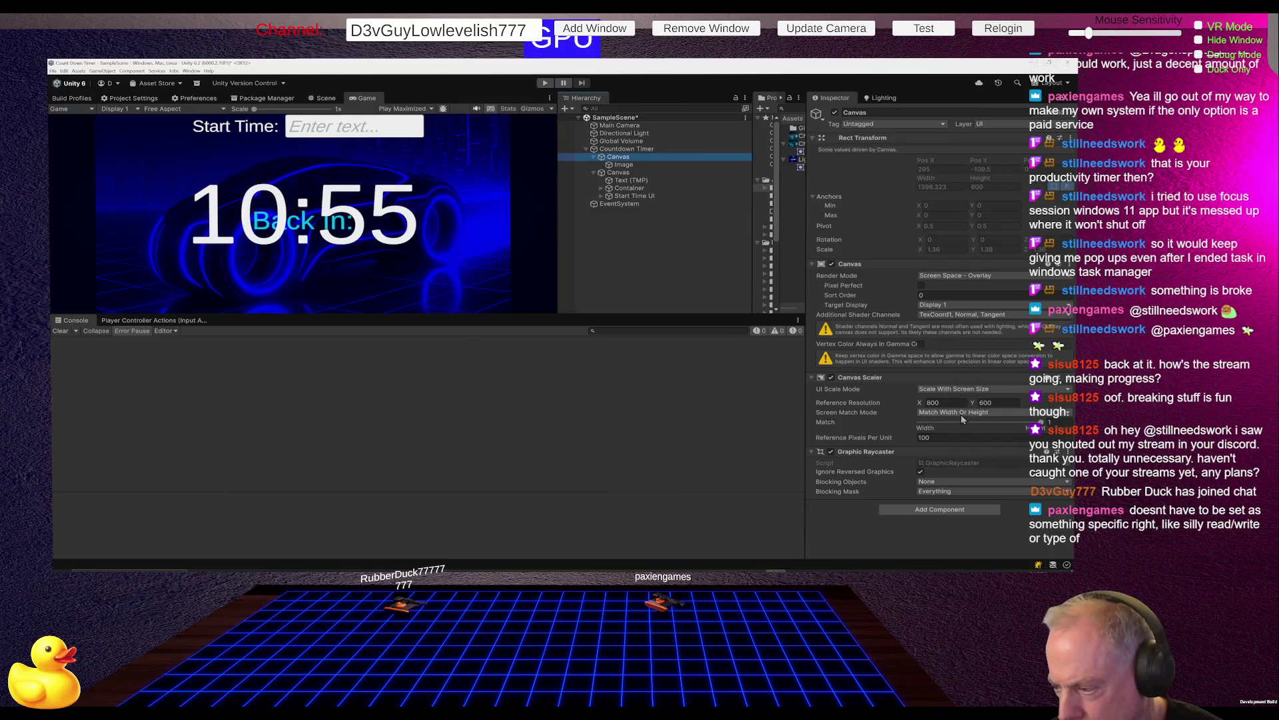
{"action": "left_click_drag", "start_coordinate": [1041, 422], "coordinate": [910, 422]}
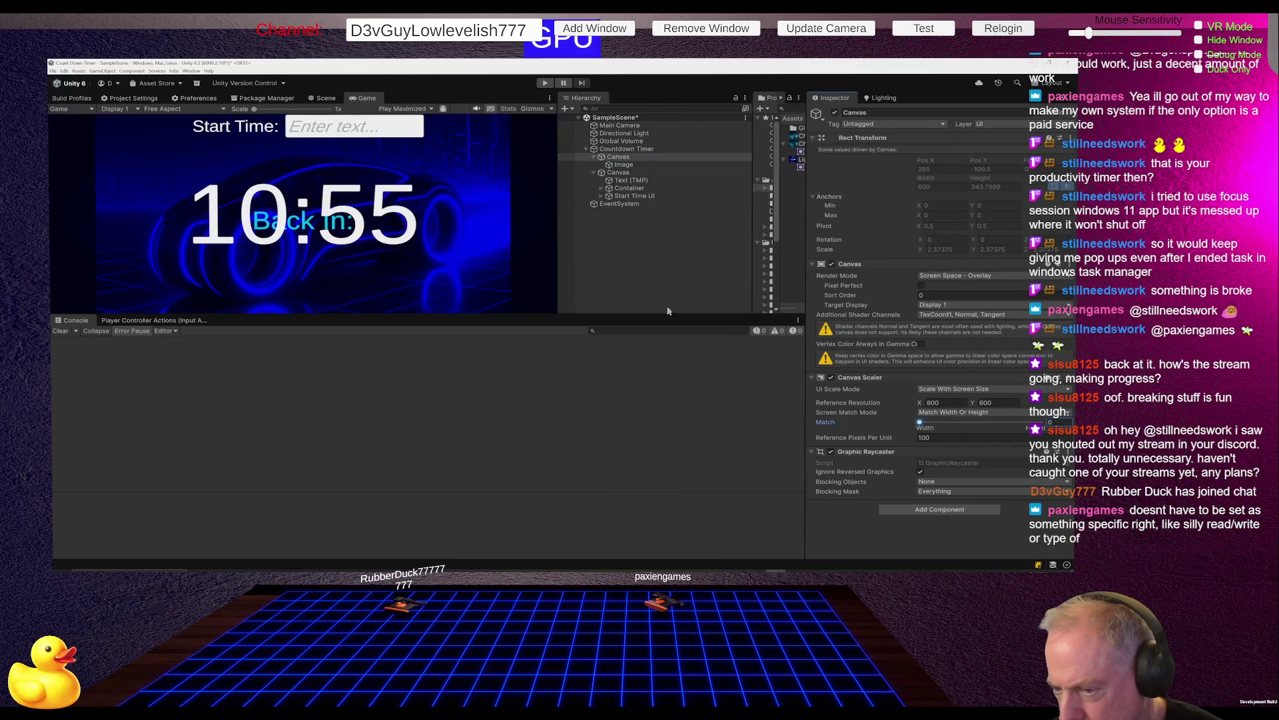
{"action": "left_click_drag", "start_coordinate": [559, 272], "coordinate": [547, 272]}
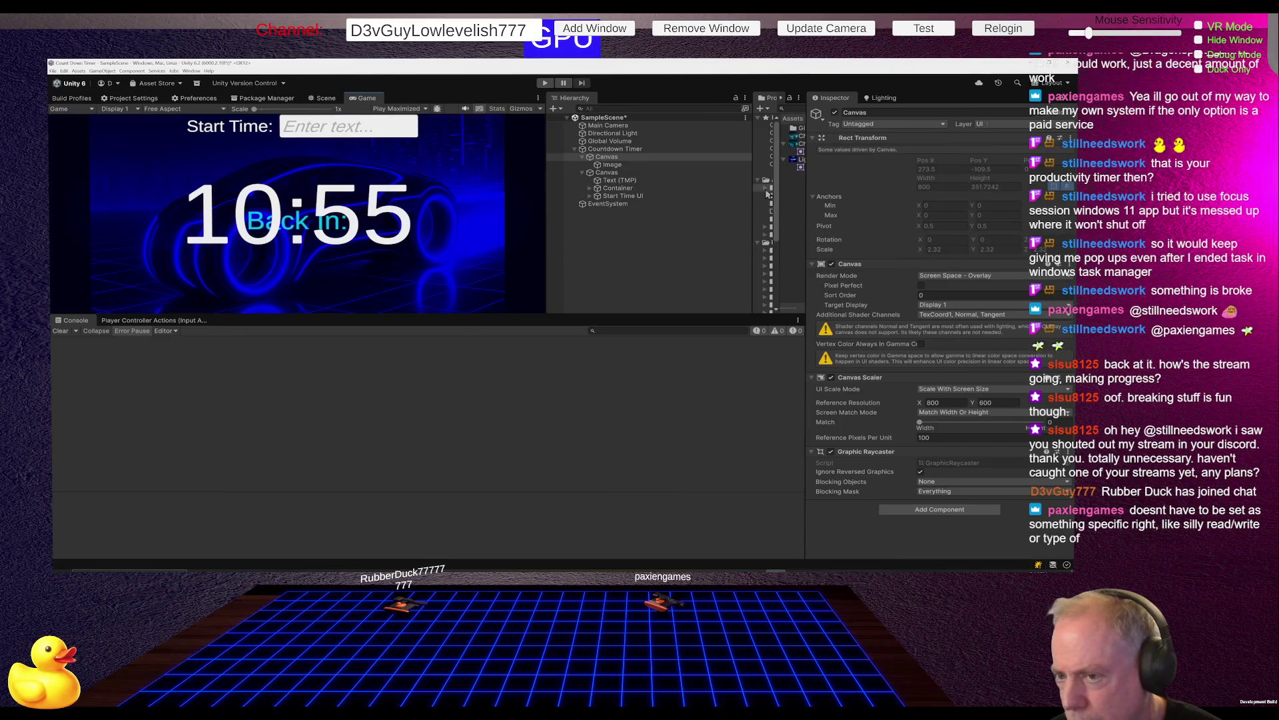
{"action": "left_click", "coordinate": [612, 165]}
Set the background Image's scale back to 1, resize the Game view, and adjust the Canvas Scaler Match slider.
{"action": "left_click", "coordinate": [927, 239]}
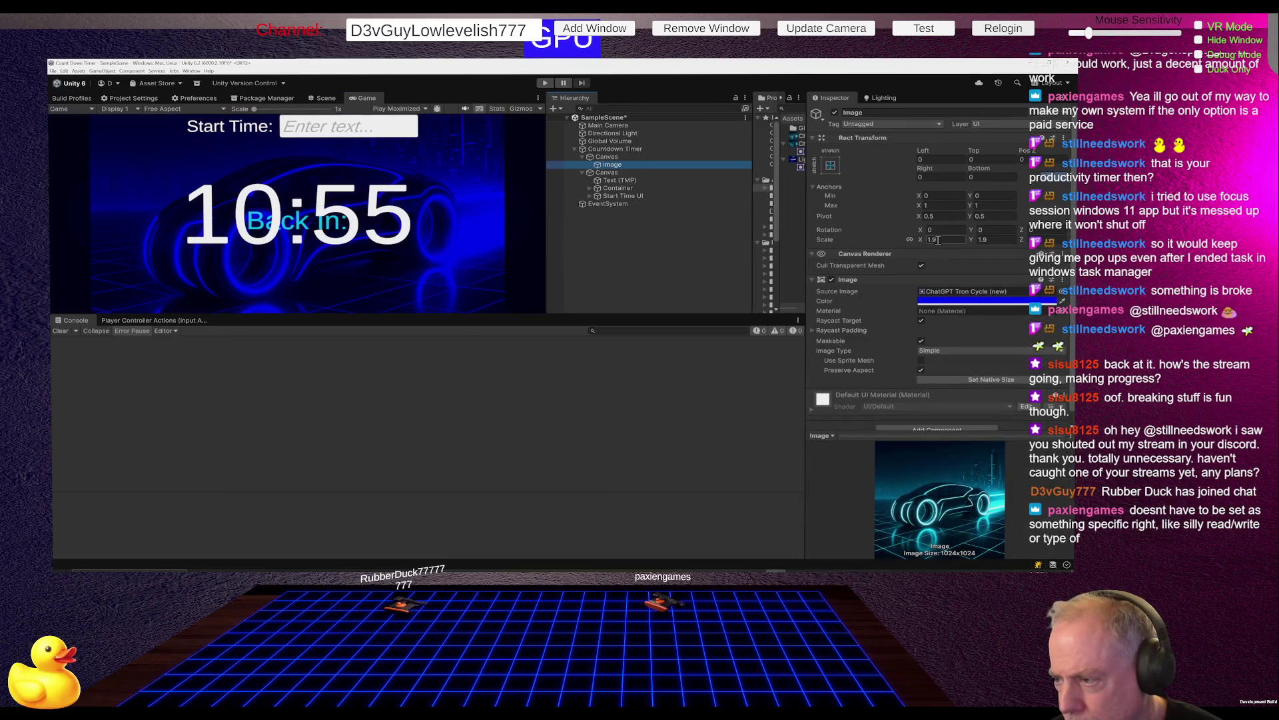
{"action": "type", "text": "1"}
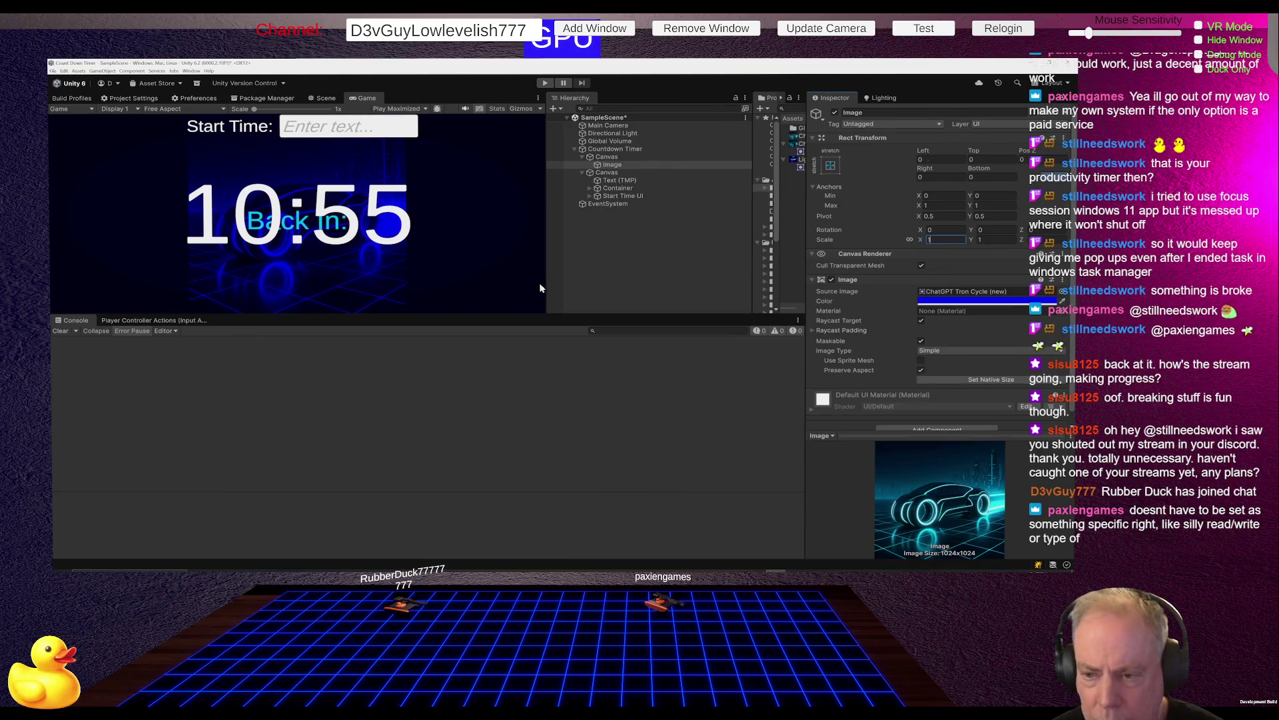
{"action": "mouse_move", "coordinate": [547, 287]}
{"action": "left_mouse_down"}
{"action": "mouse_move", "coordinate": [254, 287]}
{"action": "mouse_move", "coordinate": [707, 287]}
{"action": "mouse_move", "coordinate": [430, 285]}
{"action": "mouse_move", "coordinate": [545, 287]}
{"action": "left_mouse_up"}
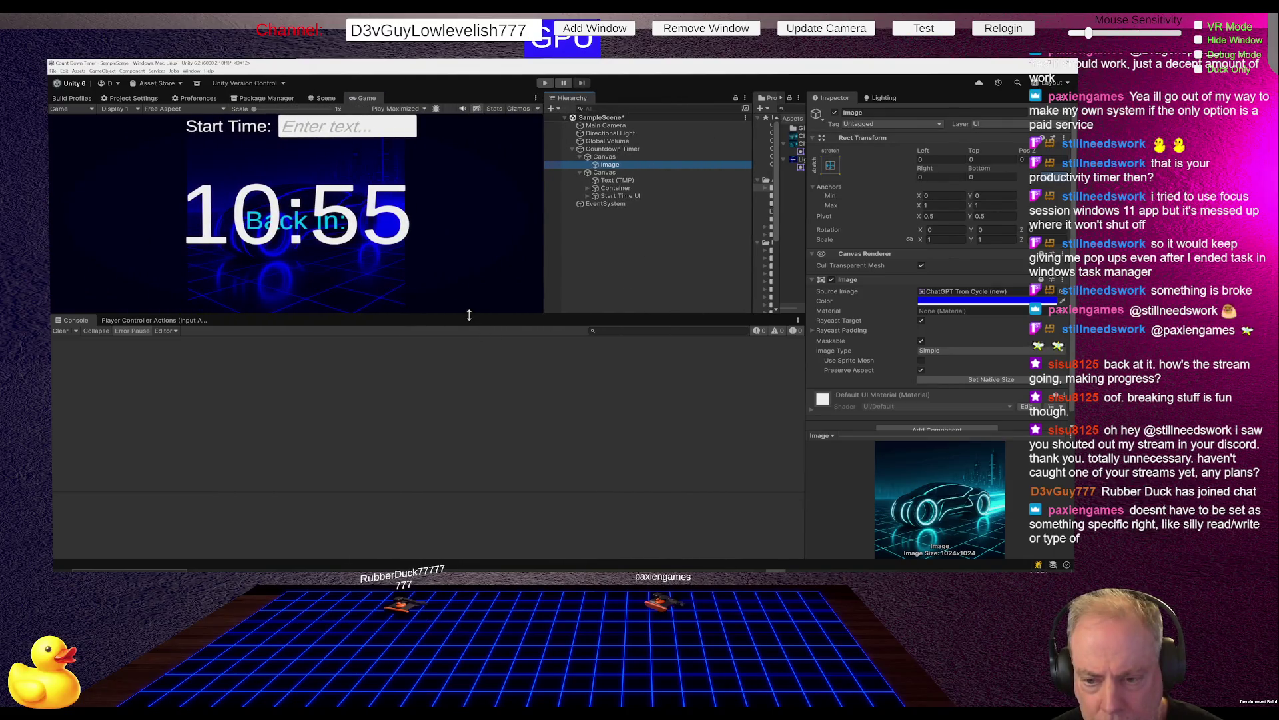
{"action": "mouse_move", "coordinate": [469, 315]}
{"action": "left_mouse_down"}
{"action": "mouse_move", "coordinate": [469, 376]}
{"action": "mouse_move", "coordinate": [469, 357]}
{"action": "left_mouse_up"}
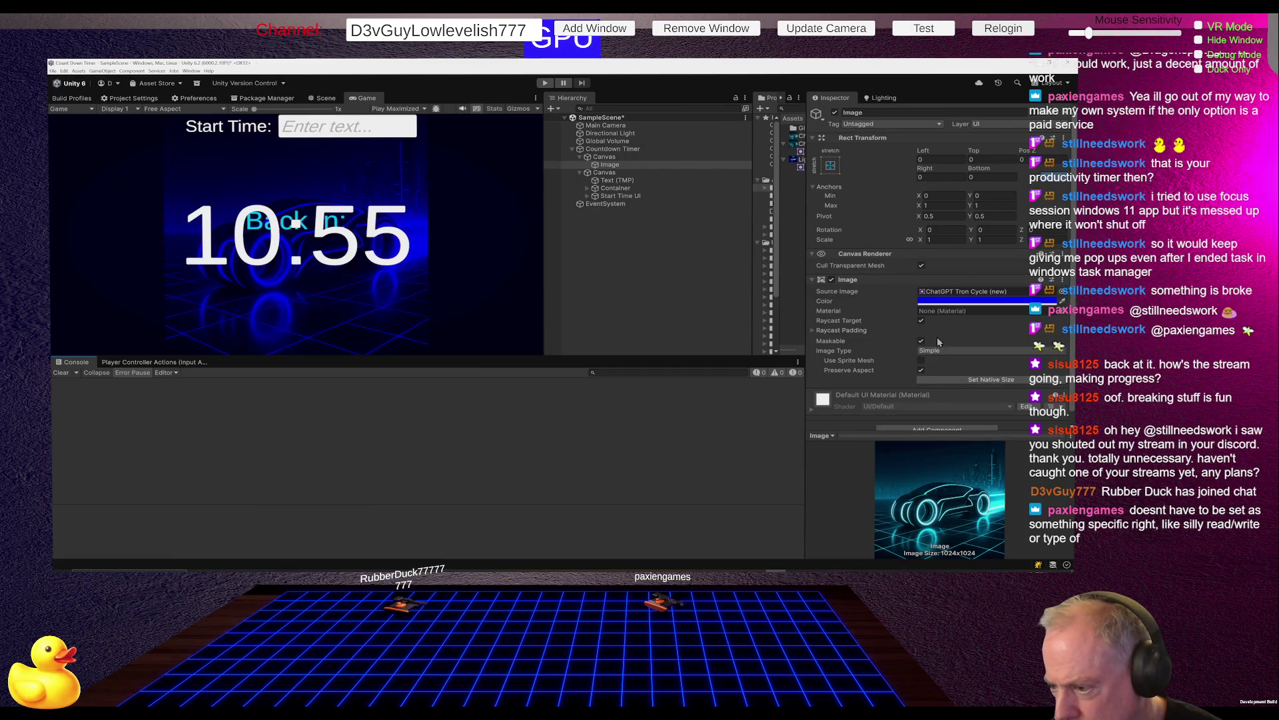
{"action": "left_click", "coordinate": [626, 158]}
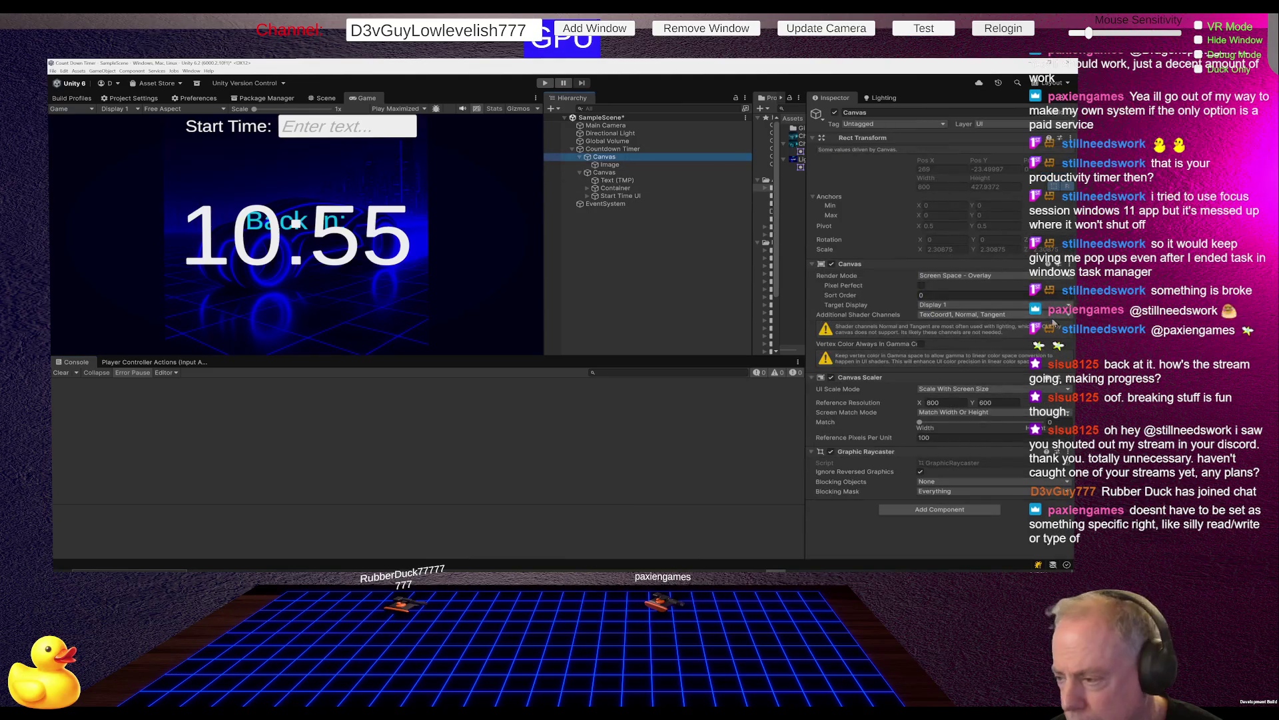
{"action": "mouse_move", "coordinate": [1013, 421]}
{"action": "left_mouse_down"}
{"action": "mouse_move", "coordinate": [1040, 426]}
{"action": "mouse_move", "coordinate": [909, 425]}
{"action": "left_mouse_up"}
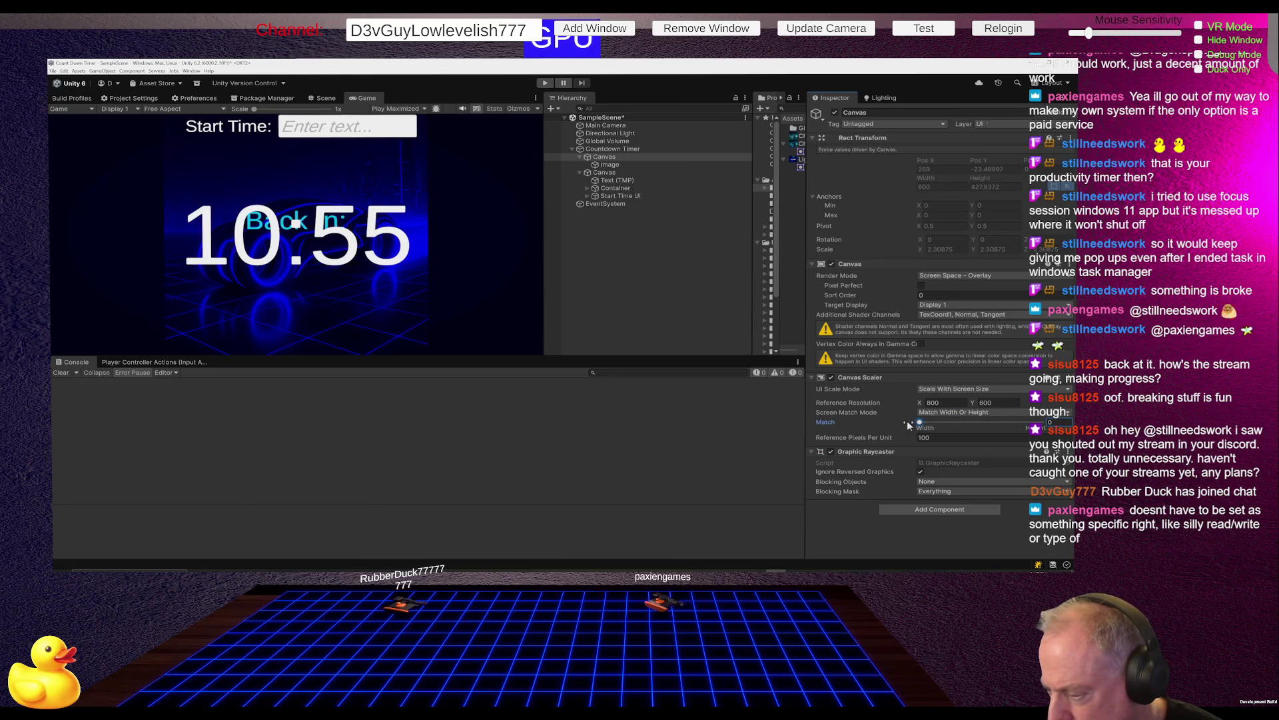
Try Constant Physical Size, then Constant Pixel Size Canvas scaling, resizing the Game view after each.
{"action": "left_click", "coordinate": [988, 390]}
{"action": "left_click", "coordinate": [952, 413]}
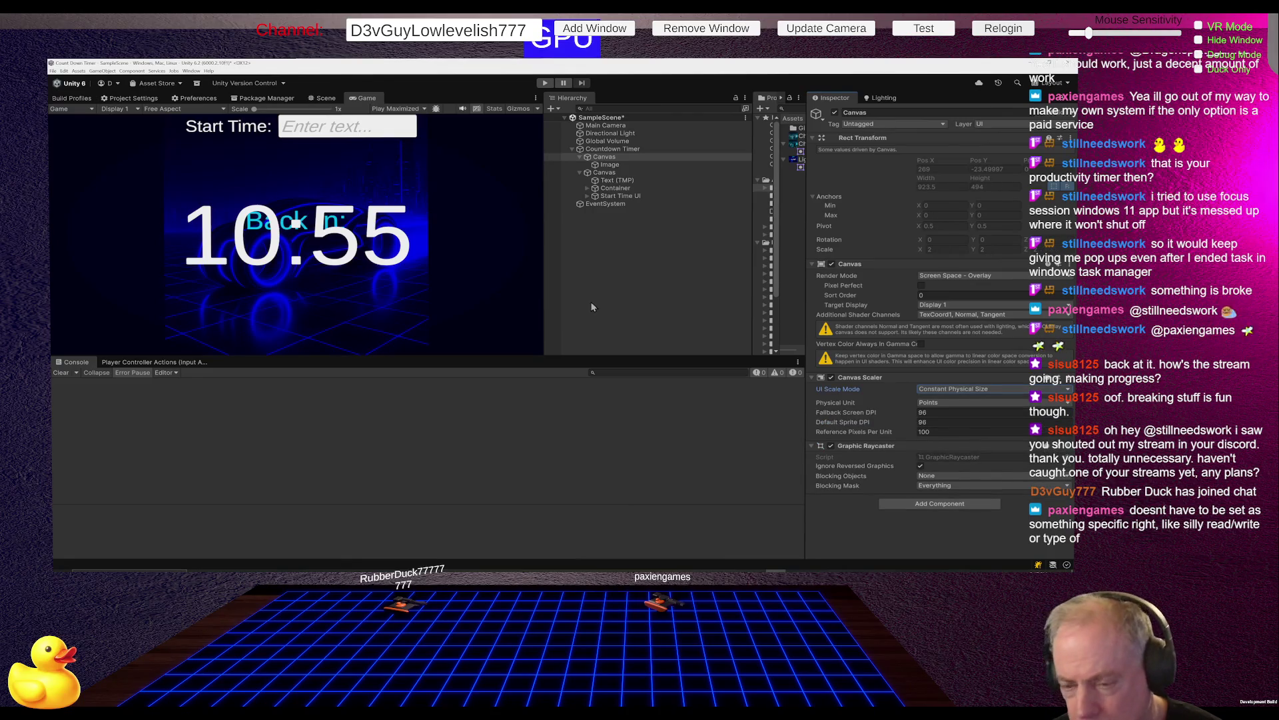
{"action": "left_click_drag", "start_coordinate": [544, 329], "coordinate": [570, 329]}
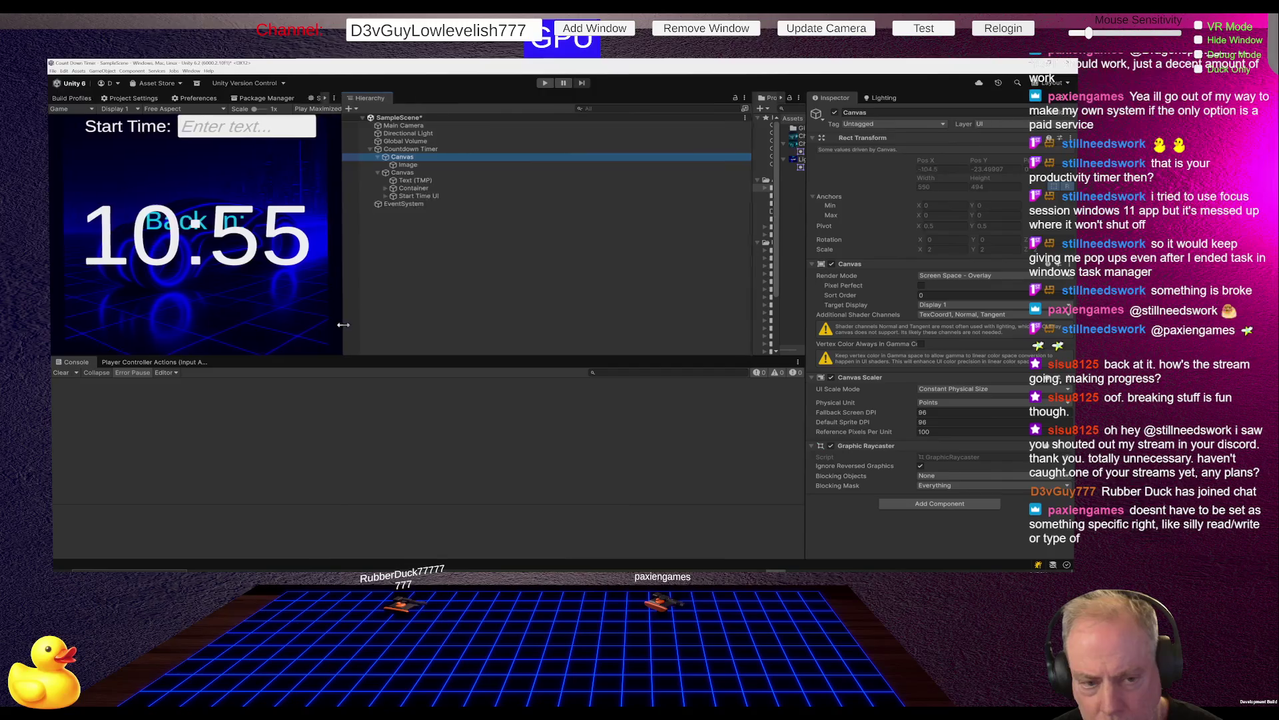
{"action": "left_click", "coordinate": [962, 392]}
{"action": "left_click", "coordinate": [952, 399]}
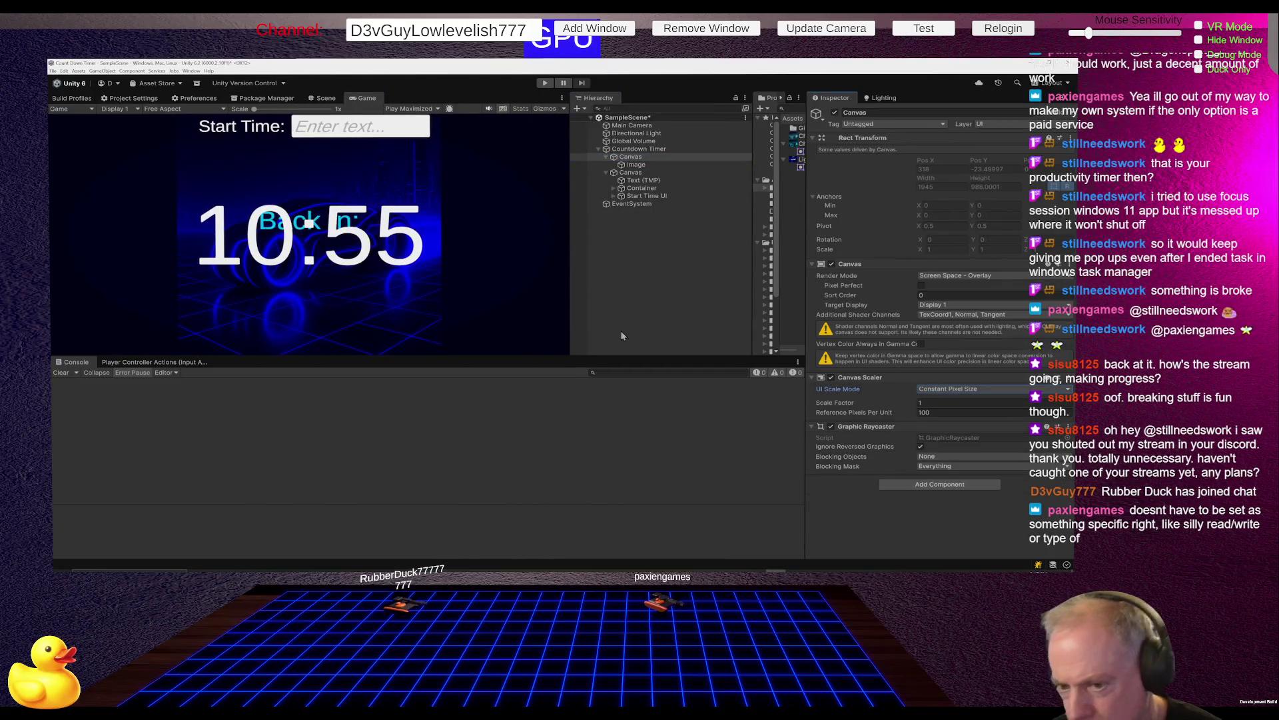
{"action": "mouse_move", "coordinate": [565, 342]}
{"action": "left_mouse_down"}
{"action": "mouse_move", "coordinate": [584, 342]}
{"action": "mouse_move", "coordinate": [371, 342]}
{"action": "mouse_move", "coordinate": [622, 343]}
{"action": "left_mouse_up"}
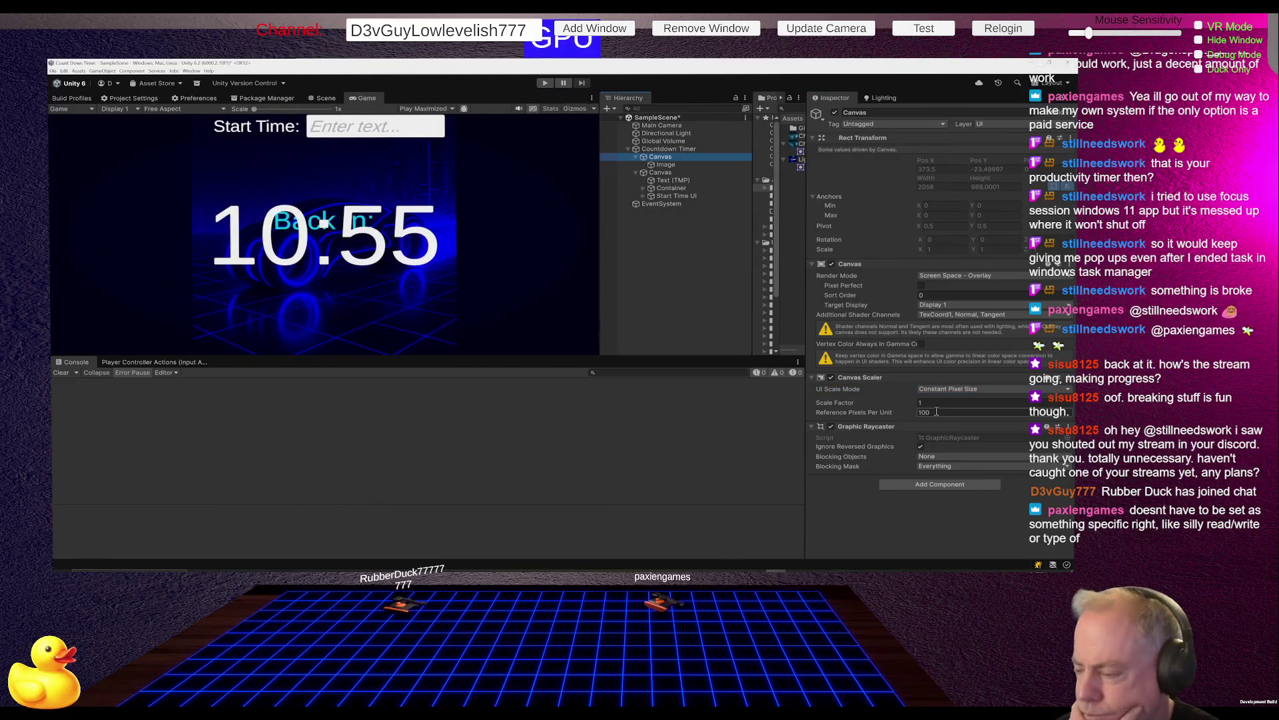
Return the Canvas to Scale With Screen Size, test Game view resizing, then toggle the Canvas Scaler off.
{"action": "left_click", "coordinate": [967, 389]}
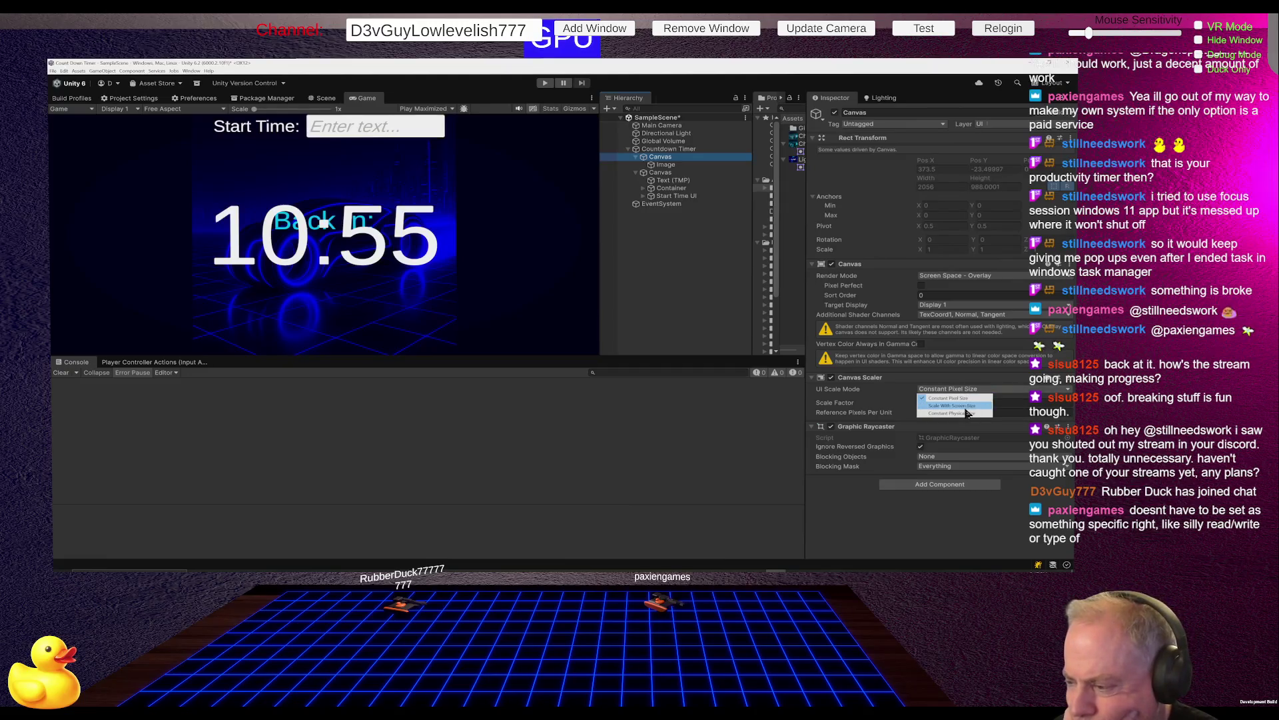
{"action": "left_click", "coordinate": [957, 405]}
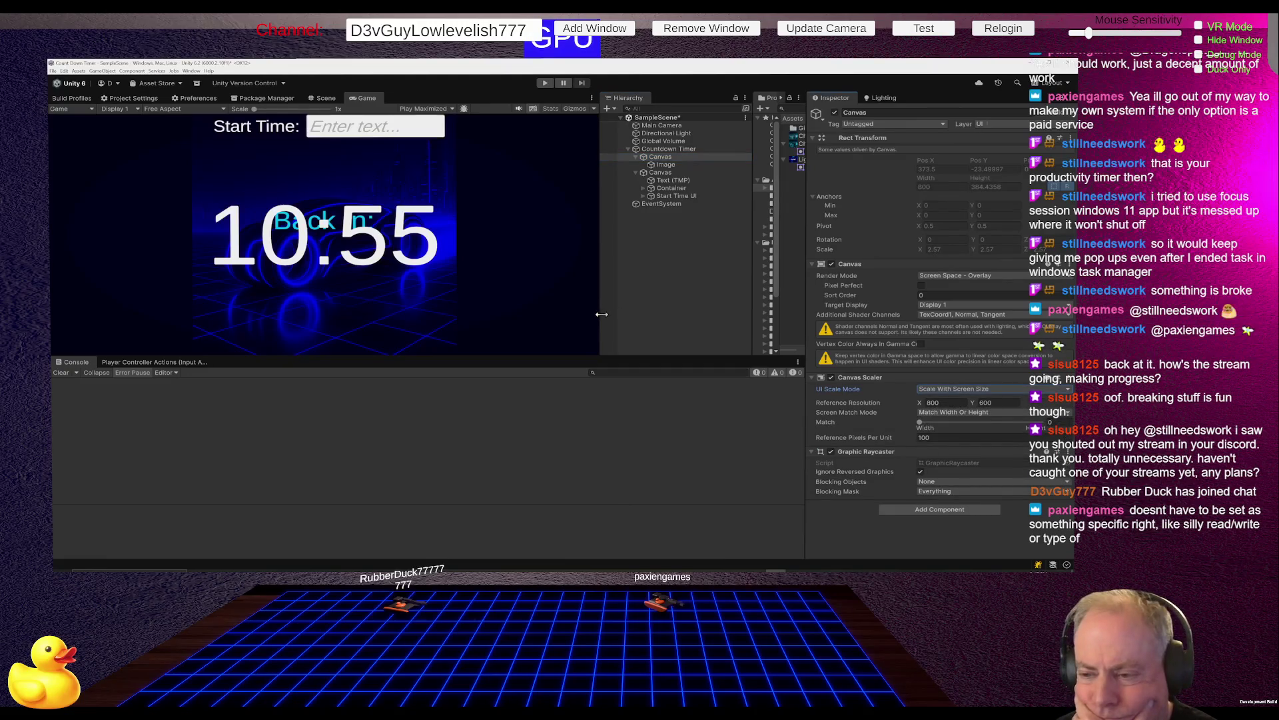
{"action": "mouse_move", "coordinate": [601, 313]}
{"action": "left_mouse_down"}
{"action": "mouse_move", "coordinate": [410, 314]}
{"action": "mouse_move", "coordinate": [598, 314]}
{"action": "left_mouse_up"}
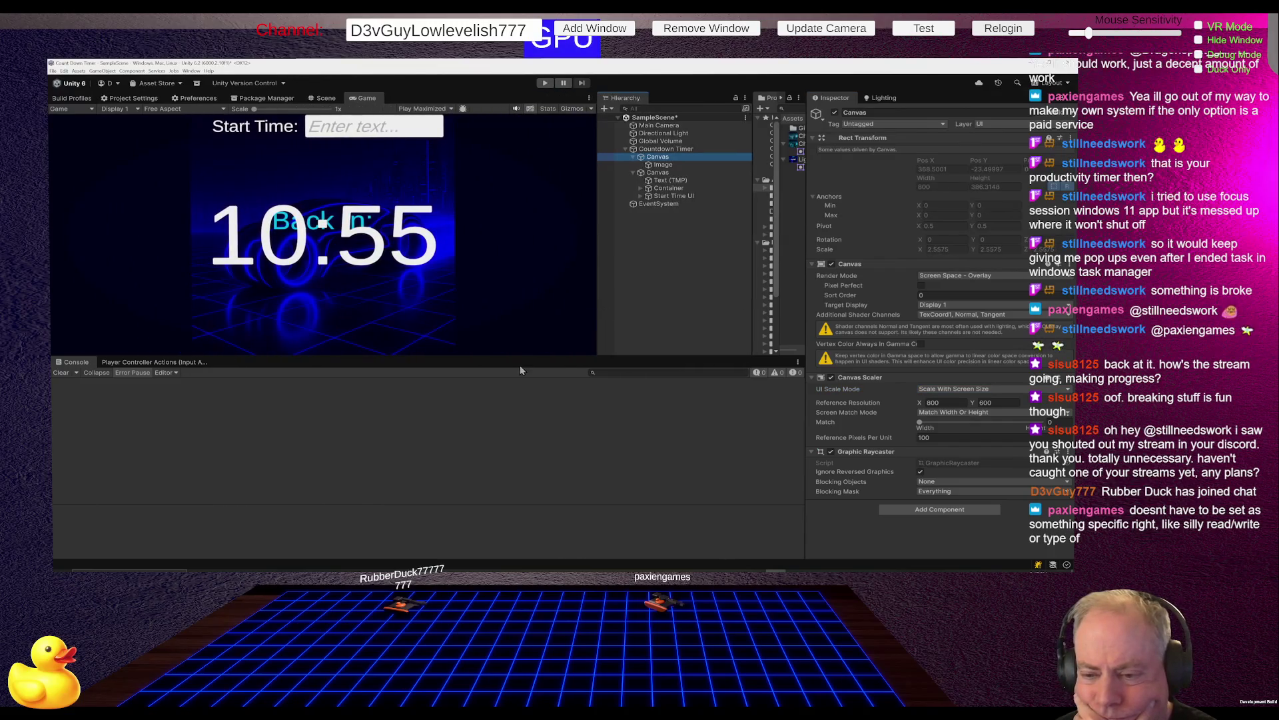
{"action": "mouse_move", "coordinate": [513, 357]}
{"action": "left_mouse_down"}
{"action": "mouse_move", "coordinate": [513, 373]}
{"action": "mouse_move", "coordinate": [519, 313]}
{"action": "mouse_move", "coordinate": [528, 556]}
{"action": "mouse_move", "coordinate": [532, 413]}
{"action": "left_mouse_up"}
{"action": "mouse_move", "coordinate": [598, 333]}
{"action": "left_mouse_down"}
{"action": "mouse_move", "coordinate": [126, 329]}
{"action": "mouse_move", "coordinate": [605, 332]}
{"action": "left_mouse_up"}
{"action": "left_click", "coordinate": [831, 378]}
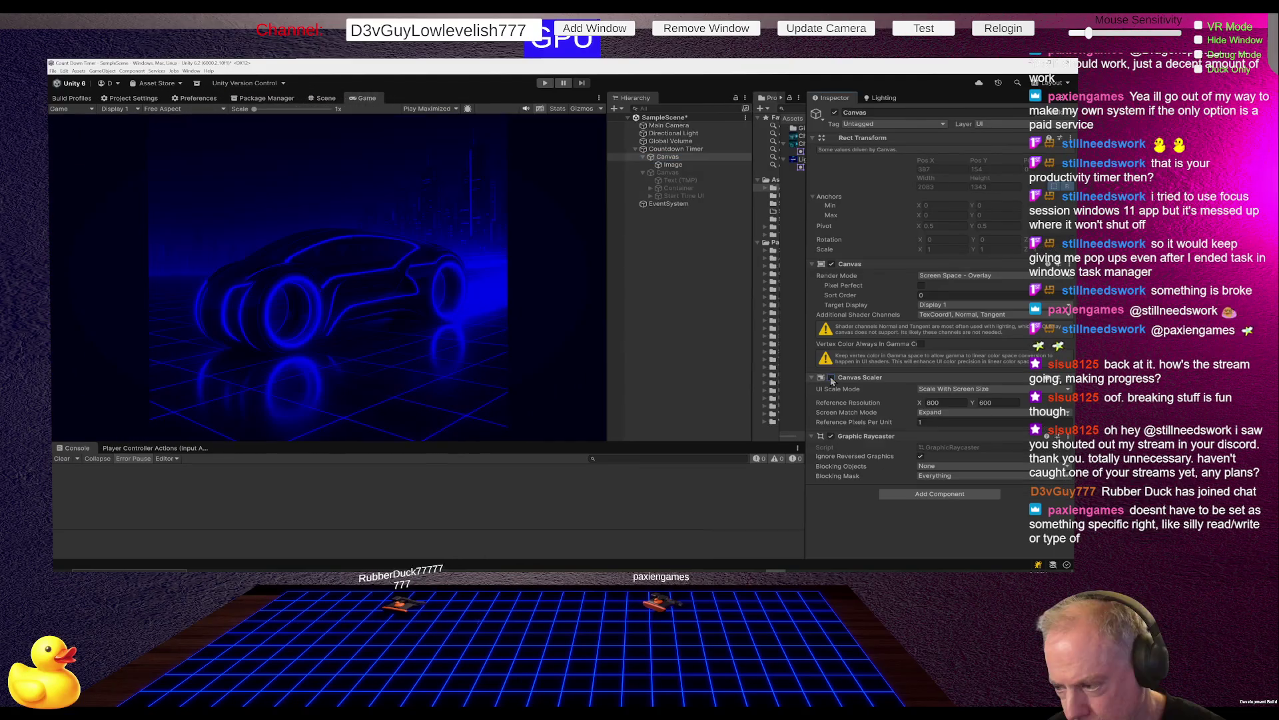
{"action": "mouse_move", "coordinate": [609, 394]}
{"action": "left_mouse_down"}
{"action": "mouse_move", "coordinate": [287, 394]}
{"action": "mouse_move", "coordinate": [524, 394]}
{"action": "left_mouse_up"}
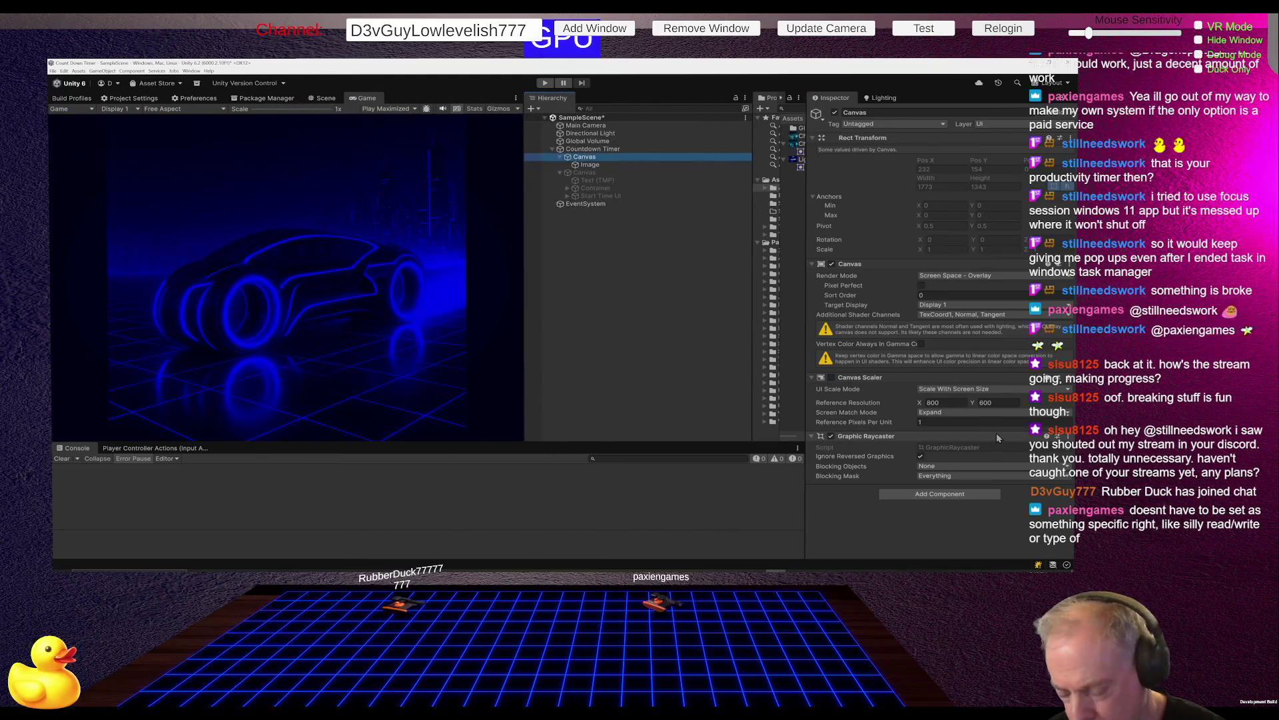
{"action": "key", "text": "ctrl+z"}
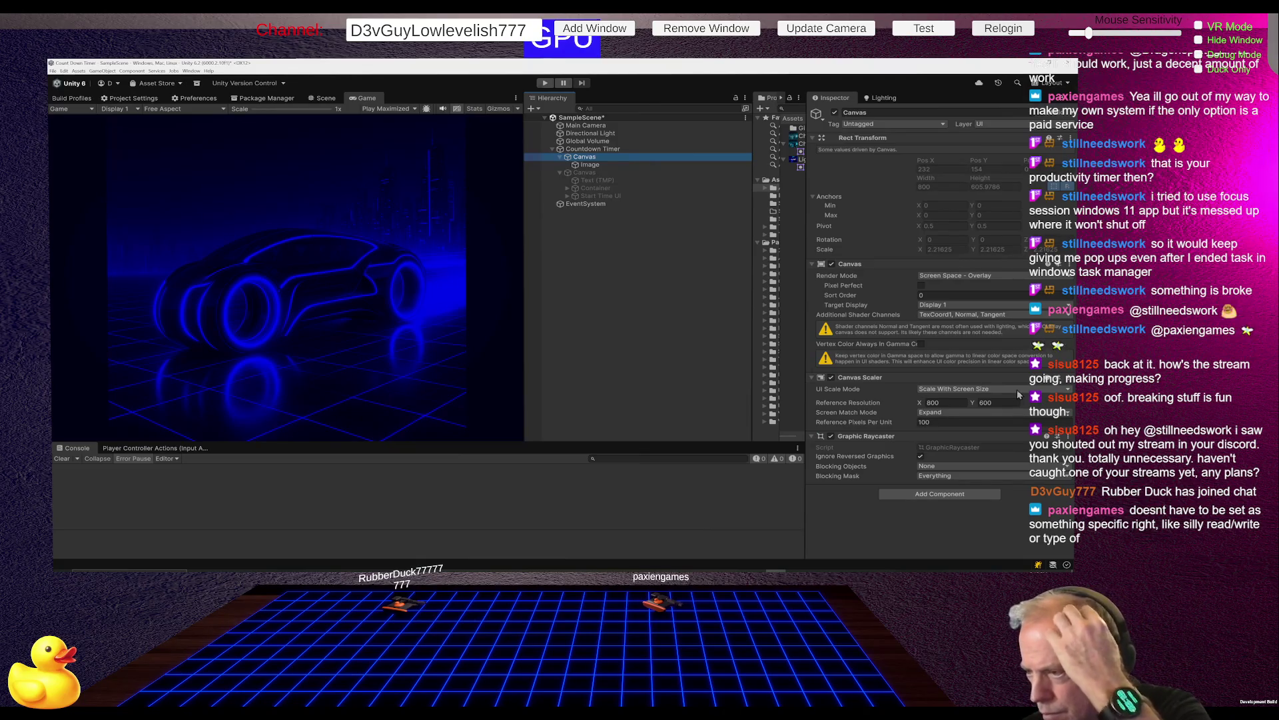
{"action": "left_click", "coordinate": [970, 276]}
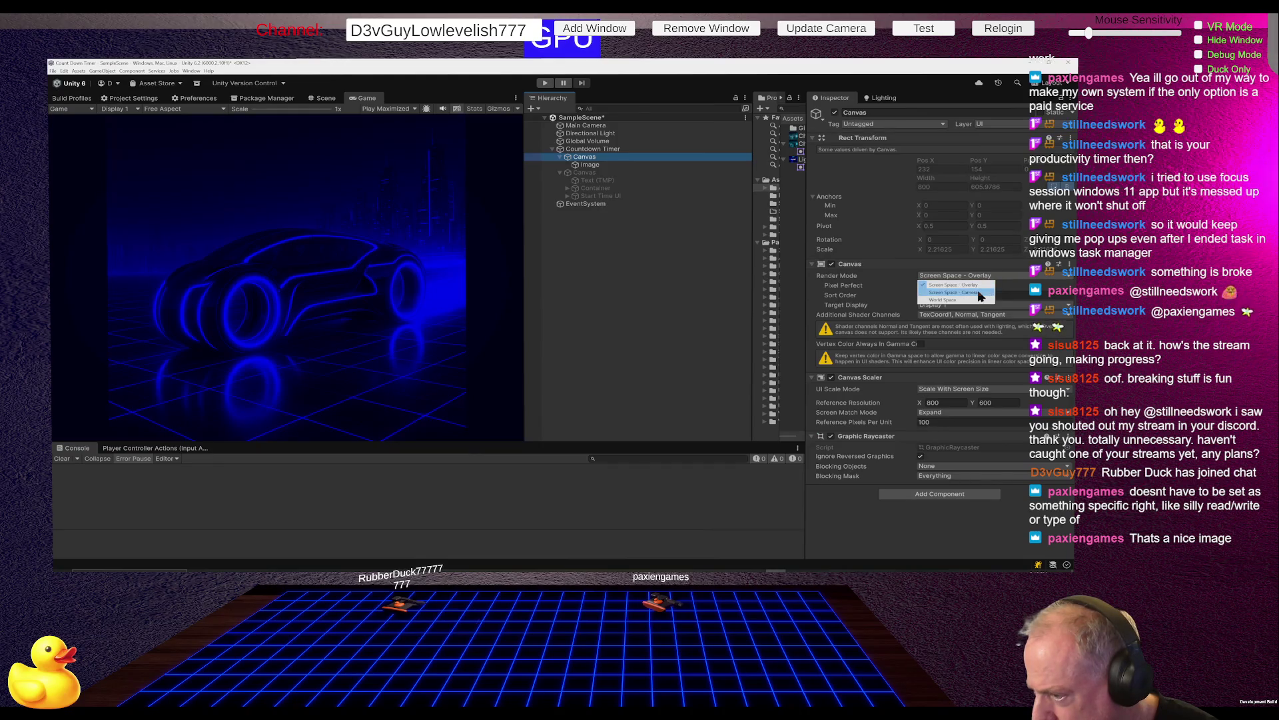
{"action": "left_click", "coordinate": [980, 296]}
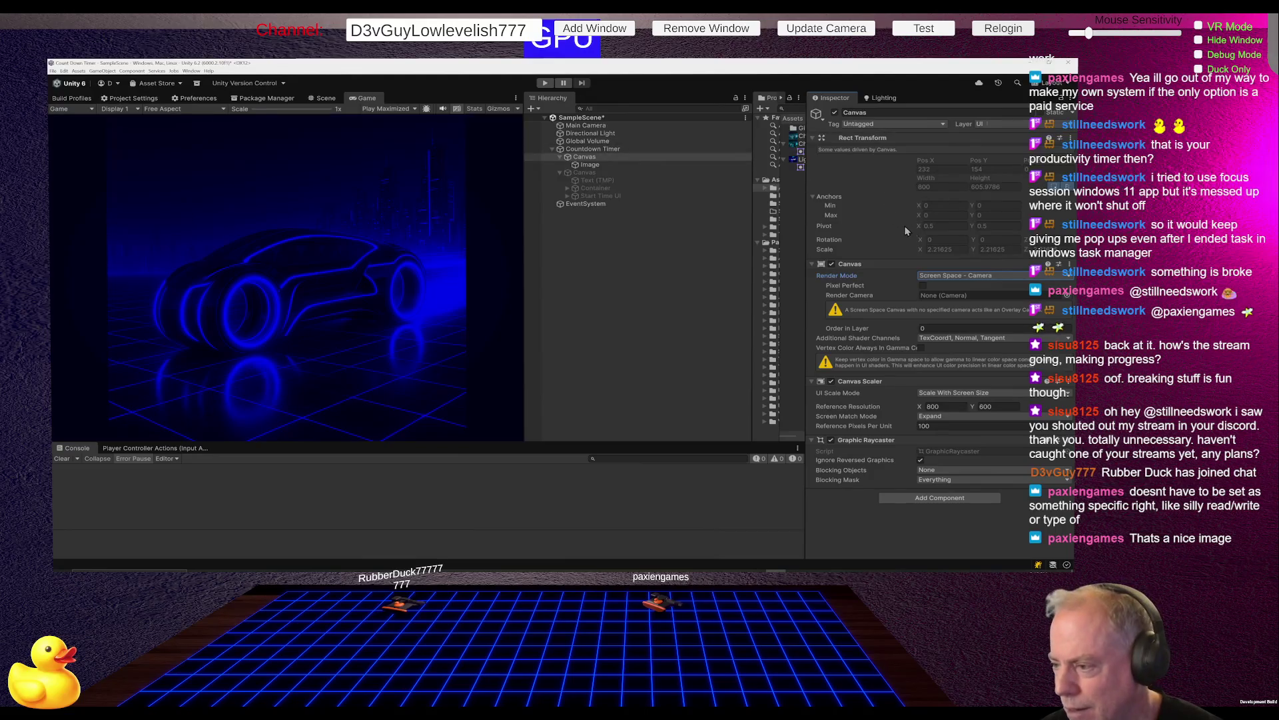
{"action": "left_click", "coordinate": [988, 277]}
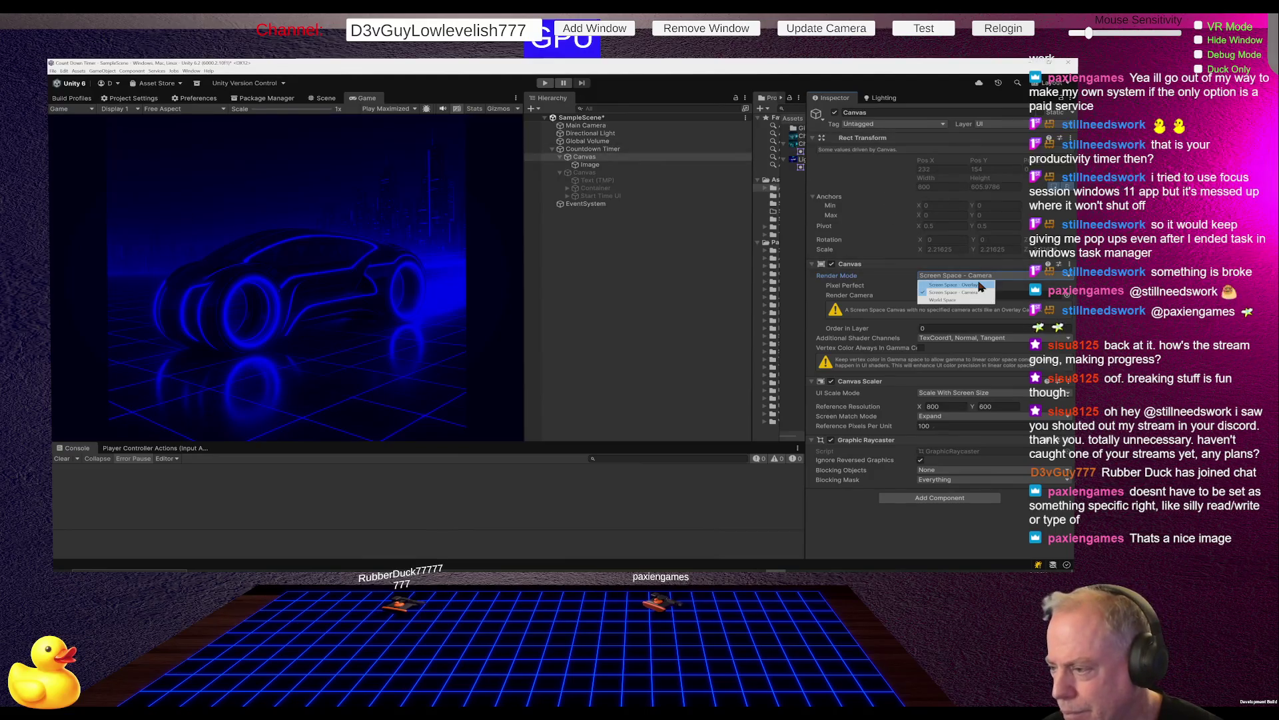
{"action": "left_click", "coordinate": [980, 286]}
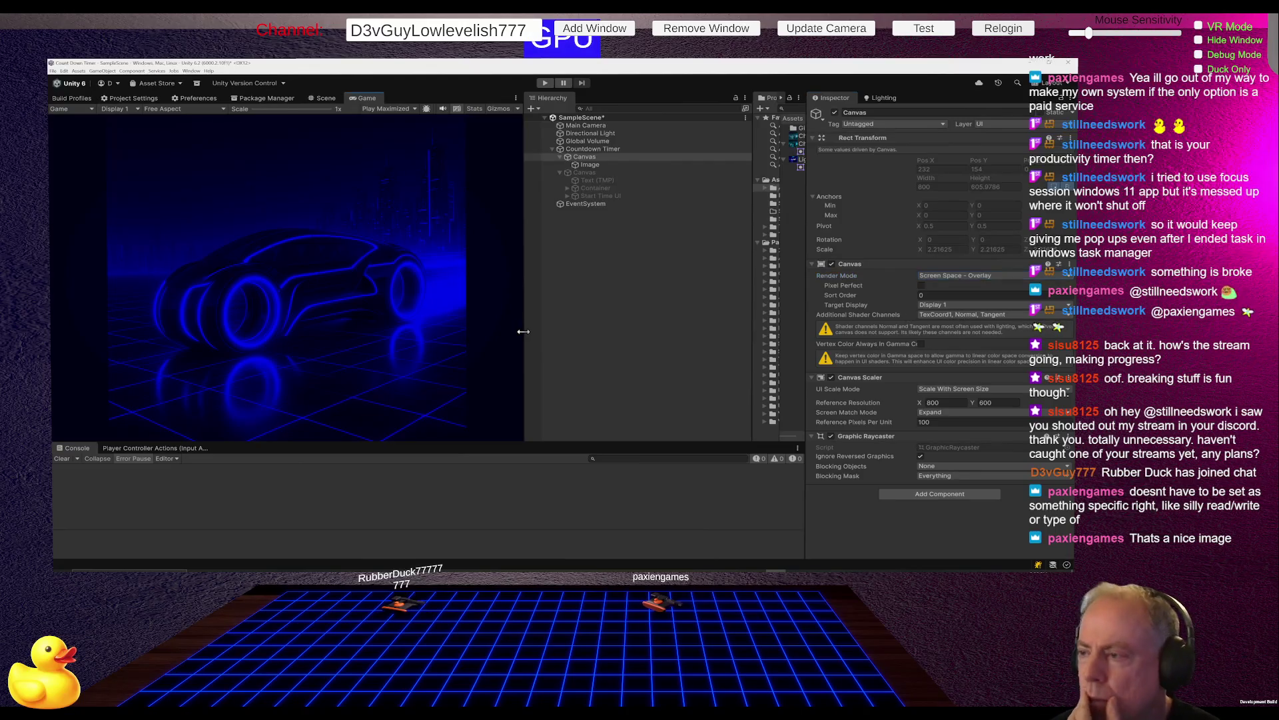
{"action": "mouse_move", "coordinate": [524, 331]}
{"action": "left_mouse_down"}
{"action": "mouse_move", "coordinate": [349, 337]}
{"action": "mouse_move", "coordinate": [514, 333]}
{"action": "mouse_move", "coordinate": [91, 373]}
{"action": "mouse_move", "coordinate": [574, 347]}
{"action": "left_mouse_up"}
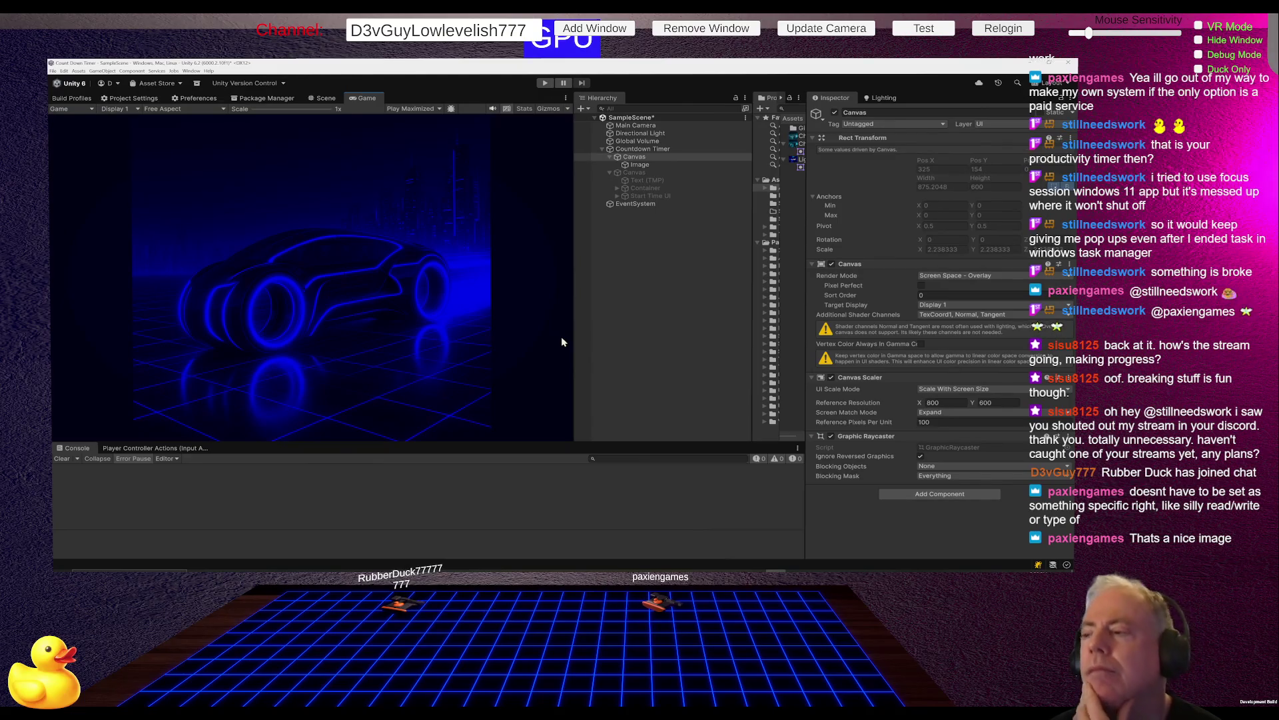
{"action": "left_click", "coordinate": [644, 165]}
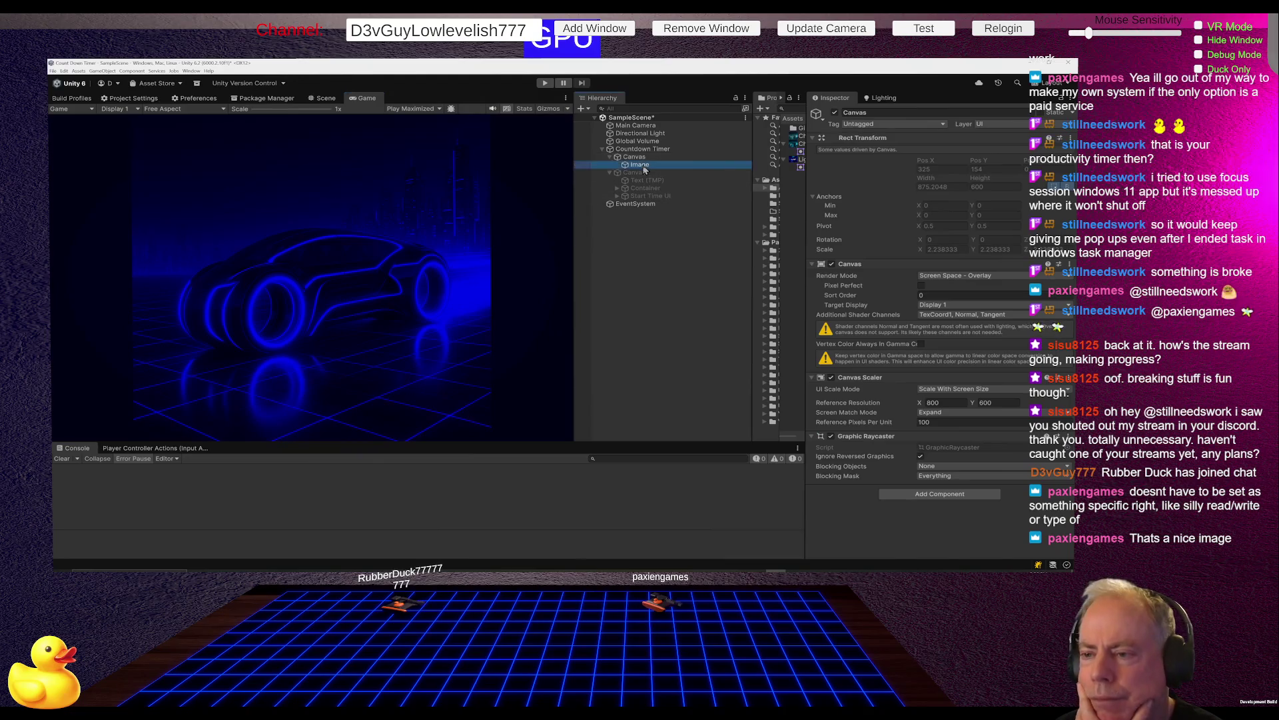
Anchor the background Image to middle-center and resize the Game view to preview it.
{"action": "left_click", "coordinate": [831, 167]}
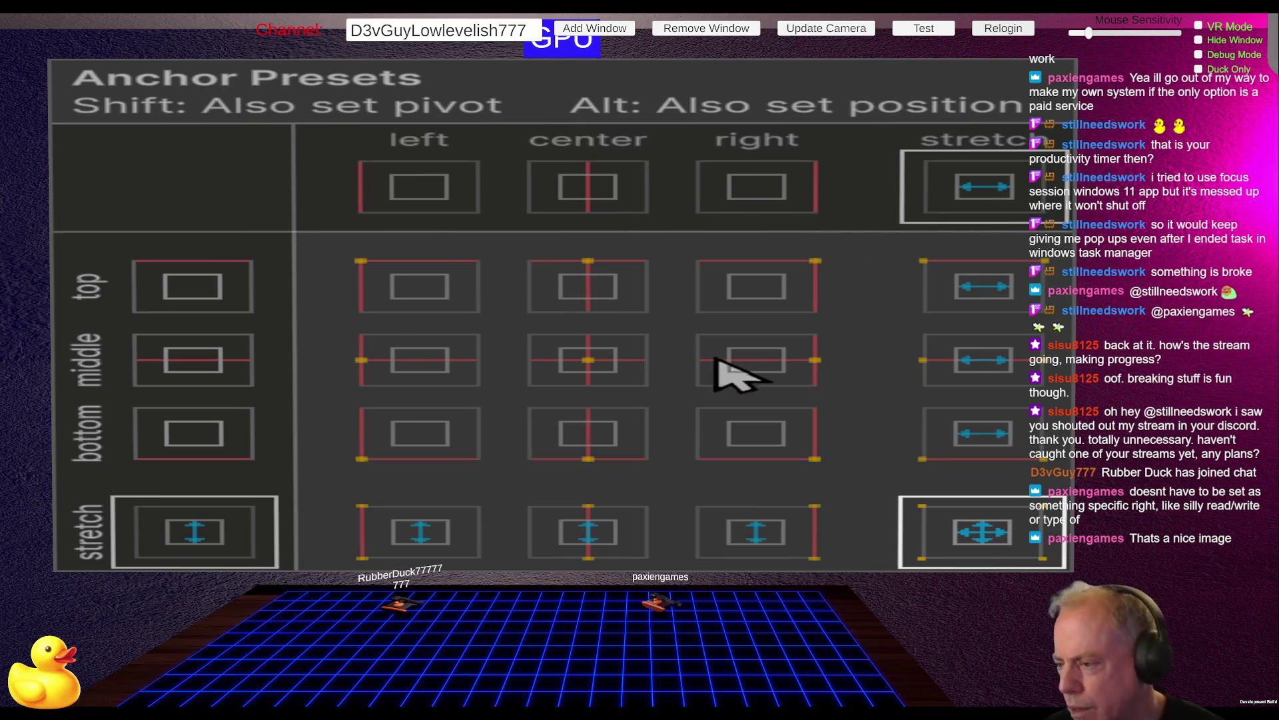
{"action": "left_click", "coordinate": [581, 375]}
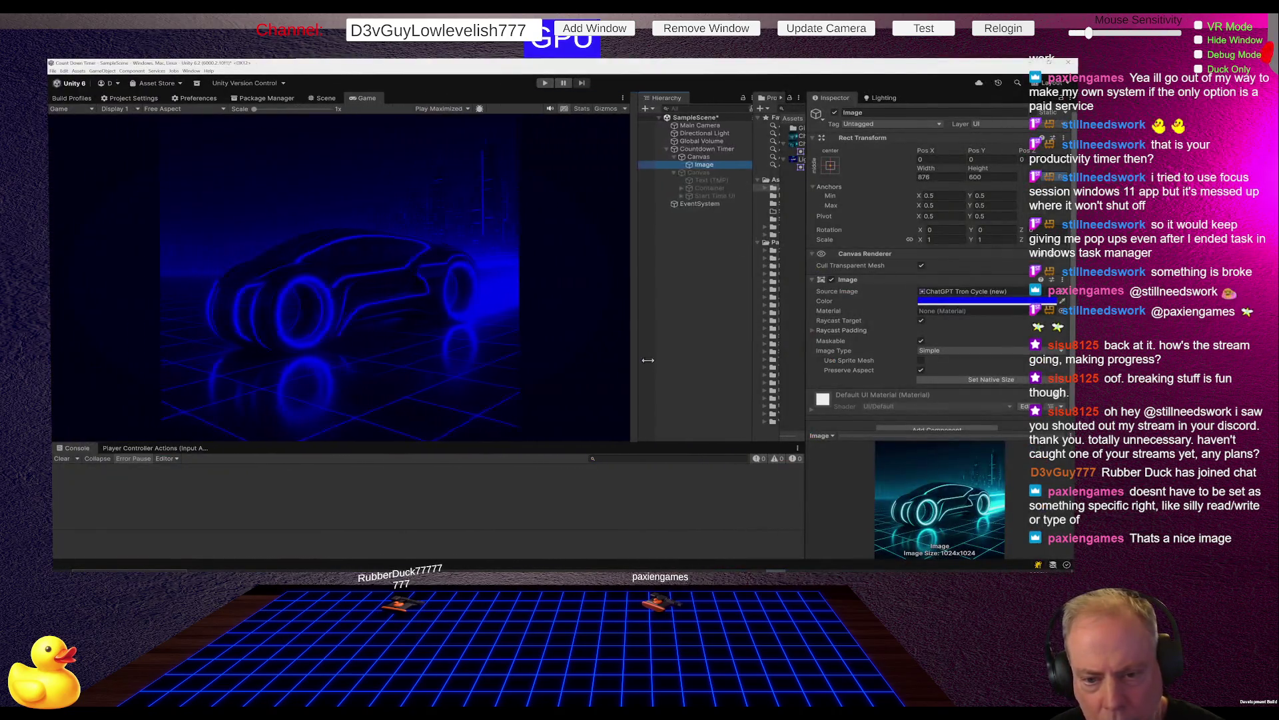
{"action": "mouse_move", "coordinate": [648, 360]}
{"action": "left_mouse_down"}
{"action": "mouse_move", "coordinate": [257, 360]}
{"action": "mouse_move", "coordinate": [610, 368]}
{"action": "left_mouse_up"}
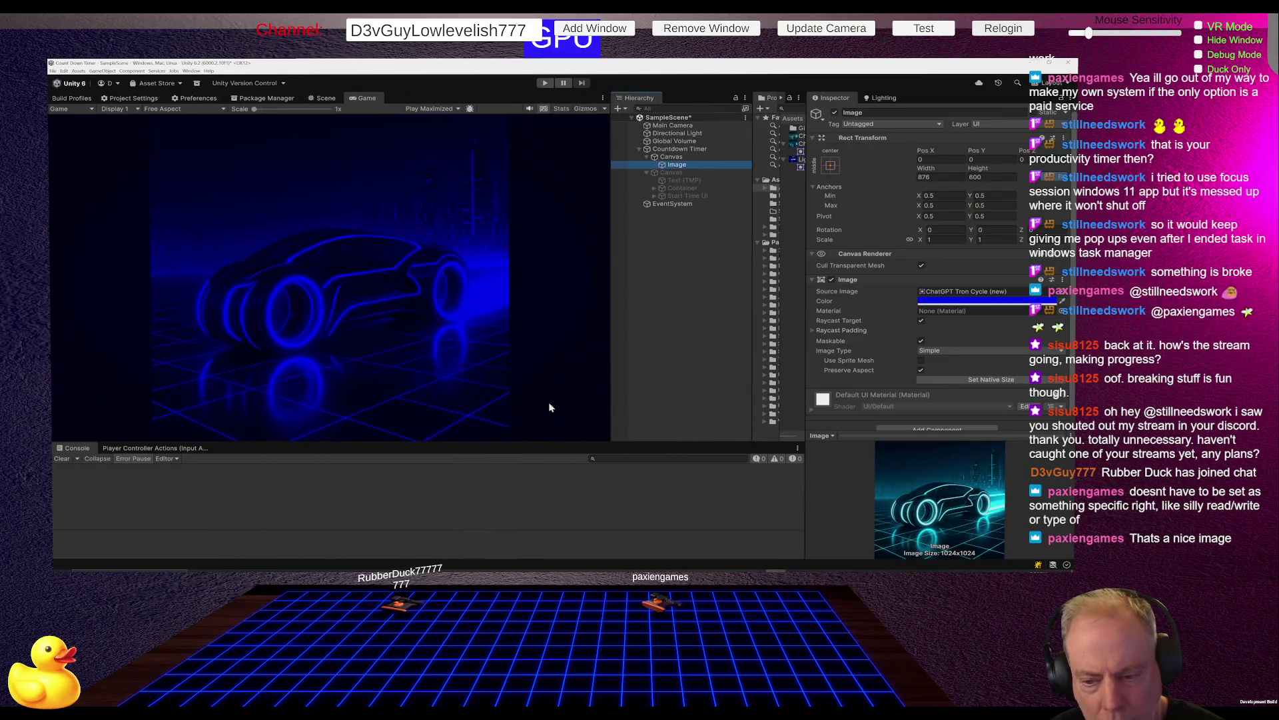
{"action": "mouse_move", "coordinate": [545, 441]}
{"action": "left_mouse_down"}
{"action": "mouse_move", "coordinate": [550, 309]}
{"action": "mouse_move", "coordinate": [540, 358]}
{"action": "left_mouse_up"}
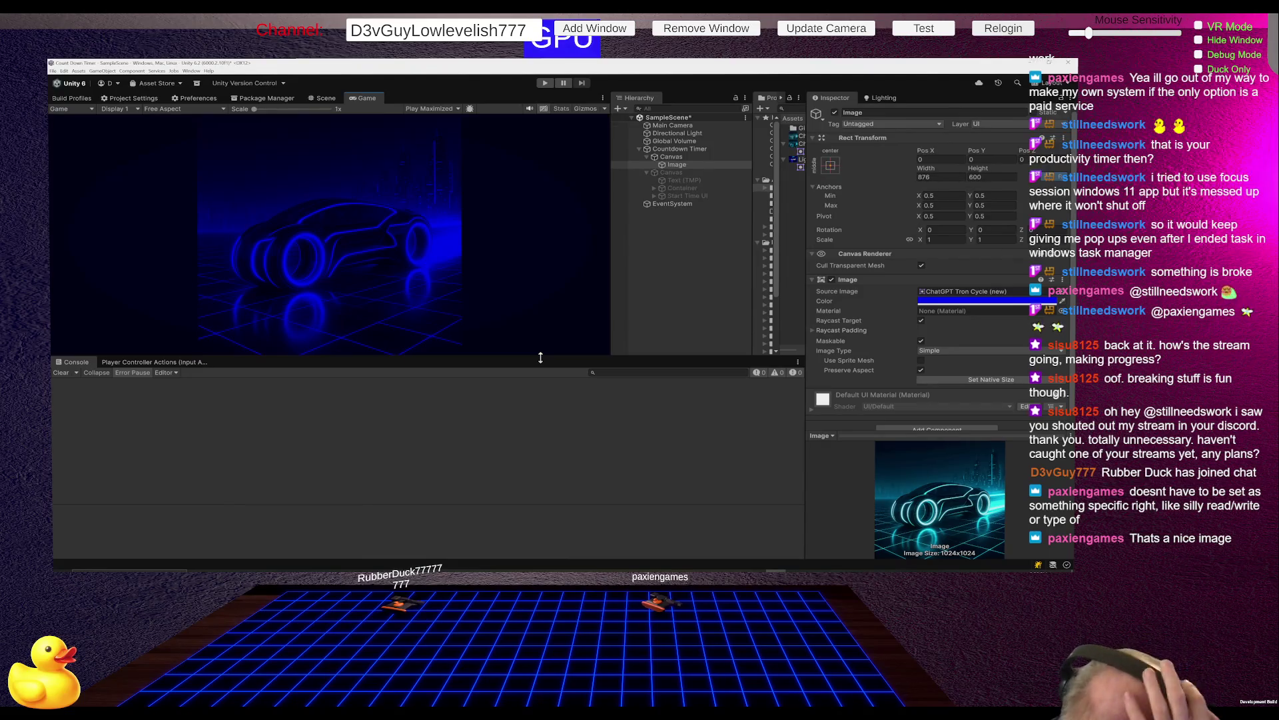
Stretch the Image horizontally across the canvas and drag its scale up toward 1.7.
{"action": "left_click", "coordinate": [833, 168]}
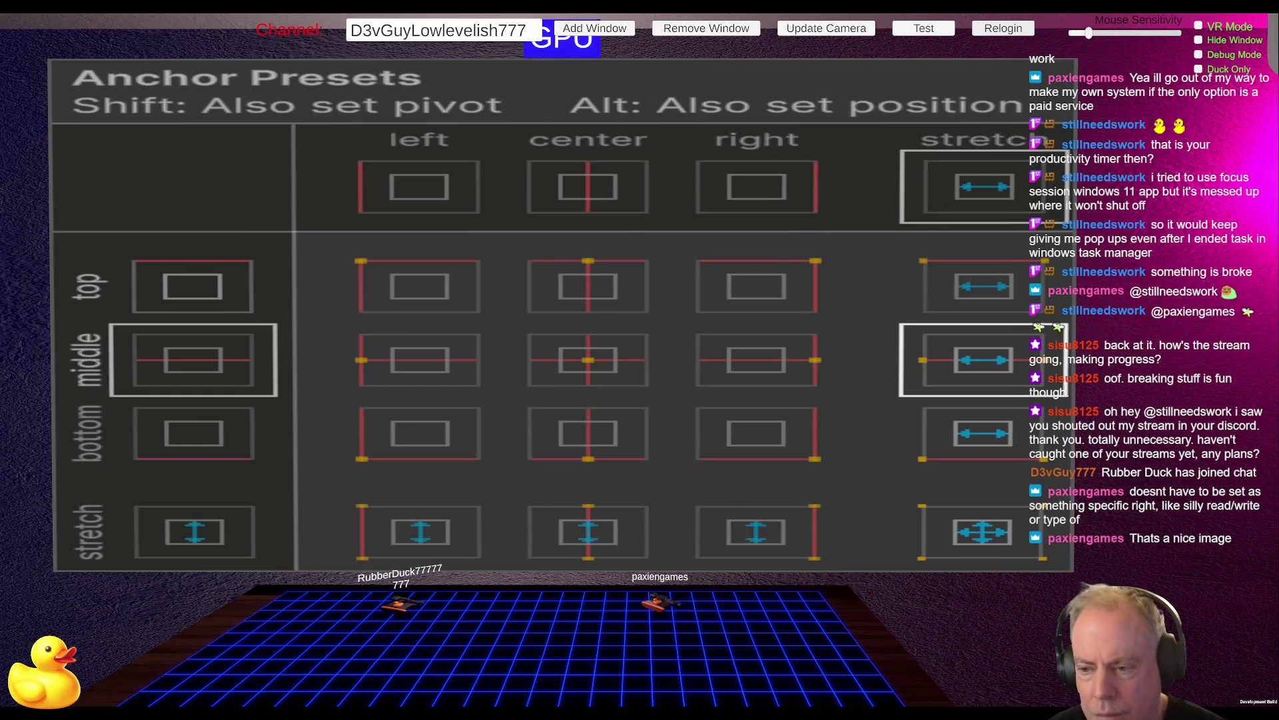
{"action": "left_click", "coordinate": [983, 360]}
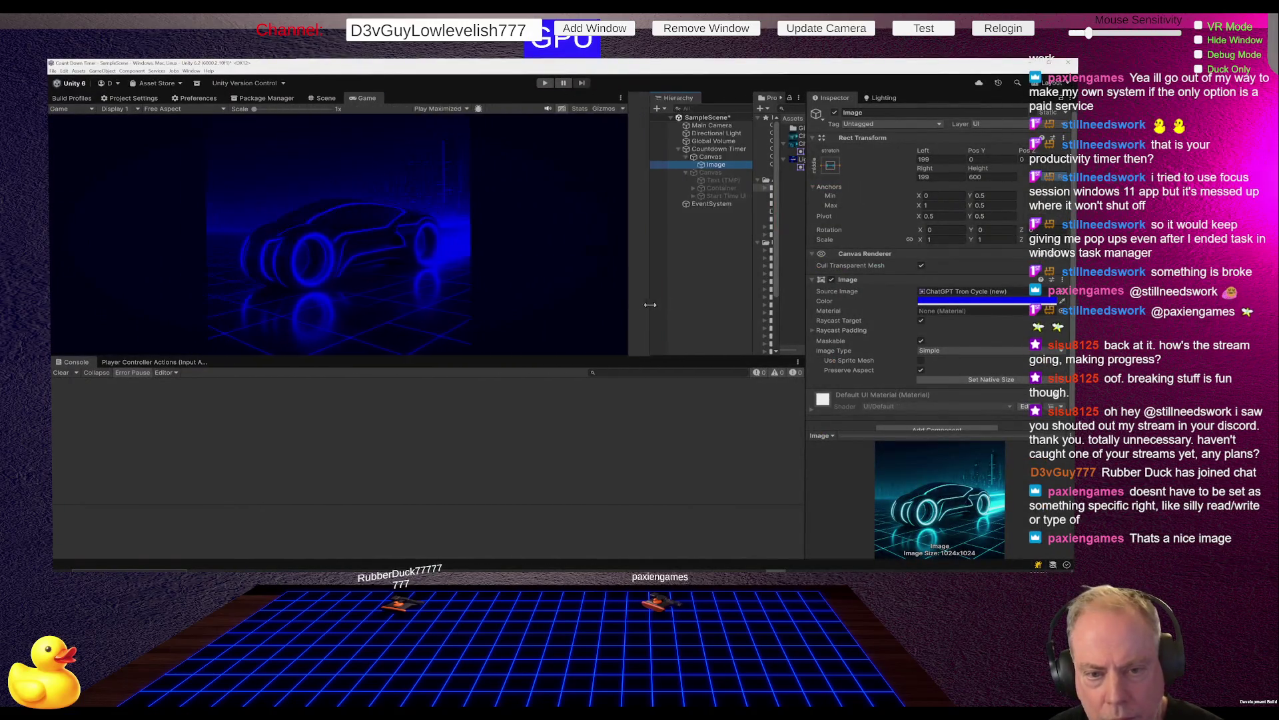
{"action": "mouse_move", "coordinate": [650, 304]}
{"action": "left_mouse_down"}
{"action": "mouse_move", "coordinate": [394, 327]}
{"action": "mouse_move", "coordinate": [531, 337]}
{"action": "mouse_move", "coordinate": [487, 337]}
{"action": "mouse_move", "coordinate": [477, 216]}
{"action": "mouse_move", "coordinate": [160, 228]}
{"action": "mouse_move", "coordinate": [513, 227]}
{"action": "mouse_move", "coordinate": [225, 228]}
{"action": "left_mouse_up"}
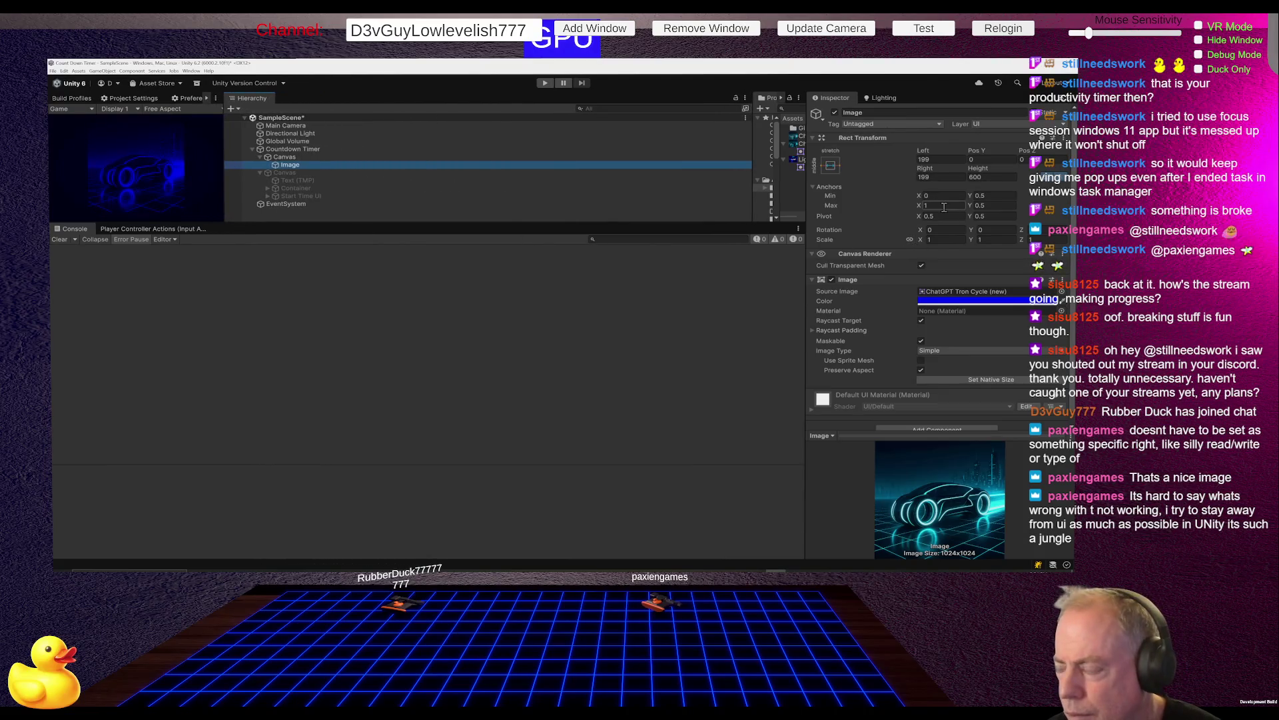
{"action": "mouse_move", "coordinate": [921, 242]}
{"action": "left_mouse_down"}
{"action": "mouse_move", "coordinate": [908, 244]}
{"action": "mouse_move", "coordinate": [921, 242]}
{"action": "left_mouse_up"}
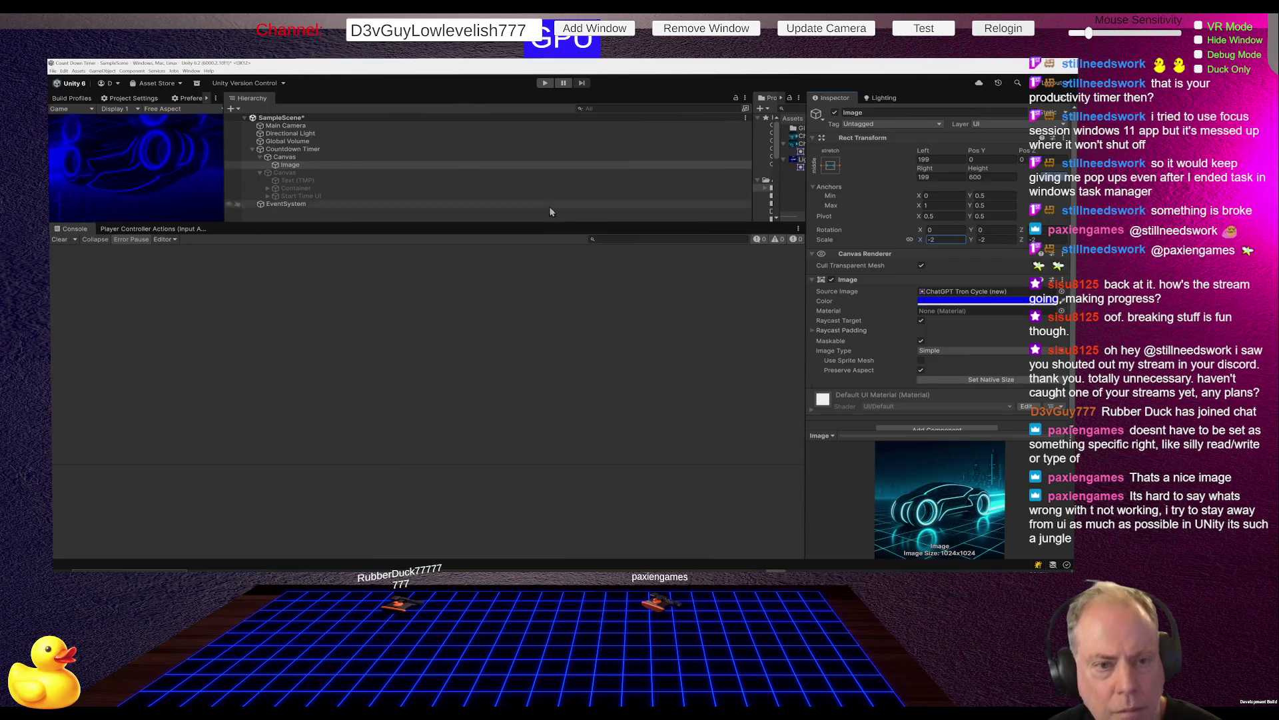
{"action": "mouse_move", "coordinate": [420, 223]}
{"action": "left_mouse_down"}
{"action": "mouse_move", "coordinate": [333, 400]}
{"action": "mouse_move", "coordinate": [280, 444]}
{"action": "left_mouse_up"}
{"action": "mouse_move", "coordinate": [224, 354]}
{"action": "left_mouse_down"}
{"action": "mouse_move", "coordinate": [703, 313]}
{"action": "mouse_move", "coordinate": [656, 299]}
{"action": "left_mouse_up"}
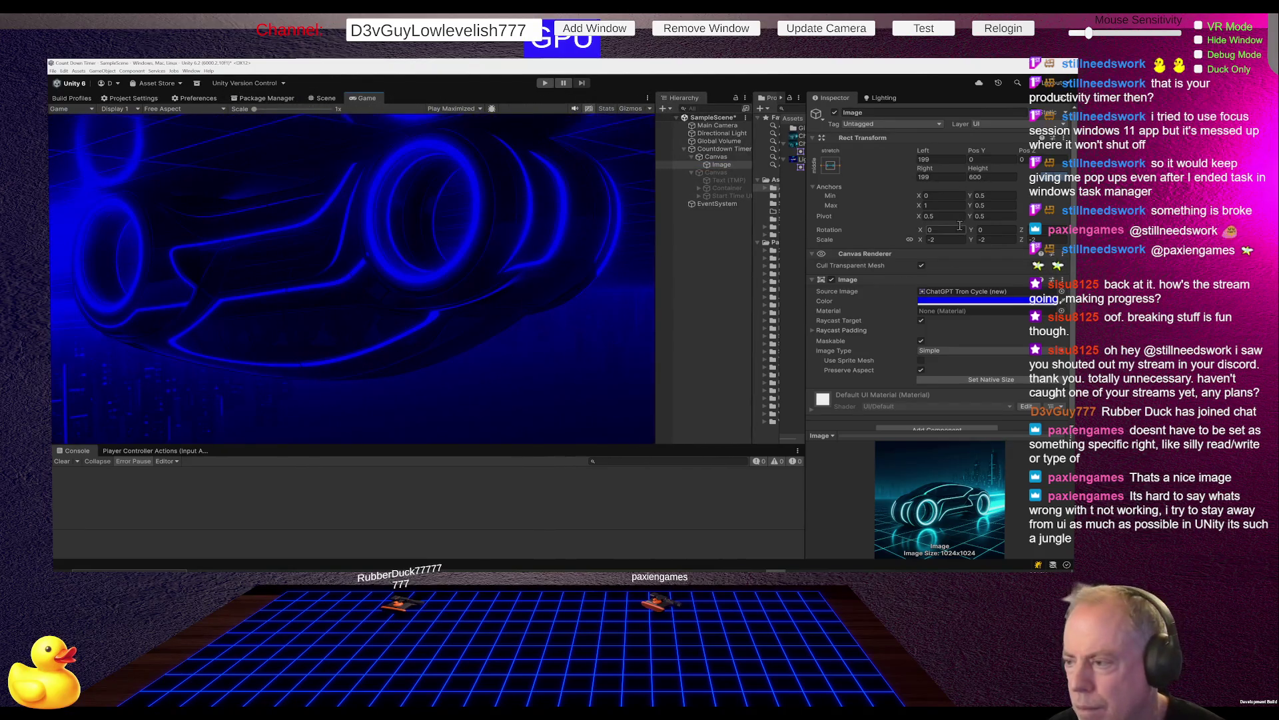
{"action": "left_click_drag", "start_coordinate": [921, 238], "coordinate": [992, 242]}
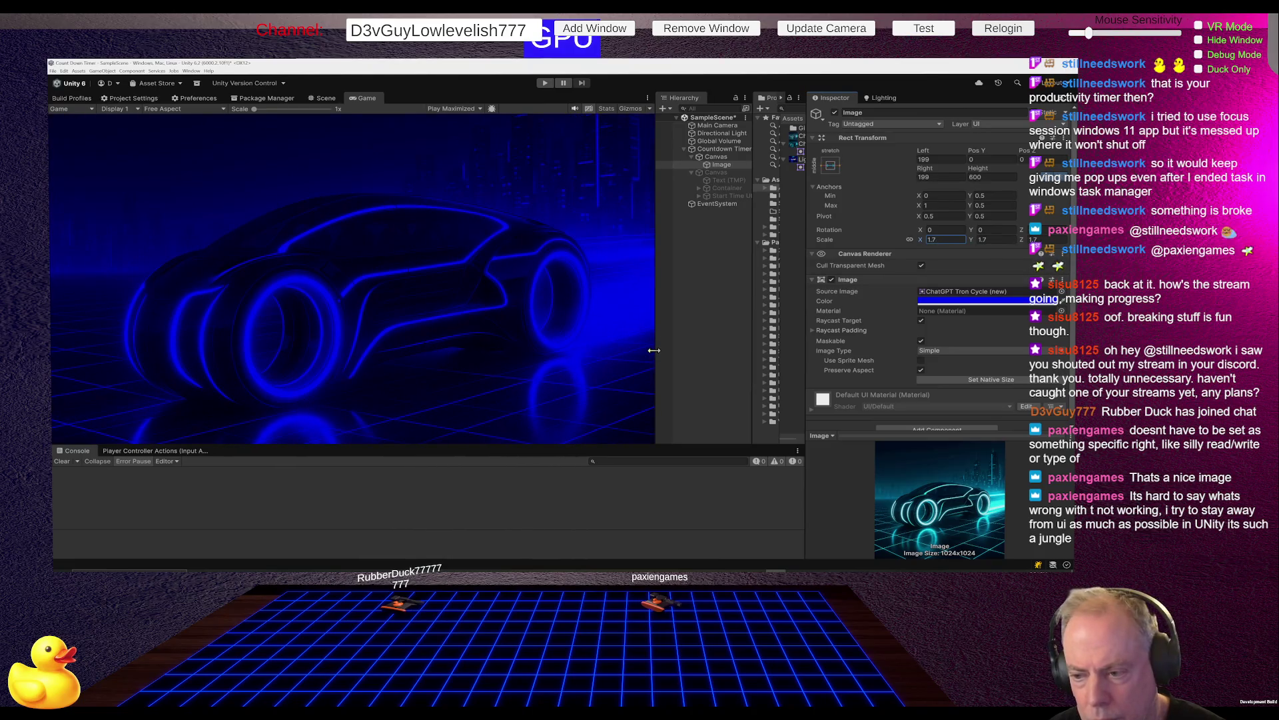
{"action": "mouse_move", "coordinate": [654, 351]}
{"action": "left_mouse_down"}
{"action": "mouse_move", "coordinate": [406, 352]}
{"action": "mouse_move", "coordinate": [709, 347]}
{"action": "left_mouse_up"}
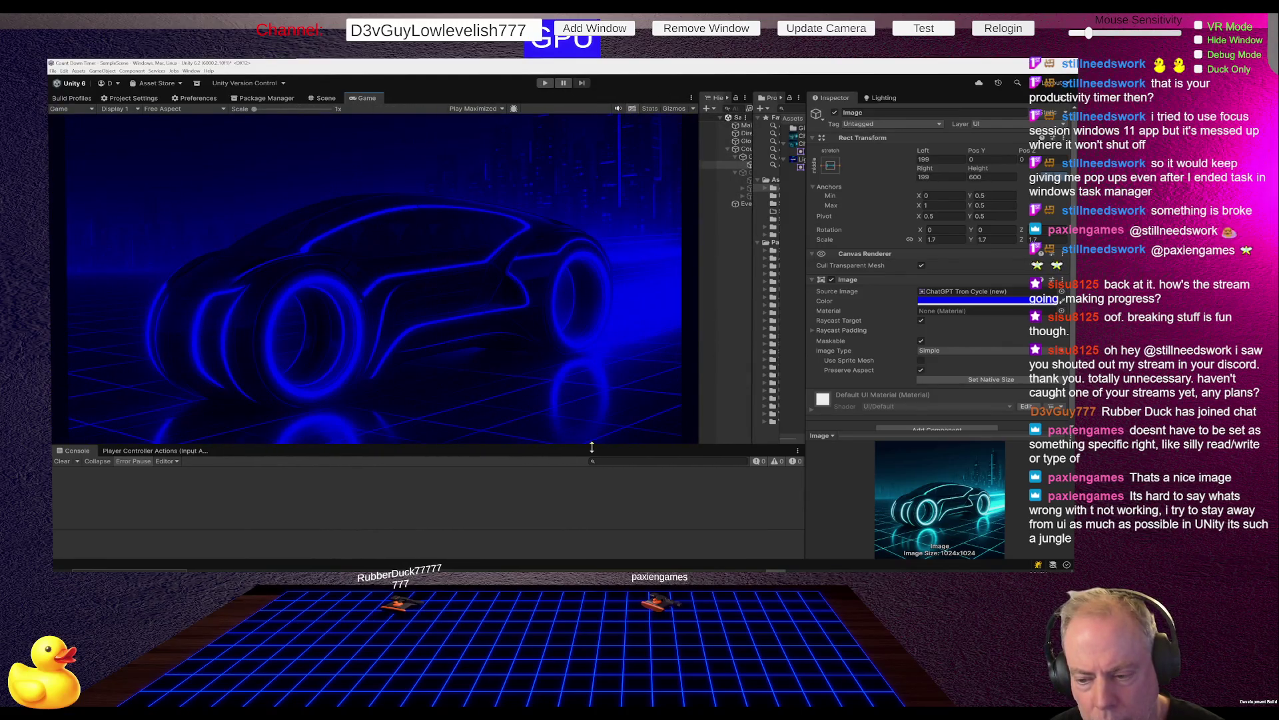
{"action": "left_click_drag", "start_coordinate": [592, 447], "coordinate": [583, 300]}
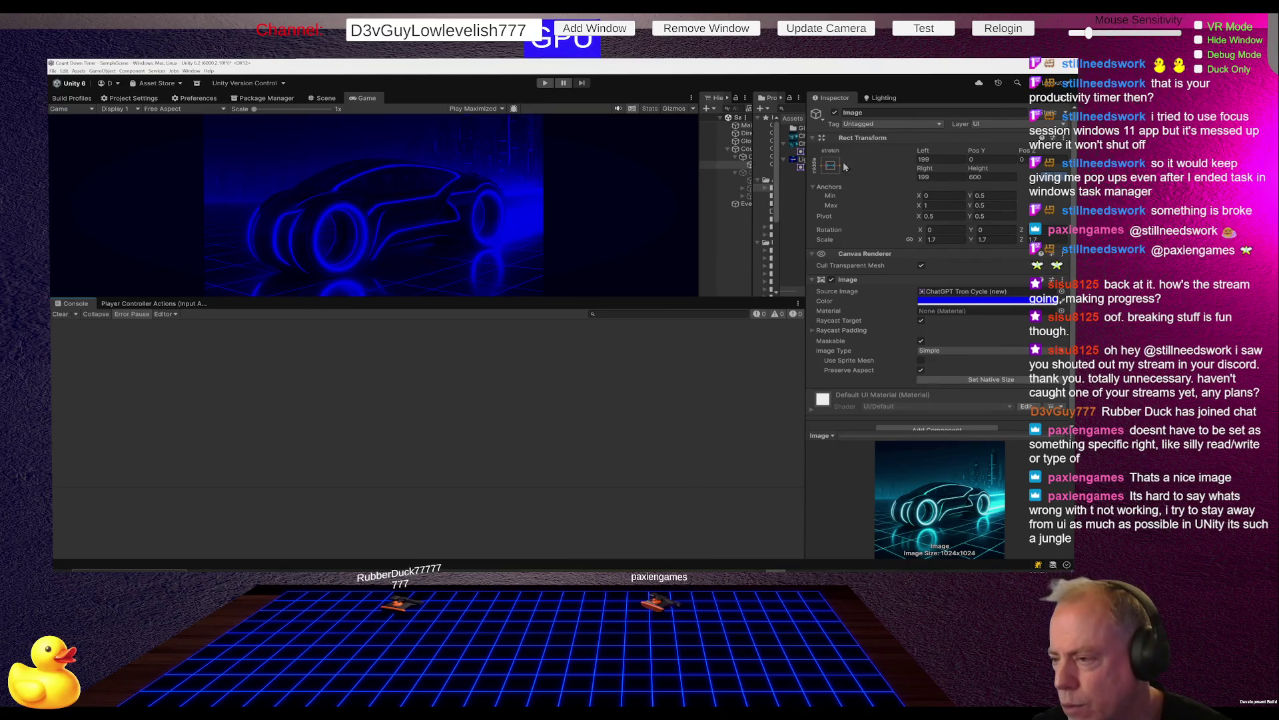
Apply the centered vertical-stretch anchor preset with pivot and position set, then shorten the Game view.
{"action": "left_click", "coordinate": [829, 171]}
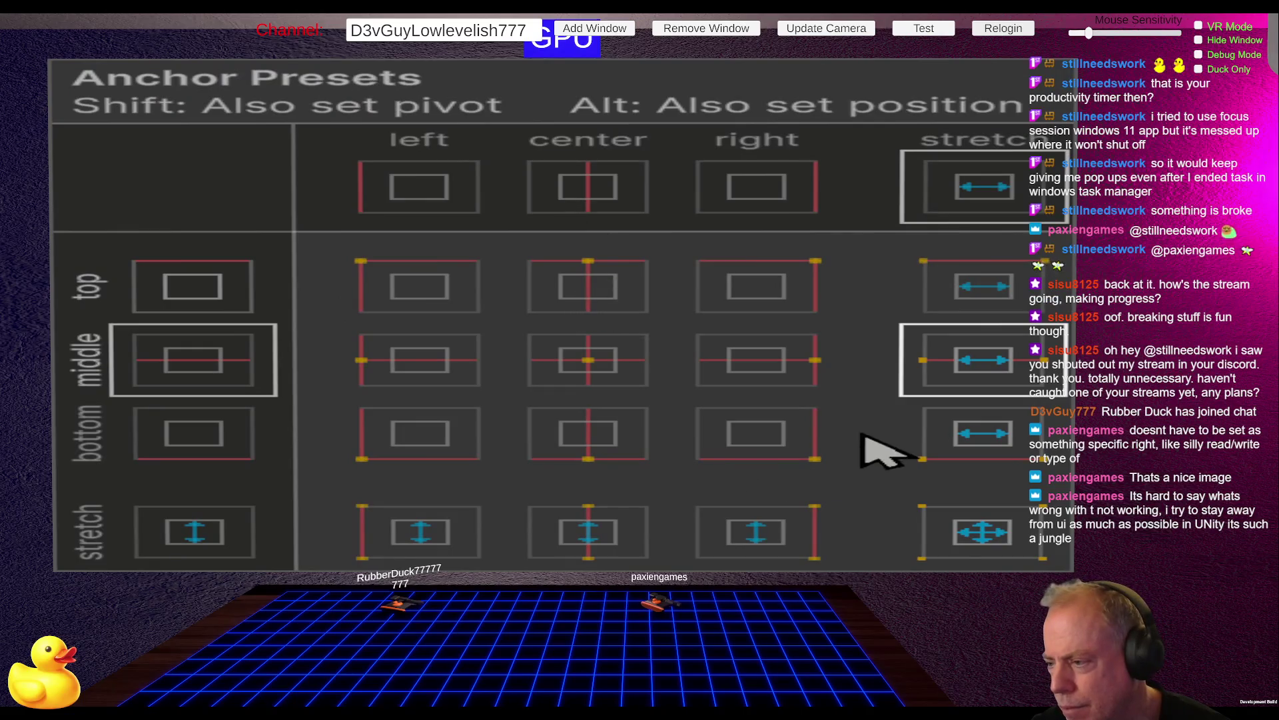
{"action": "key", "text": "shift+alt"}
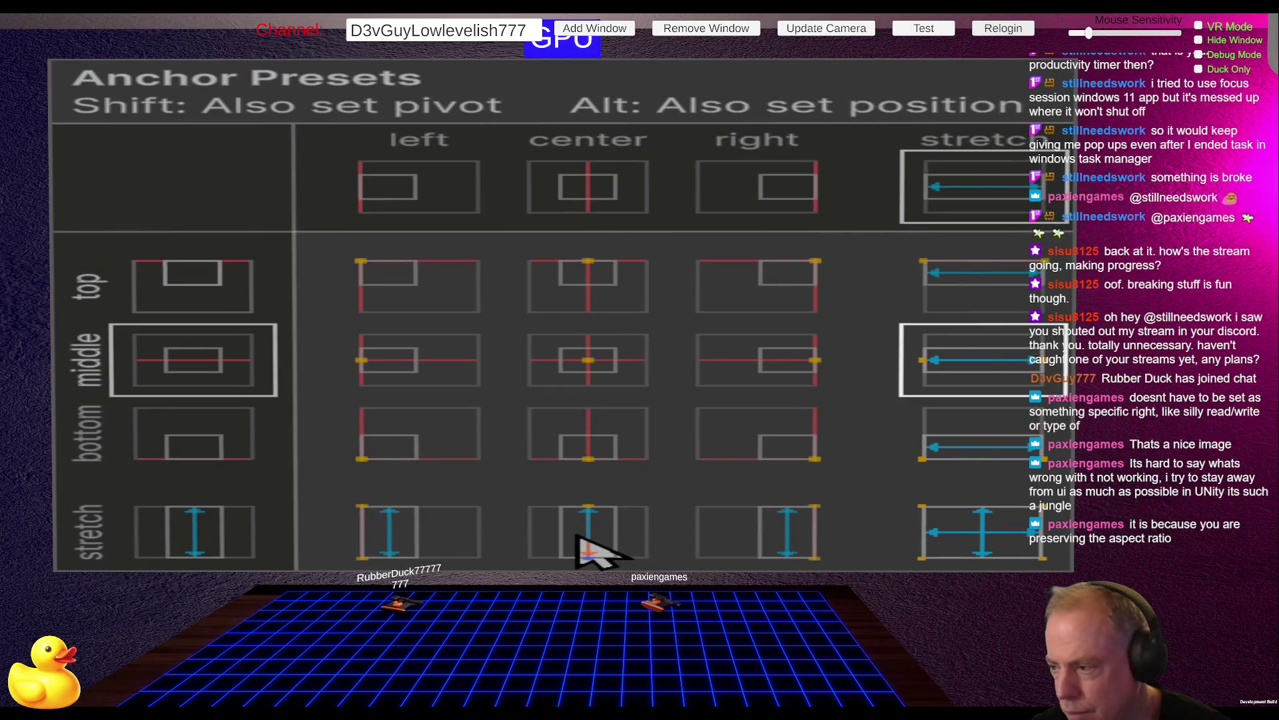
{"action": "left_click", "coordinate": [586, 545]}
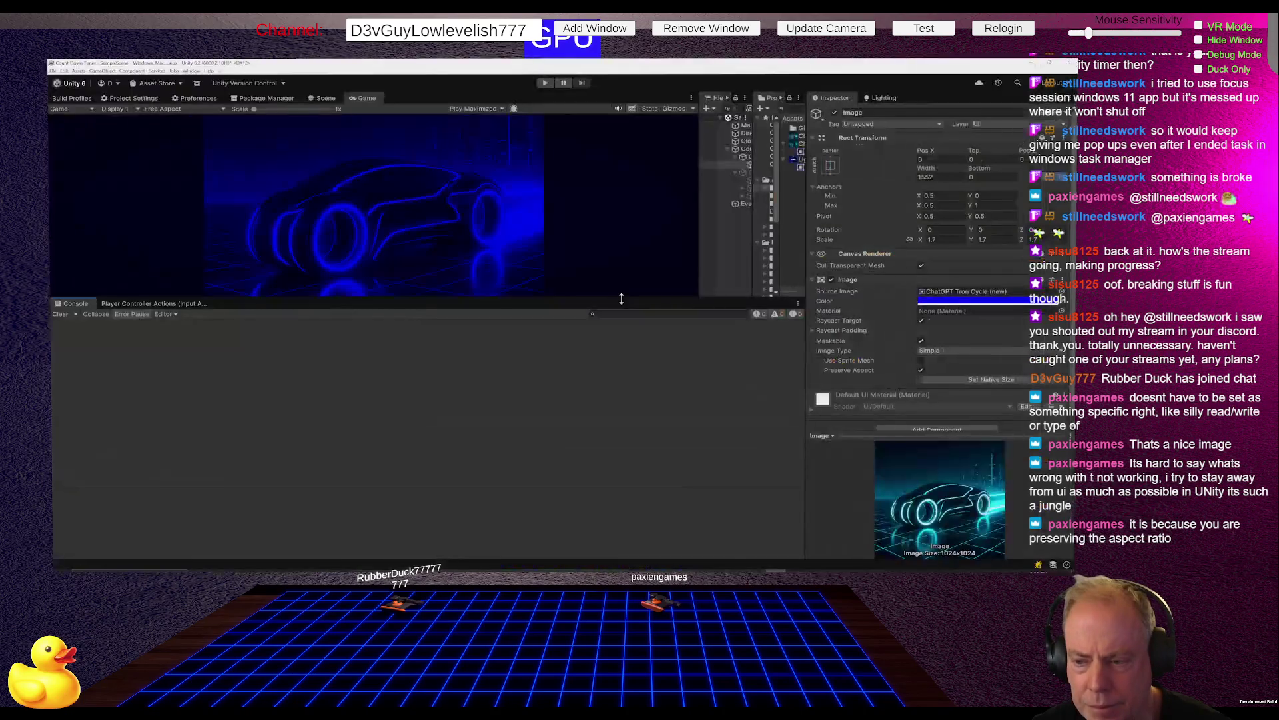
{"action": "left_click", "coordinate": [625, 395]}
{"action": "mouse_move", "coordinate": [625, 395]}
{"action": "left_mouse_down"}
{"action": "mouse_move", "coordinate": [634, 529]}
{"action": "mouse_move", "coordinate": [638, 263]}
{"action": "mouse_move", "coordinate": [639, 406]}
{"action": "left_mouse_up"}
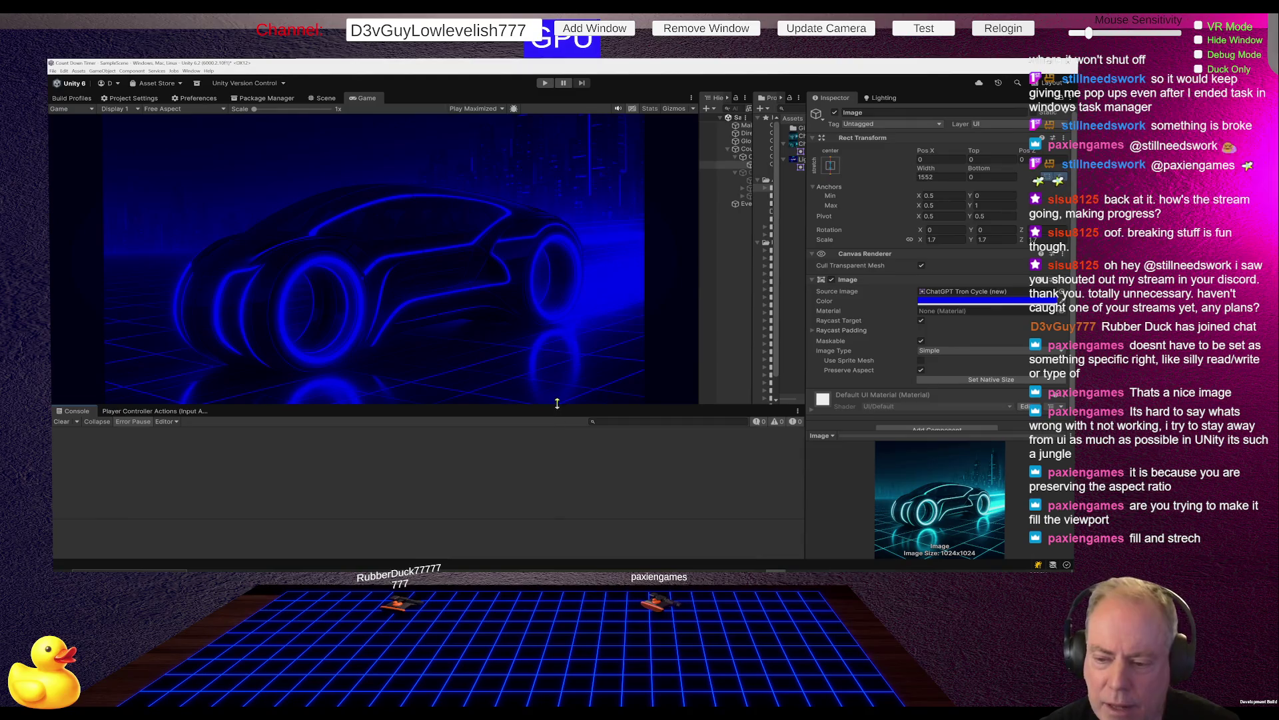
{"action": "mouse_move", "coordinate": [559, 405]}
{"action": "left_mouse_down"}
{"action": "mouse_move", "coordinate": [567, 300]}
{"action": "mouse_move", "coordinate": [572, 342]}
{"action": "left_mouse_up"}
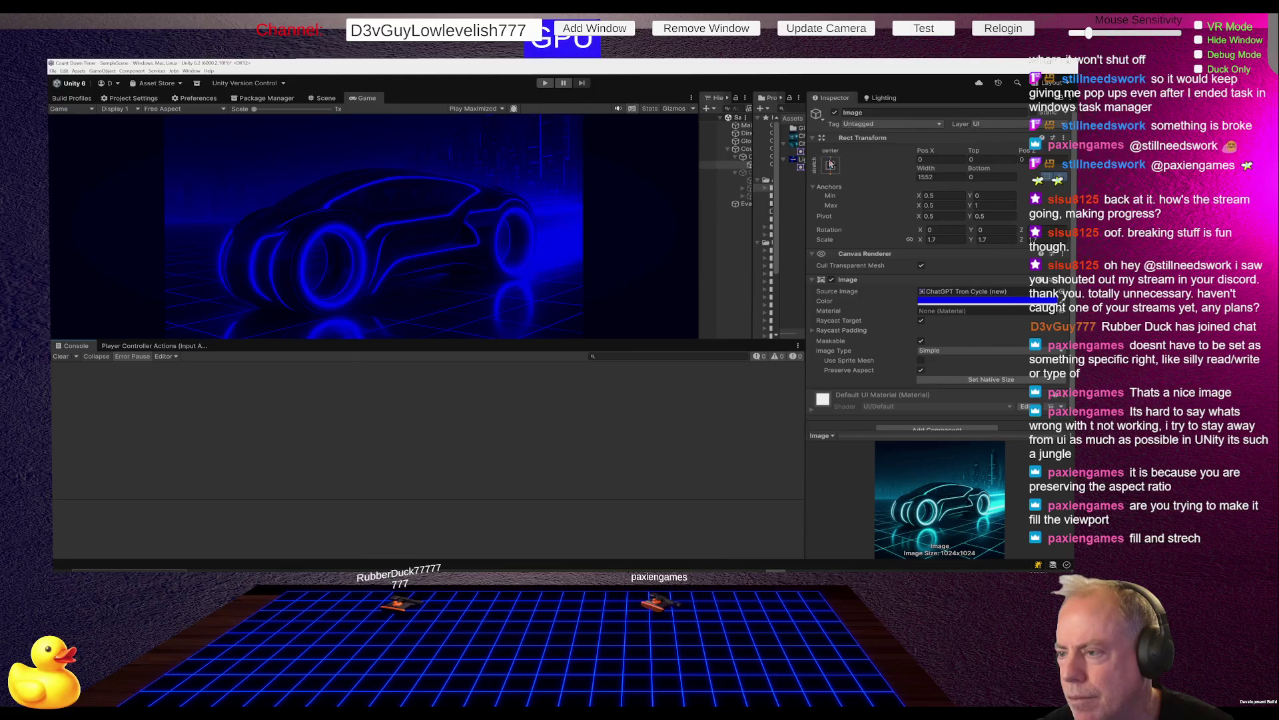
Anchor the Image to stretch/stretch in both directions and widen the Hierarchy and Project panels.
{"action": "left_click", "coordinate": [831, 165]}
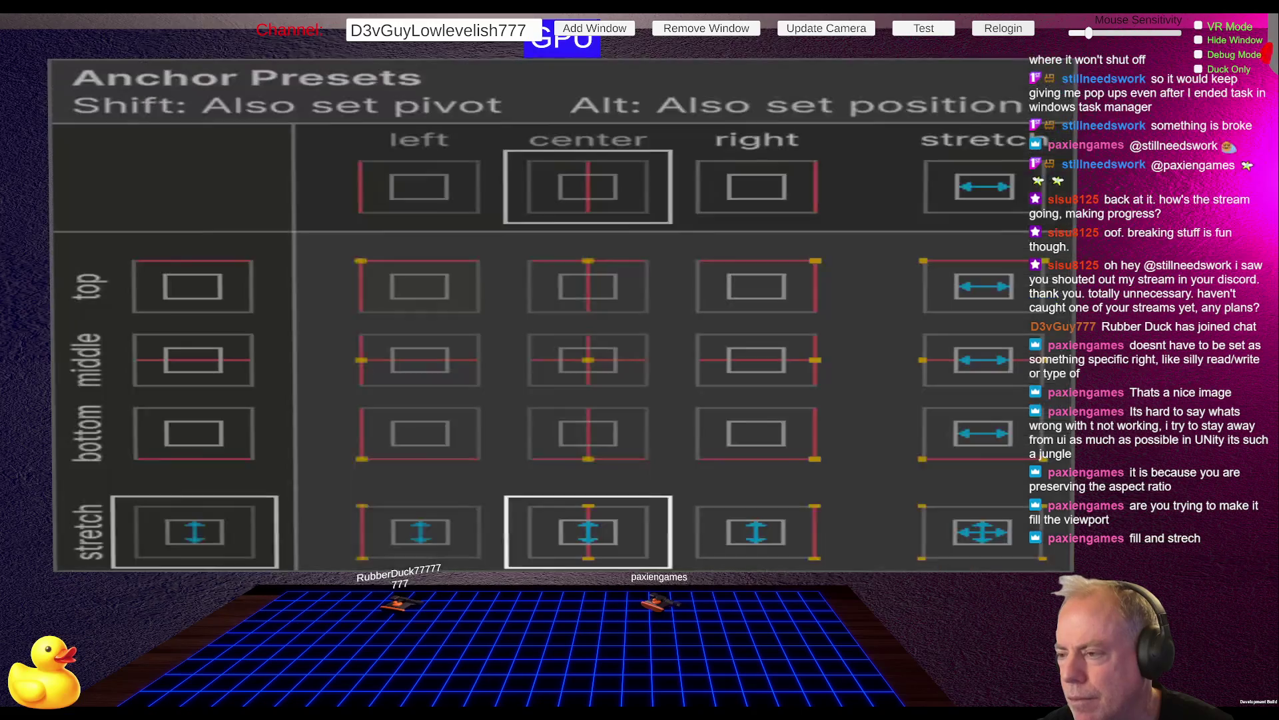
{"action": "left_click", "coordinate": [958, 541], "text": "alt+shift"}
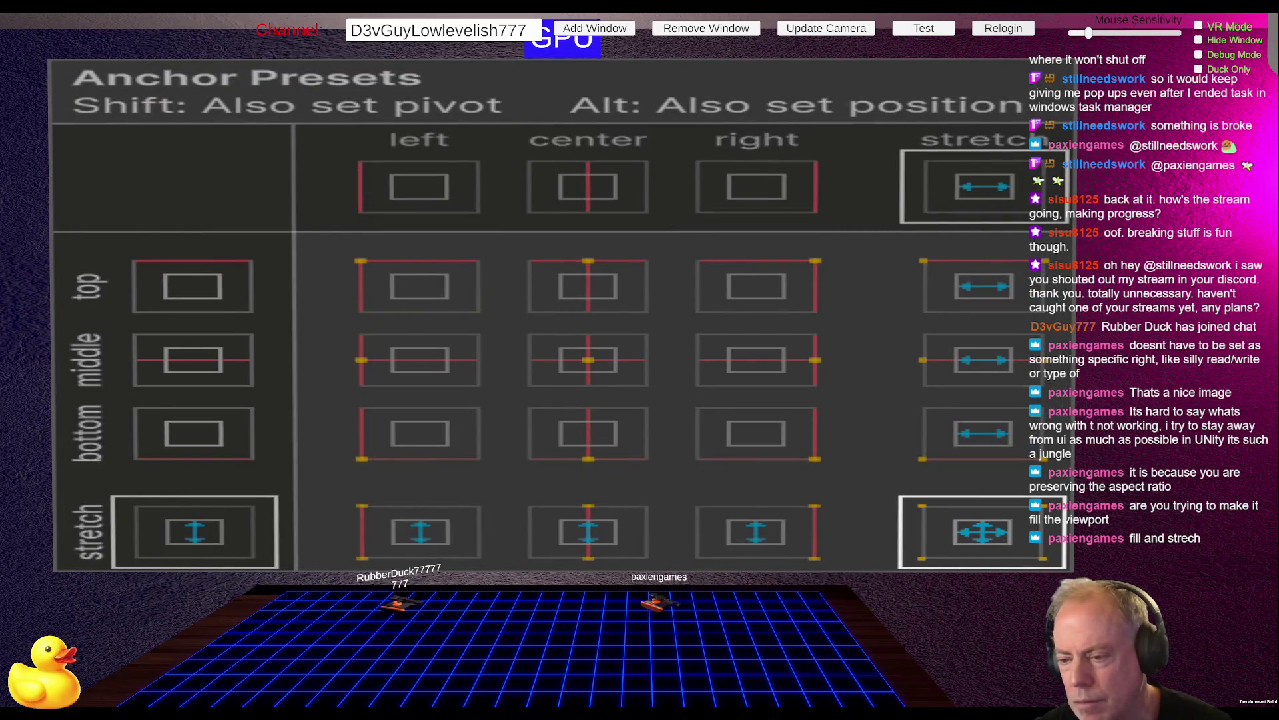
{"action": "left_click", "coordinate": [696, 347]}
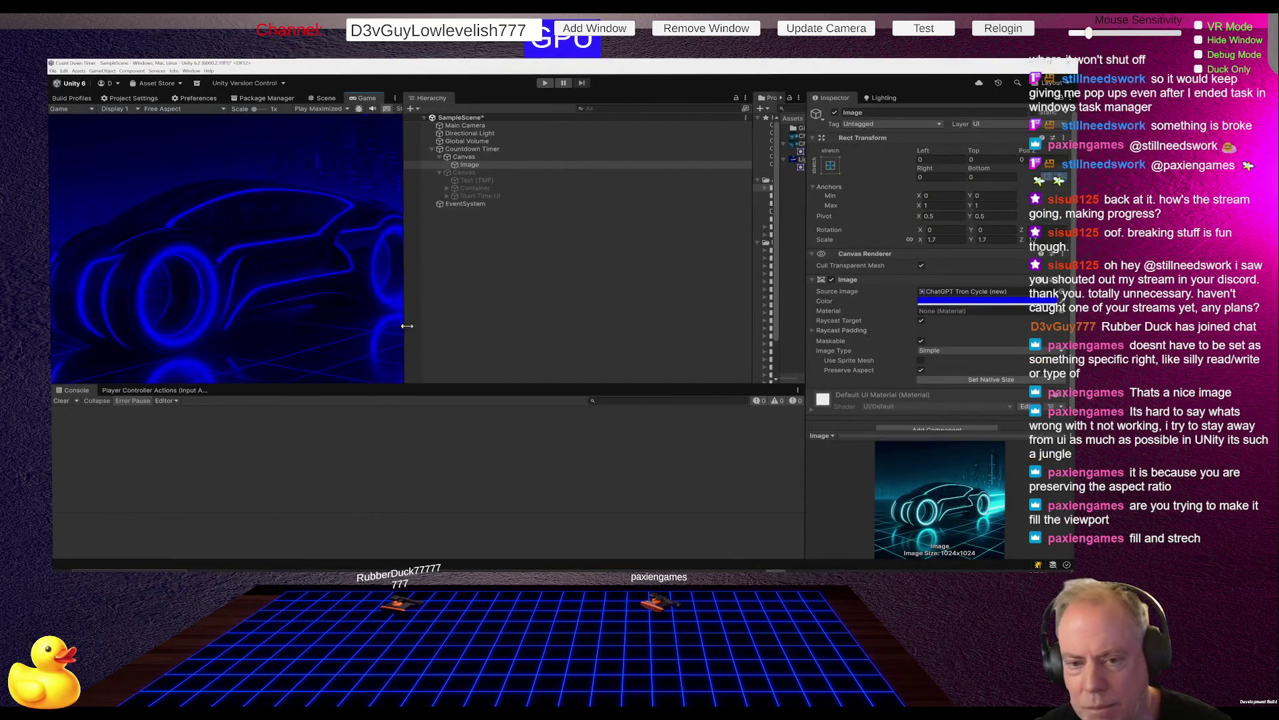
{"action": "left_click_drag", "start_coordinate": [713, 325], "coordinate": [640, 331]}
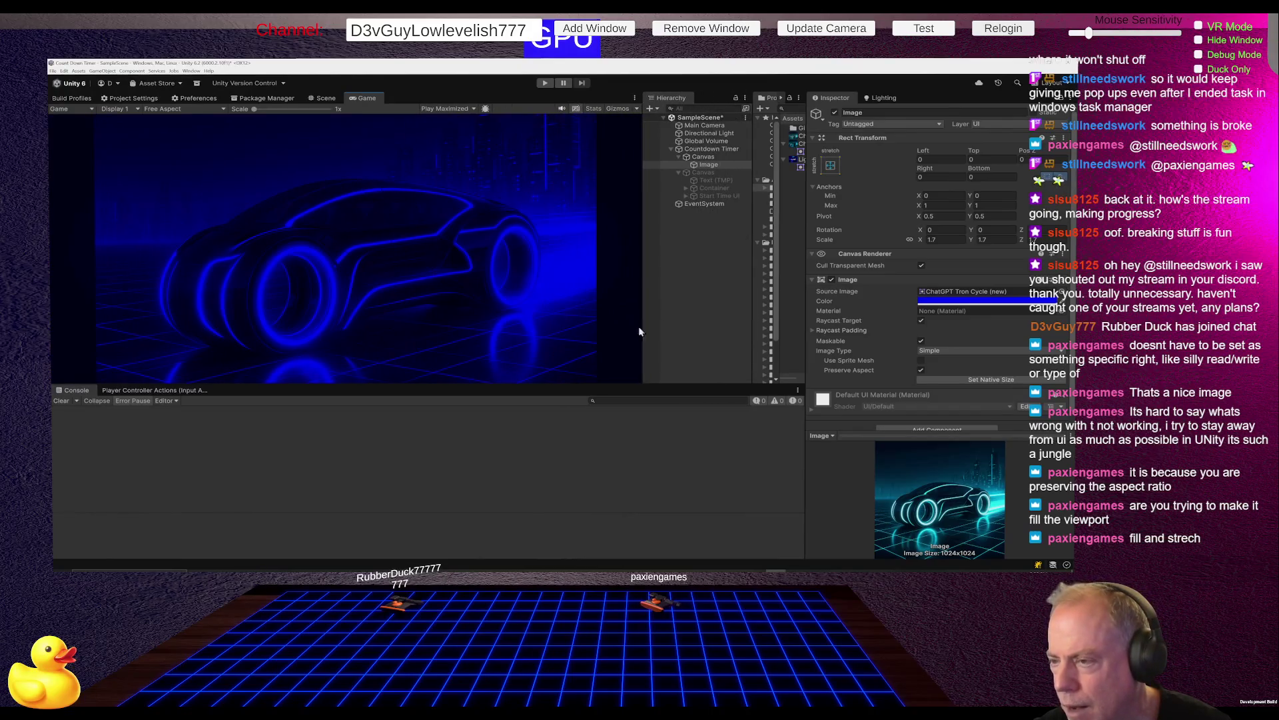
{"action": "mouse_move", "coordinate": [753, 345]}
{"action": "left_mouse_down"}
{"action": "mouse_move", "coordinate": [634, 353]}
{"action": "mouse_move", "coordinate": [507, 302]}
{"action": "left_mouse_up"}
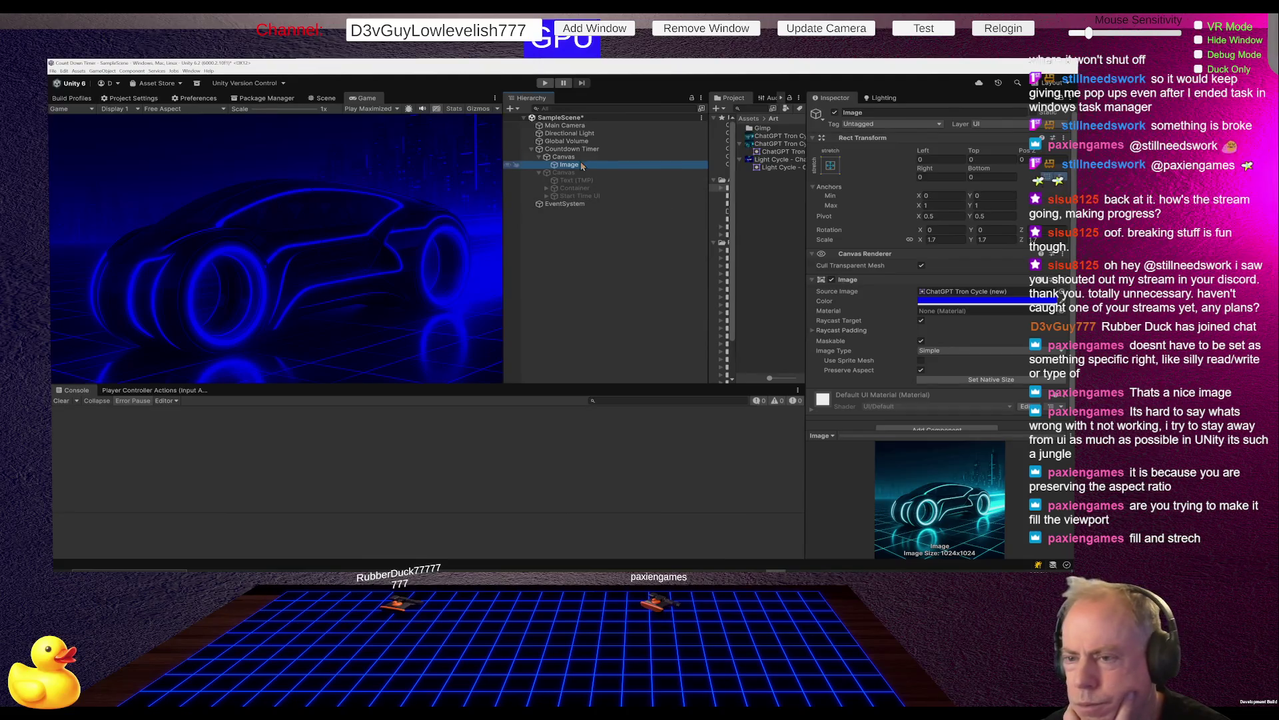
Keep the Canvas on Scale With Screen Size, briefly checking the background Image's settings.
{"action": "left_click", "coordinate": [660, 156]}
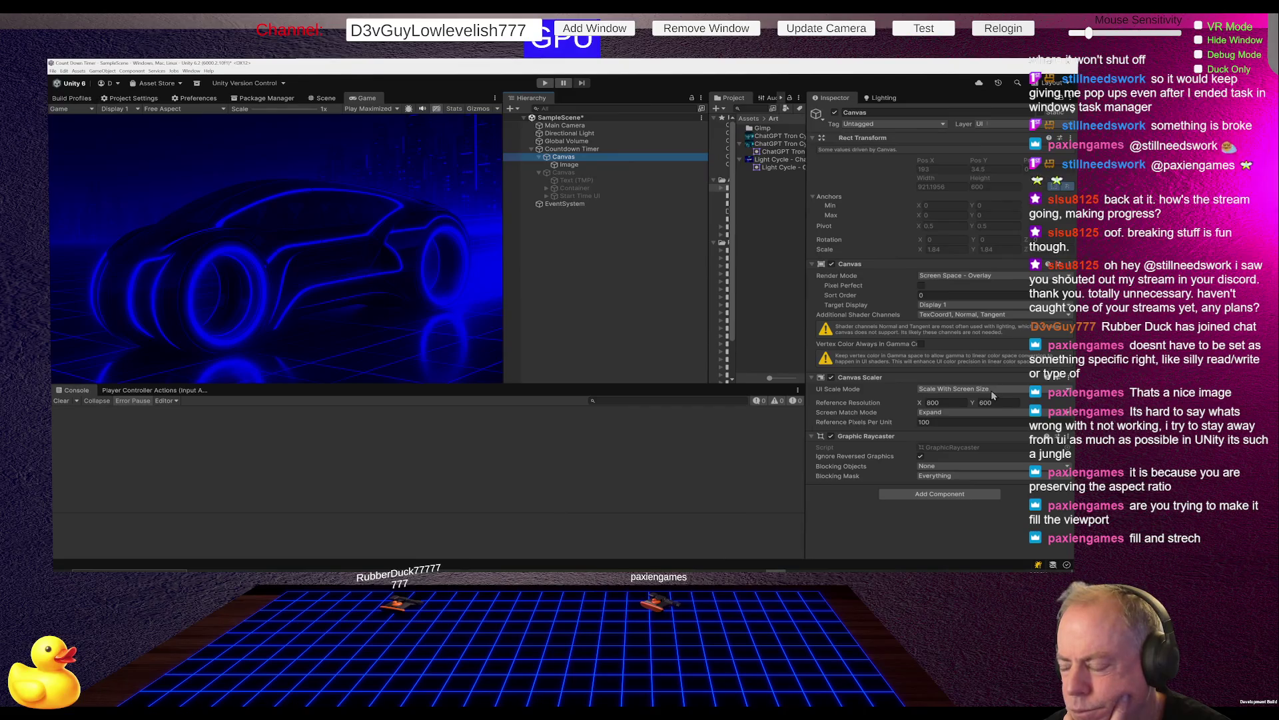
{"action": "left_click", "coordinate": [992, 393]}
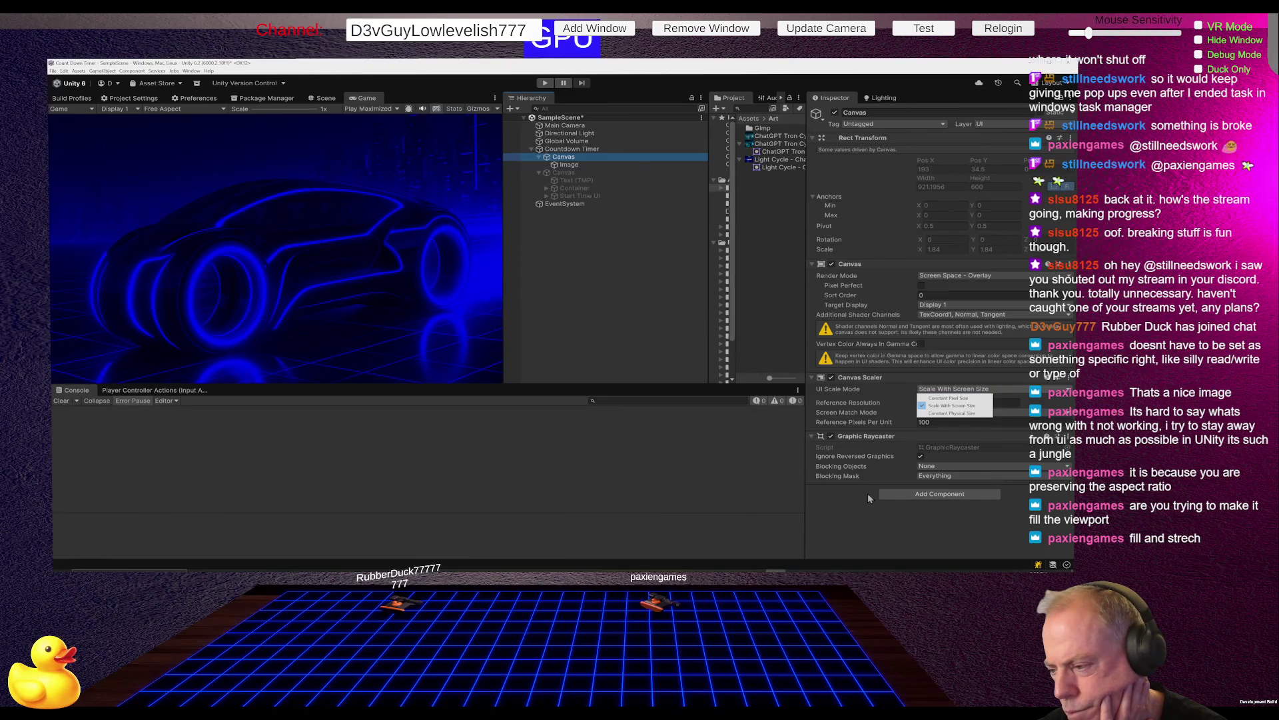
{"action": "left_click", "coordinate": [852, 519]}
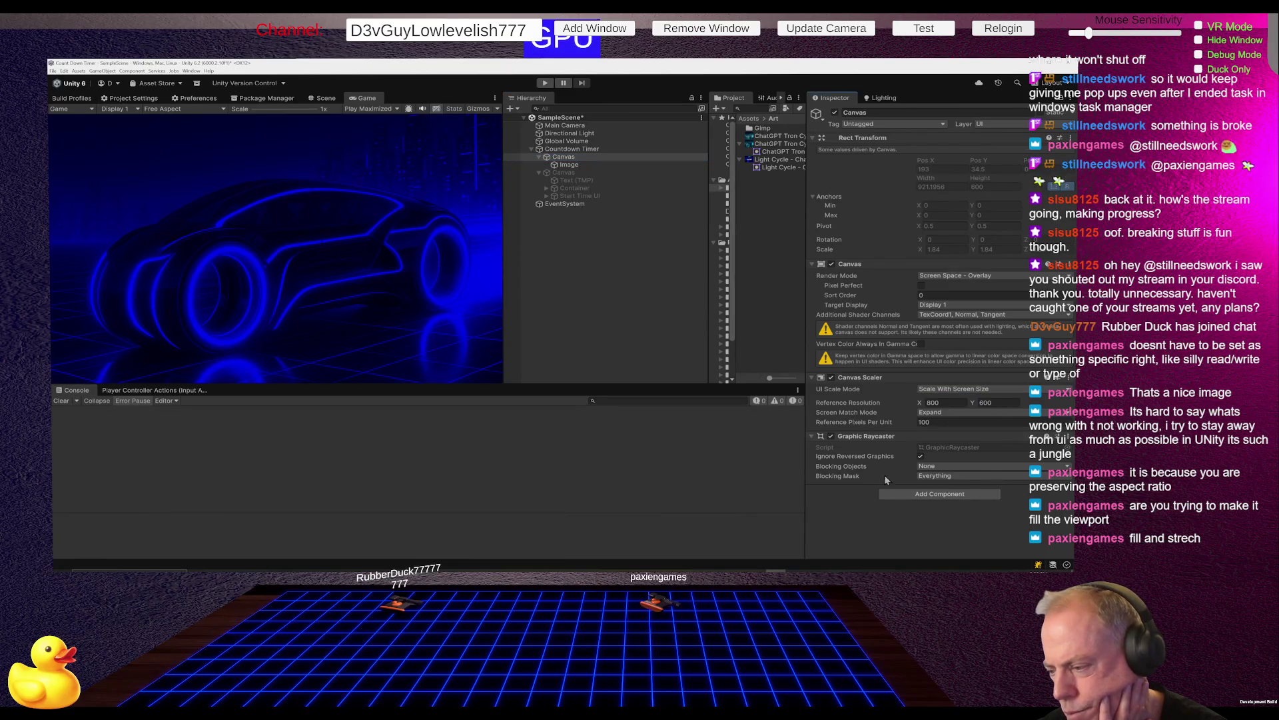
{"action": "left_click", "coordinate": [963, 389]}
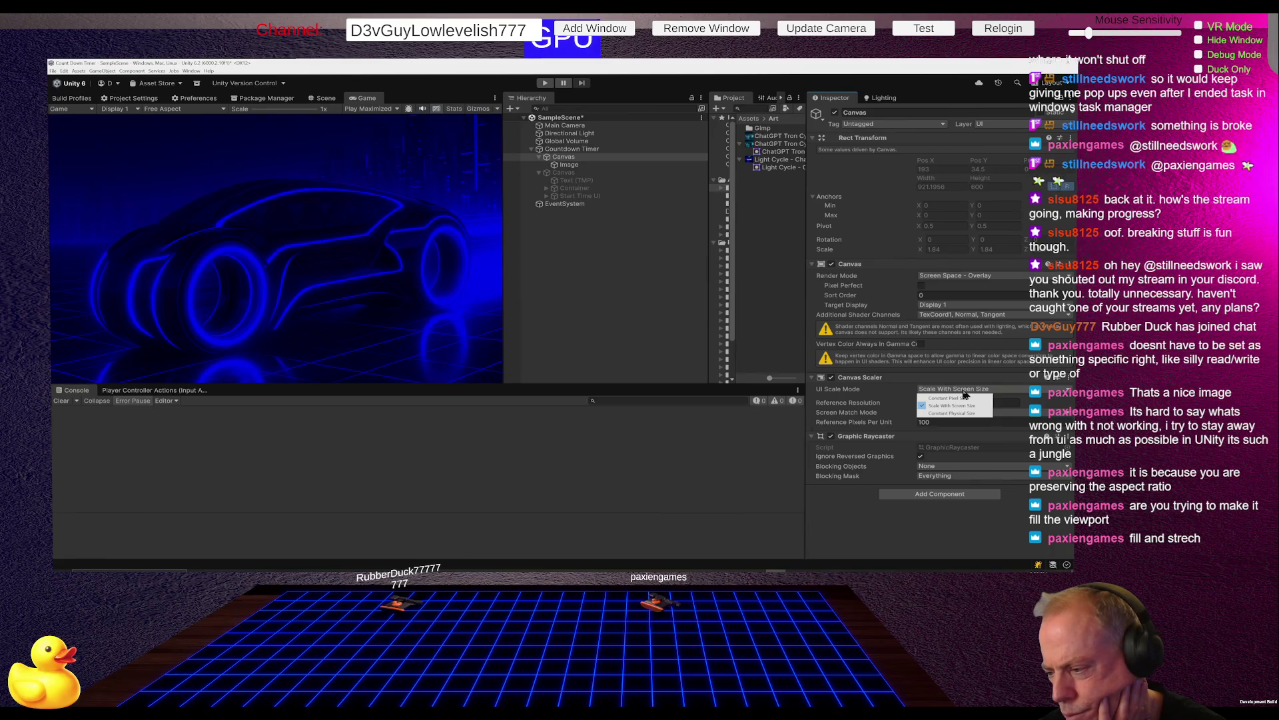
{"action": "left_click", "coordinate": [963, 405]}
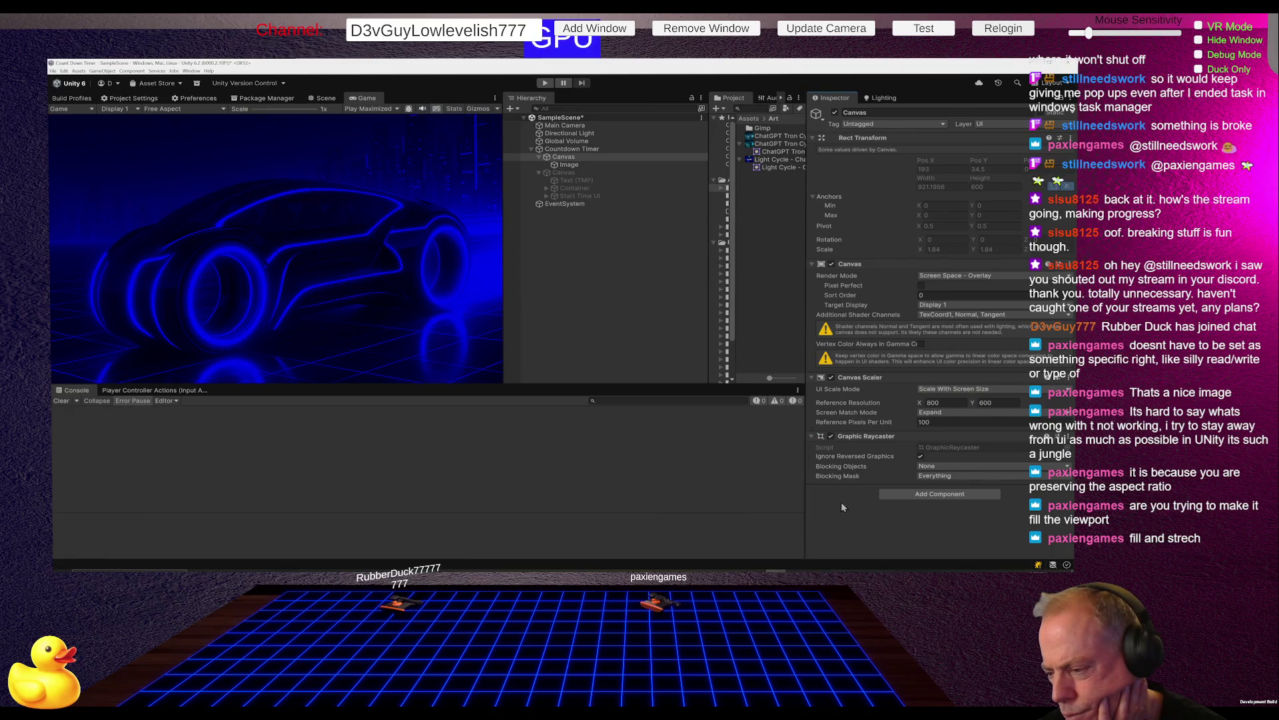
{"action": "left_click", "coordinate": [949, 413]}
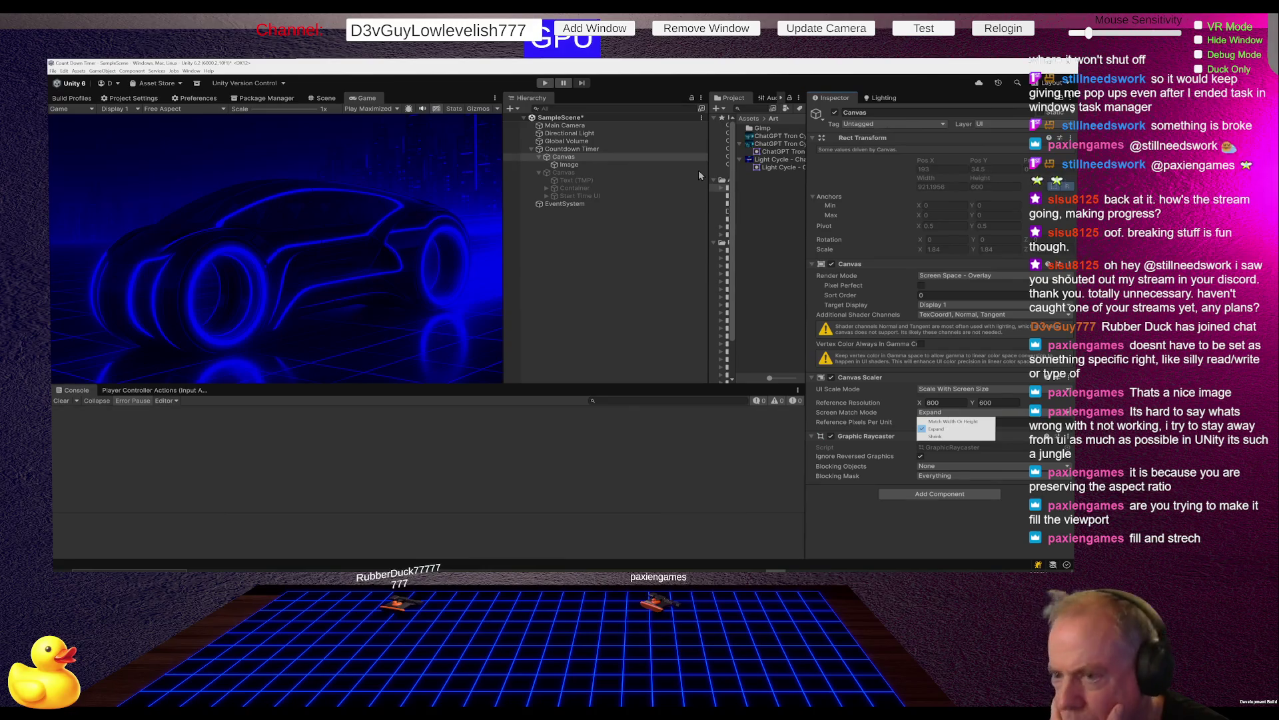
{"action": "left_click", "coordinate": [577, 165]}
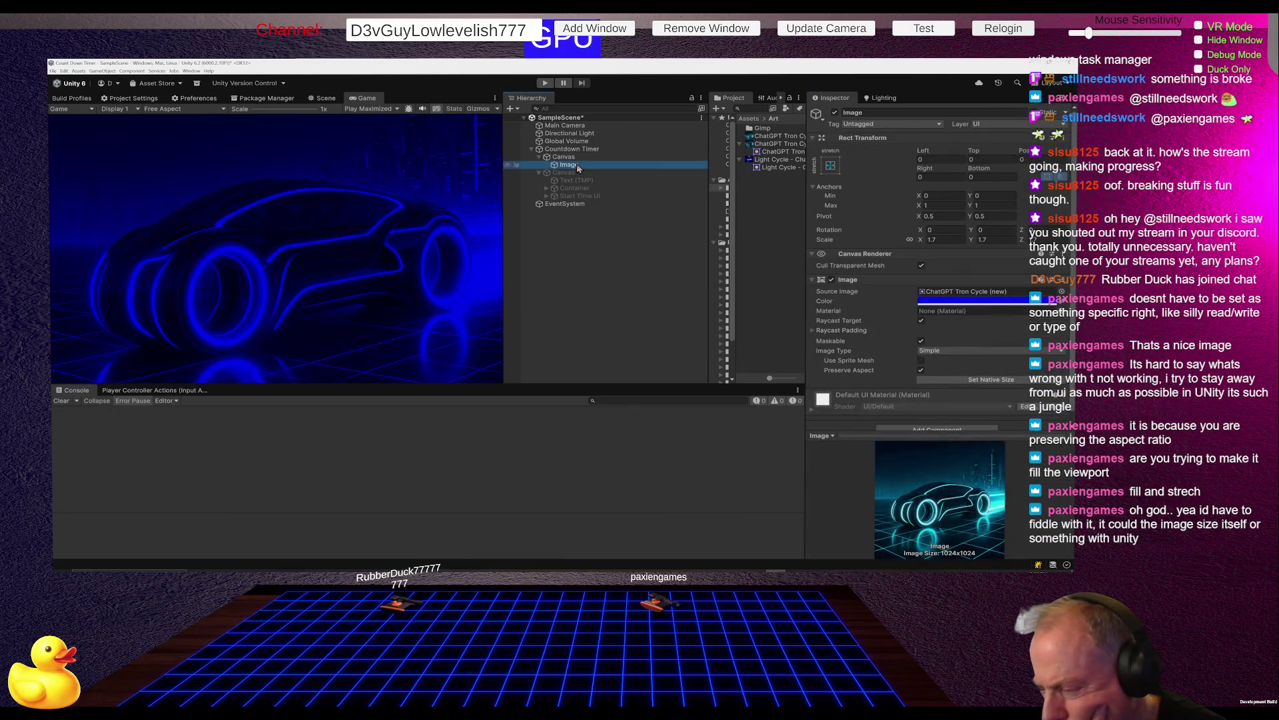
{"action": "scroll", "coordinate": [889, 345], "scroll_direction": "down", "scroll_amount": 1}
{"action": "scroll", "coordinate": [890, 338], "scroll_direction": "up", "scroll_amount": 1}
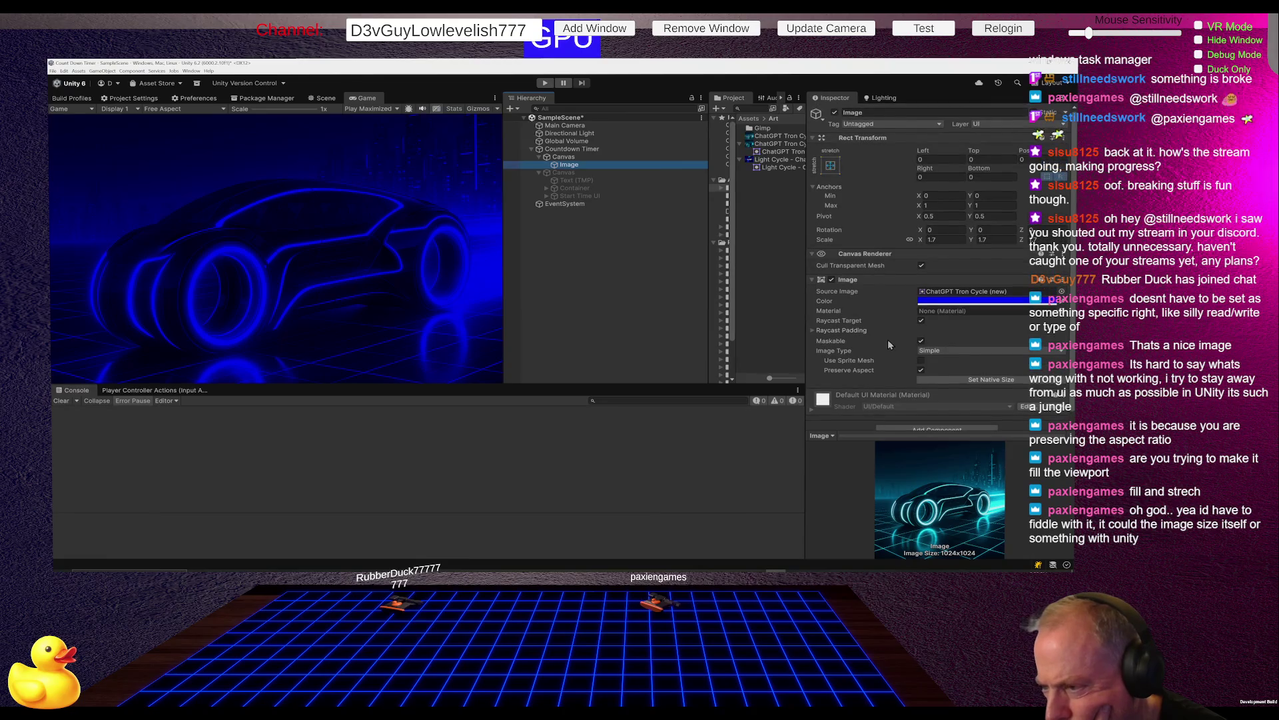
{"action": "left_click", "coordinate": [573, 158]}
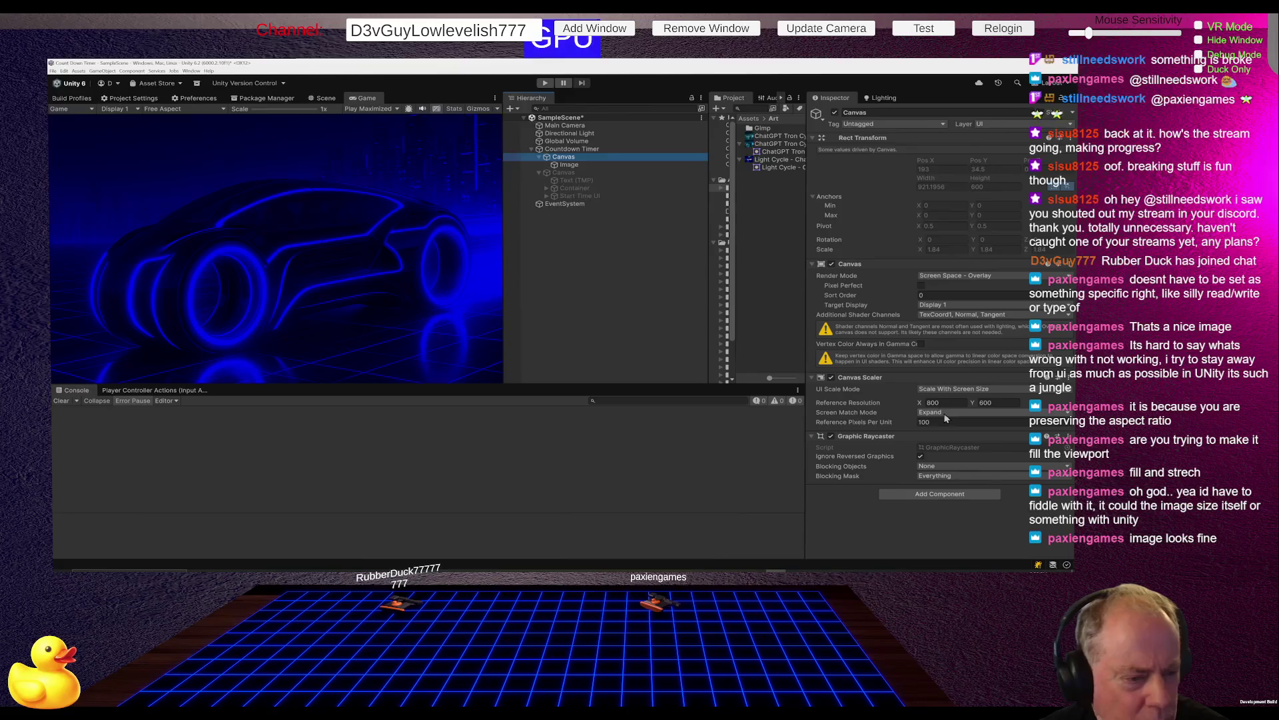
Set the Canvas Scaler's Screen Match Mode to Shrink, keeping the 800 x 800 reference resolution.
{"action": "left_click", "coordinate": [933, 403]}
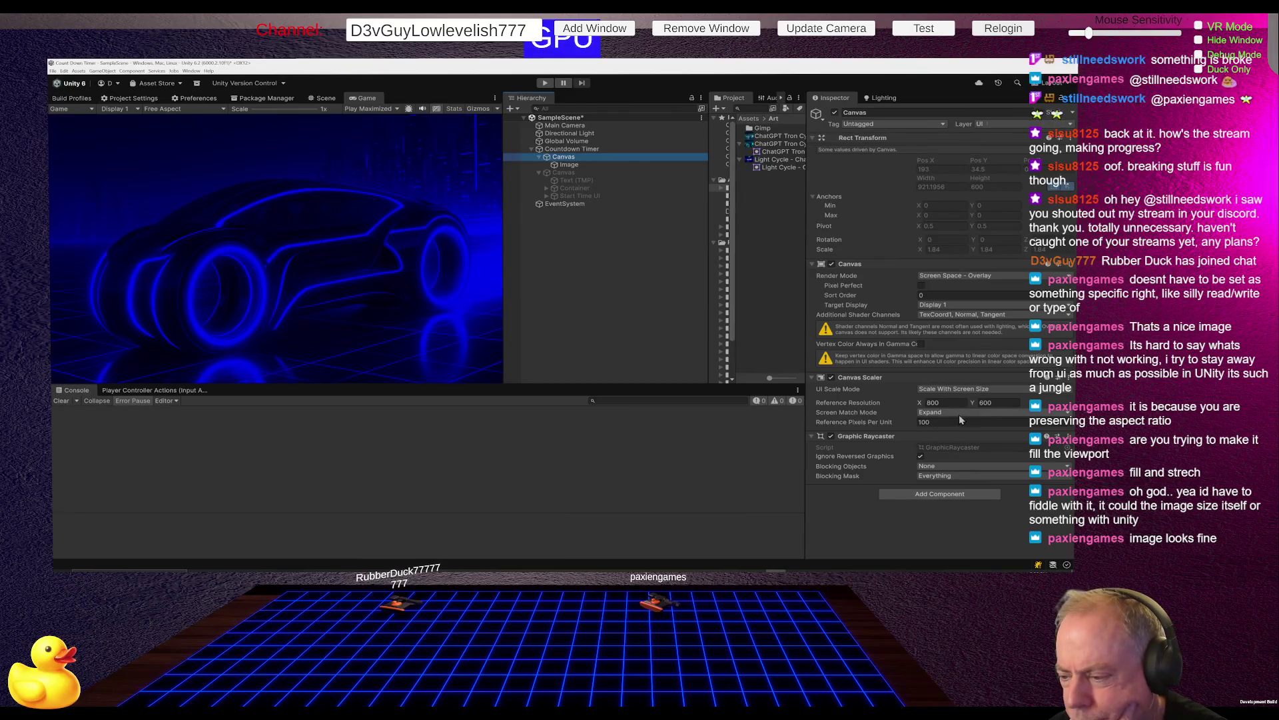
{"action": "left_click", "coordinate": [960, 413]}
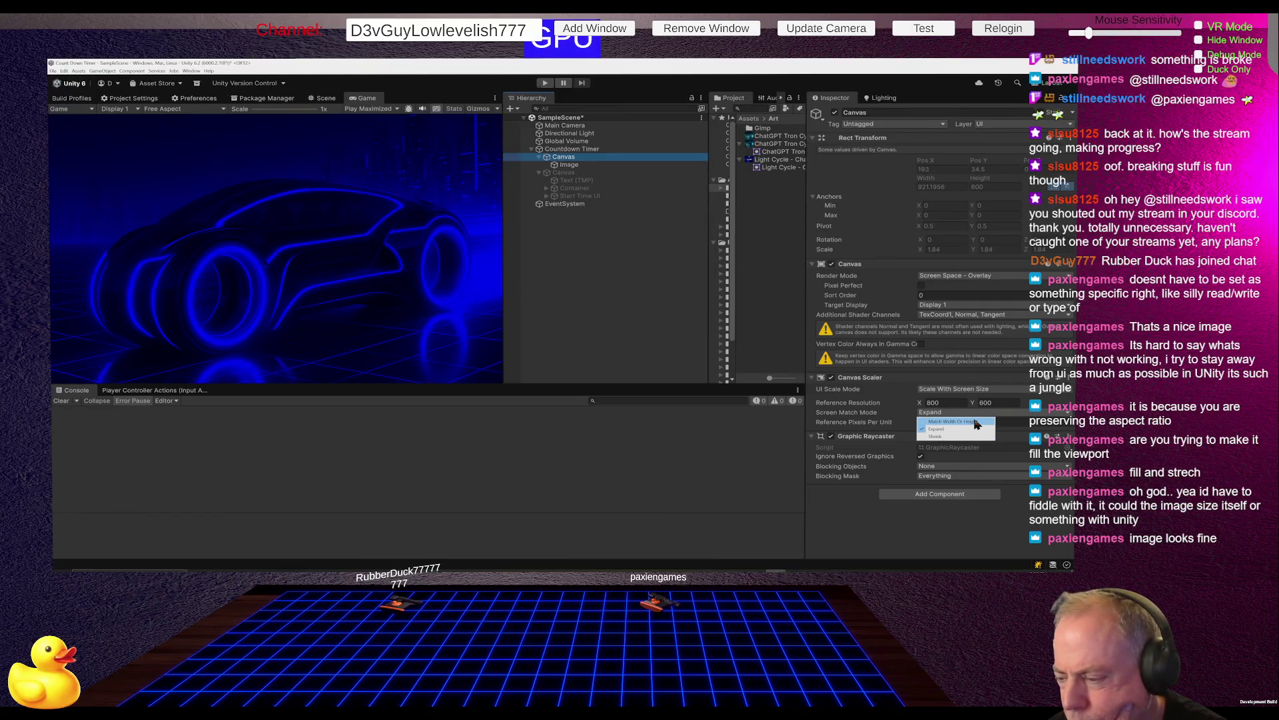
{"action": "left_click", "coordinate": [937, 438]}
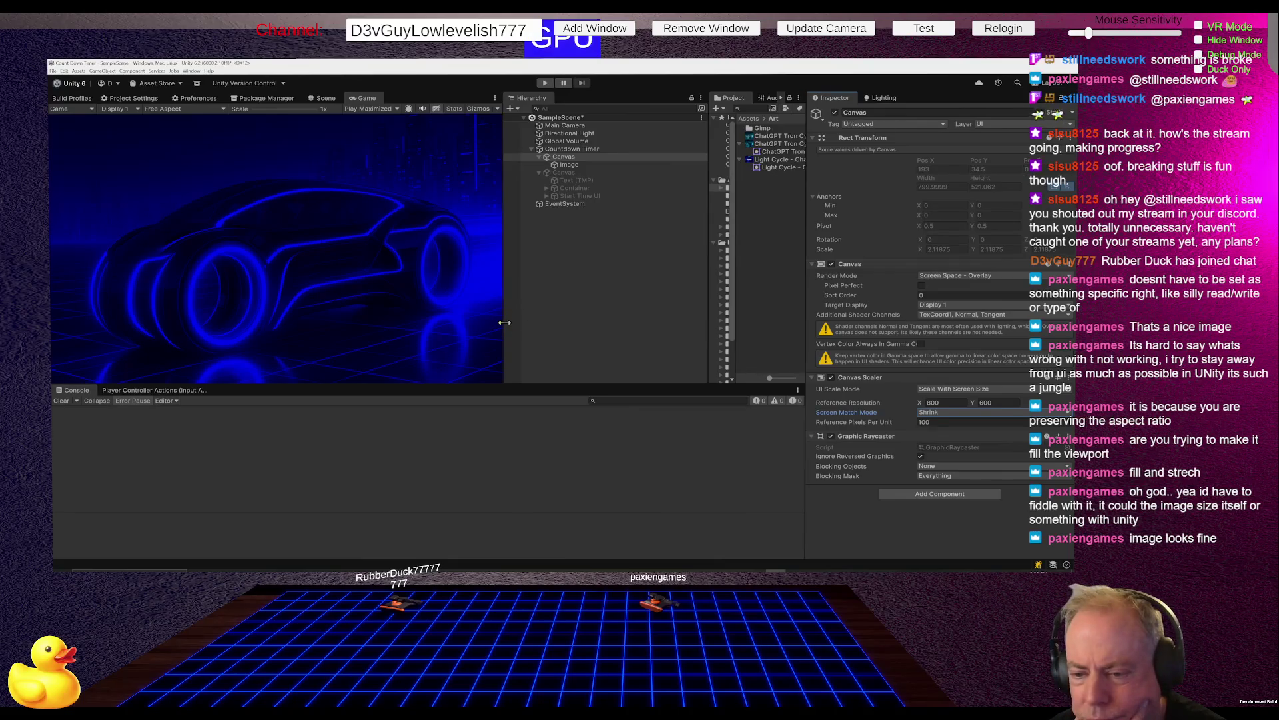
Resize the Game view wider and taller to watch the neon car rescale, then select the Image.
{"action": "mouse_move", "coordinate": [505, 322]}
{"action": "left_mouse_down"}
{"action": "mouse_move", "coordinate": [603, 324]}
{"action": "mouse_move", "coordinate": [400, 325]}
{"action": "mouse_move", "coordinate": [694, 326]}
{"action": "mouse_move", "coordinate": [214, 344]}
{"action": "mouse_move", "coordinate": [719, 337]}
{"action": "mouse_move", "coordinate": [230, 337]}
{"action": "mouse_move", "coordinate": [637, 327]}
{"action": "left_mouse_up"}
{"action": "mouse_move", "coordinate": [541, 385]}
{"action": "left_mouse_down"}
{"action": "mouse_move", "coordinate": [563, 208]}
{"action": "mouse_move", "coordinate": [593, 528]}
{"action": "mouse_move", "coordinate": [610, 443]}
{"action": "mouse_move", "coordinate": [624, 436]}
{"action": "left_mouse_up"}
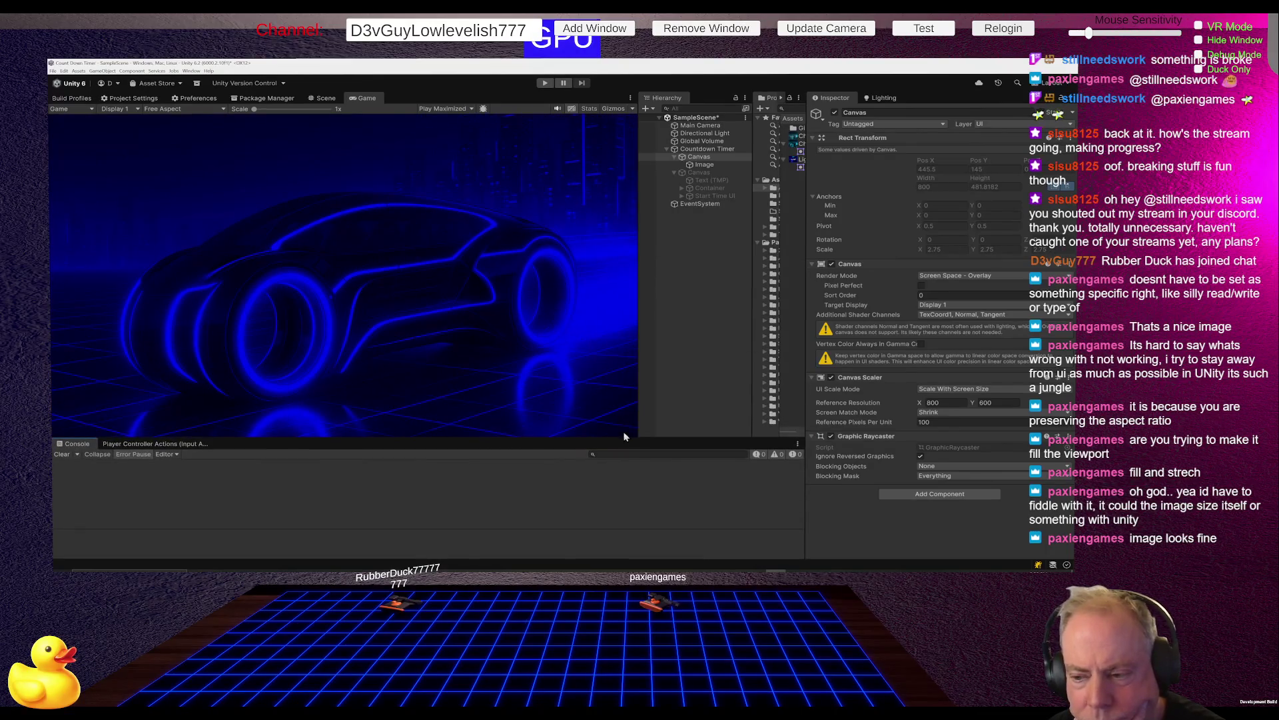
{"action": "mouse_move", "coordinate": [639, 391]}
{"action": "left_mouse_down"}
{"action": "mouse_move", "coordinate": [314, 380]}
{"action": "mouse_move", "coordinate": [731, 374]}
{"action": "mouse_move", "coordinate": [323, 373]}
{"action": "mouse_move", "coordinate": [698, 374]}
{"action": "left_mouse_up"}
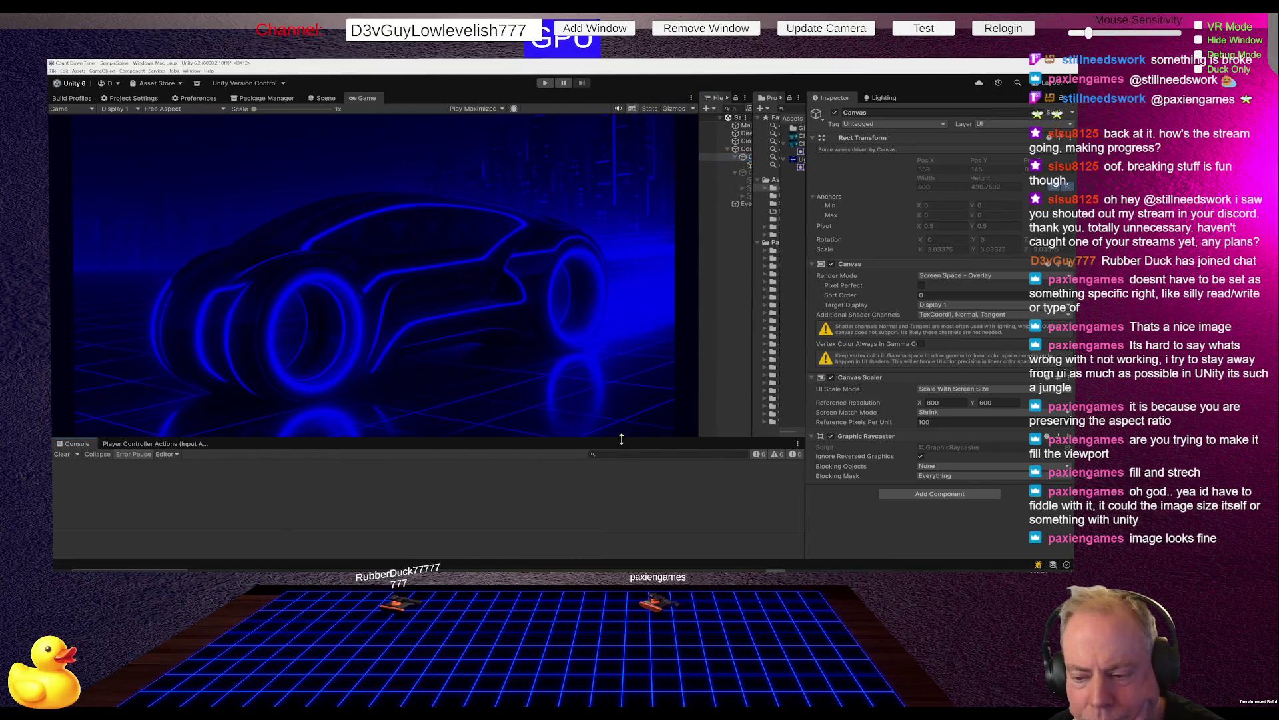
{"action": "mouse_move", "coordinate": [621, 439]}
{"action": "left_mouse_down"}
{"action": "mouse_move", "coordinate": [620, 306]}
{"action": "mouse_move", "coordinate": [628, 414]}
{"action": "left_mouse_up"}
{"action": "mouse_move", "coordinate": [699, 379]}
{"action": "left_mouse_down"}
{"action": "mouse_move", "coordinate": [486, 377]}
{"action": "mouse_move", "coordinate": [735, 373]}
{"action": "left_mouse_up"}
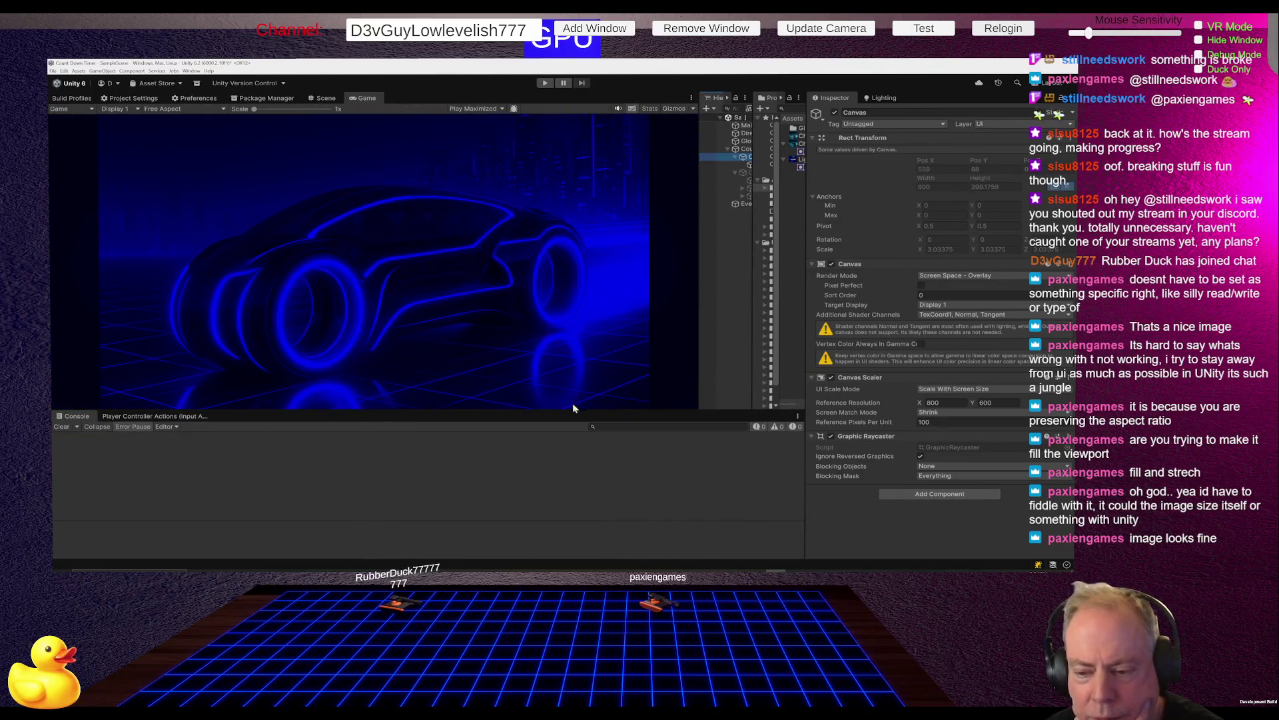
{"action": "mouse_move", "coordinate": [561, 408]}
{"action": "left_mouse_down"}
{"action": "mouse_move", "coordinate": [562, 280]}
{"action": "mouse_move", "coordinate": [565, 452]}
{"action": "left_mouse_up"}
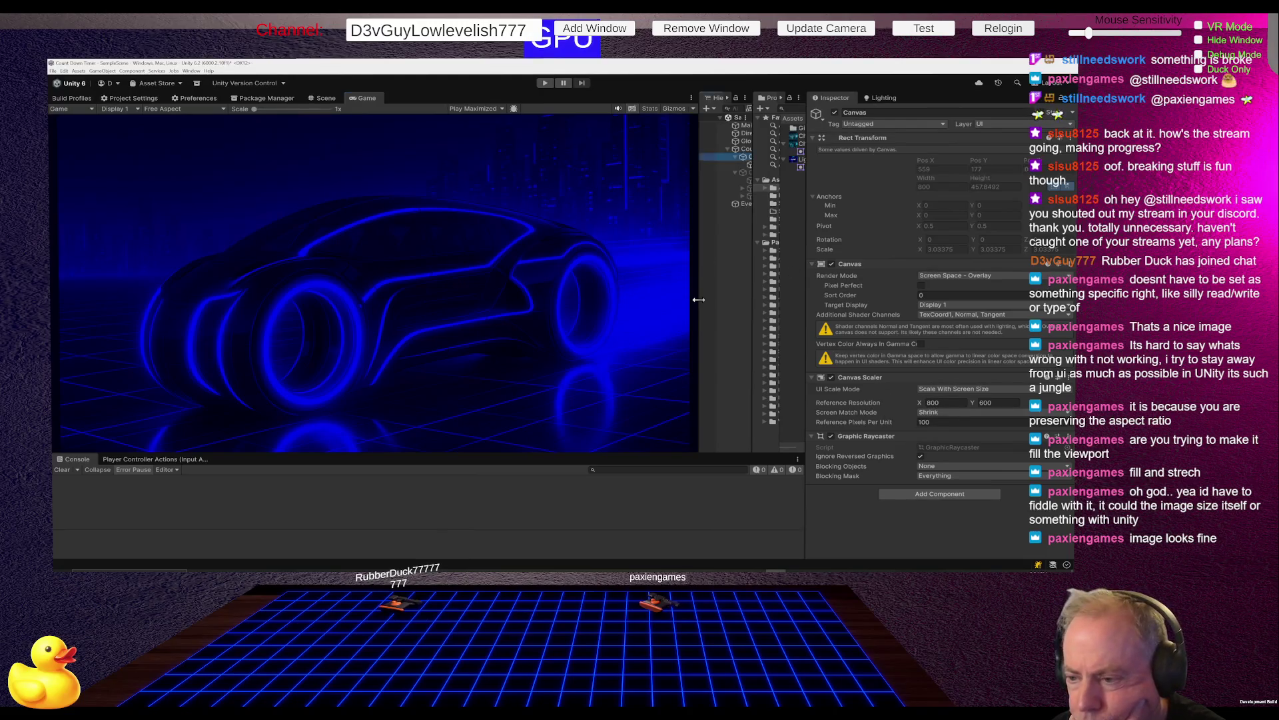
{"action": "left_click_drag", "start_coordinate": [699, 297], "coordinate": [596, 304]}
{"action": "left_click", "coordinate": [670, 164]}
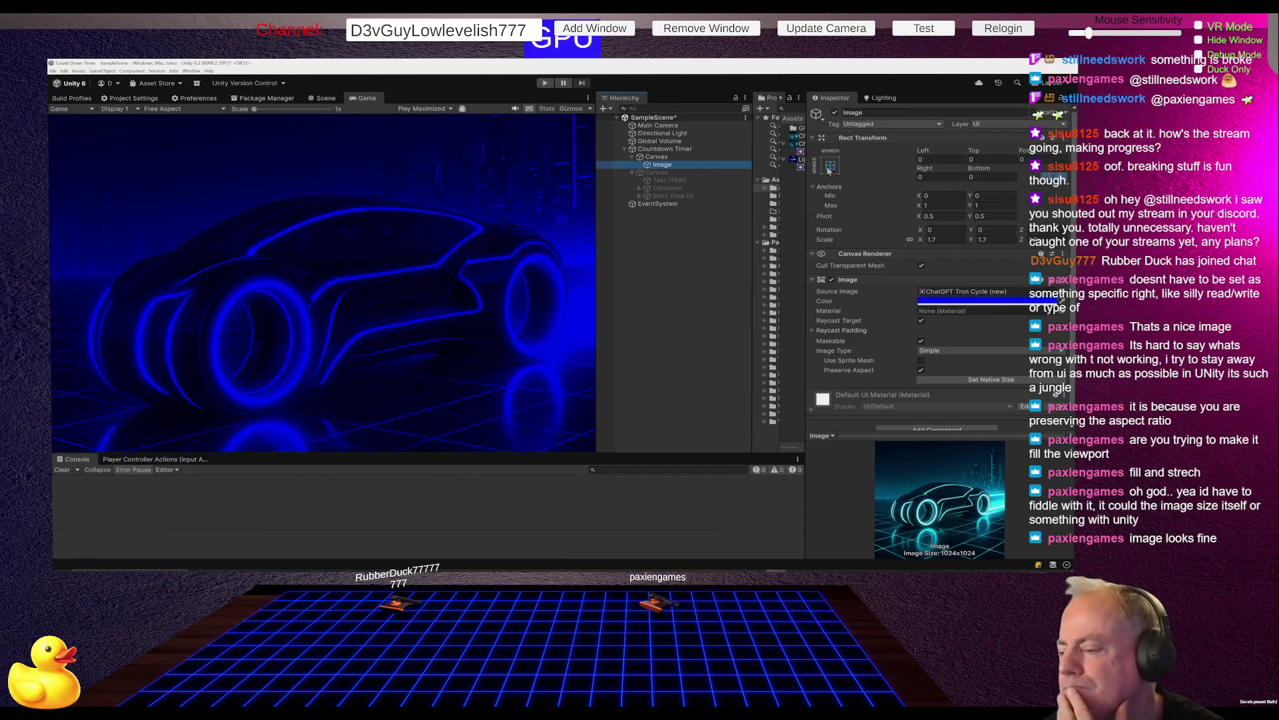
{"action": "left_click", "coordinate": [830, 171]}
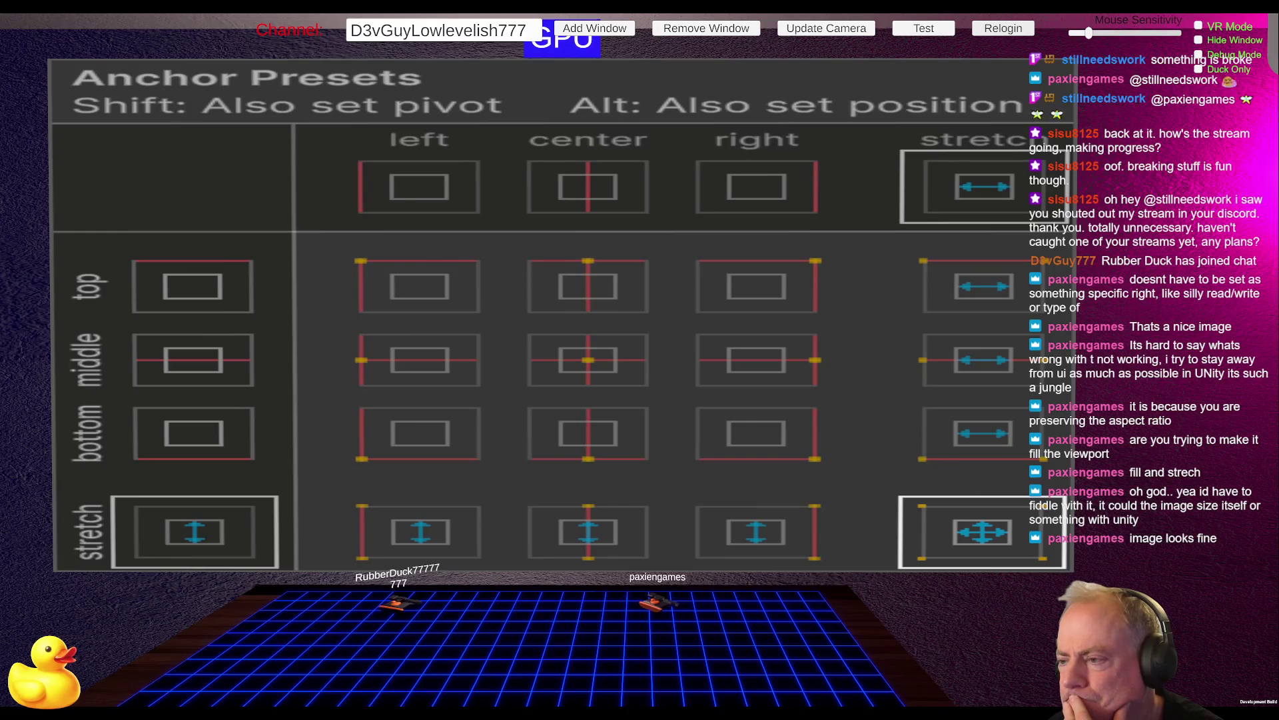
Switch the Canvas Scaler to Constant Pixel Size with scale factor 1 and resize the Game view.
{"action": "left_click", "coordinate": [875, 255]}
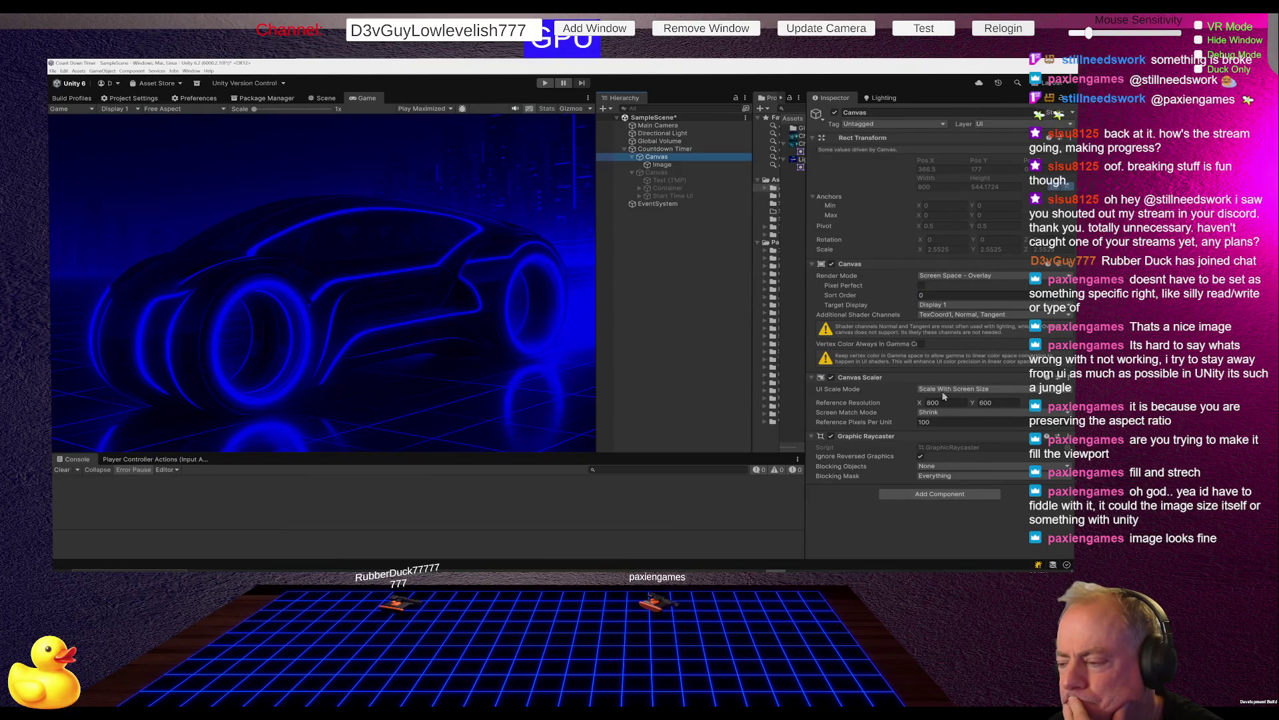
{"action": "left_click", "coordinate": [996, 394]}
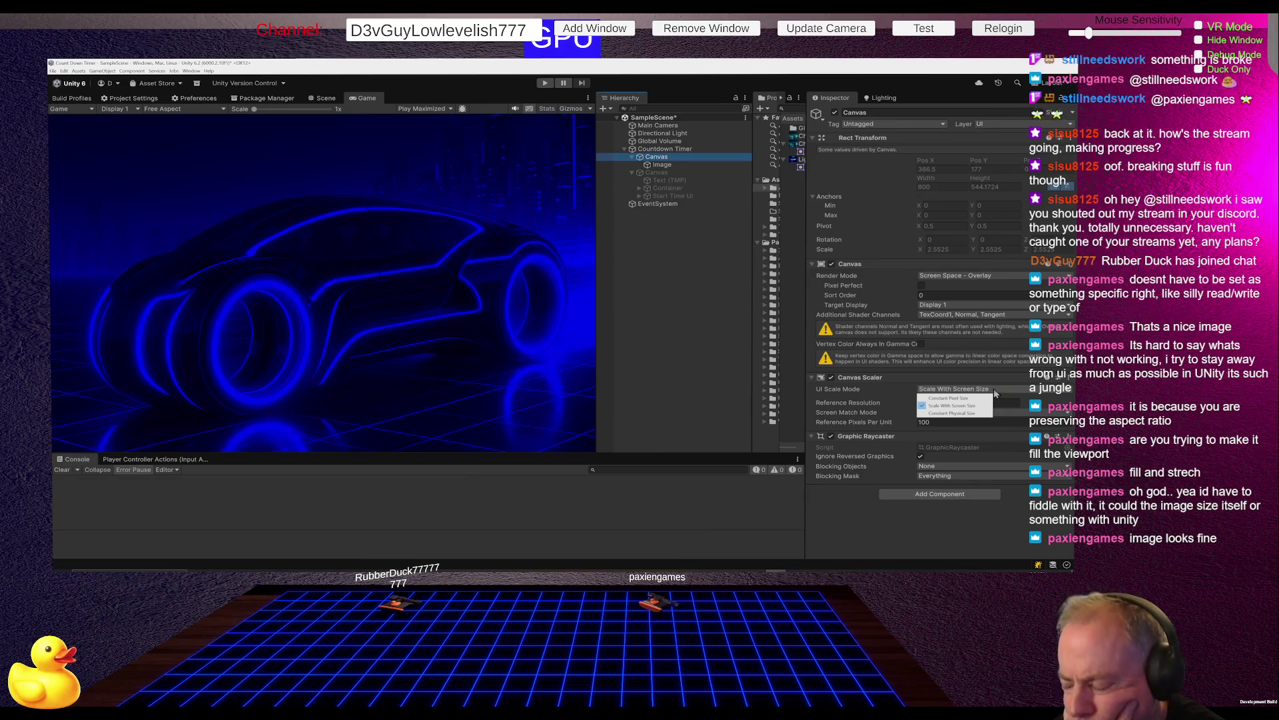
{"action": "left_click", "coordinate": [955, 398]}
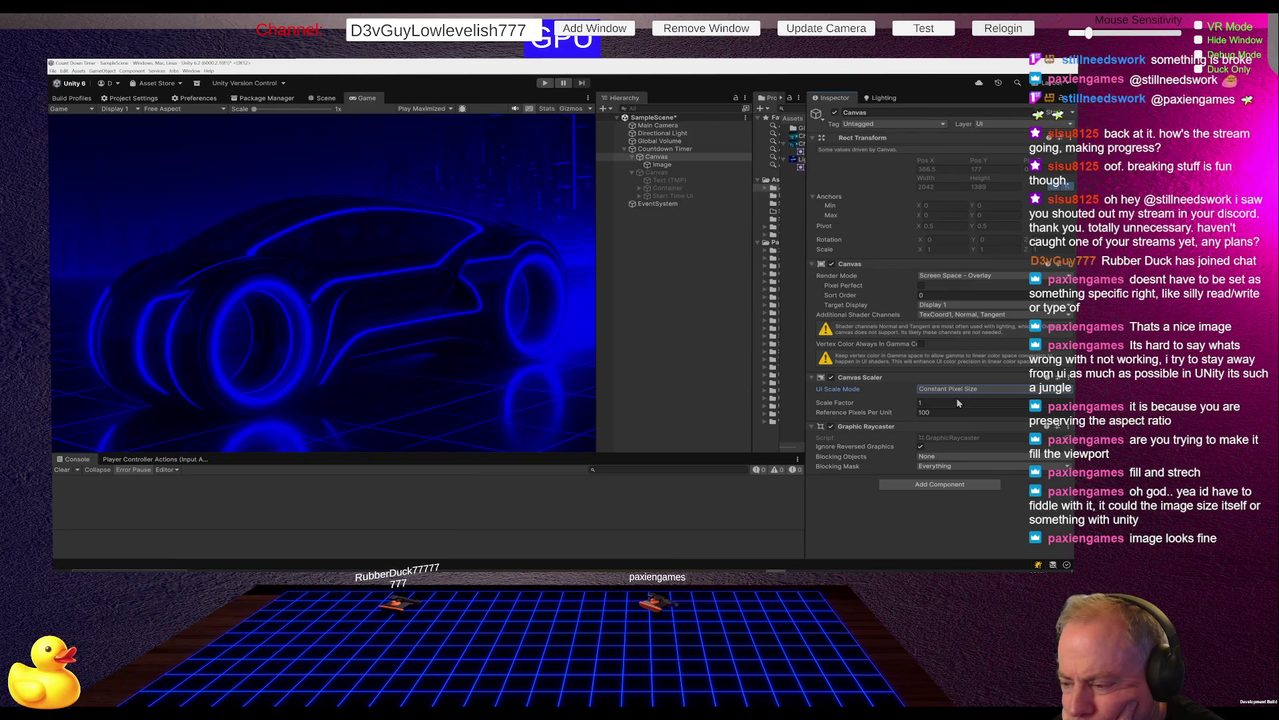
{"action": "mouse_move", "coordinate": [598, 323]}
{"action": "left_mouse_down"}
{"action": "mouse_move", "coordinate": [678, 323]}
{"action": "mouse_move", "coordinate": [300, 333]}
{"action": "mouse_move", "coordinate": [569, 336]}
{"action": "mouse_move", "coordinate": [525, 340]}
{"action": "mouse_move", "coordinate": [193, 333]}
{"action": "mouse_move", "coordinate": [714, 340]}
{"action": "mouse_move", "coordinate": [632, 343]}
{"action": "mouse_move", "coordinate": [618, 380]}
{"action": "left_mouse_up"}
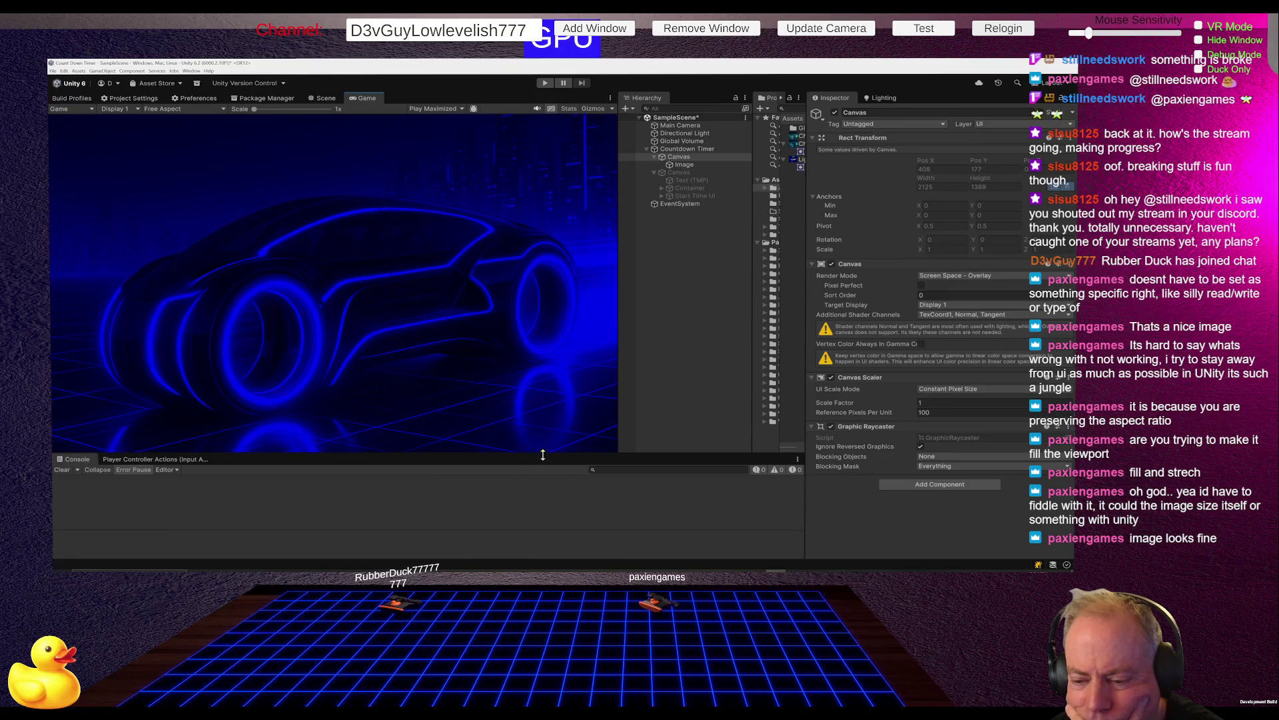
{"action": "mouse_move", "coordinate": [543, 454]}
{"action": "left_mouse_down"}
{"action": "mouse_move", "coordinate": [560, 267]}
{"action": "mouse_move", "coordinate": [564, 318]}
{"action": "mouse_move", "coordinate": [586, 299]}
{"action": "mouse_move", "coordinate": [97, 296]}
{"action": "mouse_move", "coordinate": [557, 279]}
{"action": "left_mouse_up"}
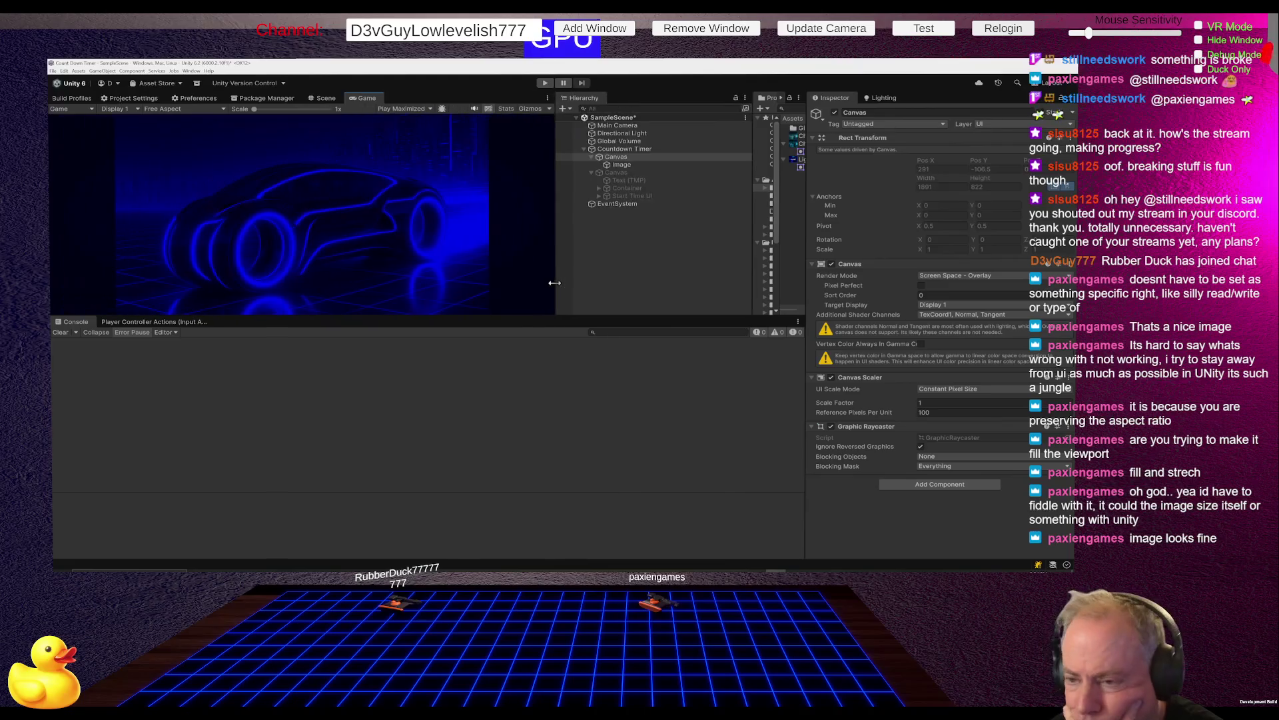
Select the background Image under Countdown Timer > Canvas and set its Scale X to 1.
{"action": "left_click", "coordinate": [639, 149]}
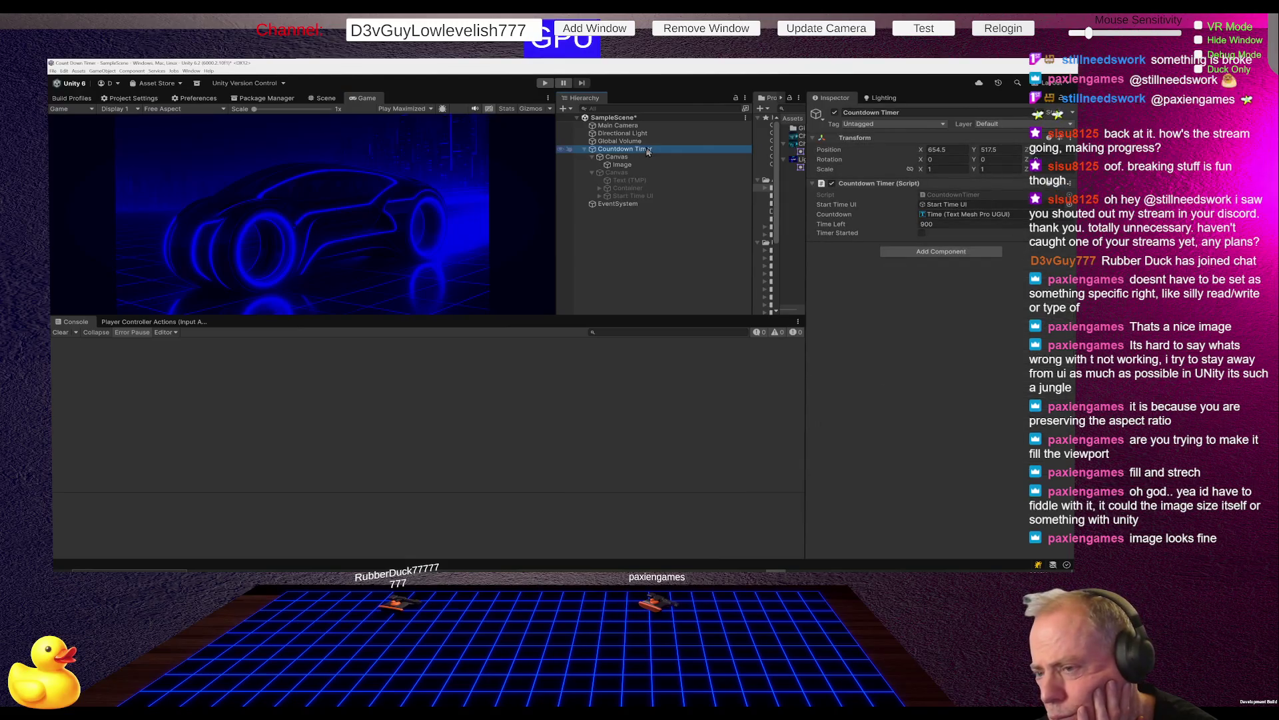
{"action": "left_click", "coordinate": [624, 159]}
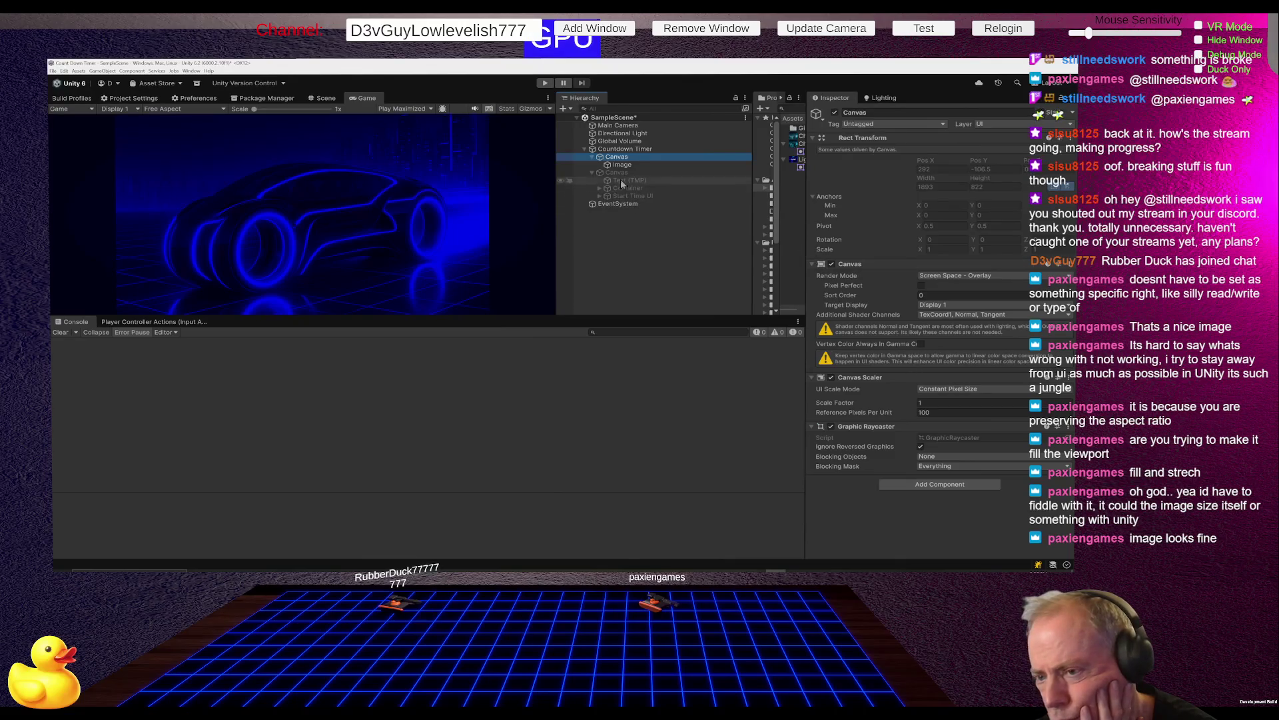
{"action": "left_click", "coordinate": [640, 165]}
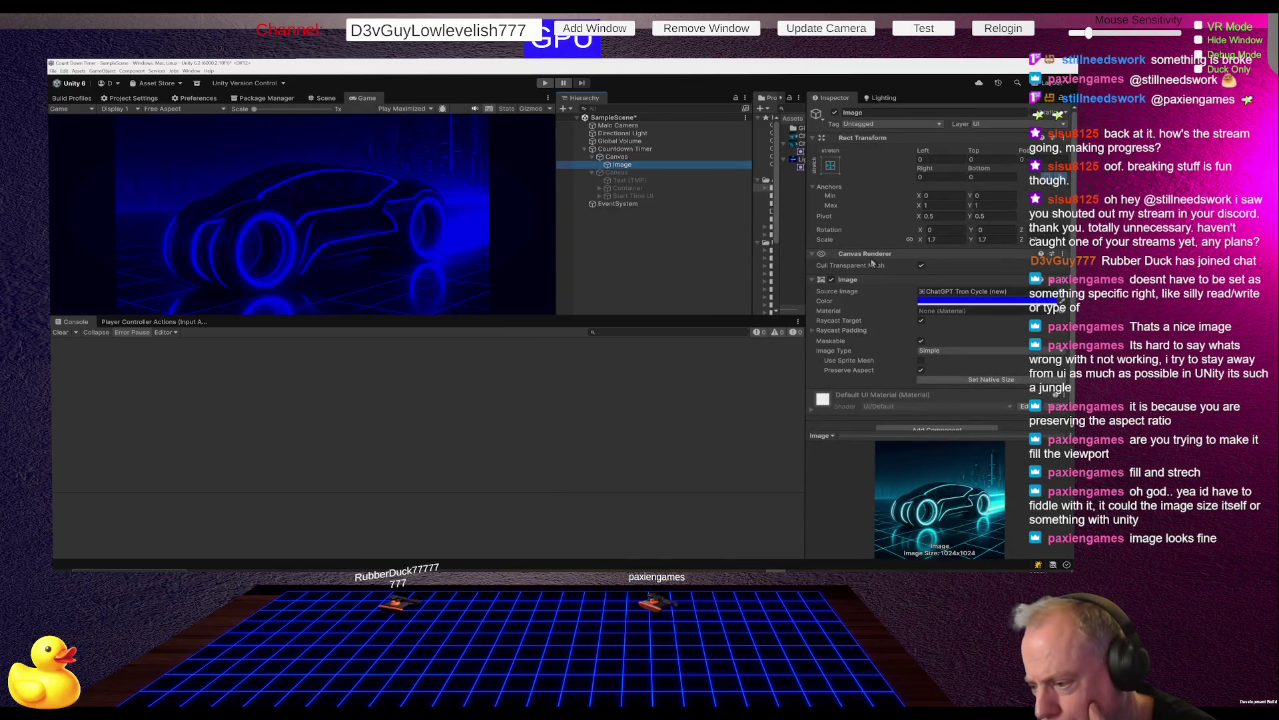
{"action": "scroll", "coordinate": [889, 299], "scroll_direction": "down", "scroll_amount": 1}
{"action": "scroll", "coordinate": [893, 305], "scroll_direction": "up", "scroll_amount": 1}
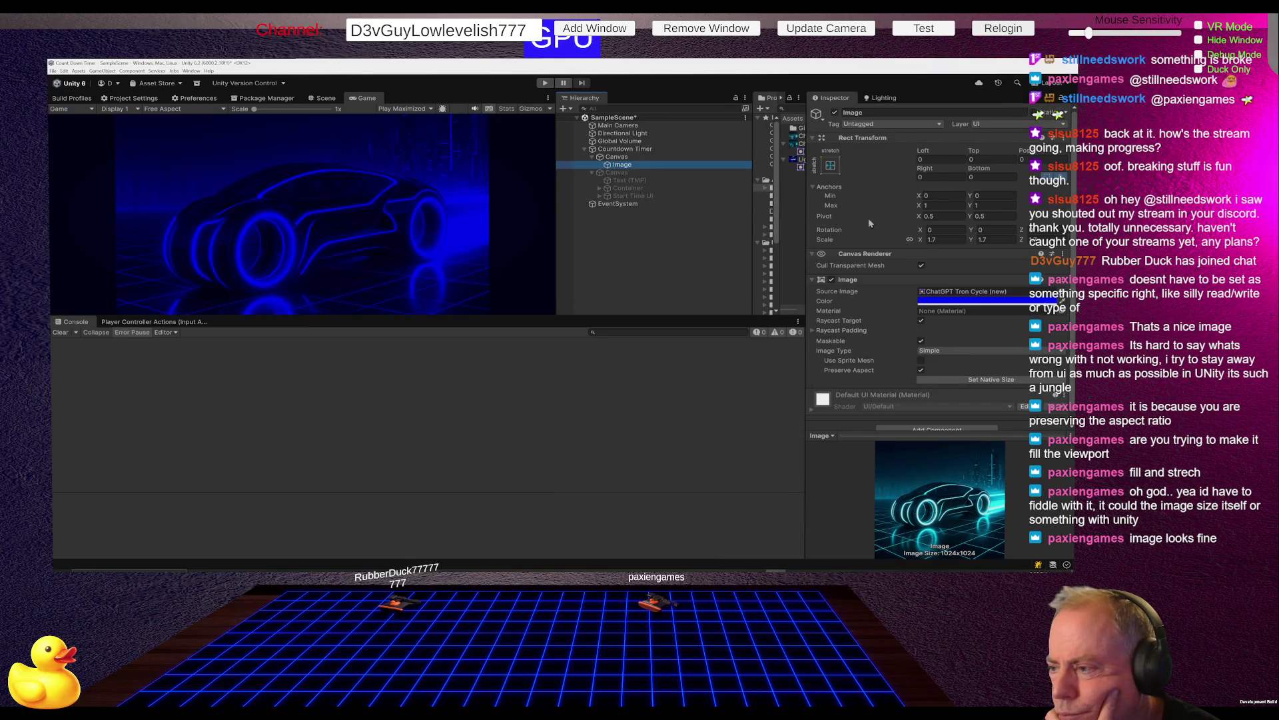
{"action": "left_click", "coordinate": [937, 239]}
{"action": "type", "text": "1"}
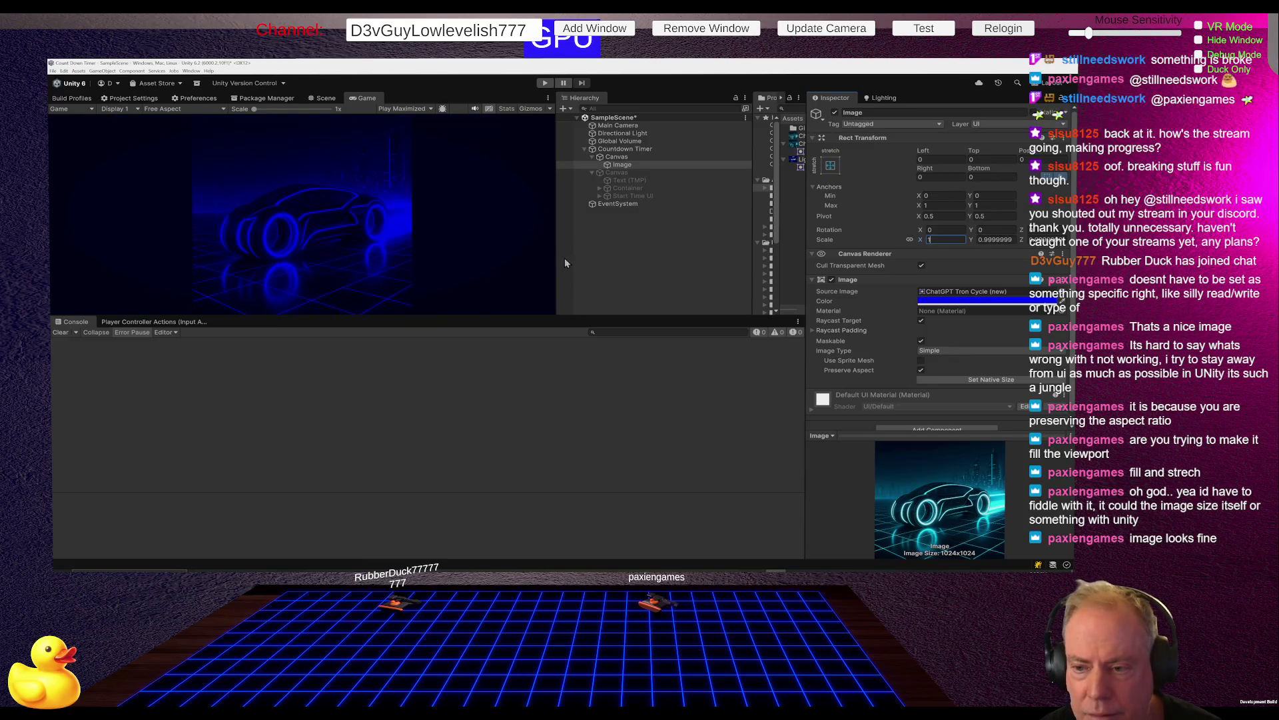
{"action": "mouse_move", "coordinate": [559, 259]}
{"action": "left_mouse_down"}
{"action": "mouse_move", "coordinate": [154, 255]}
{"action": "mouse_move", "coordinate": [445, 263]}
{"action": "left_mouse_up"}
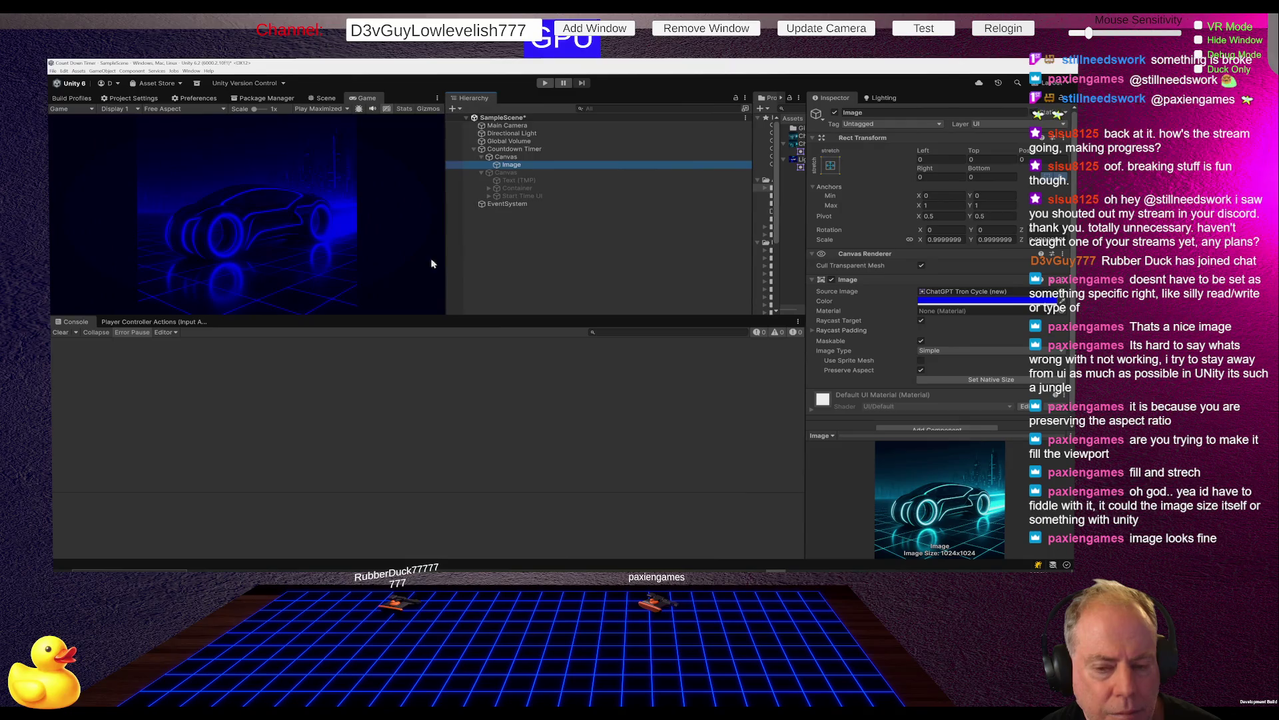
Make the Game view narrow and tall beside a wider Hierarchy, and check Raycast Padding is 0.
{"action": "mouse_move", "coordinate": [392, 316]}
{"action": "left_mouse_down"}
{"action": "mouse_move", "coordinate": [427, 171]}
{"action": "mouse_move", "coordinate": [477, 499]}
{"action": "mouse_move", "coordinate": [466, 324]}
{"action": "left_mouse_up"}
{"action": "mouse_move", "coordinate": [446, 274]}
{"action": "left_mouse_down"}
{"action": "mouse_move", "coordinate": [335, 248]}
{"action": "mouse_move", "coordinate": [320, 267]}
{"action": "left_mouse_up"}
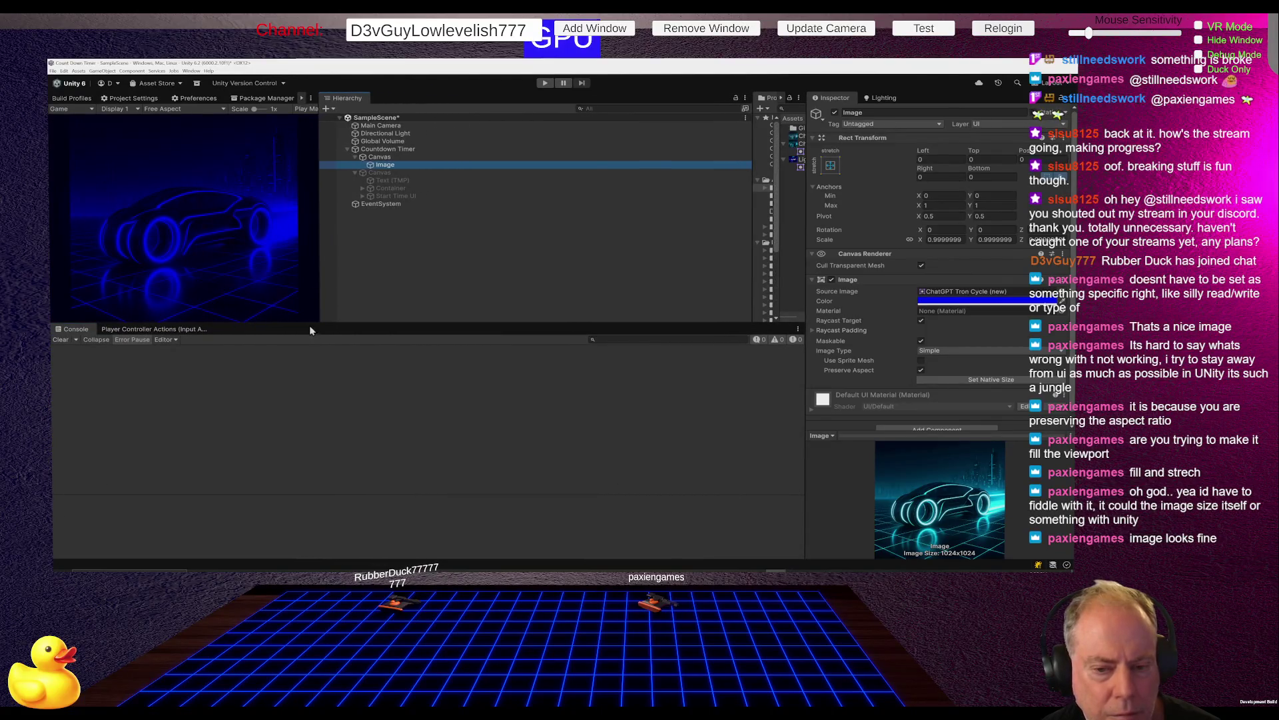
{"action": "mouse_move", "coordinate": [309, 326]}
{"action": "left_mouse_down"}
{"action": "mouse_move", "coordinate": [320, 516]}
{"action": "mouse_move", "coordinate": [315, 298]}
{"action": "mouse_move", "coordinate": [319, 404]}
{"action": "left_mouse_up"}
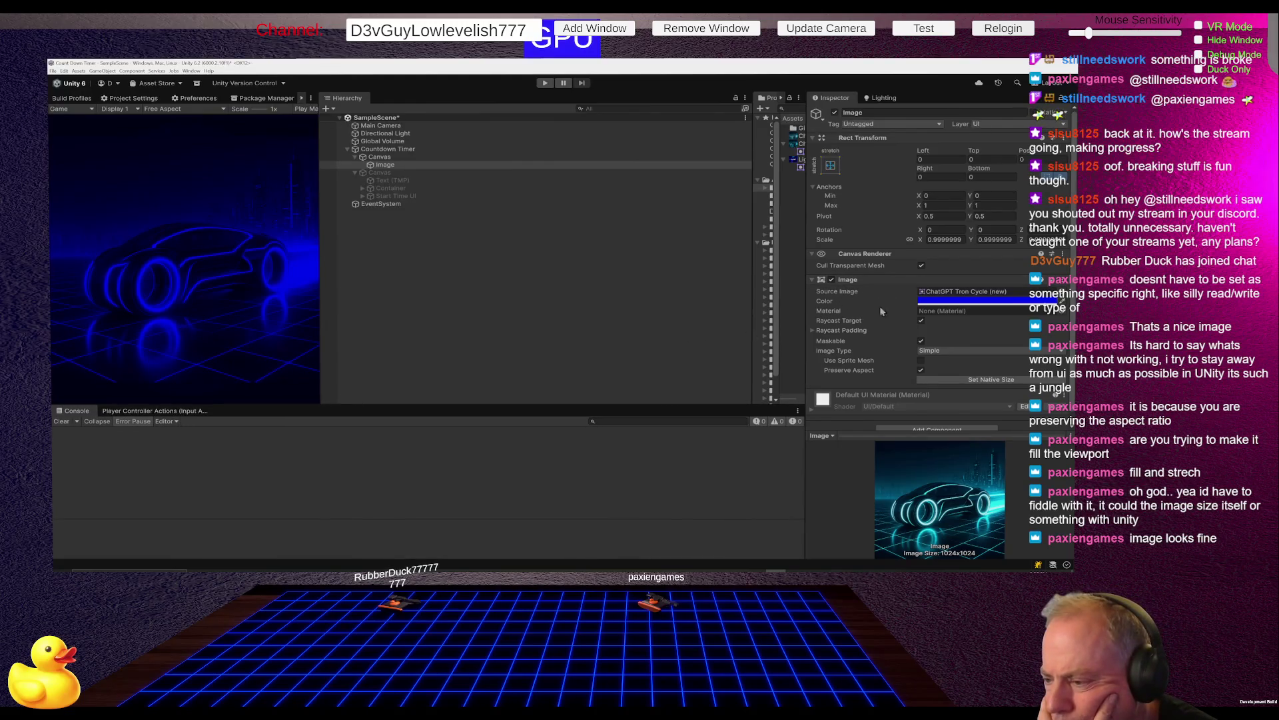
{"action": "left_click", "coordinate": [814, 330]}
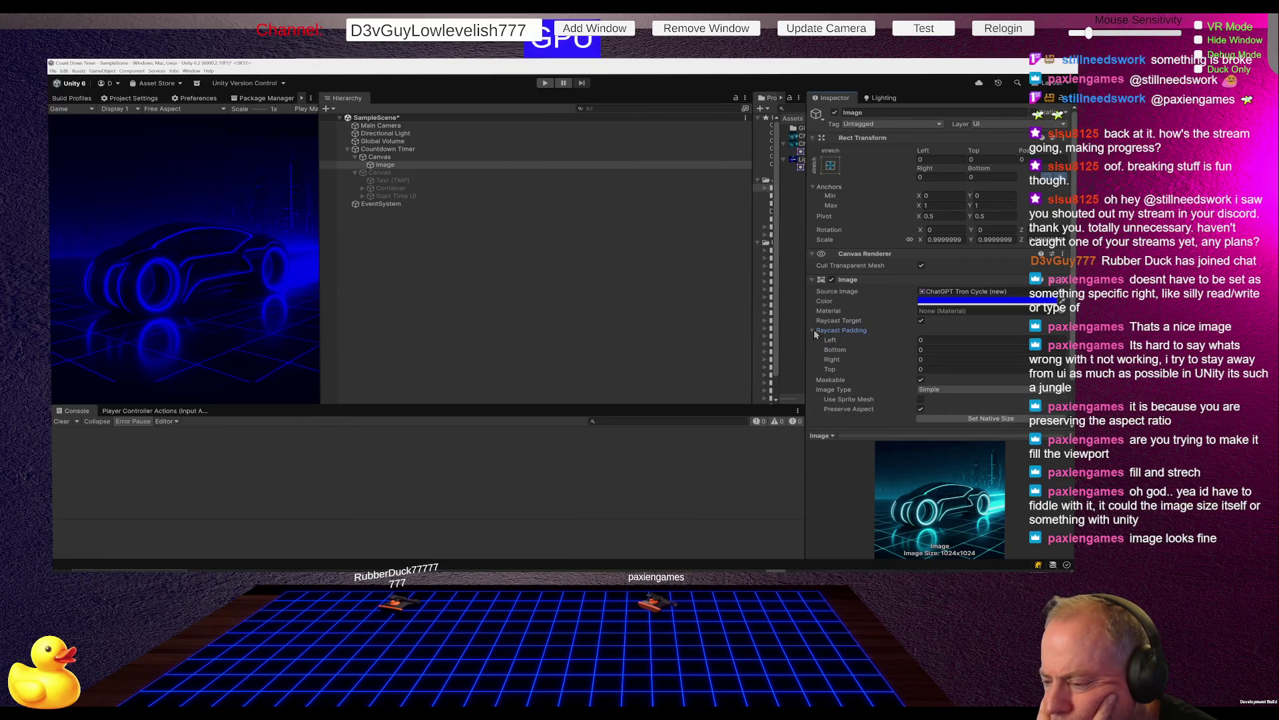
{"action": "left_click", "coordinate": [813, 331]}
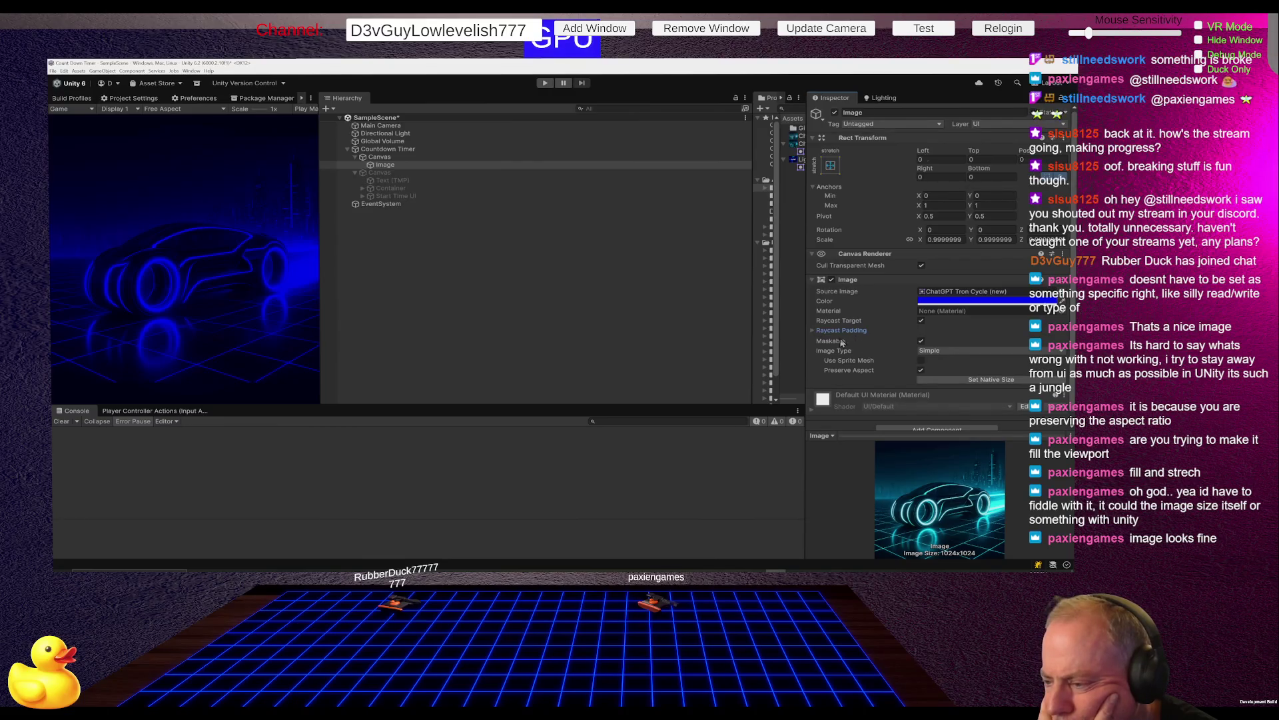